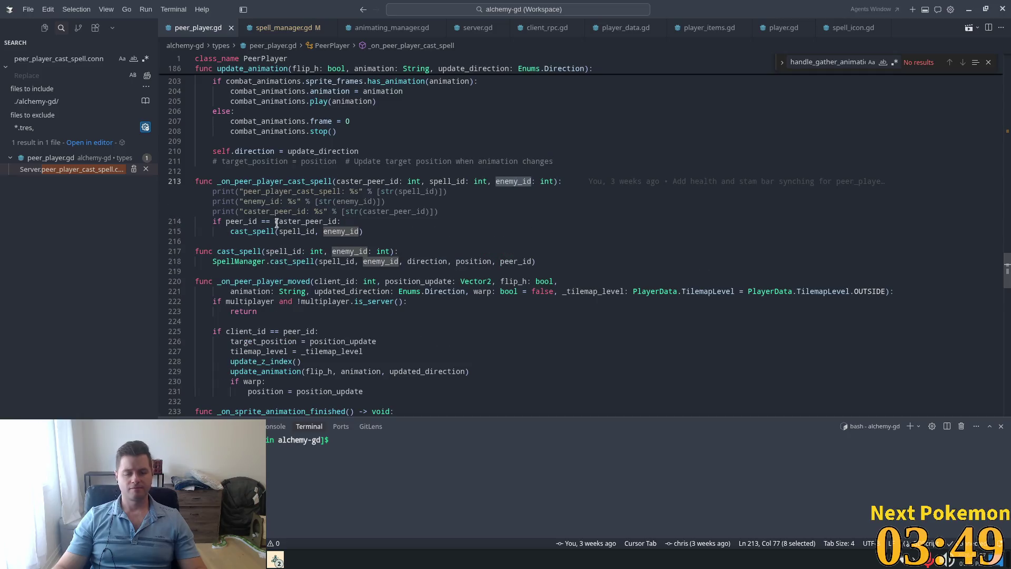
Step: Go from the SpellManager.cast_spell call on line 218 to its definition in spell_manager.gd
click(258, 199)
key(Down)
key(Down)
scroll(294, 243, down, 1)
key(Down)
key(Down)
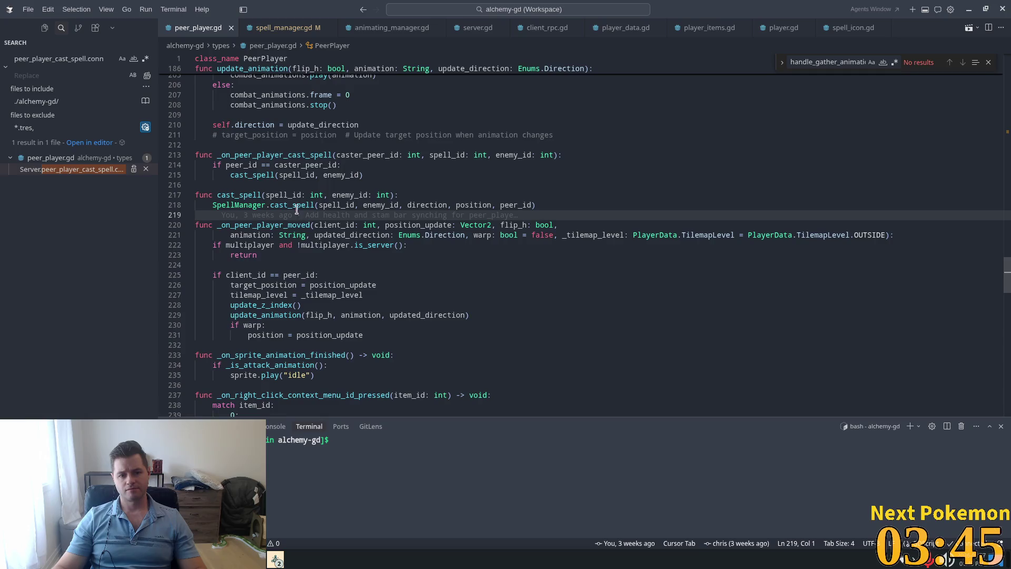
click(315, 202)
key(F12)
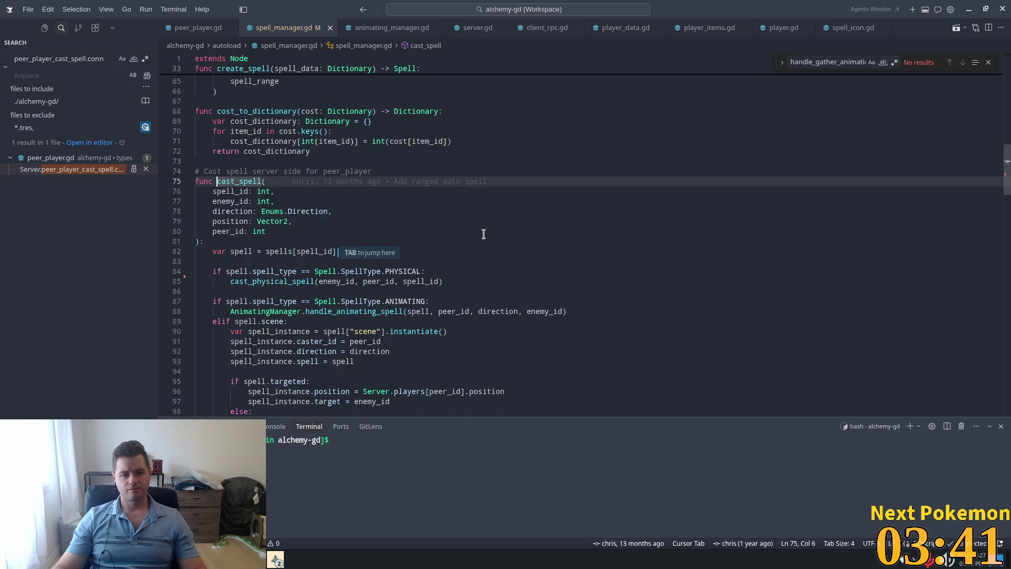
scroll(474, 232, down, 2)
click(477, 247)
click(351, 268)
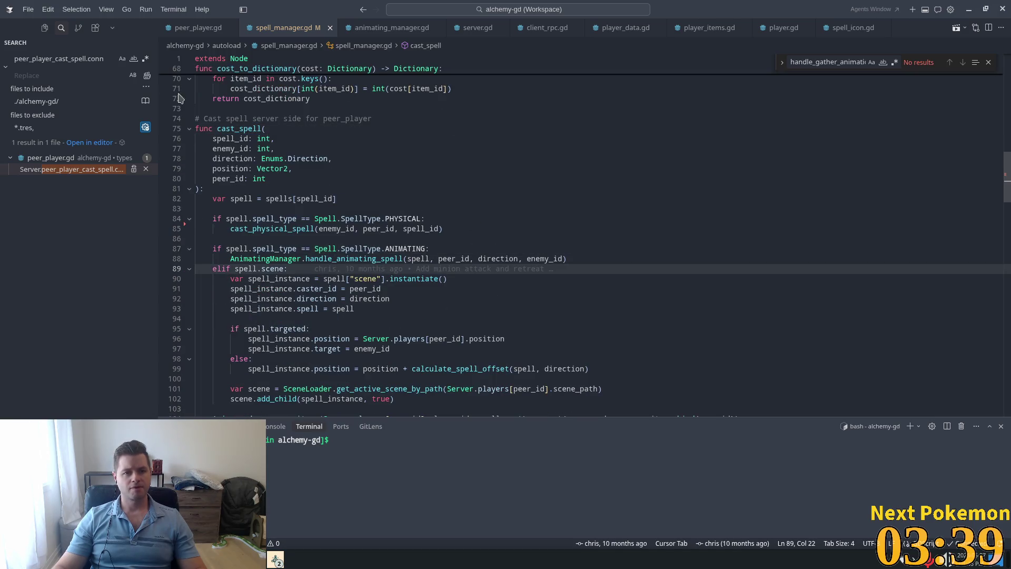
Step: From peer_player.gd's signal connection, find where peer_player_cast_spell is emitted in server.gd
click(19, 171)
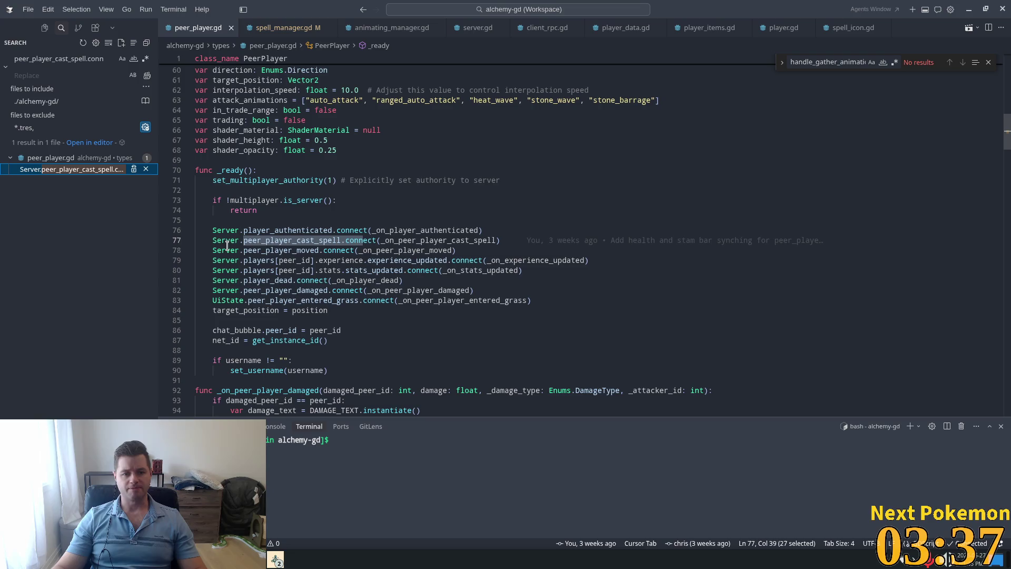
double_click(430, 240)
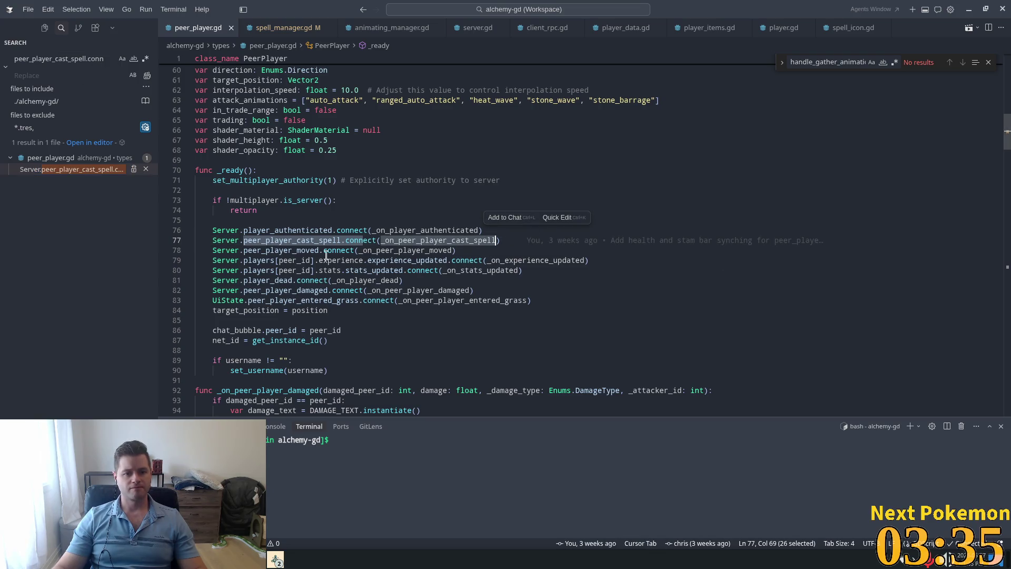
click(303, 238)
double_click(282, 241)
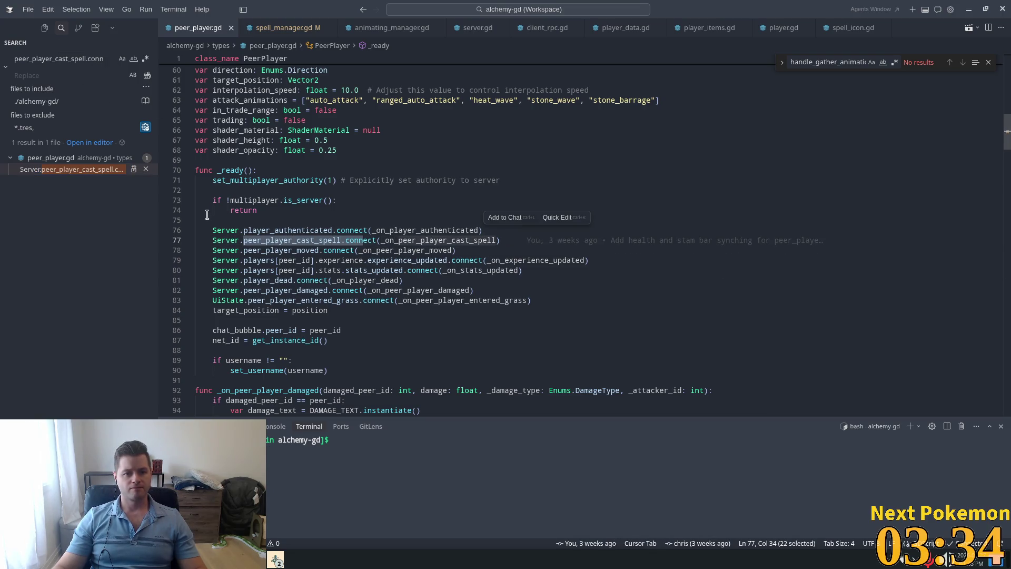
ctrl+click(265, 242)
key(ctrl+f)
key(Return)
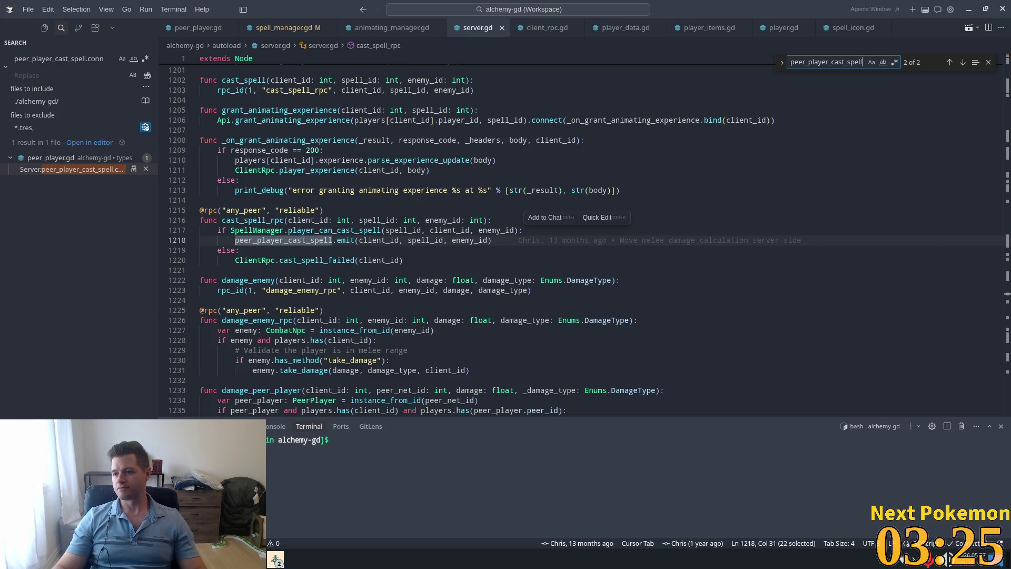
Step: Search server.gd for cast_spell_rpc to reach its call inside cast_spell on line 1203
key(alt+Tab)
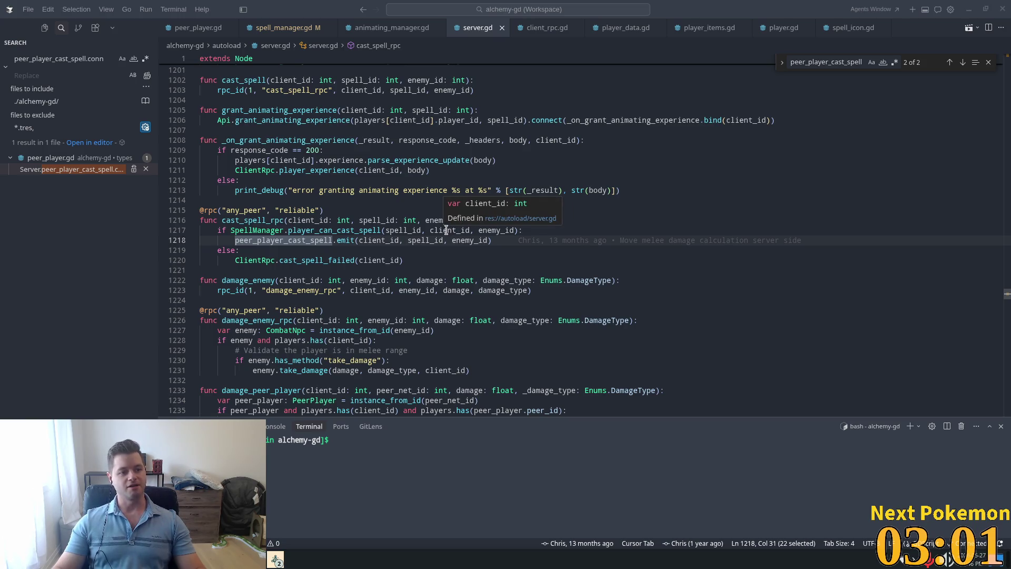
click(475, 254)
scroll(469, 255, down, 2)
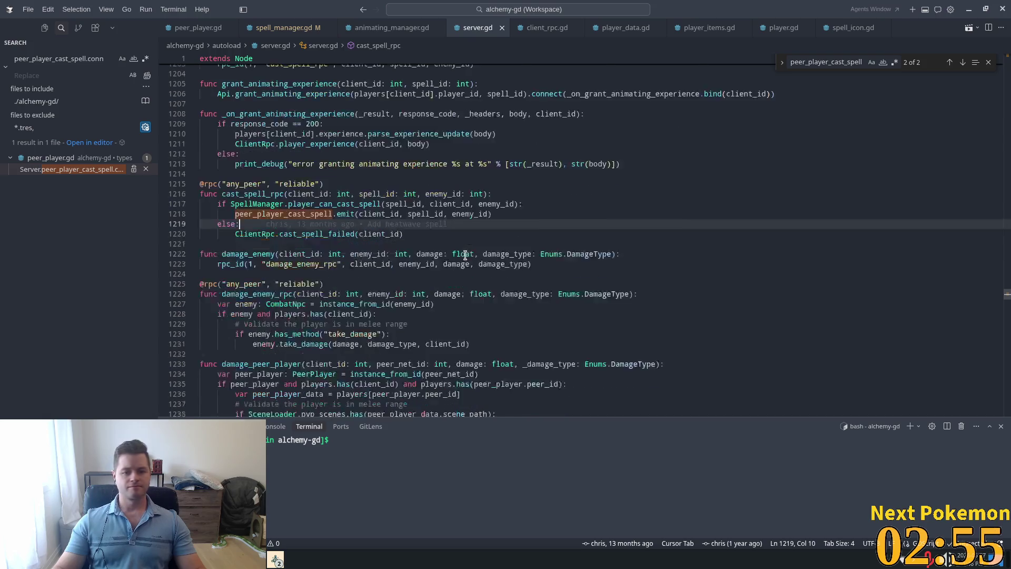
scroll(453, 254, down, 2)
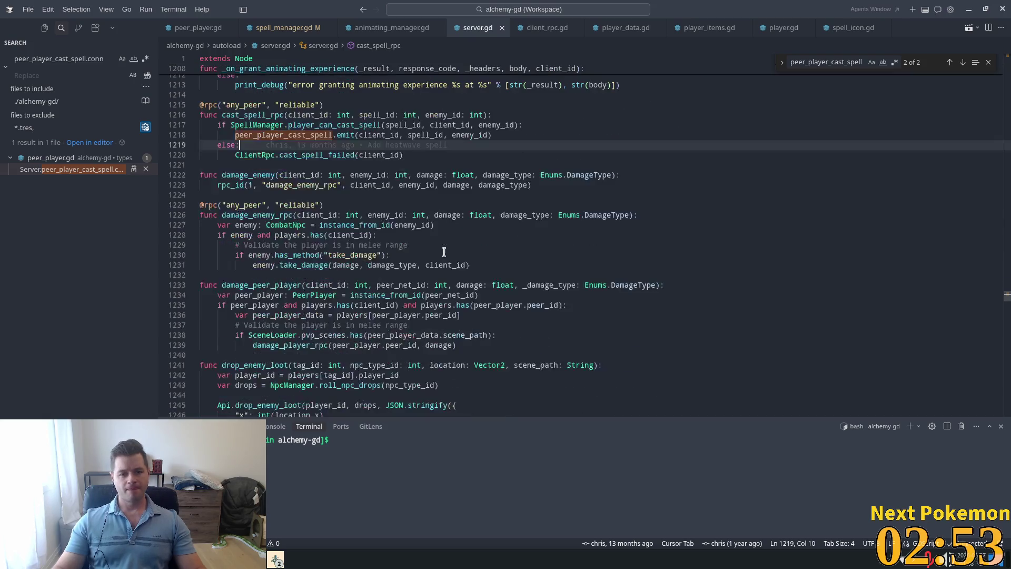
scroll(441, 248, up, 3)
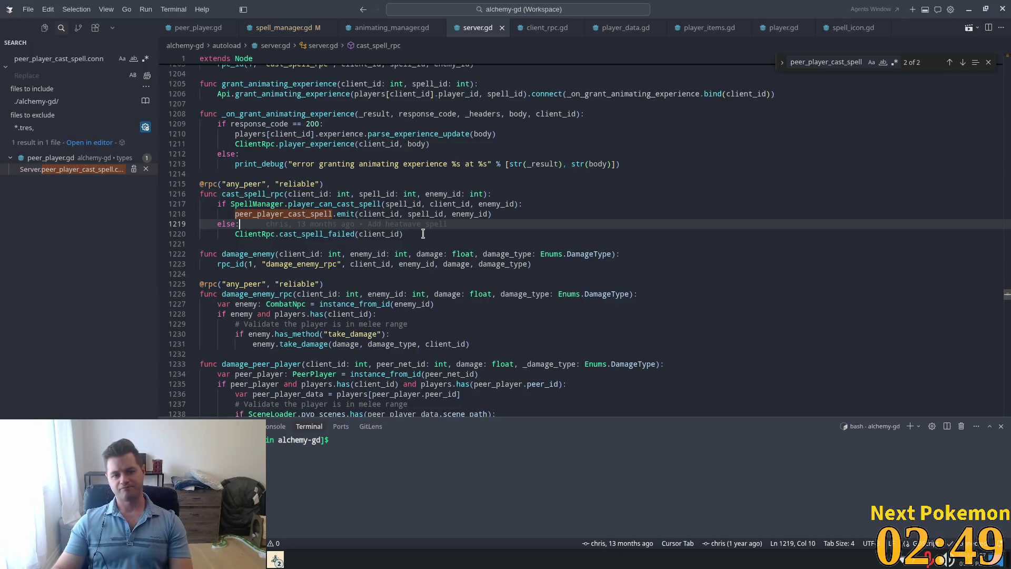
key(shift+F3)
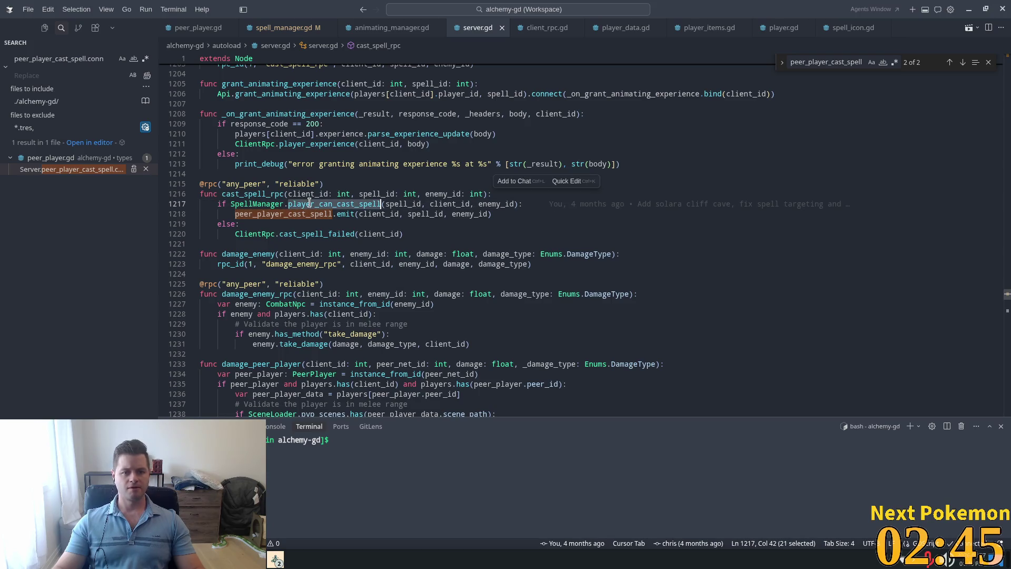
click(429, 194)
click(249, 194)
double_click(249, 194)
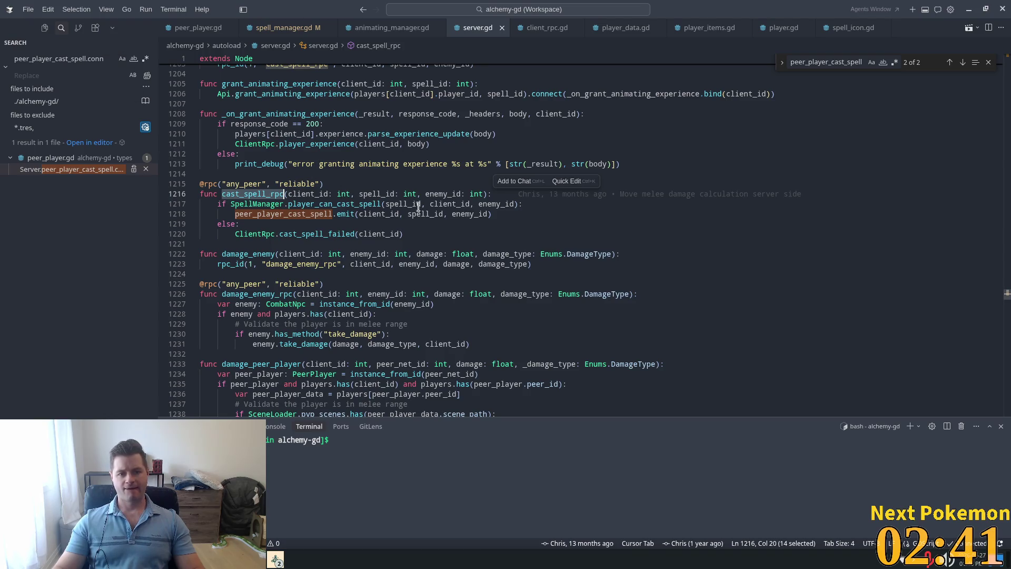
key(ctrl+f)
key(Return)
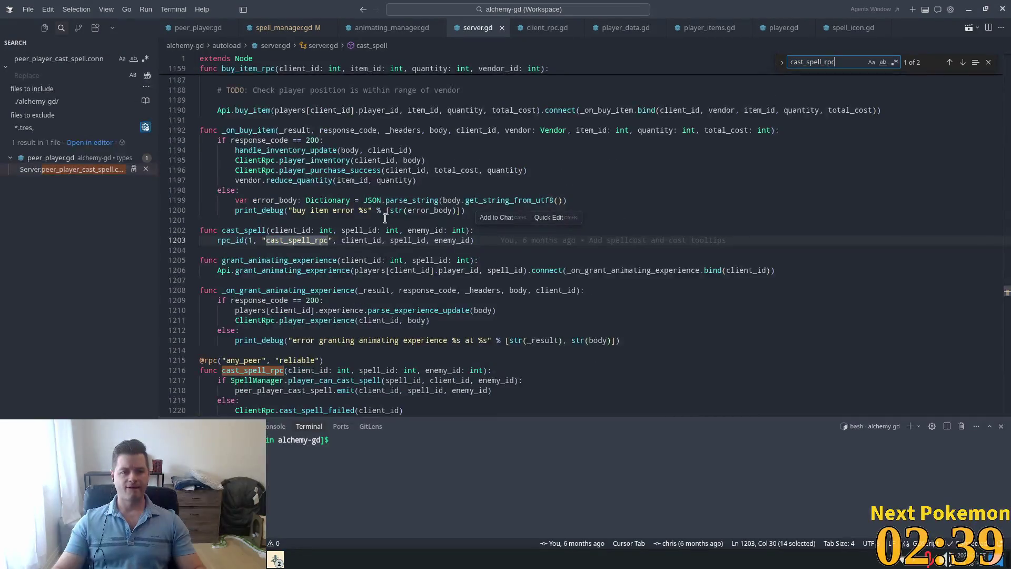
Step: Search the project for Server.cast_spell and open its first call in player.gd
double_click(243, 230)
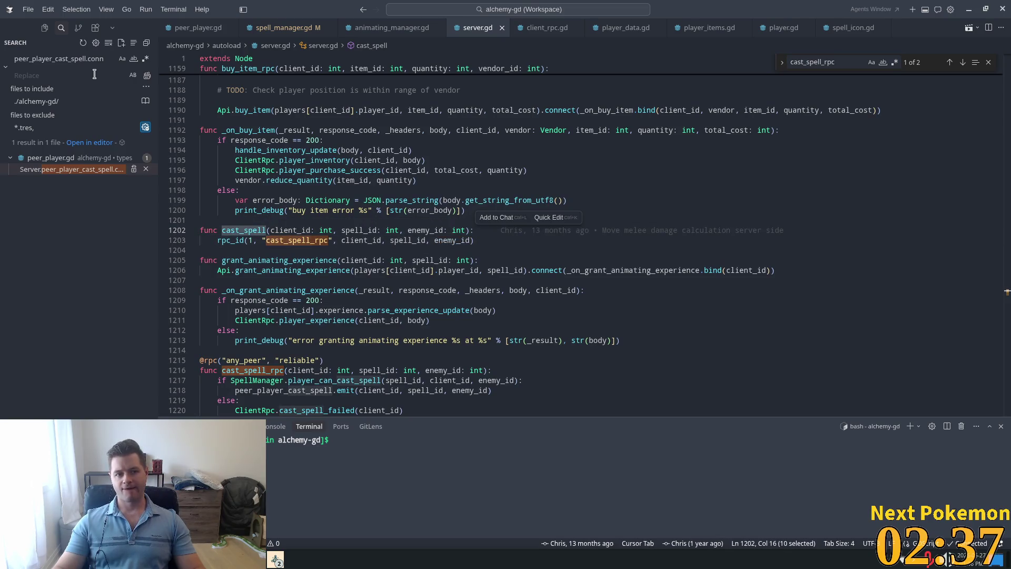
click(71, 54)
text(Serve)
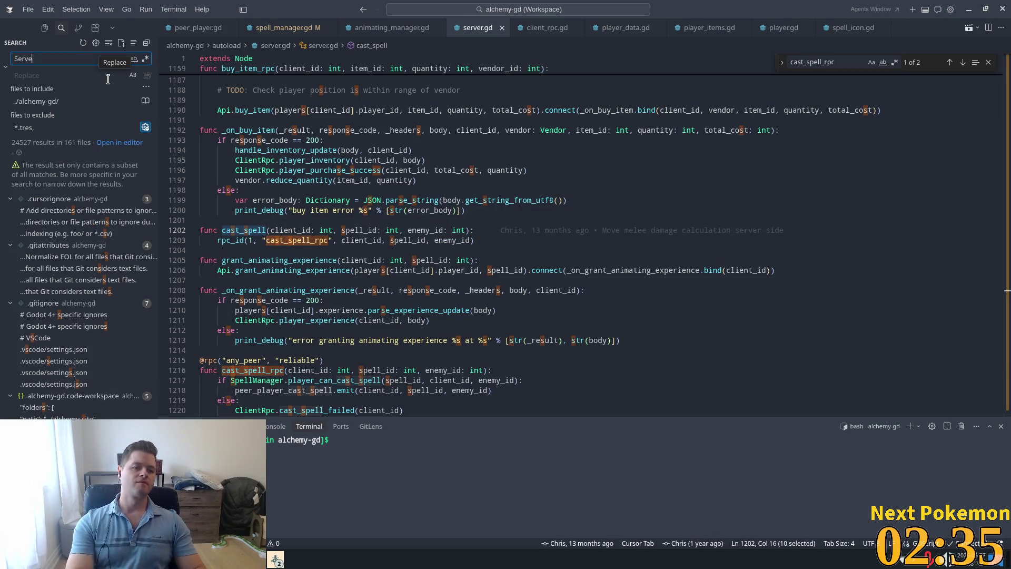
text(r.cast_spell)
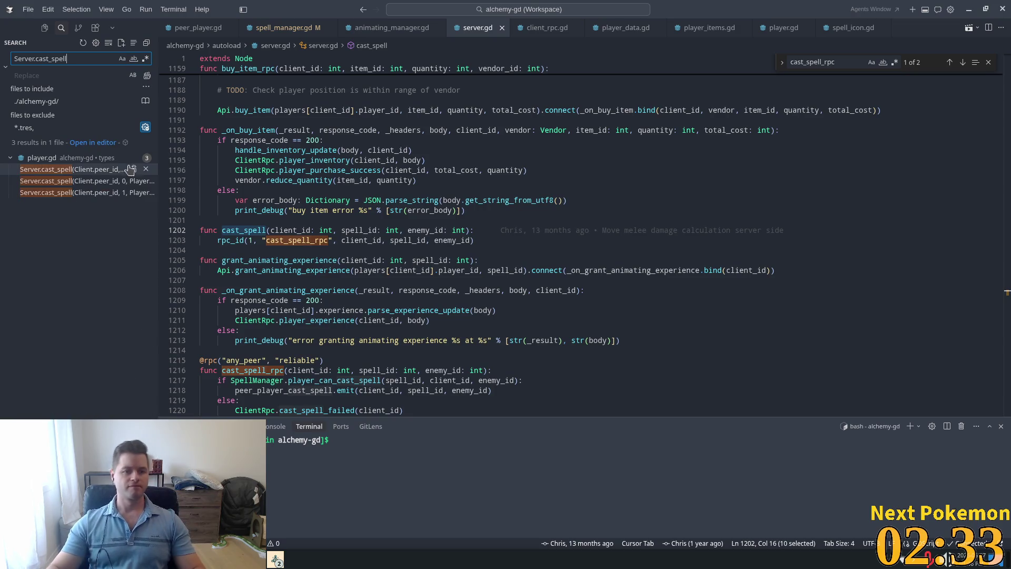
click(106, 170)
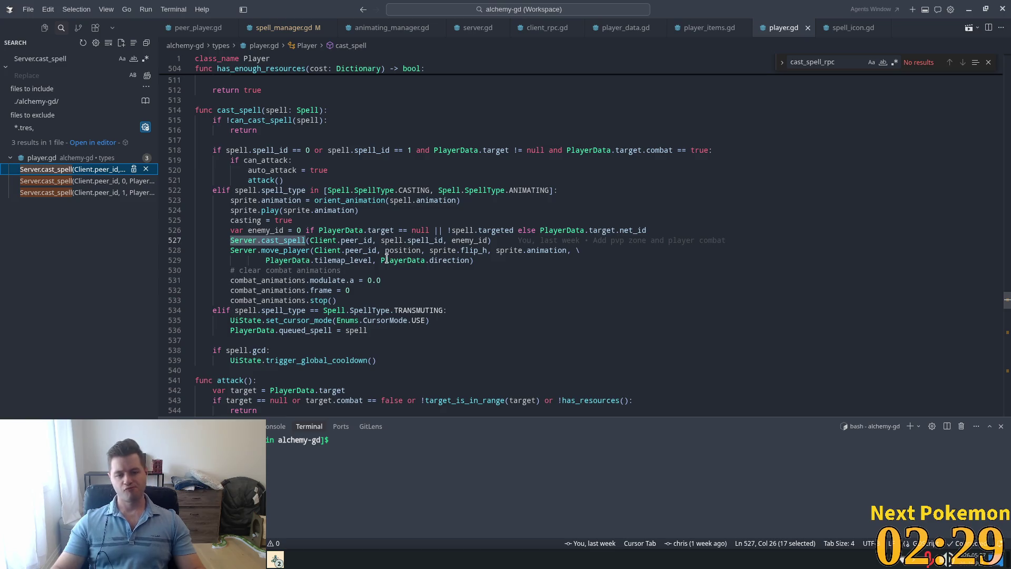
Step: Inspect targeted and enemy_id on lines 526–527, then move the player.gd tab to the front
double_click(474, 240)
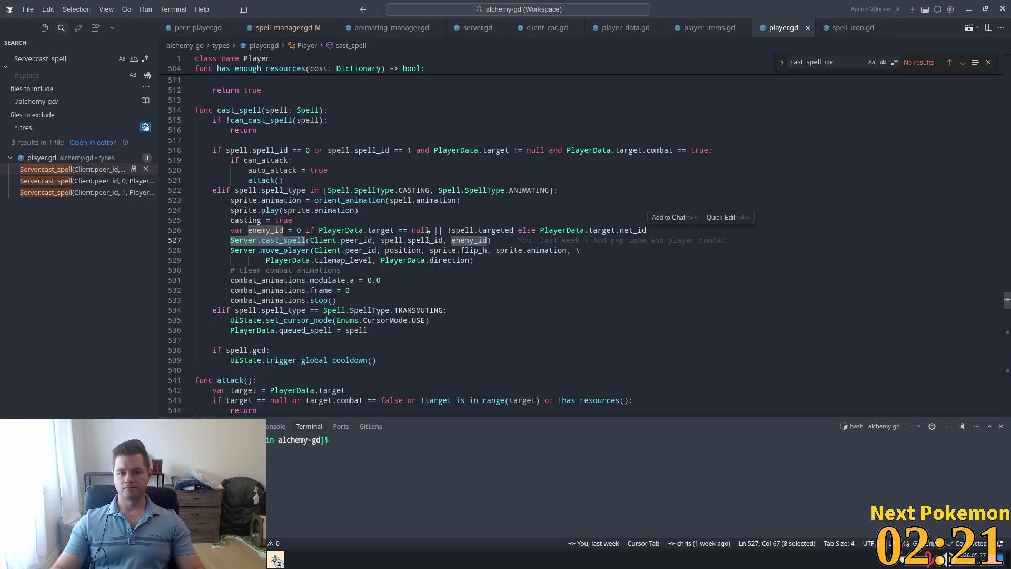
double_click(490, 230)
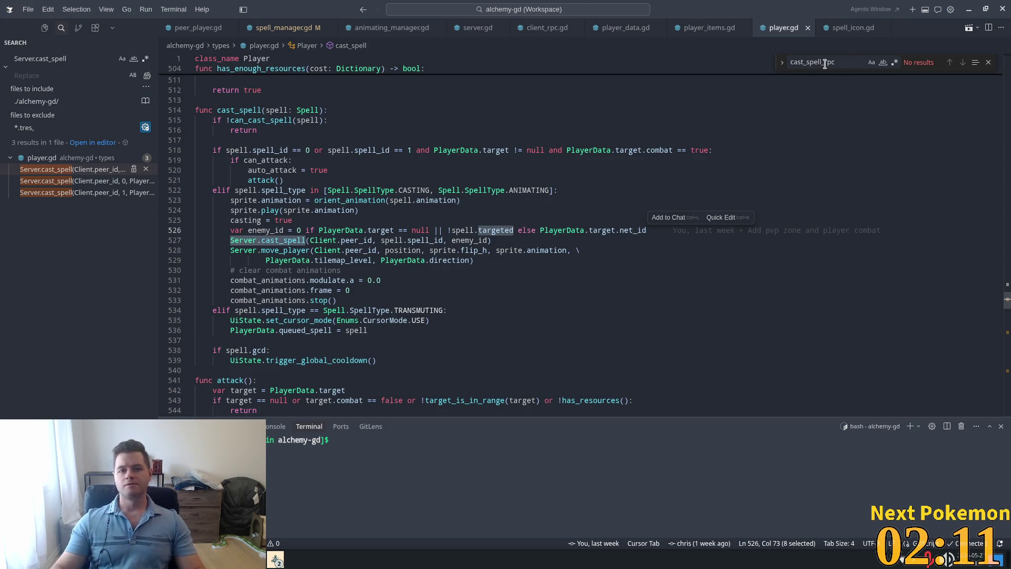
drag(780, 32, 175, 32)
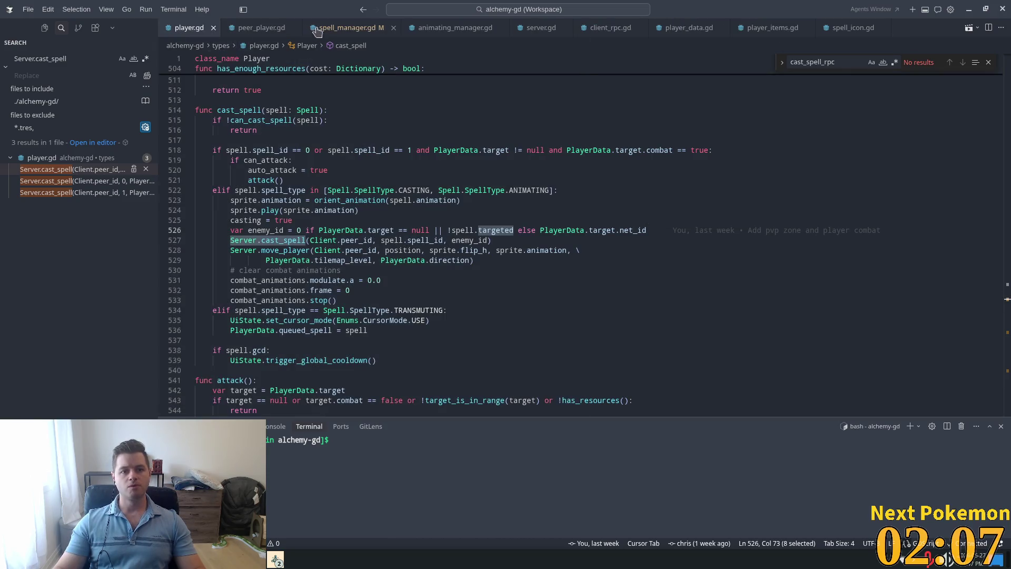
Step: Show the top of spell_manager.gd, highlighting the spells dictionary and the load_spells function
click(345, 27)
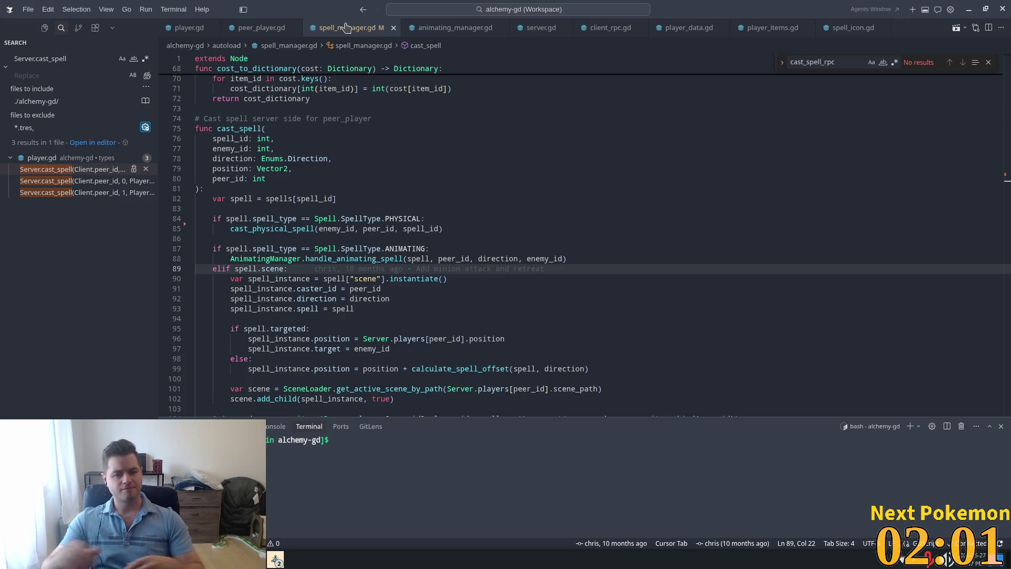
scroll(659, 224, up, 1)
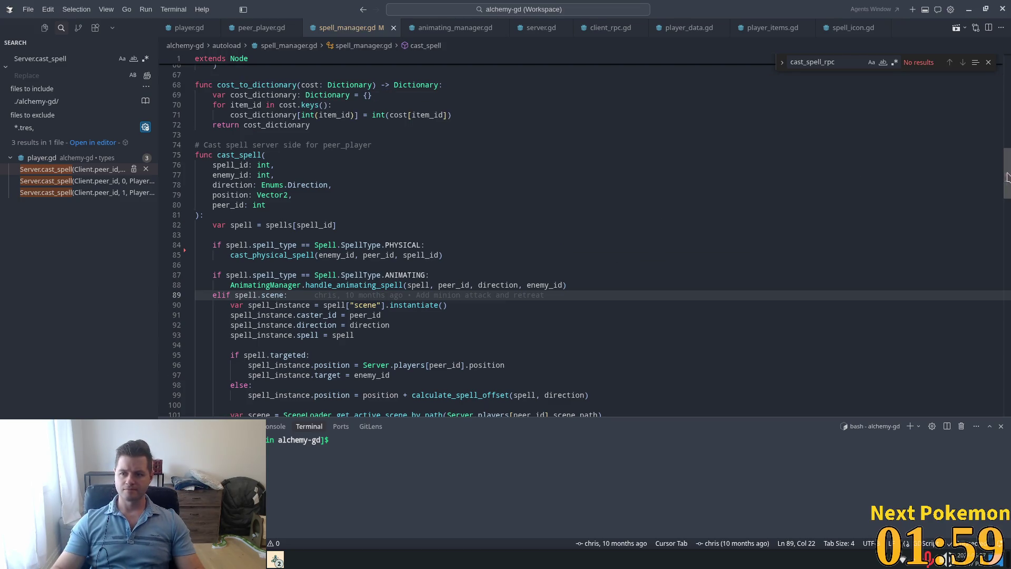
scroll(579, 237, up, 15)
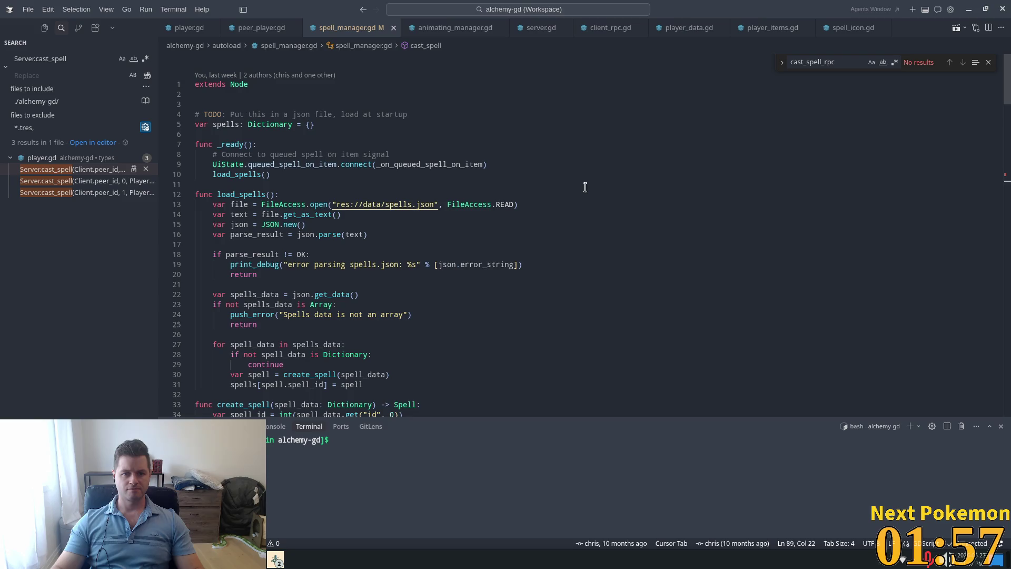
double_click(236, 125)
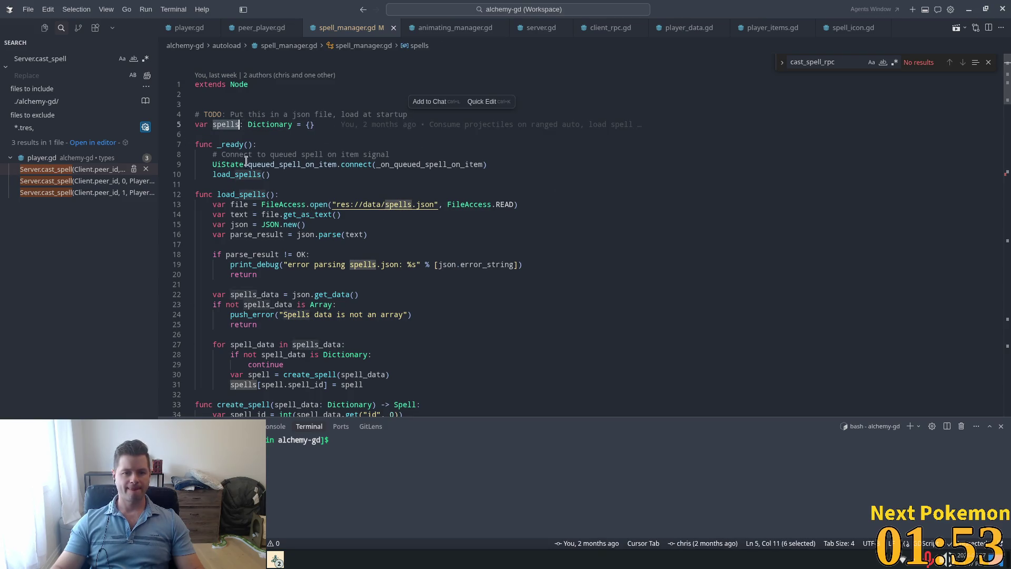
double_click(227, 174)
scroll(460, 241, down, 2)
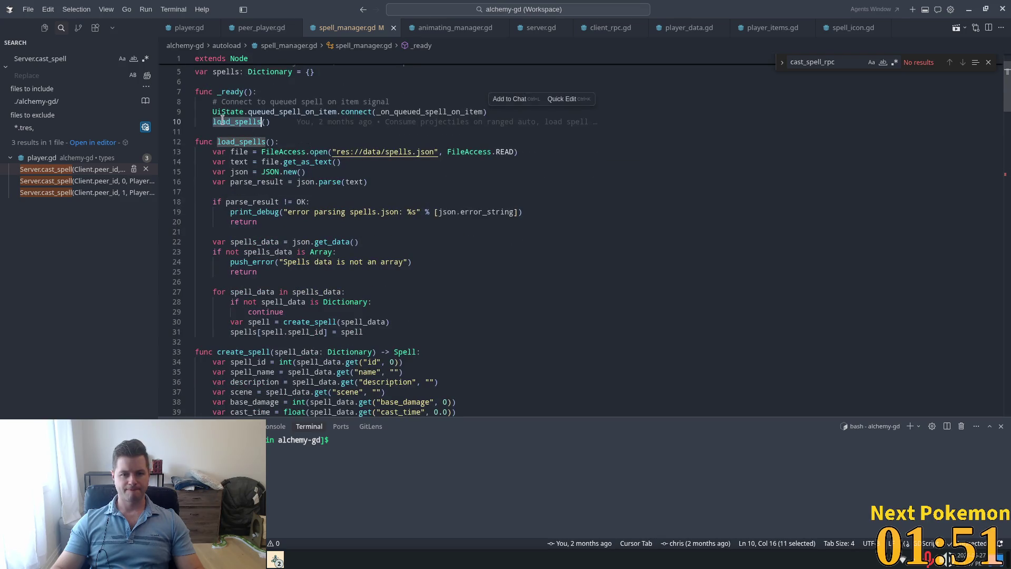
key(ctrl+p)
Step: Open spells.json and scroll down to the Minion Attack spell entry
text(spells.j)
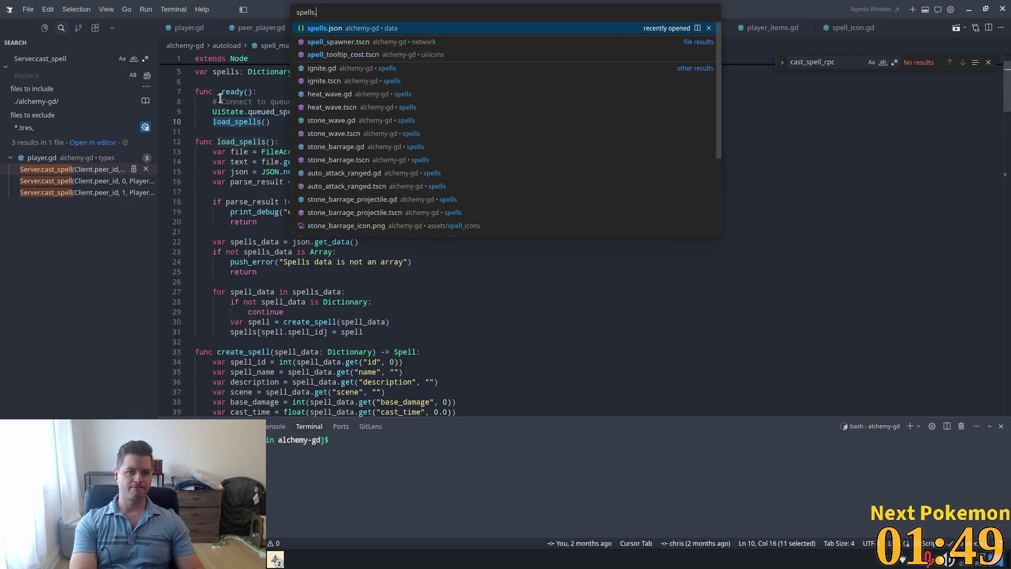
key(Return)
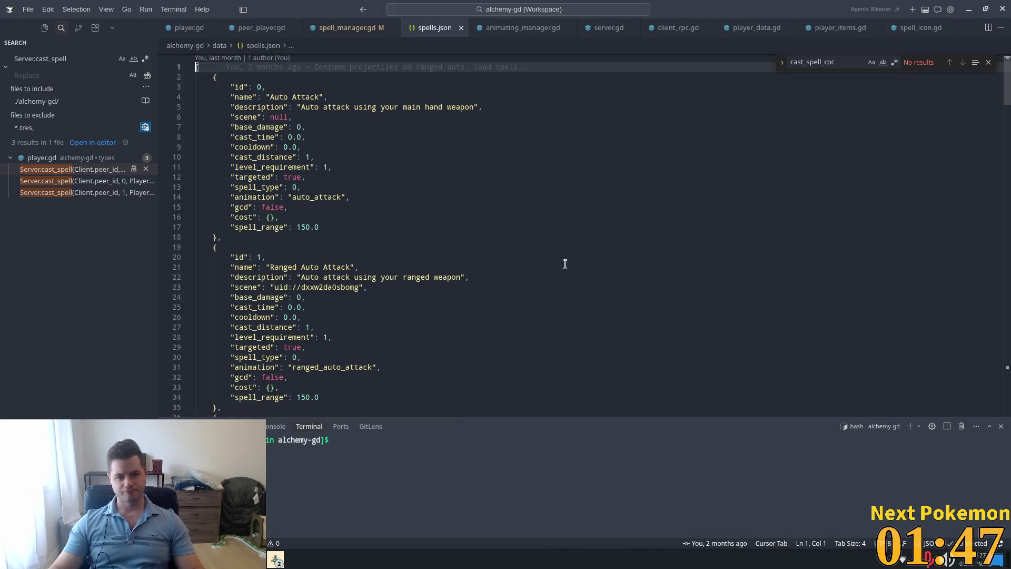
scroll(511, 252, down, 2)
scroll(511, 252, down, 14)
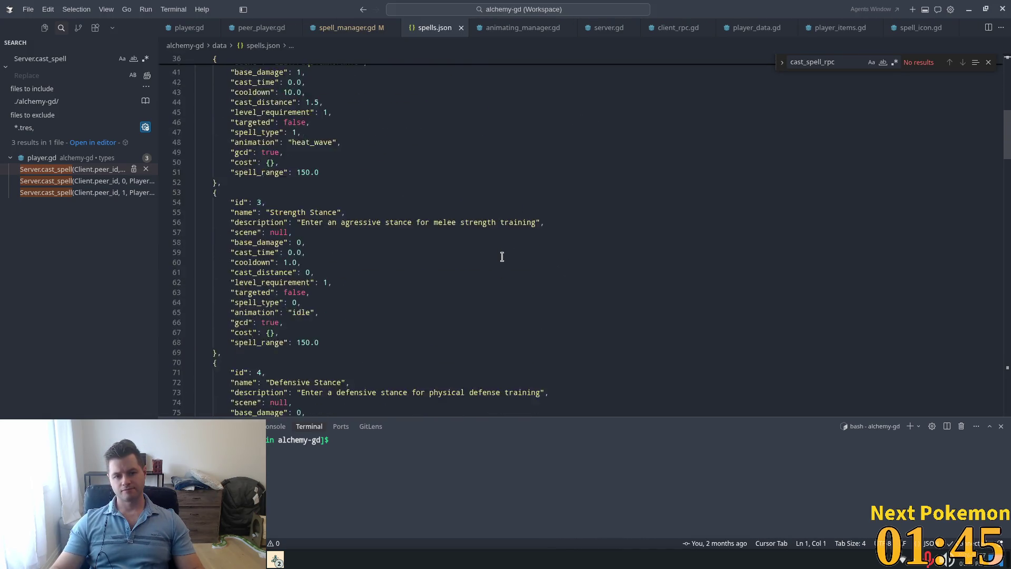
scroll(501, 256, down, 17)
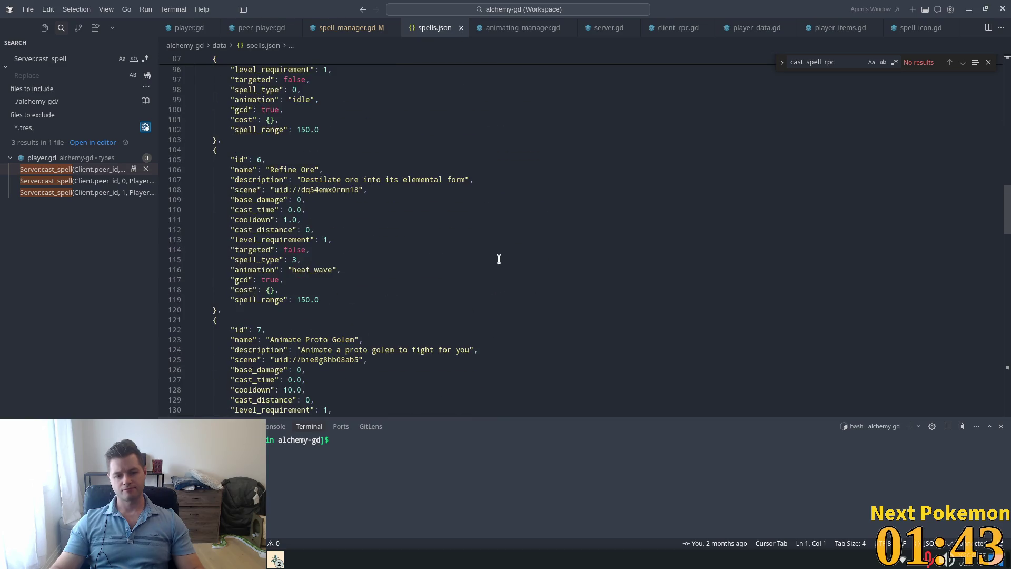
scroll(498, 259, down, 9)
Step: Change Minion Attack's targeted value from false to true and save spells.json
click(322, 301)
double_click(294, 320)
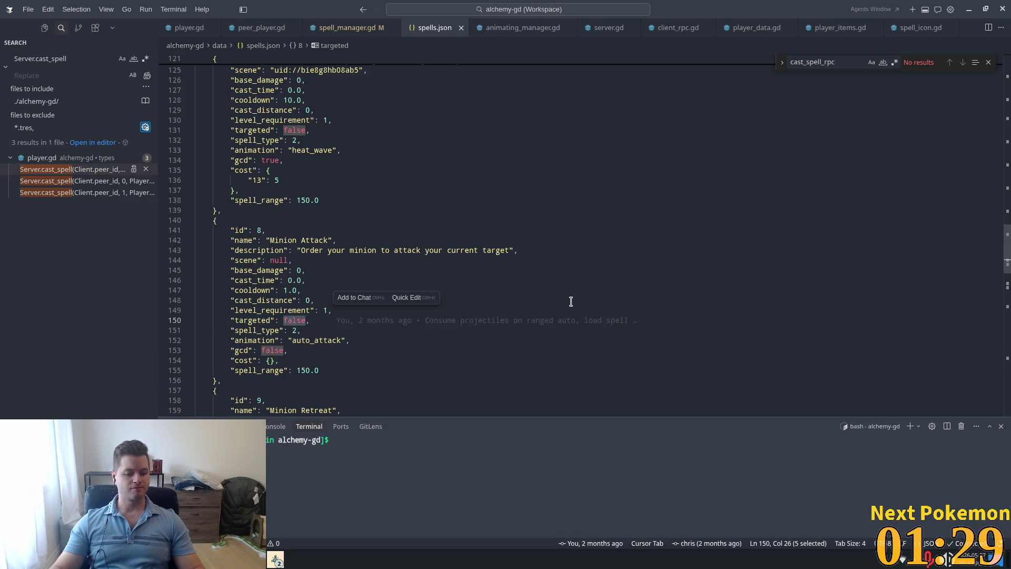
text(true)
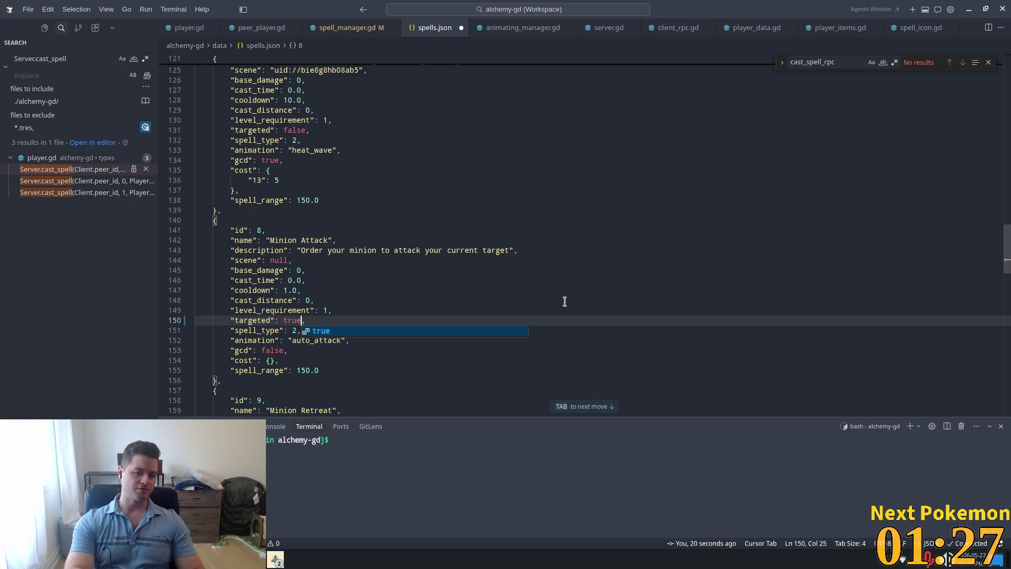
scroll(479, 278, up, 5)
key(ctrl+s)
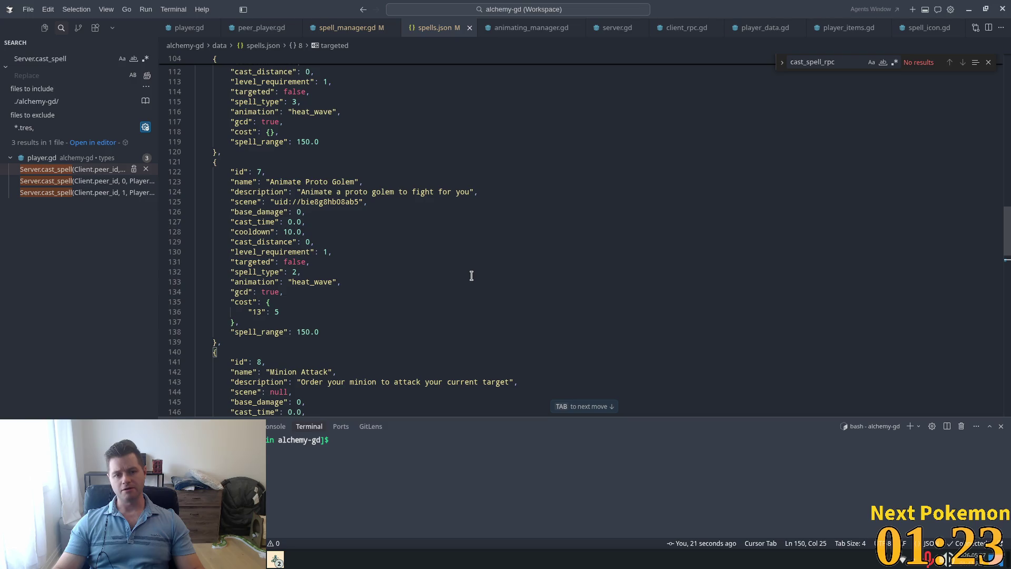
scroll(471, 276, down, 2)
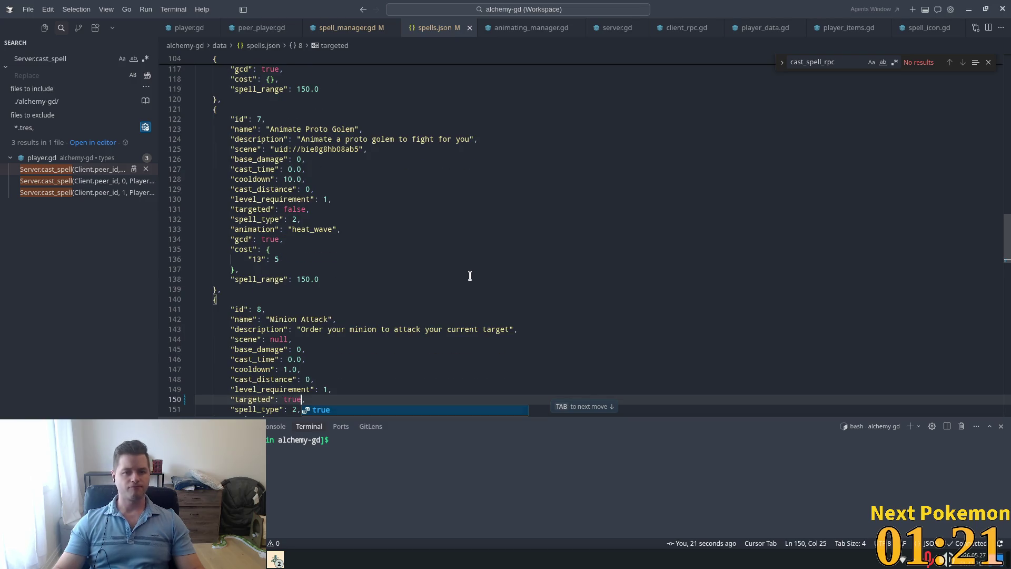
scroll(470, 276, down, 4)
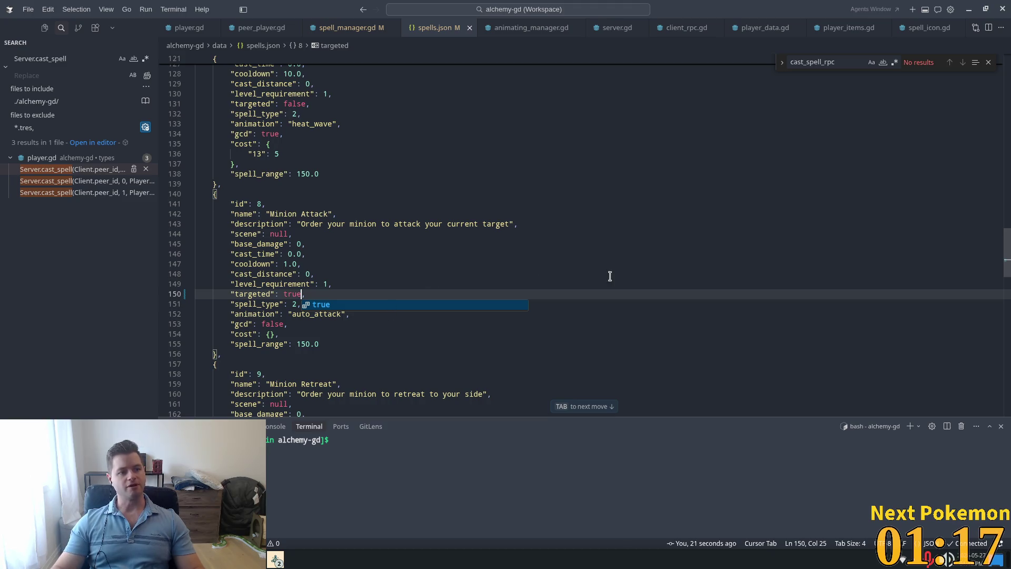
Step: Run the Alchemy project from Godot and walk the player north into town
click(551, 278)
key(alt+Tab)
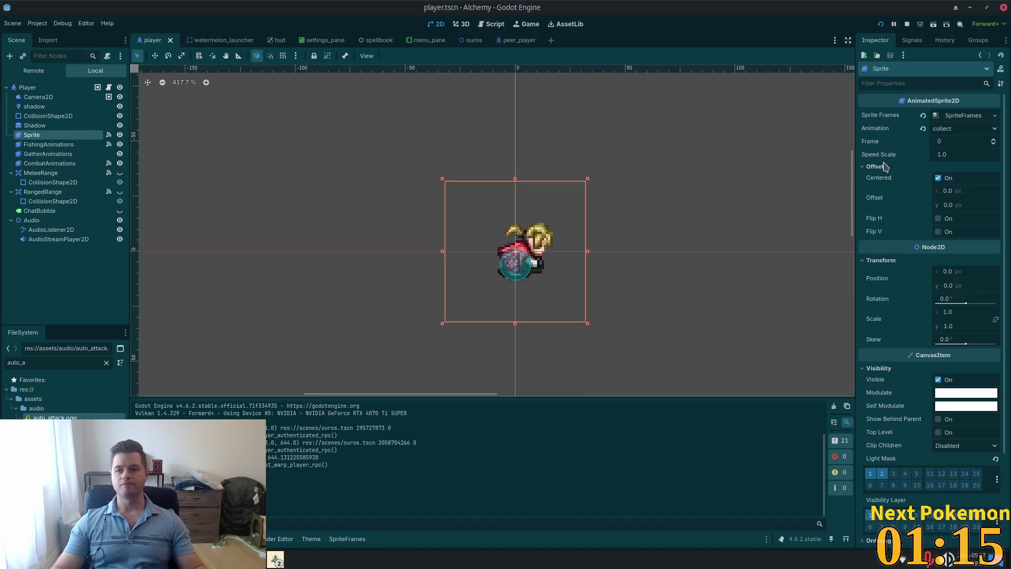
click(884, 26)
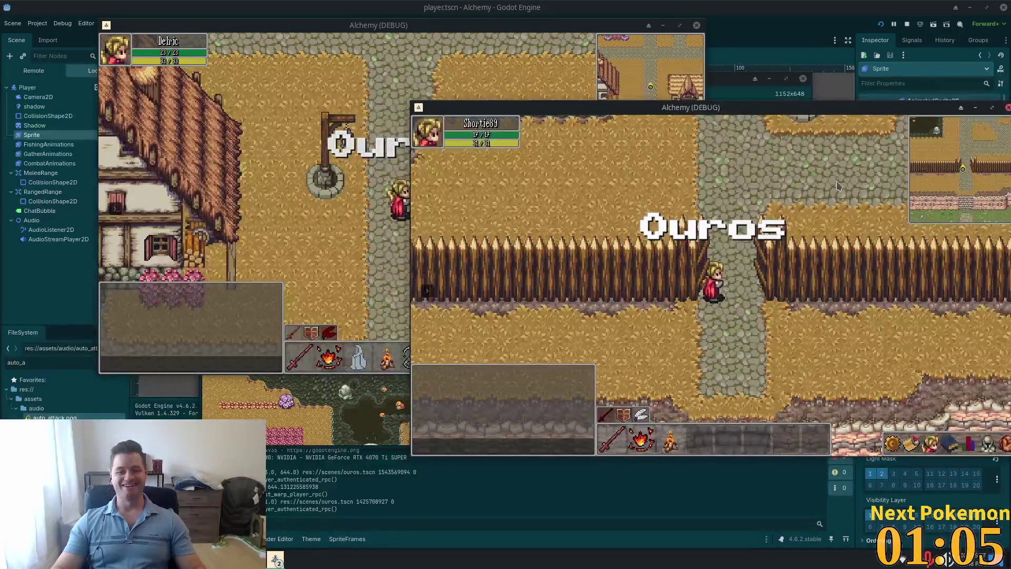
key(w)
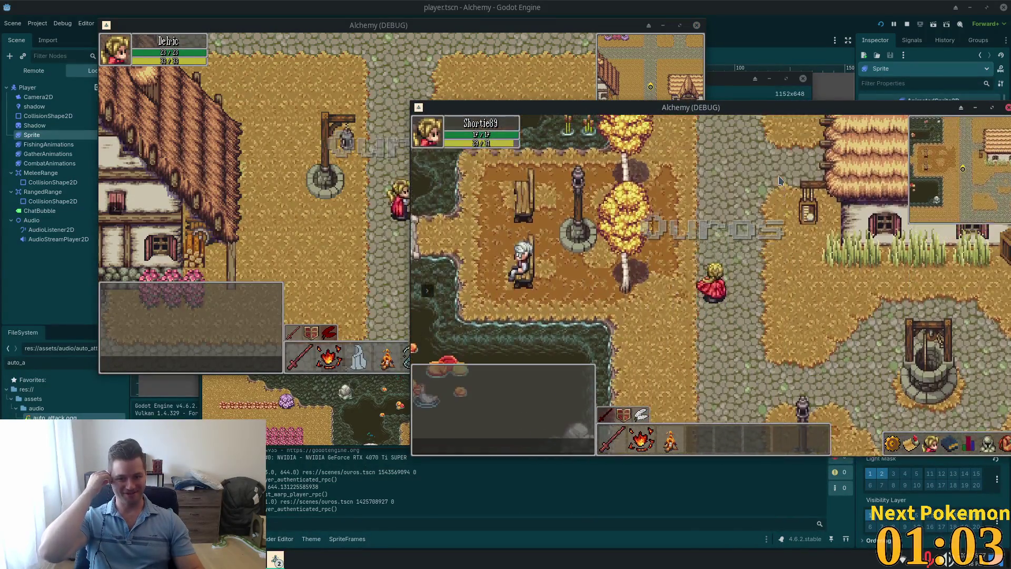
key(w)
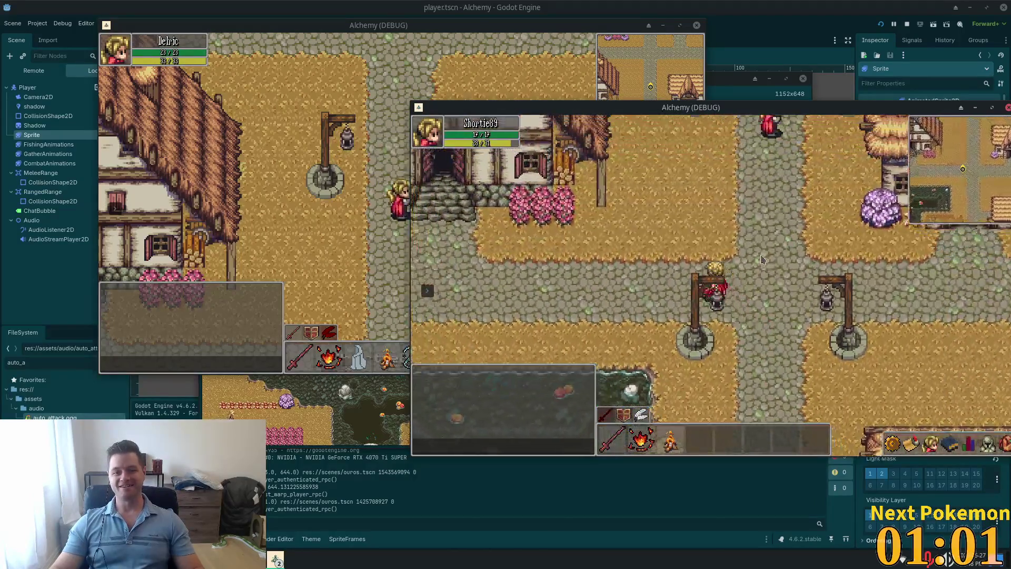
key(s)
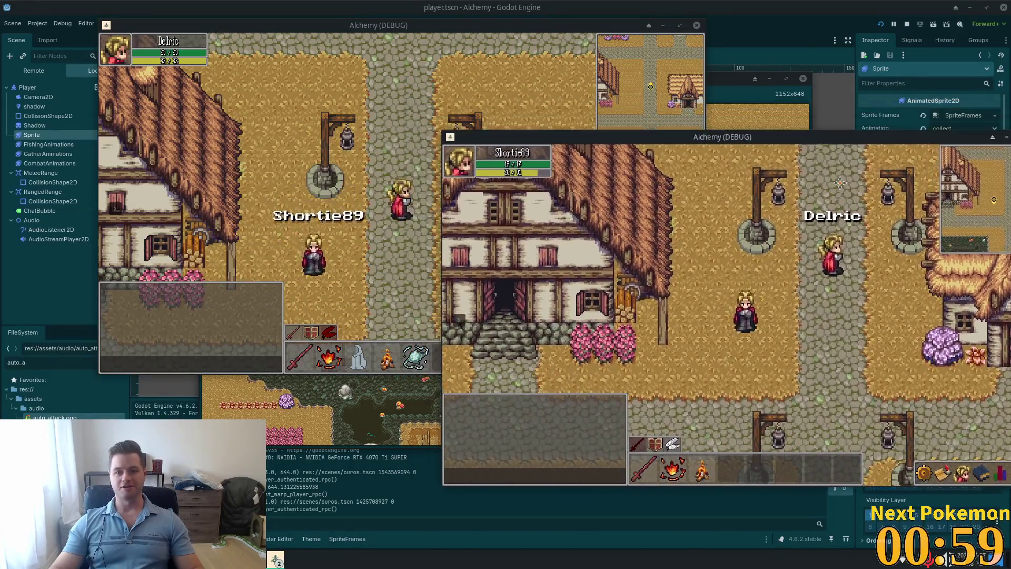
Step: Rearrange the debug game windows and send the chat message 'hey fella'
click(746, 127)
mouse_move(674, 85)
mouse_down()
mouse_move(818, 69)
mouse_move(807, 59)
mouse_up()
click(897, 464)
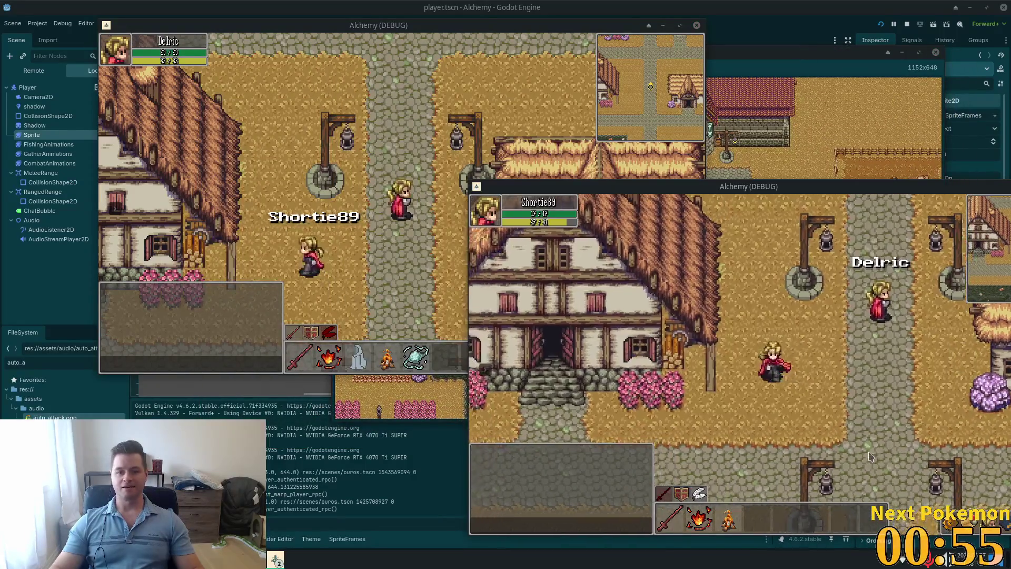
click(705, 324)
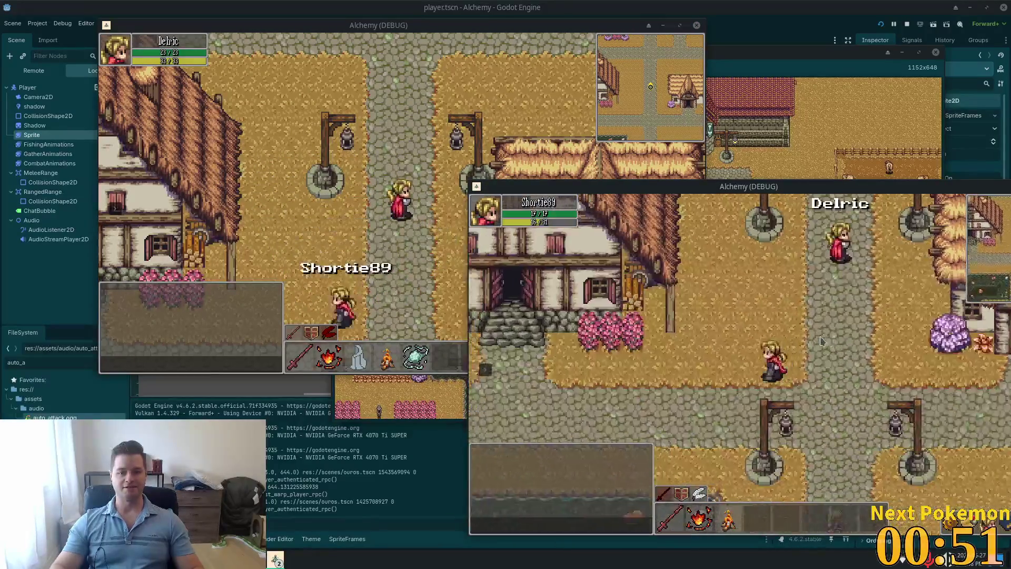
key(Return)
text(hey fella)
key(Return)
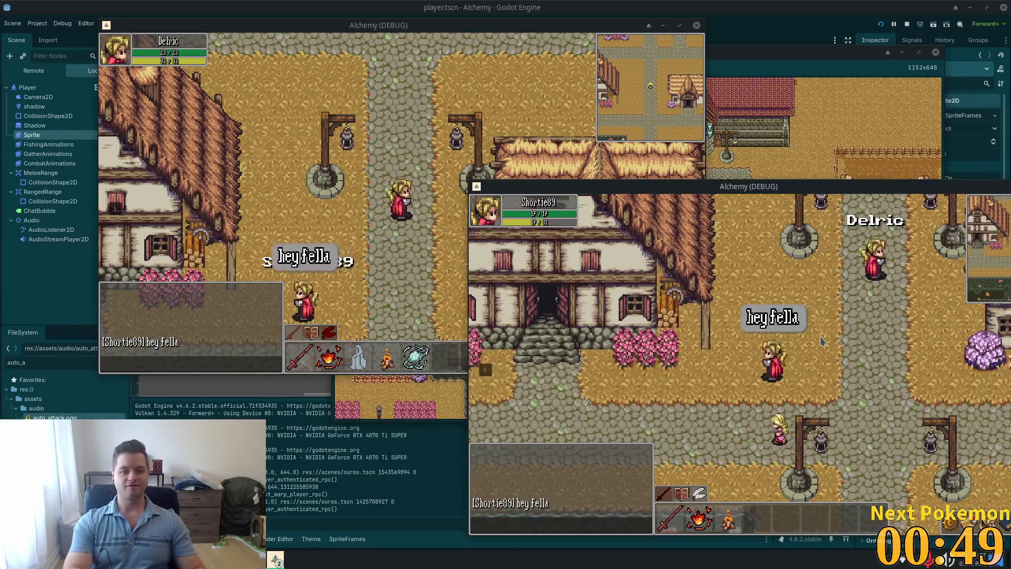
click(753, 71)
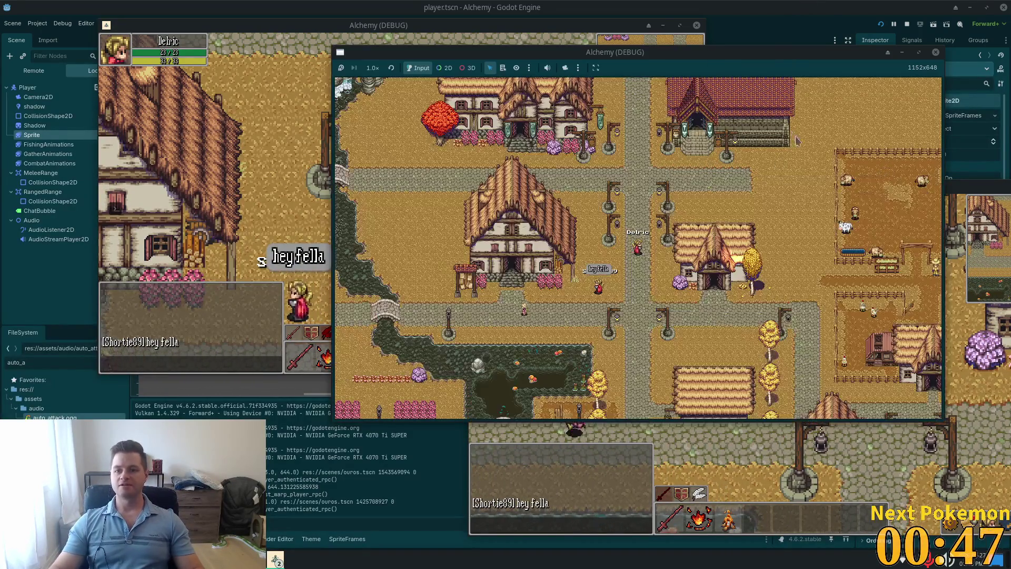
Step: Zoom the game view out to the whole world map and back in on the two players in town
scroll(662, 284, up, 6)
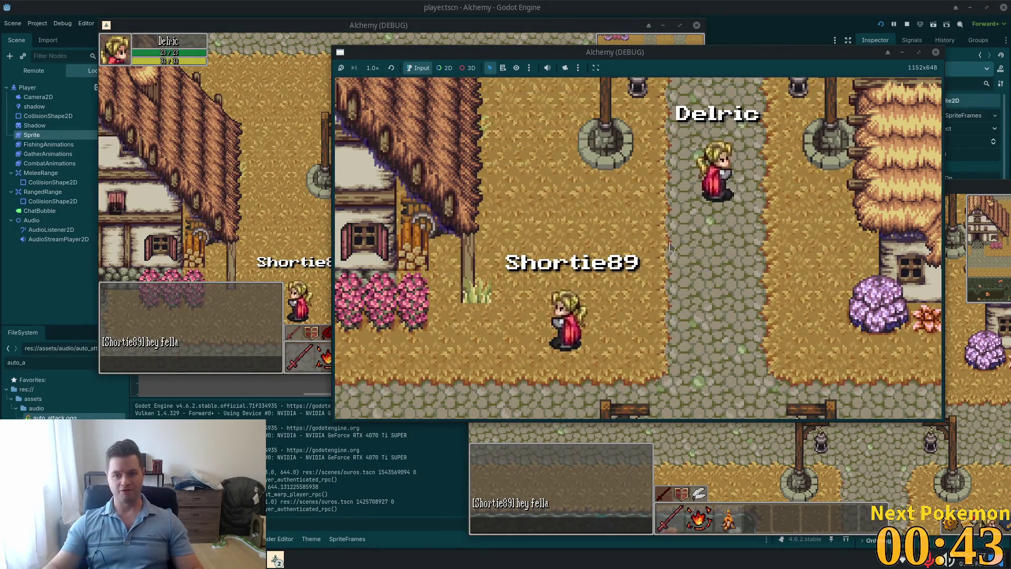
scroll(649, 232, down, 2)
scroll(649, 232, down, 8)
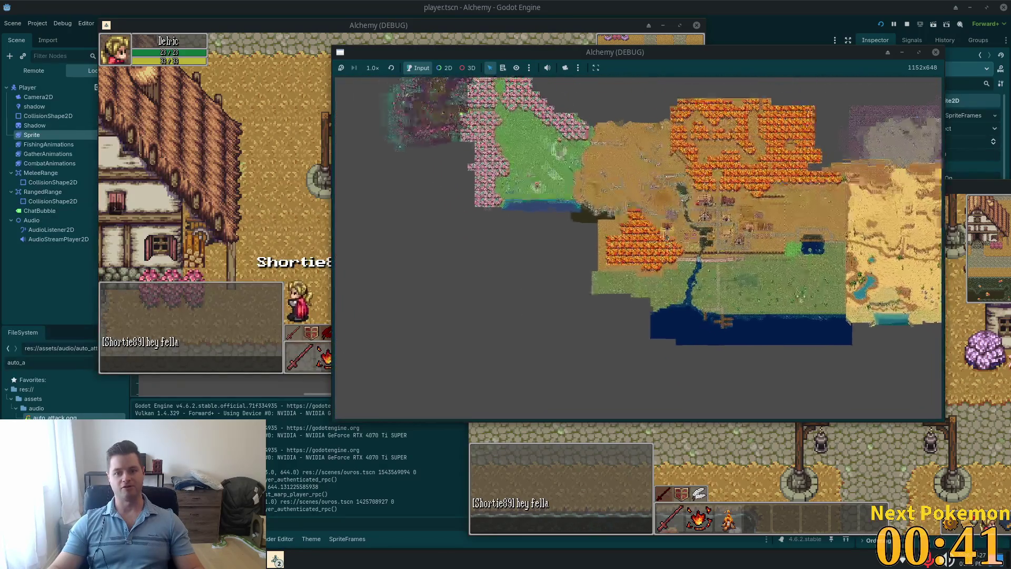
scroll(655, 254, up, 4)
scroll(684, 316, down, 4)
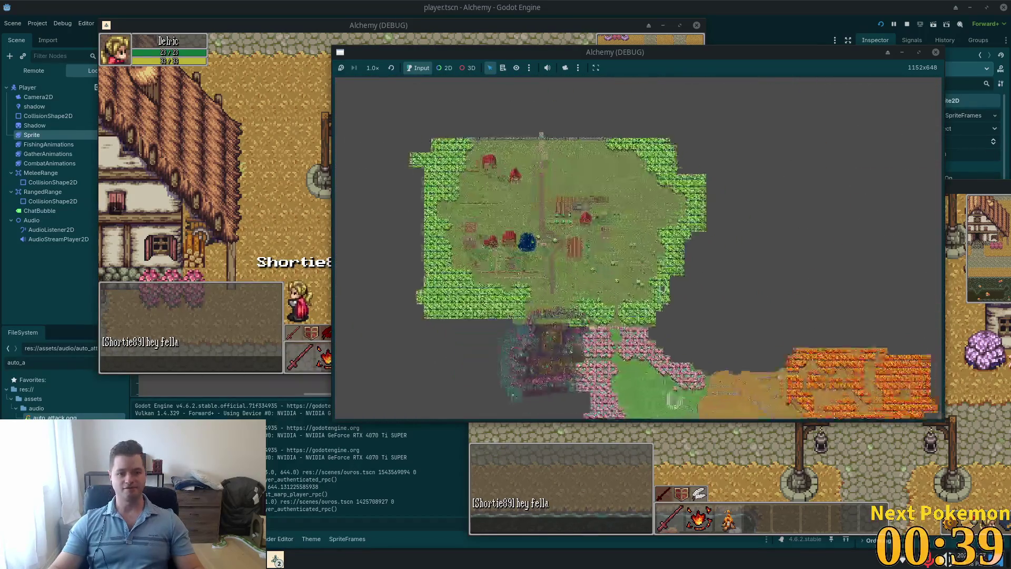
scroll(687, 342, down, 6)
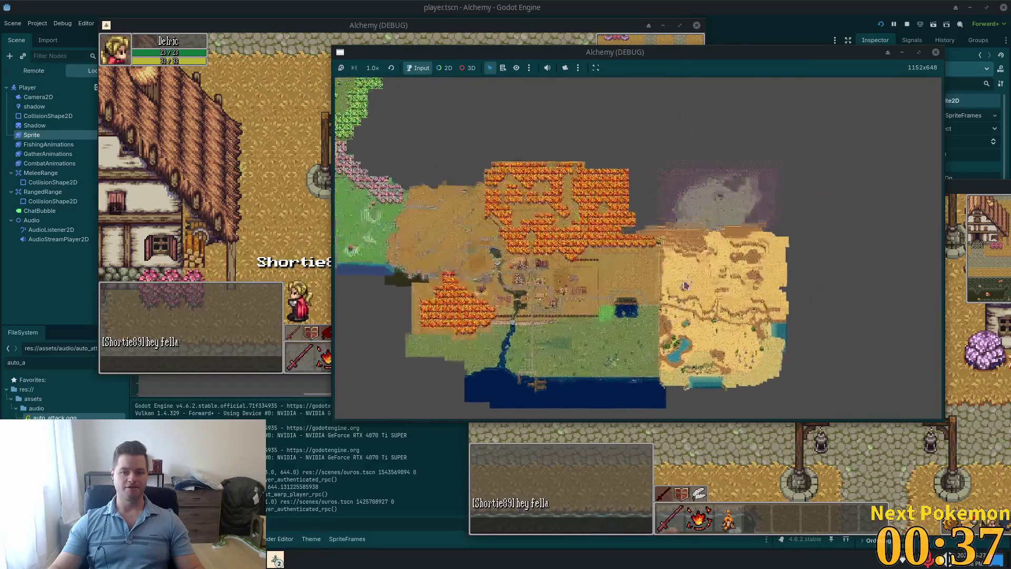
scroll(684, 288, down, 2)
scroll(683, 342, up, 10)
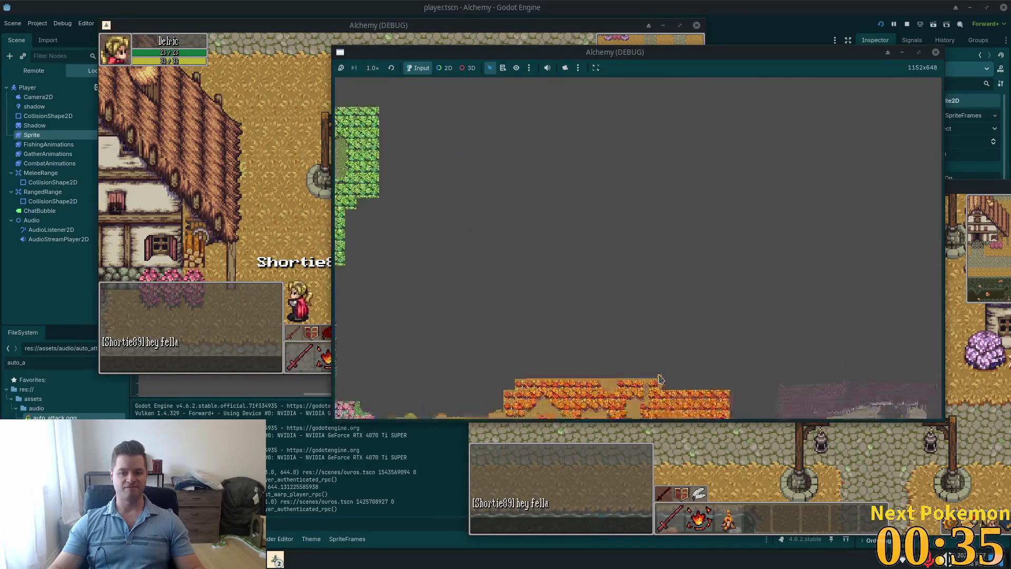
scroll(639, 389, up, 5)
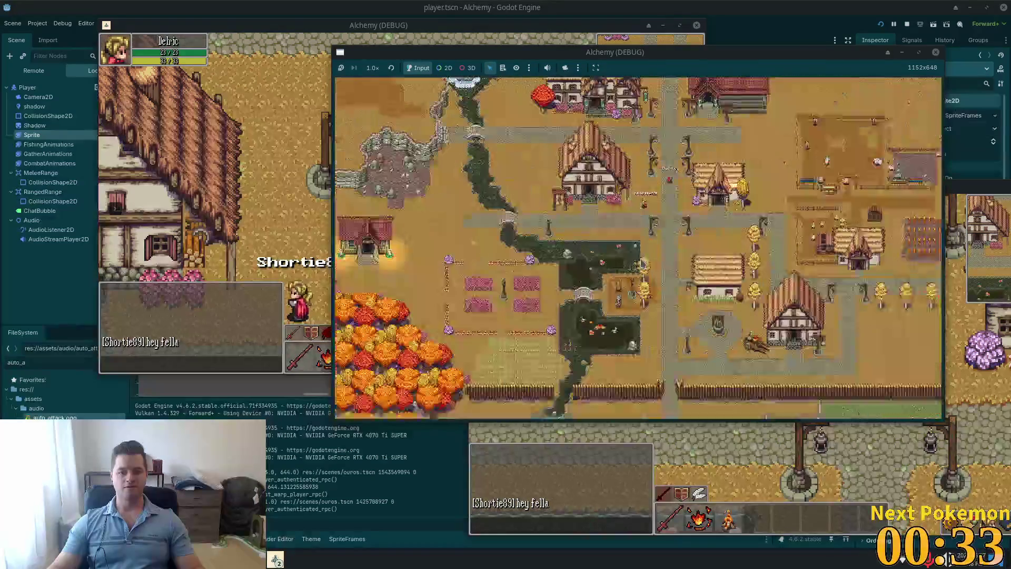
scroll(672, 271, up, 6)
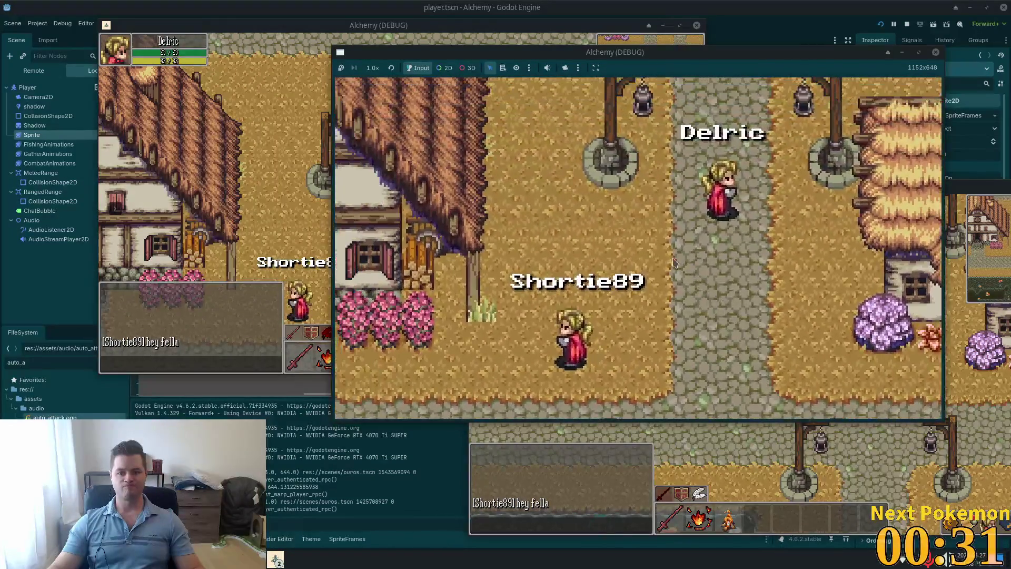
scroll(648, 249, down, 3)
scroll(634, 230, up, 2)
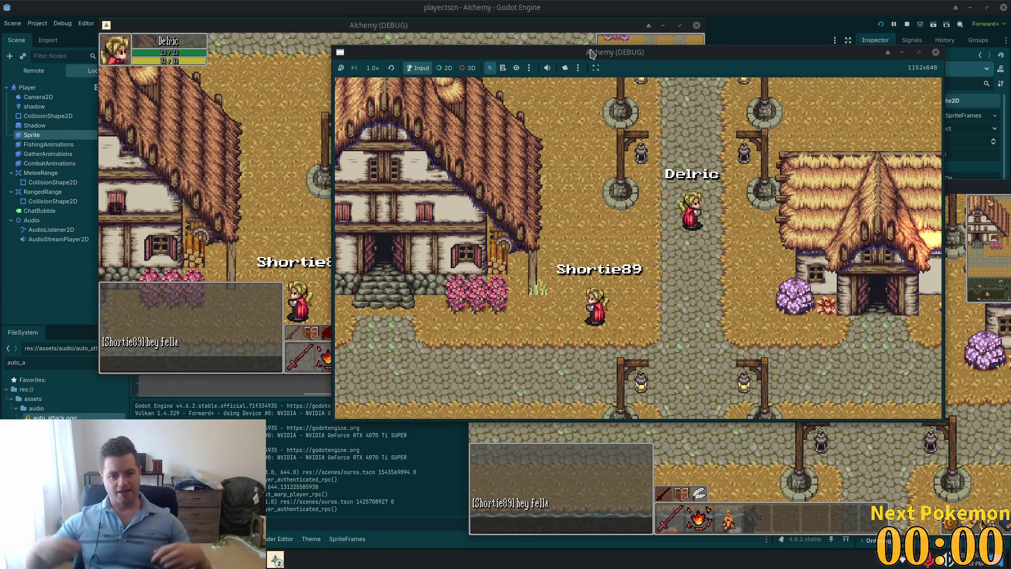
Step: In the left game window, walk the player down the village path into the tavern to the bar
key(s)
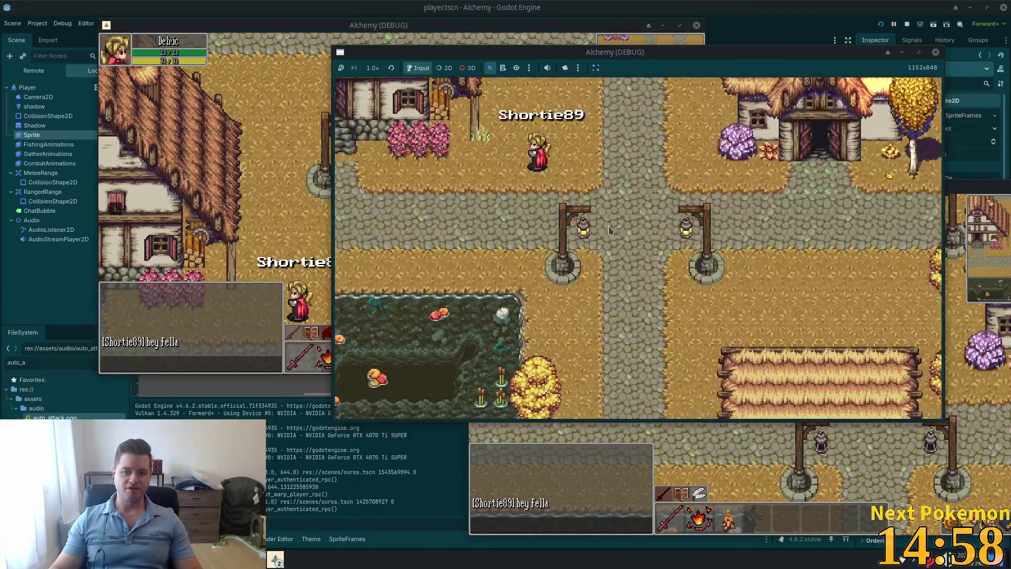
click(429, 193)
key(s)
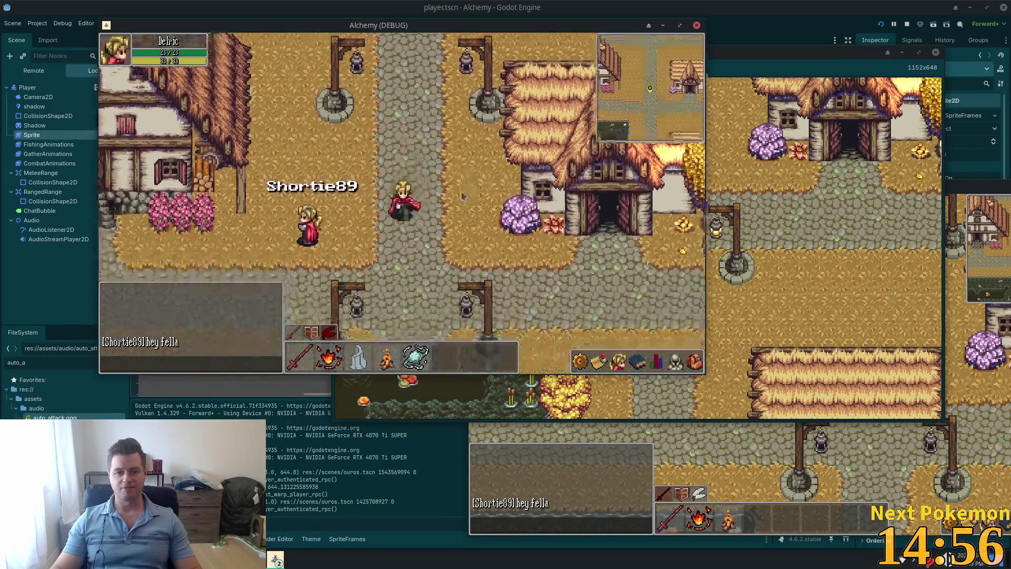
key(w)
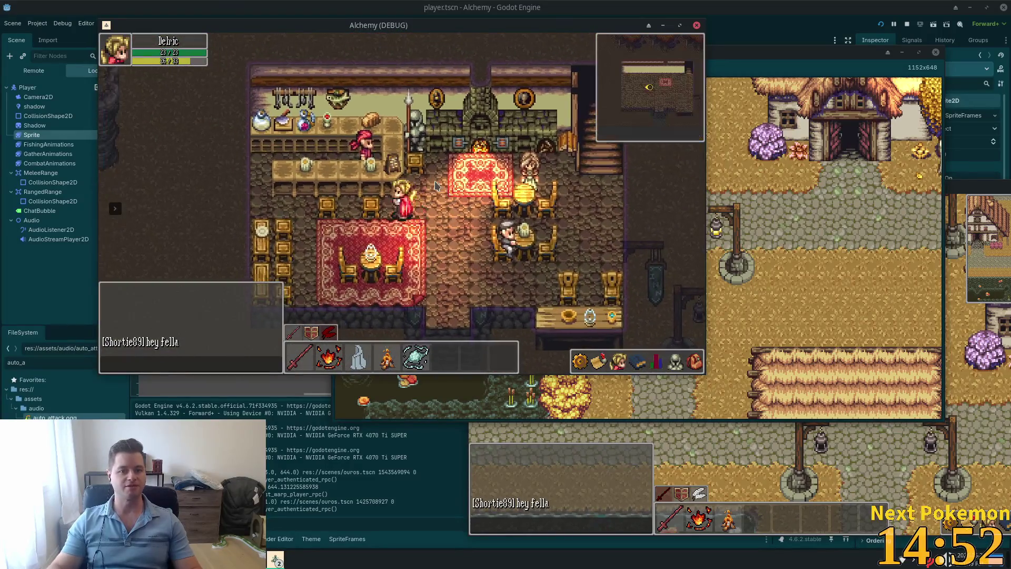
key(a)
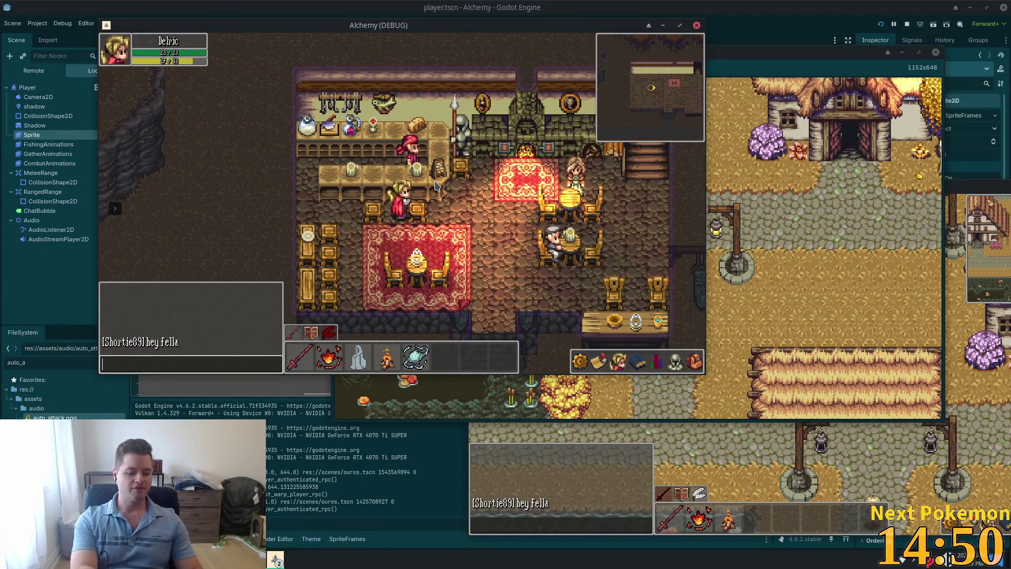
text(hey)
Step: Chat 'hey', 'yes' to open the barkeeper's shop, 'ok bye' to close it, then walk to the rug table
key(Return)
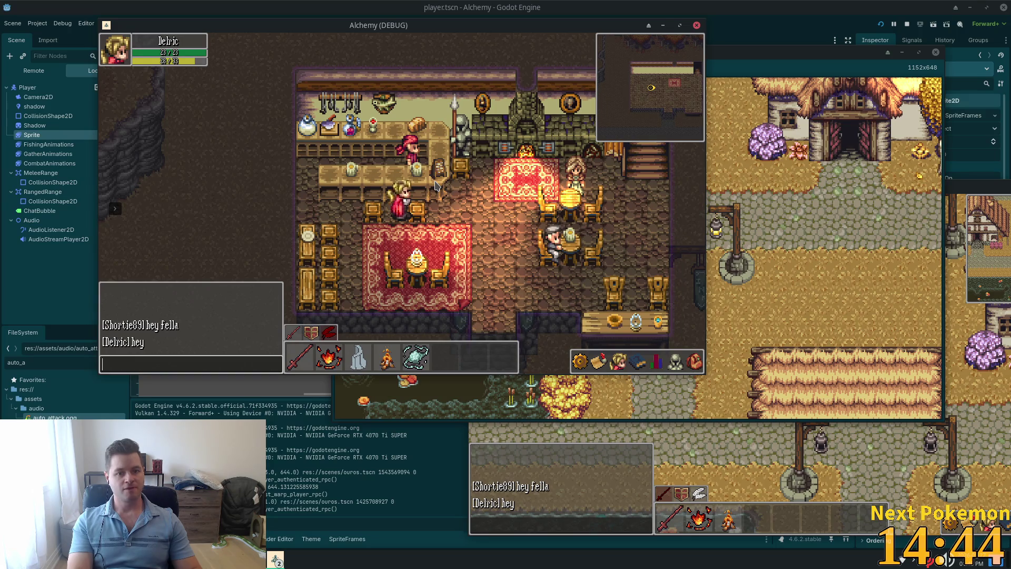
text(yes)
key(Return)
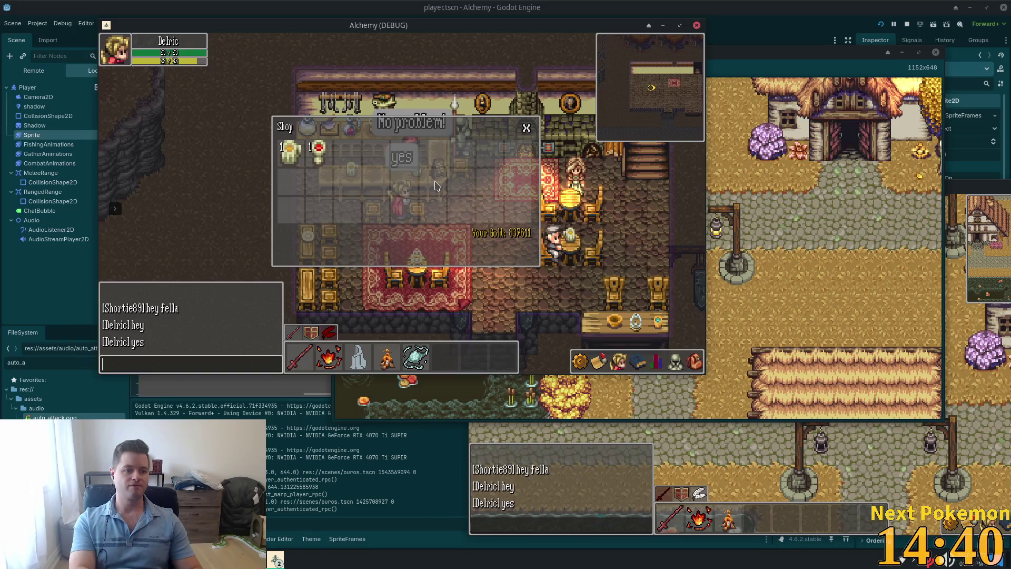
text(e)
key(Return)
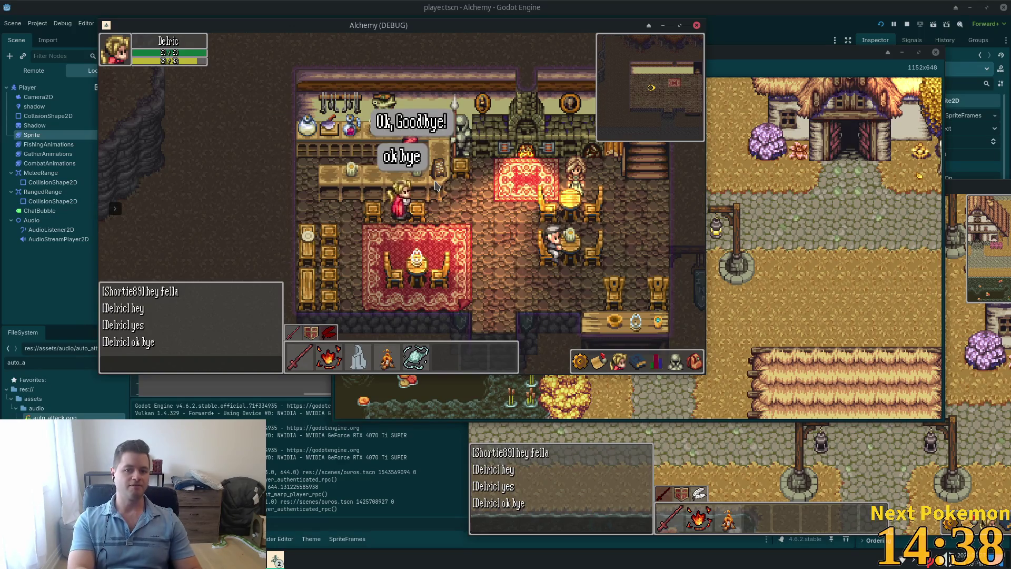
key(s)
key(d)
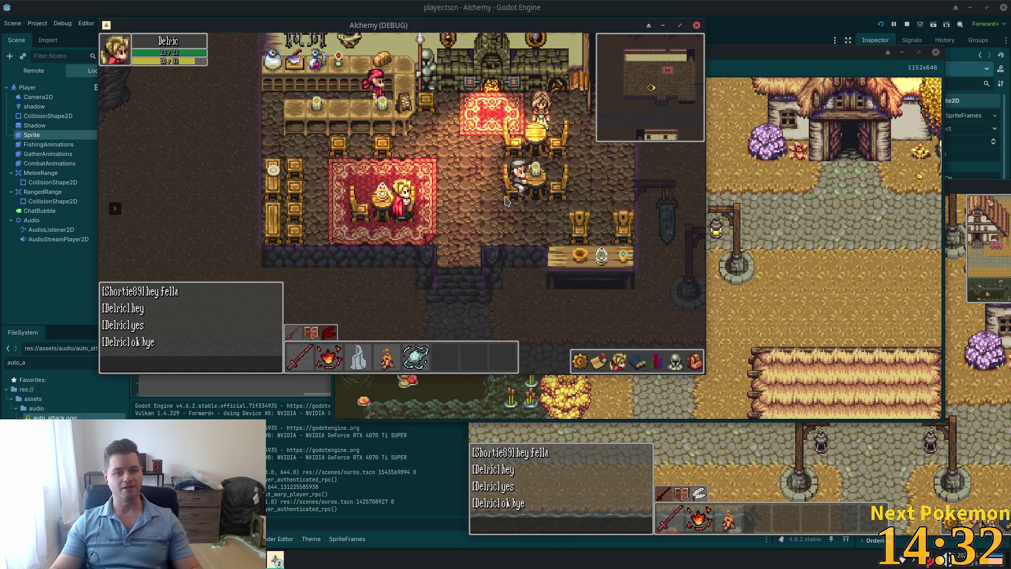
Step: Walk out of the inn and south through town to the well, then enter Ouros Well
key(d)
key(s)
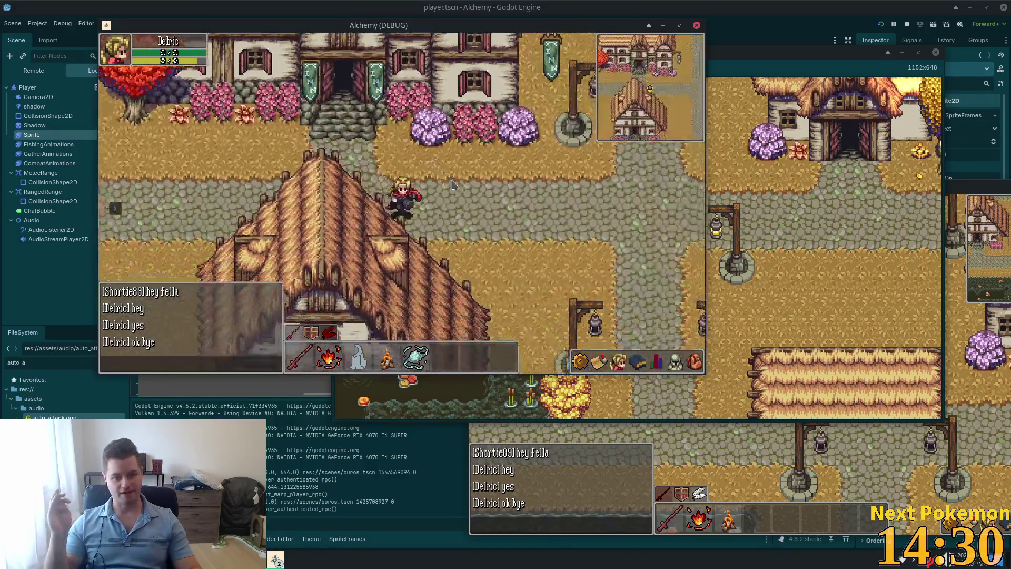
key(s)
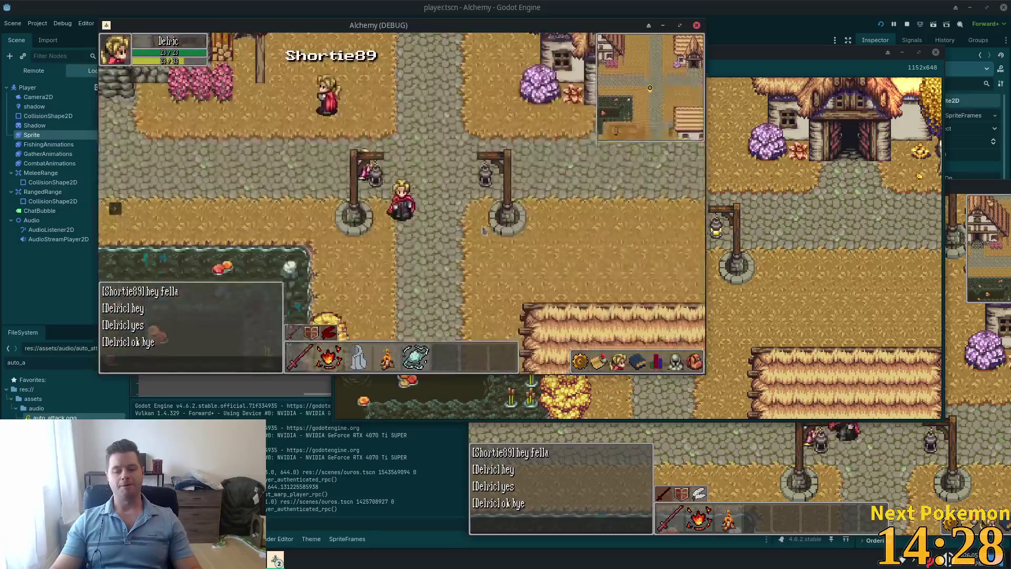
key(s)
key(d)
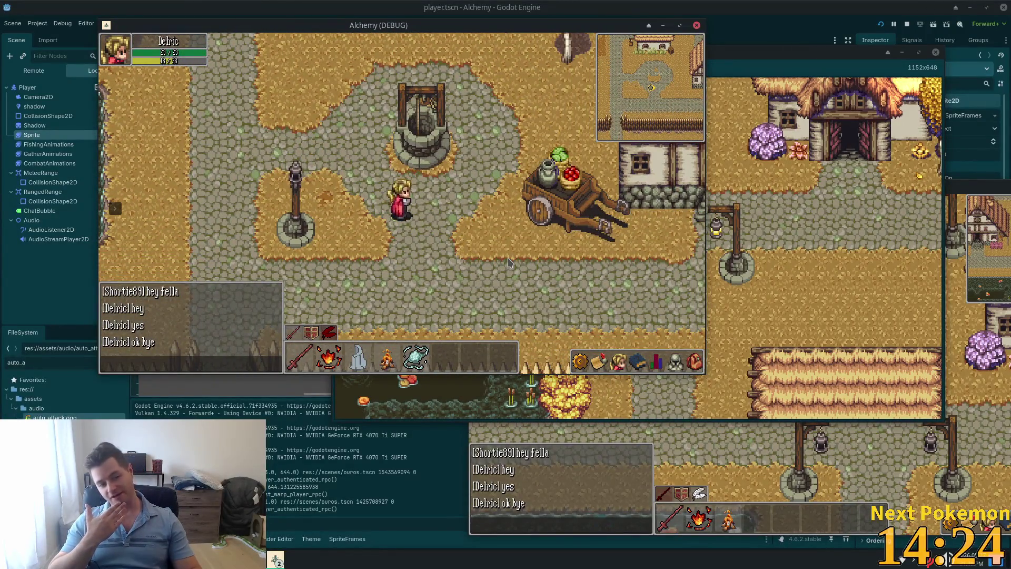
key(w)
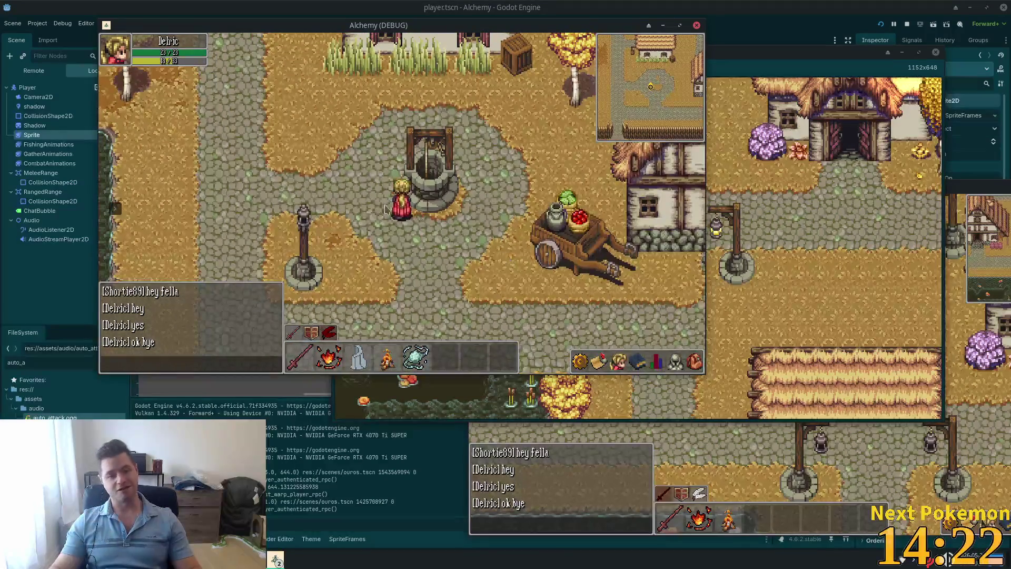
click(422, 187)
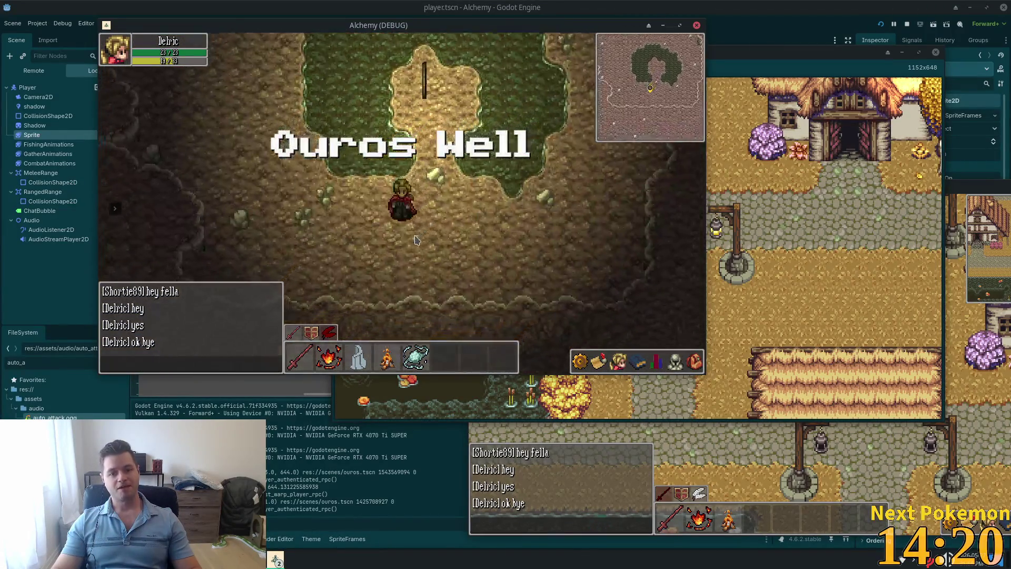
Step: Explore Ouros Caves past the cows and torch-lit corridor, then leave for the rocky area
key(w)
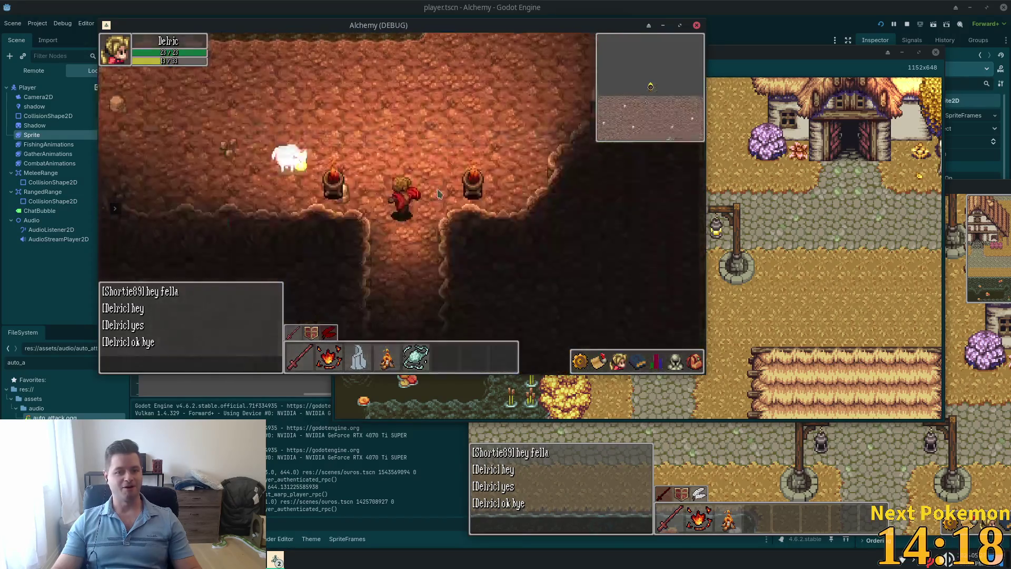
key(w)
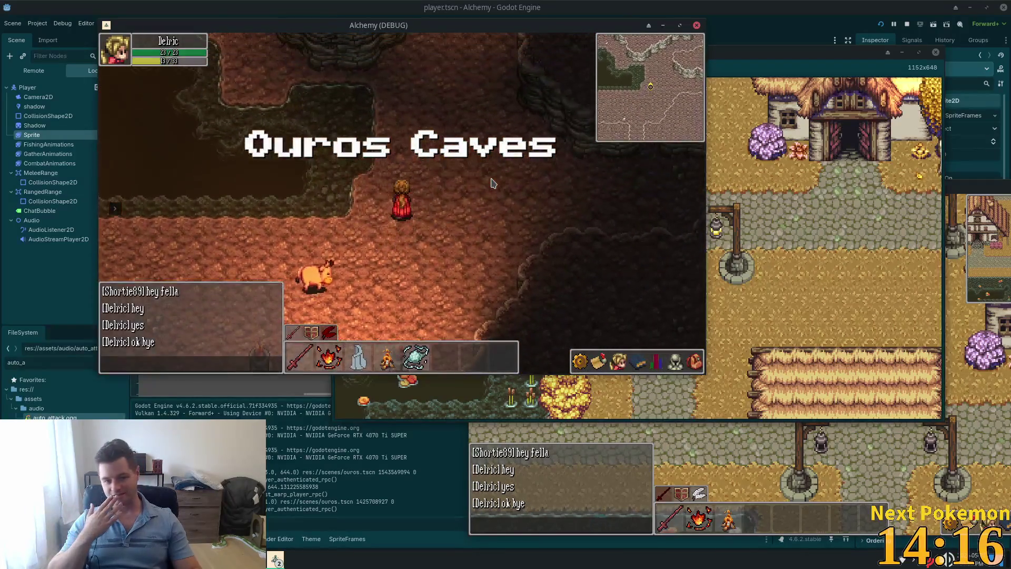
key(w)
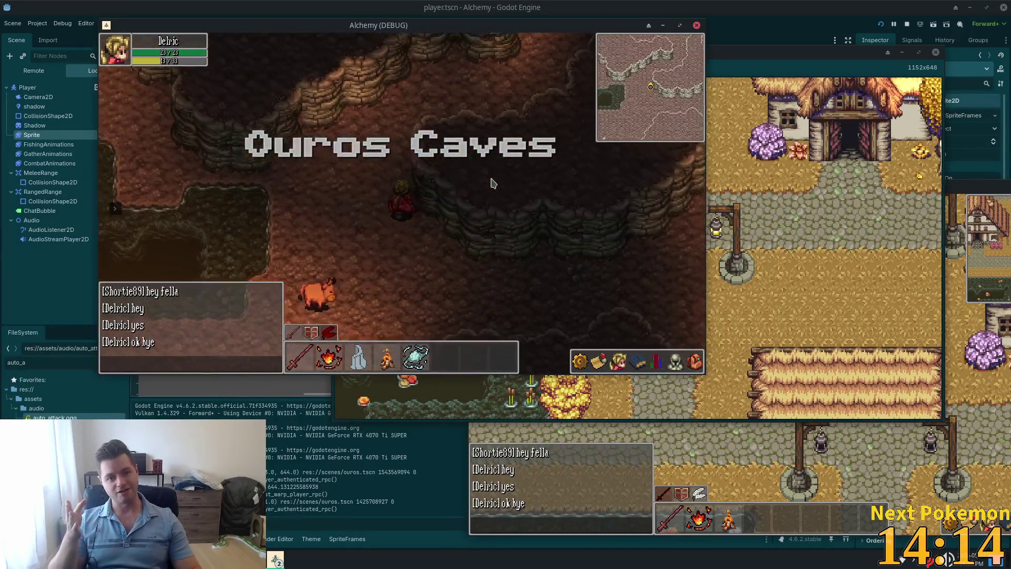
key(s)
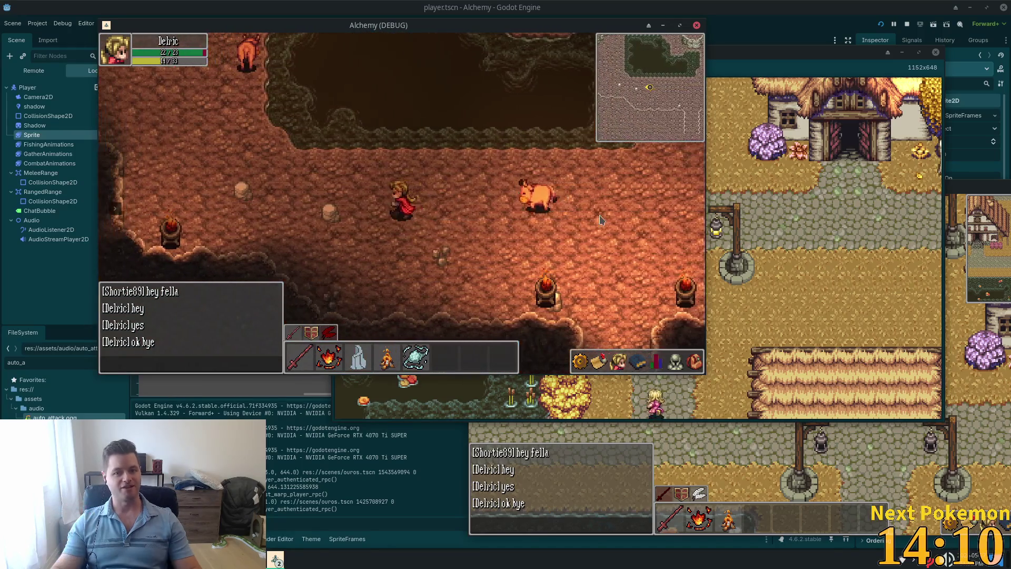
key(w)
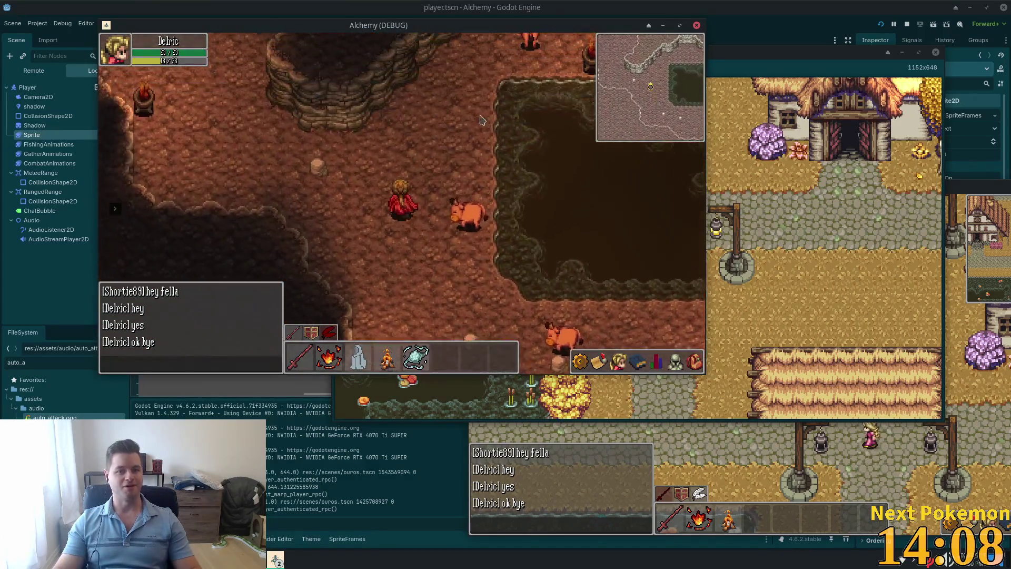
key(w)
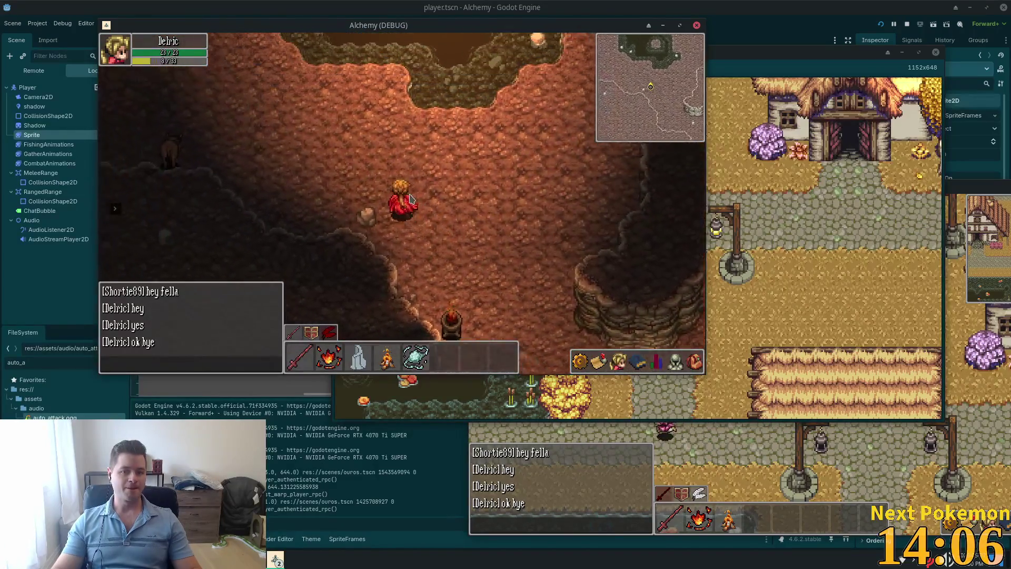
key(s)
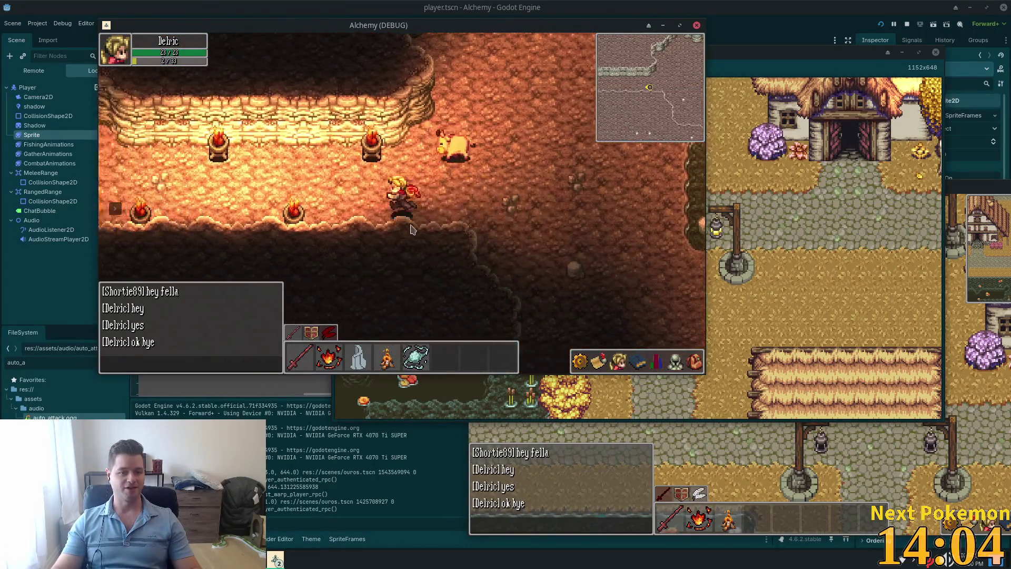
key(w)
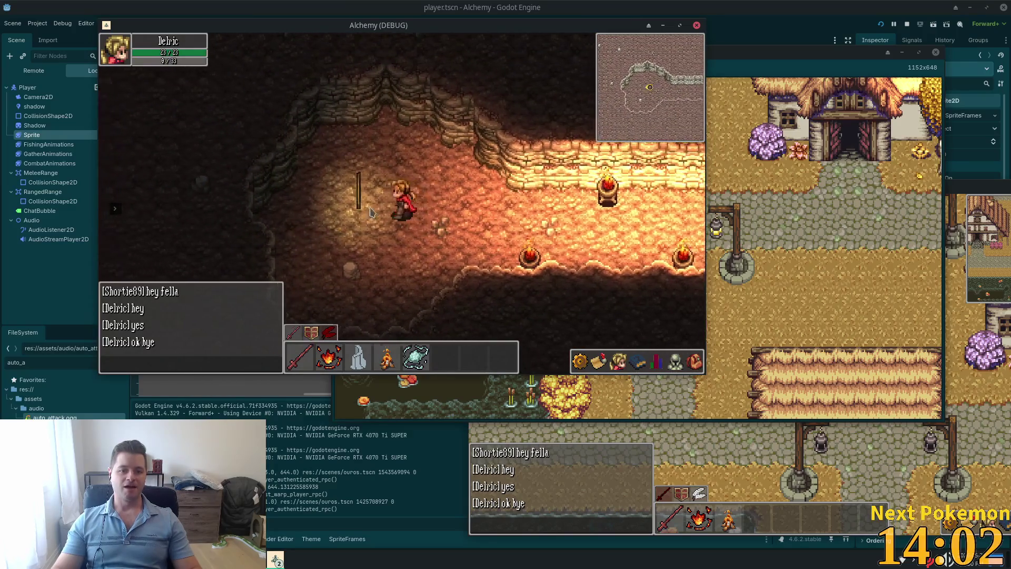
Step: Walk through Ouros, cross the bridge into town and go down the street past the chicken pen
key(s)
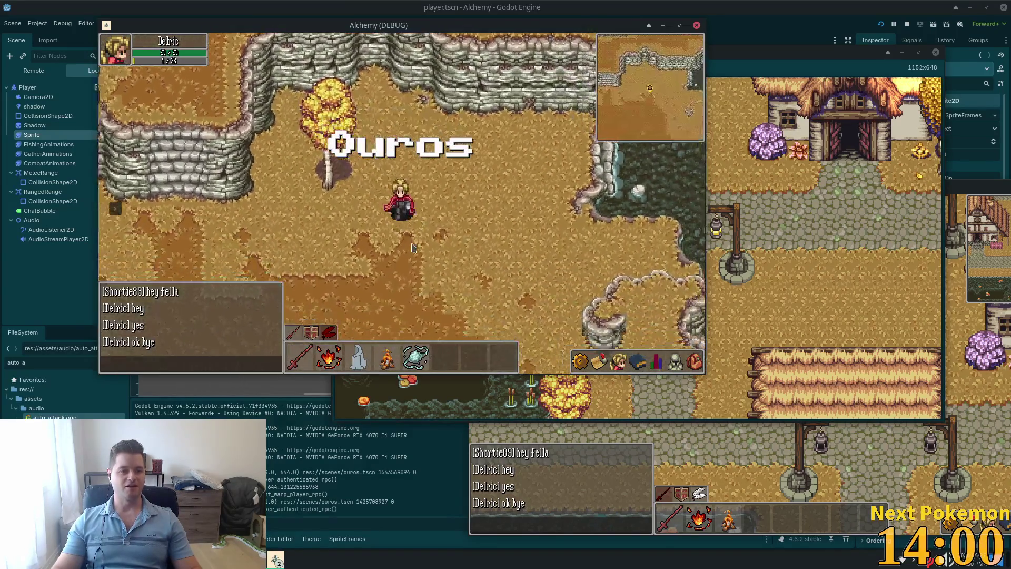
key(s)
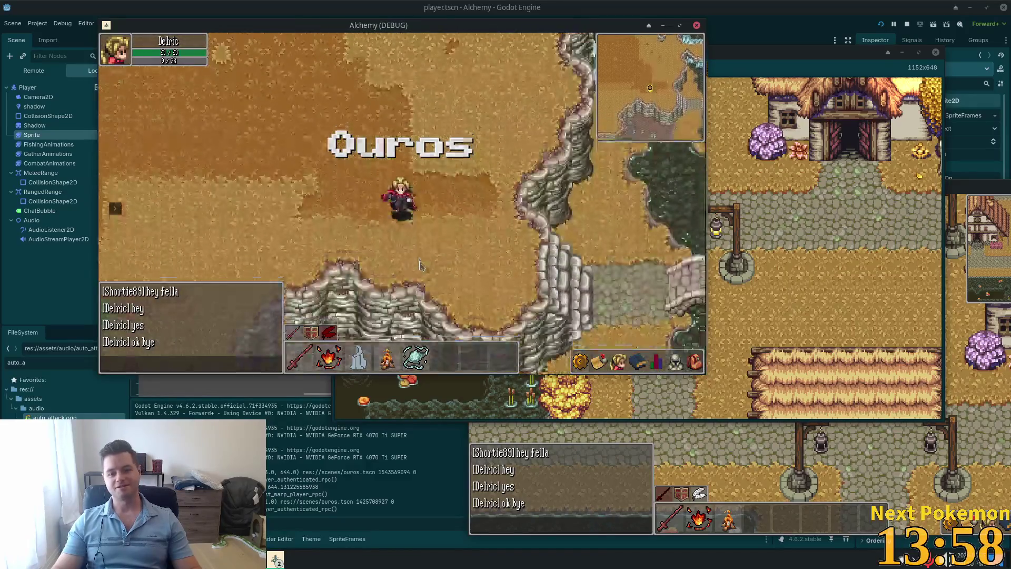
key(d)
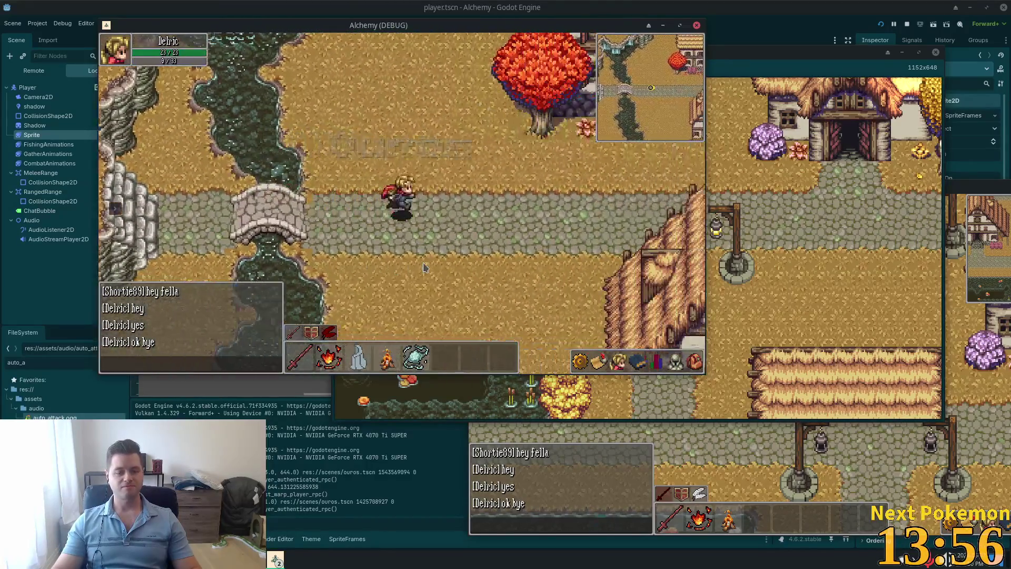
key(d)
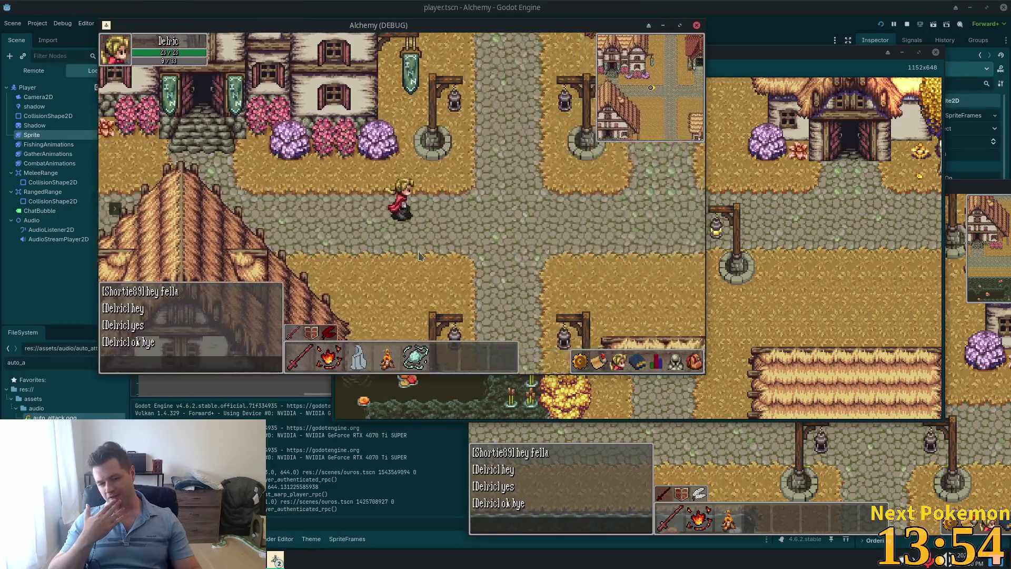
key(s)
key(s)
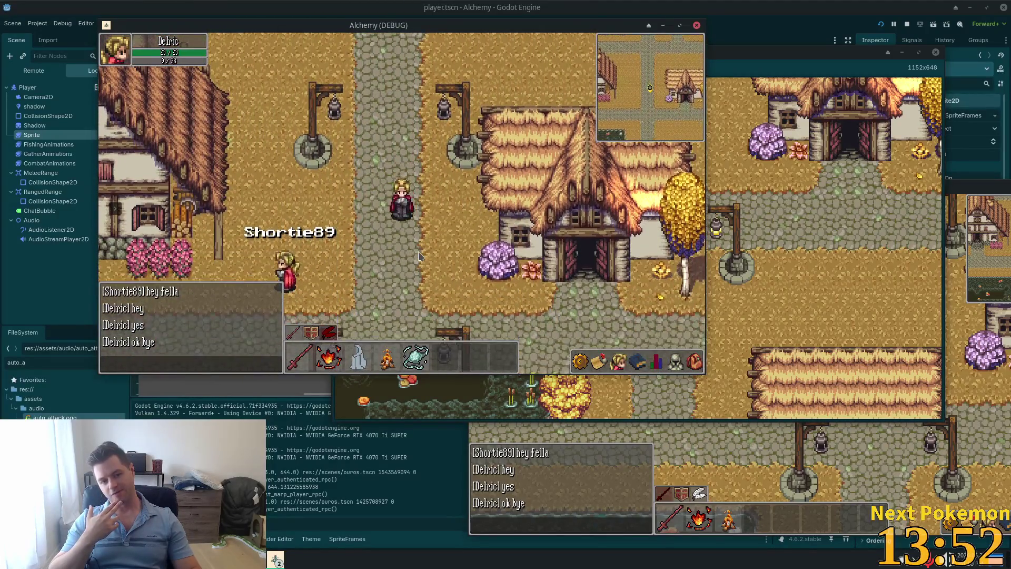
key(s)
key(d)
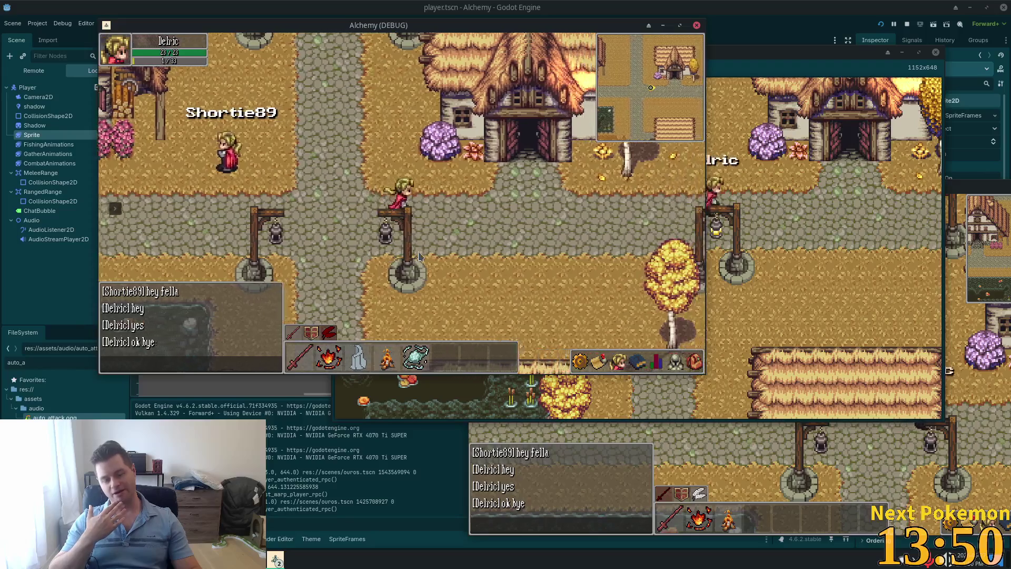
key(d)
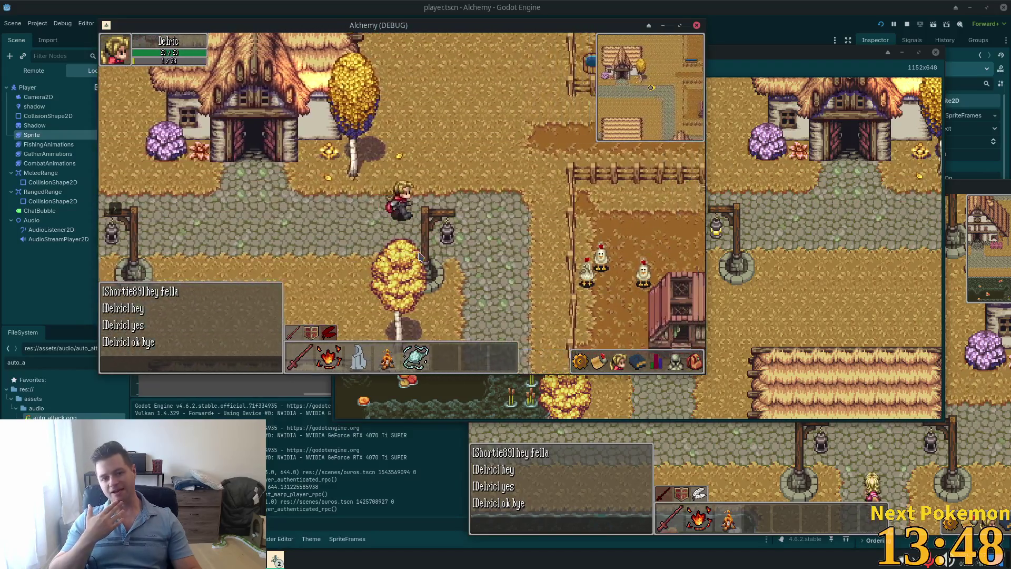
key(s)
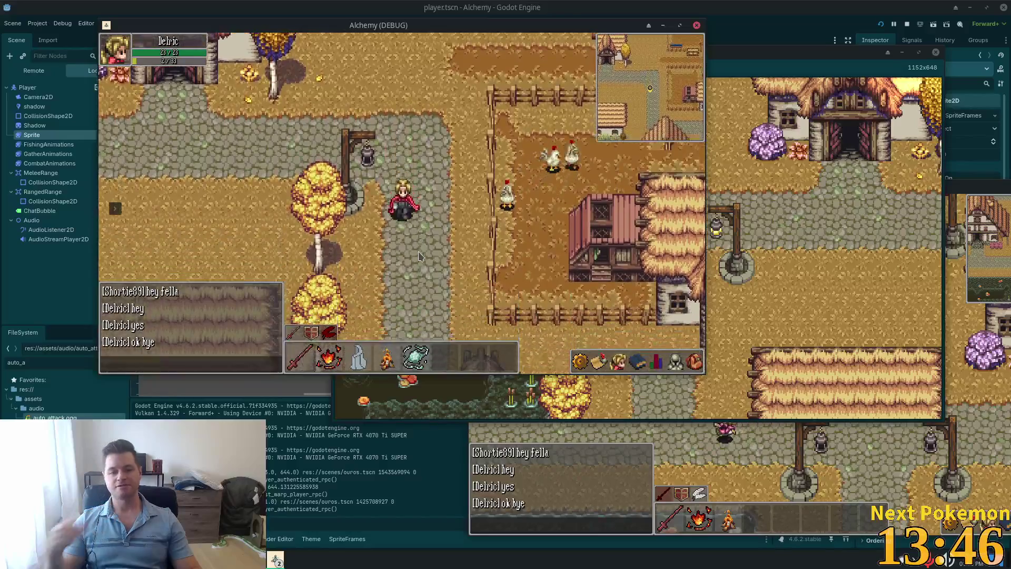
Step: Open the character's inventory, then walk around near the campfire
click(690, 363)
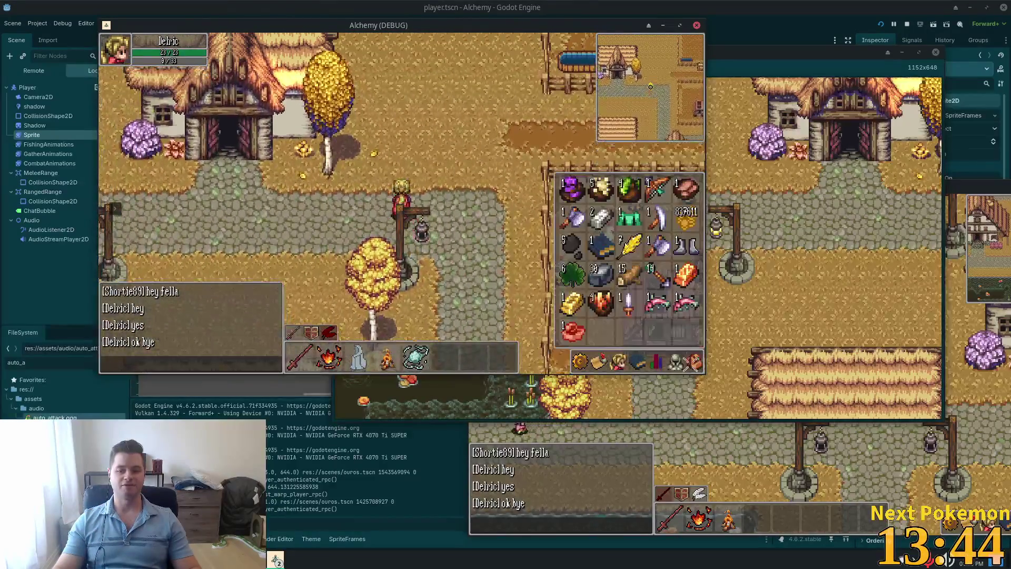
key(w)
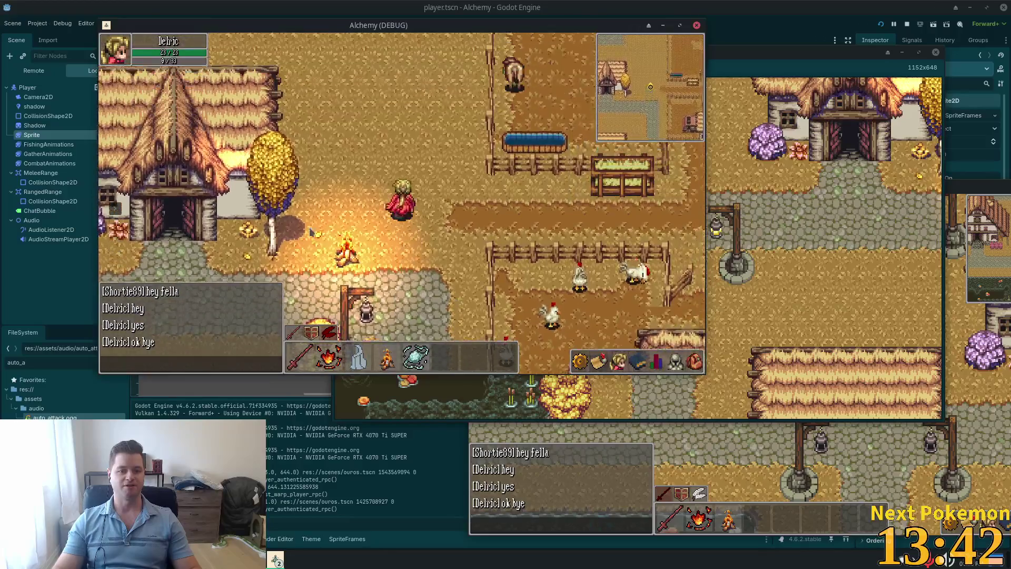
key(s)
key(w)
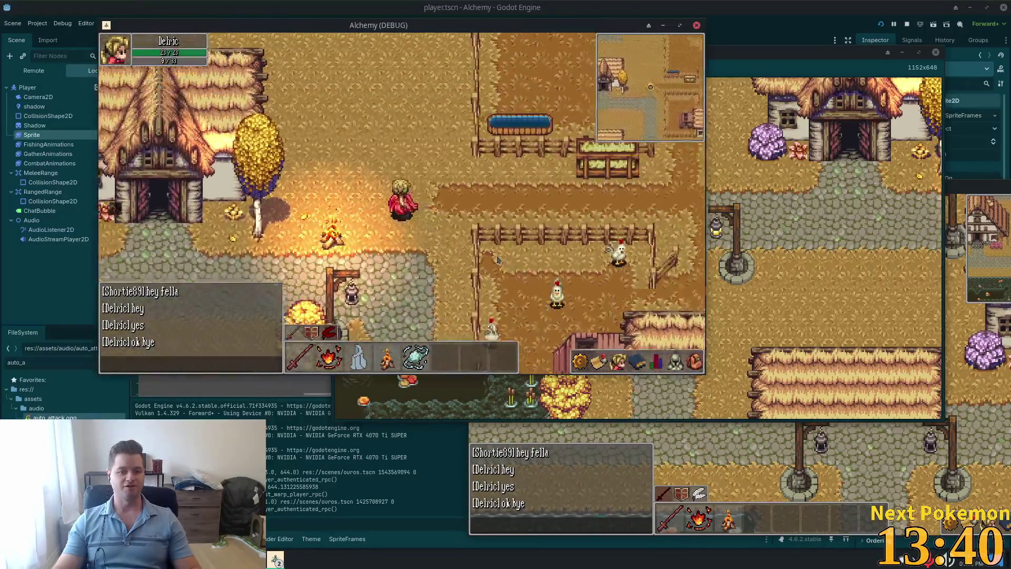
key(s)
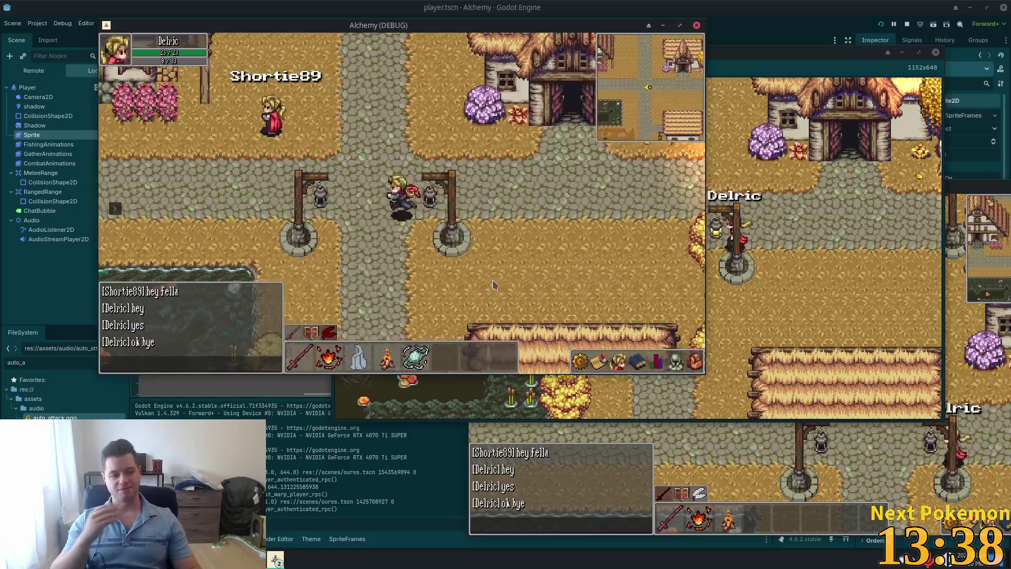
Step: Walk west to the river, over the stone bridge, and north into the desert by the cliff
key(a)
key(w)
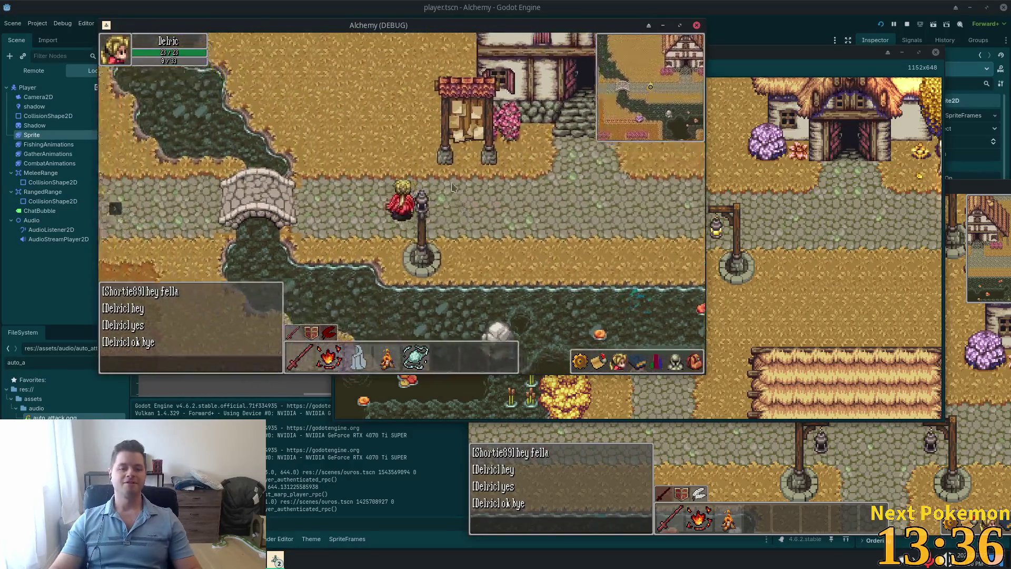
key(s)
key(d)
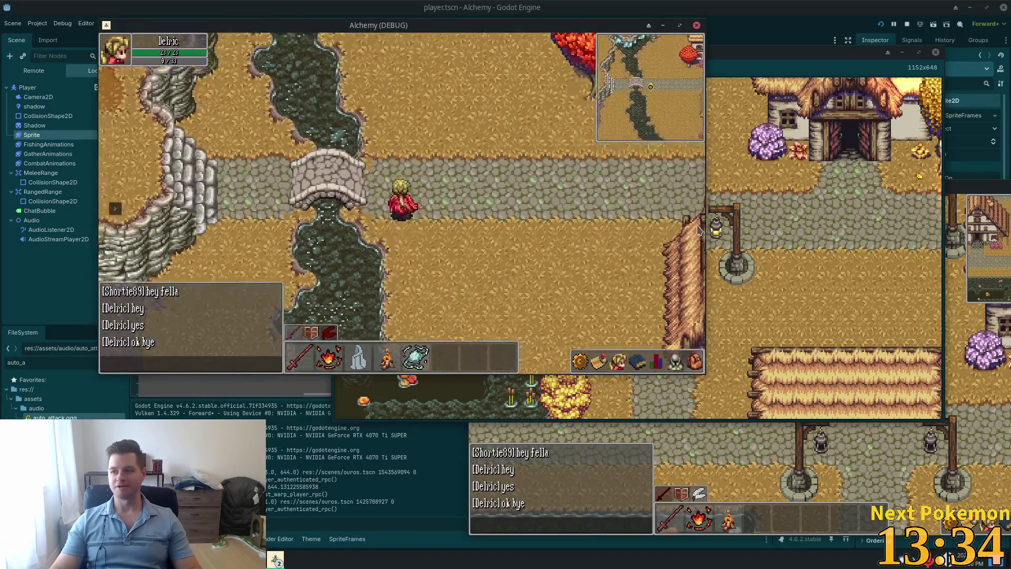
key(a)
key(w)
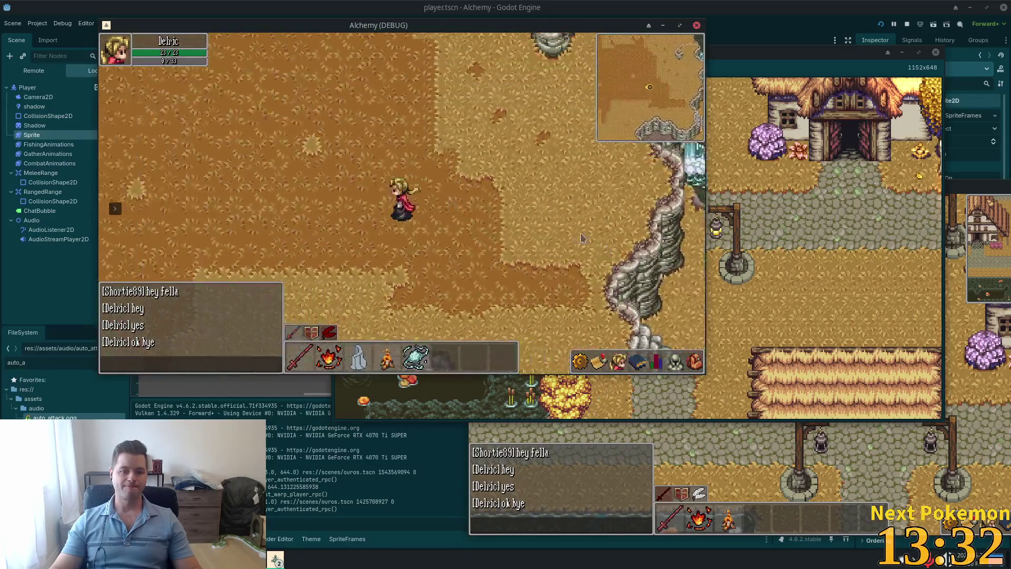
key(a)
key(w)
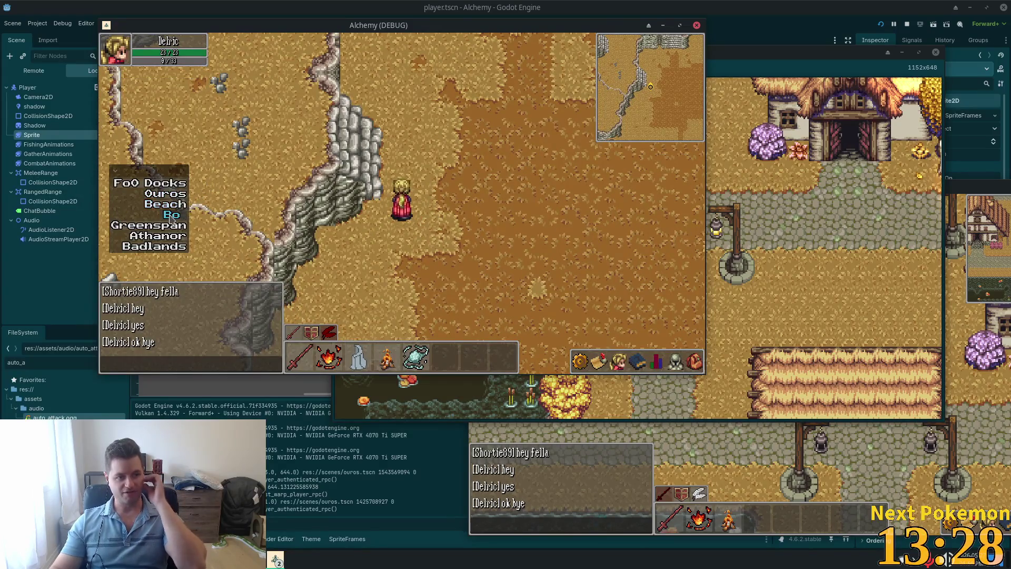
Step: Warp to Indigo Bog and walk north through the bog, then east past the pink trees
click(171, 215)
key(a)
key(w)
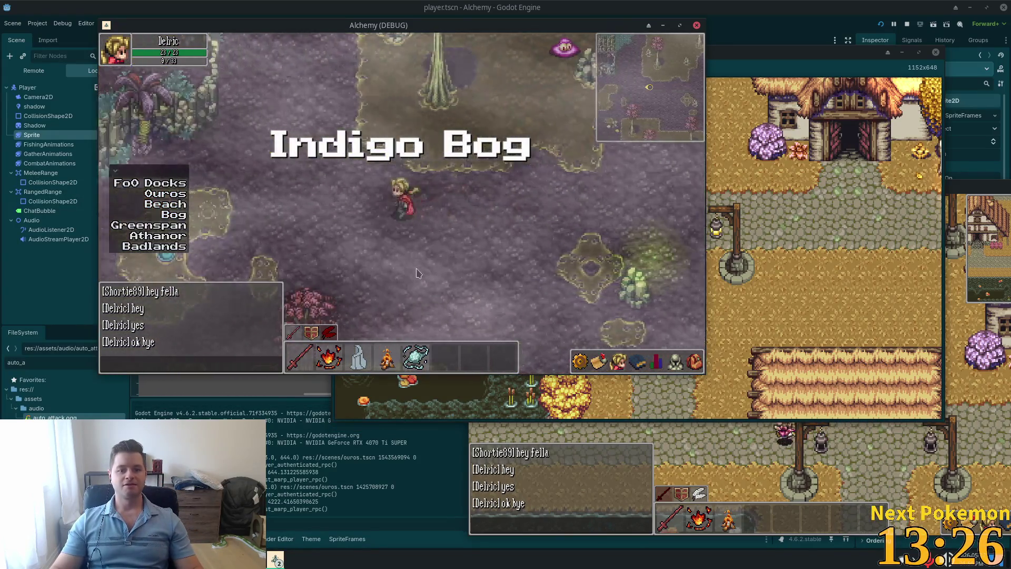
key(w)
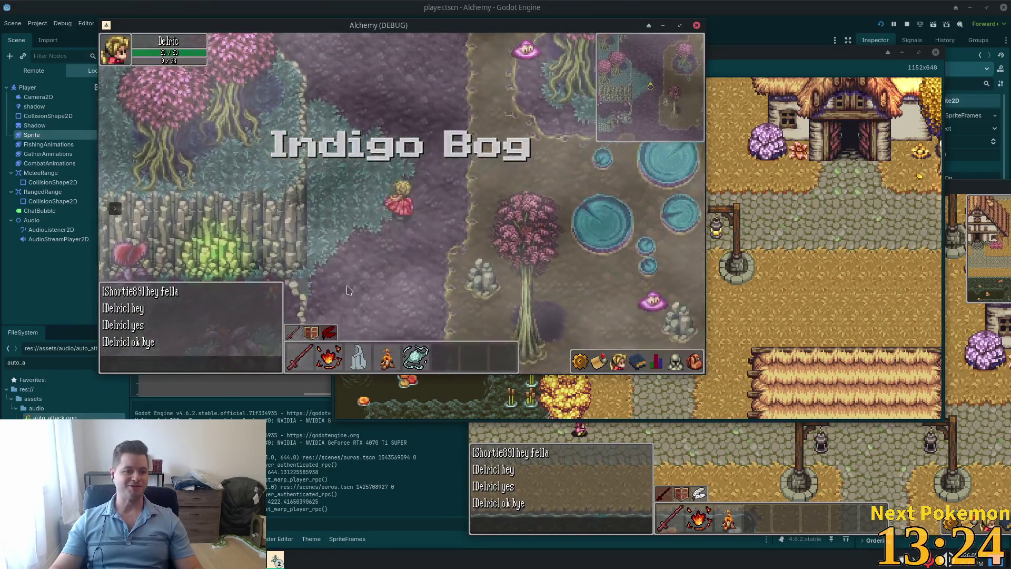
key(w)
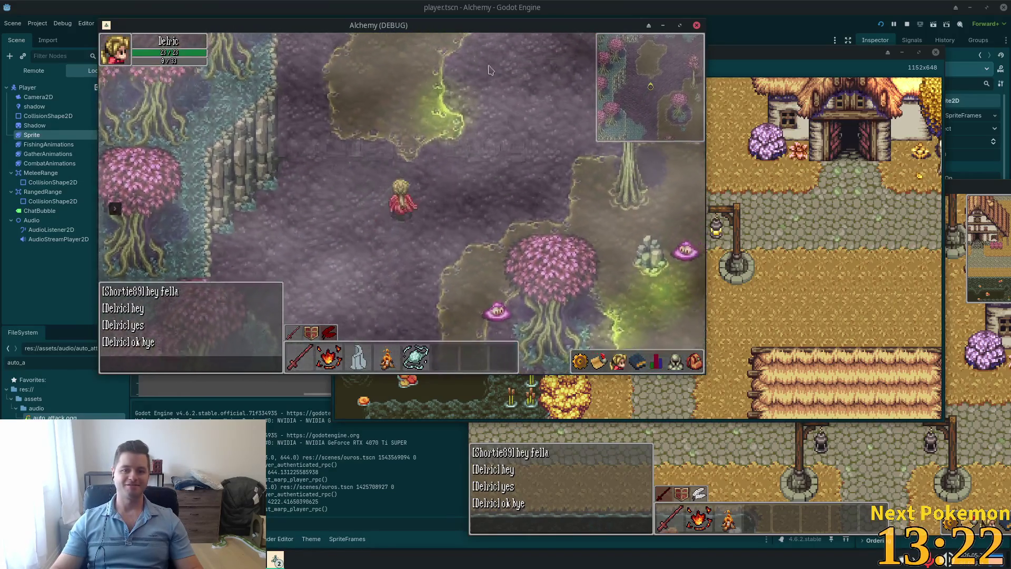
key(d)
key(w)
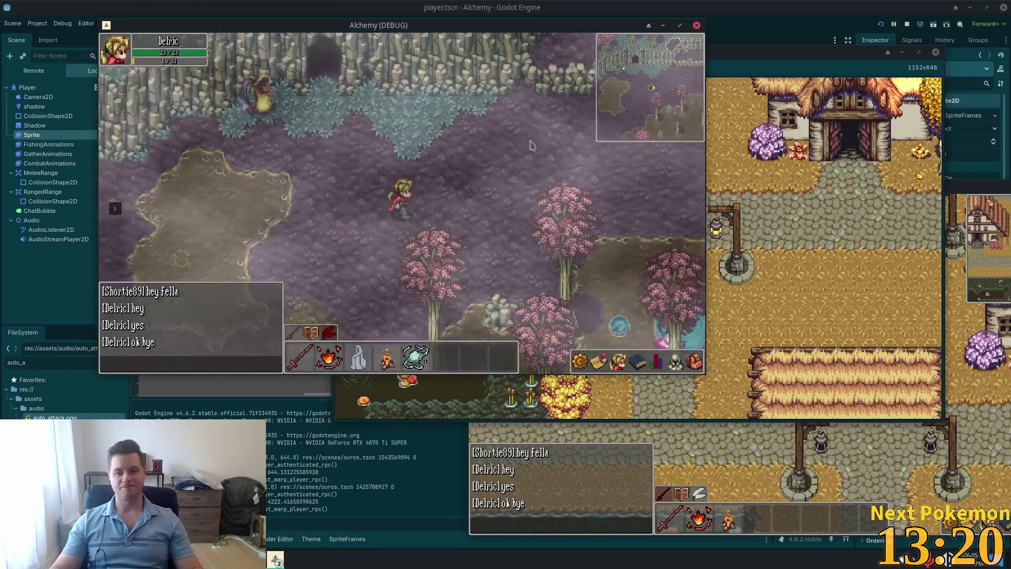
key(d)
key(s)
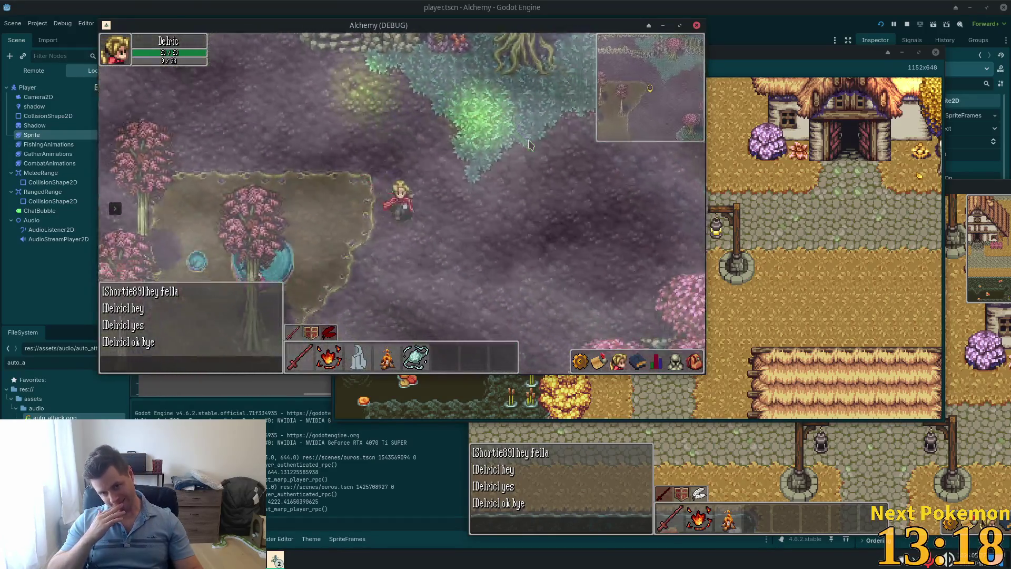
Step: Walk south along the cliffs and through the forest into Verdigris Meadows, then bring up the alchemy-todo notes
key(s)
key(a)
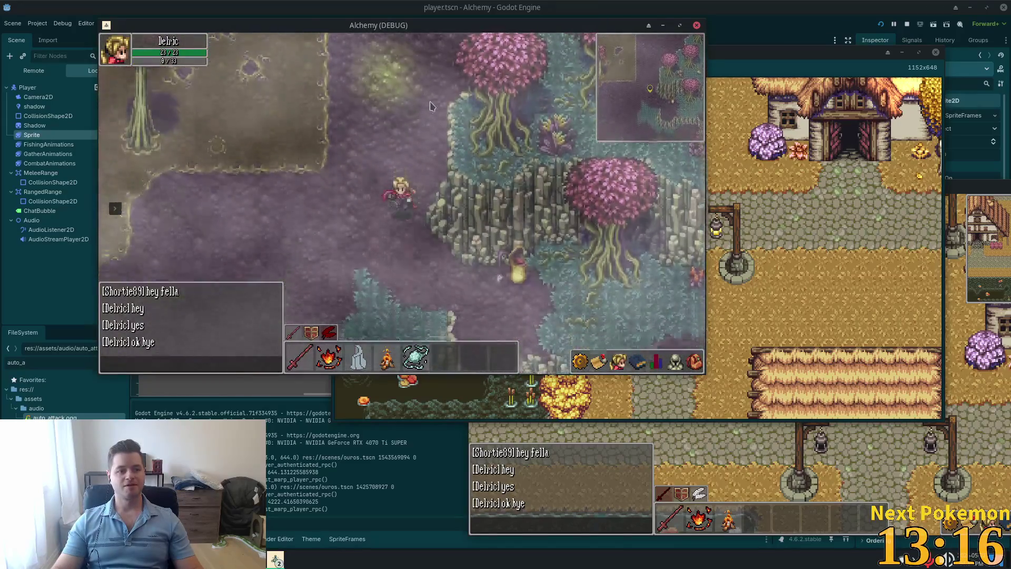
key(d)
key(s)
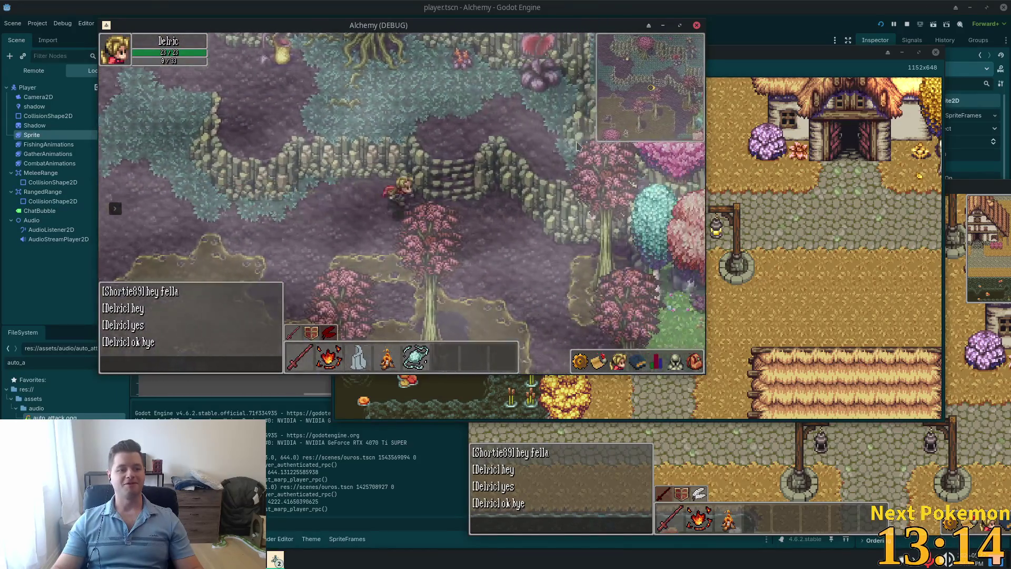
key(d)
key(s)
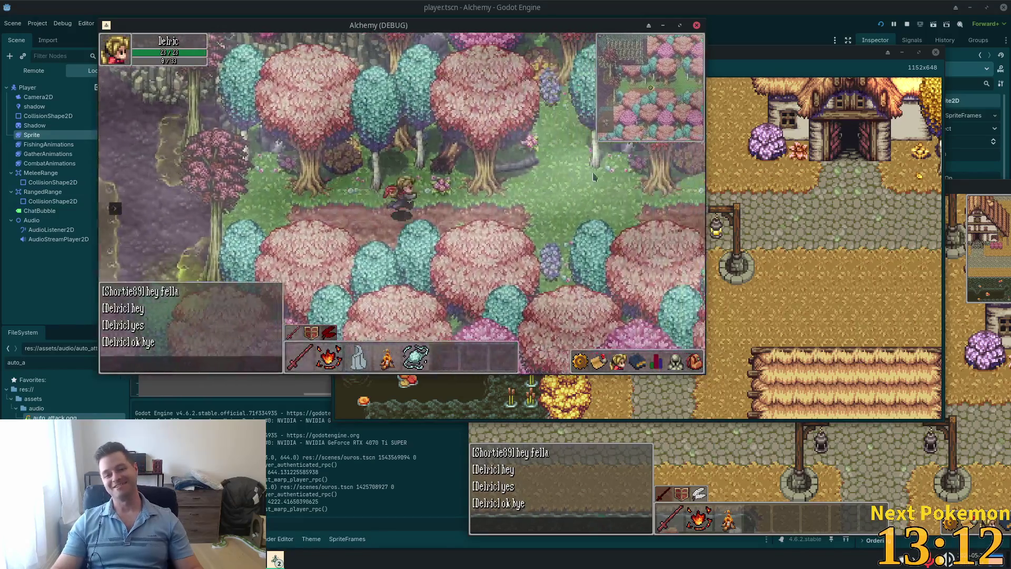
key(s)
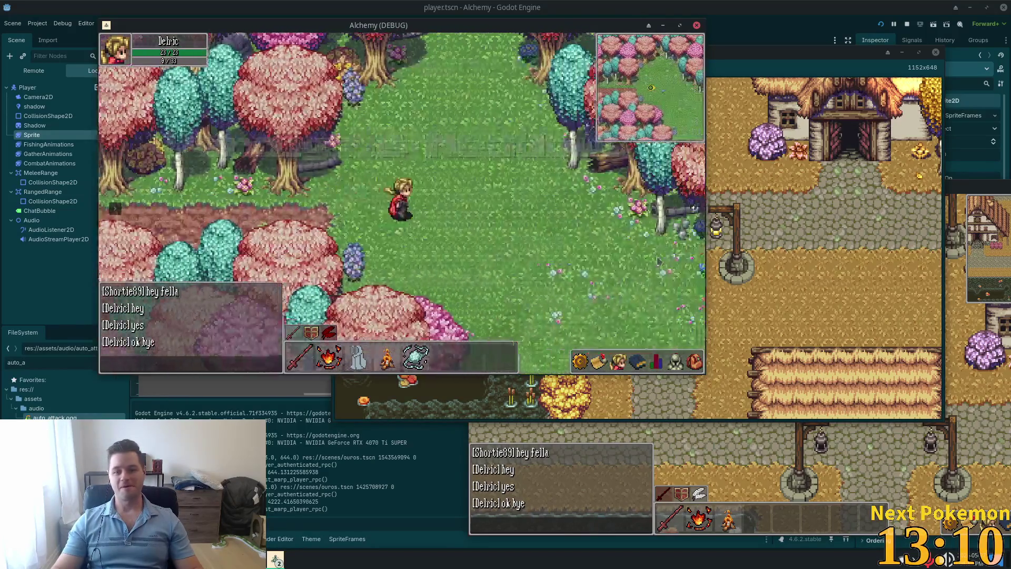
key(s)
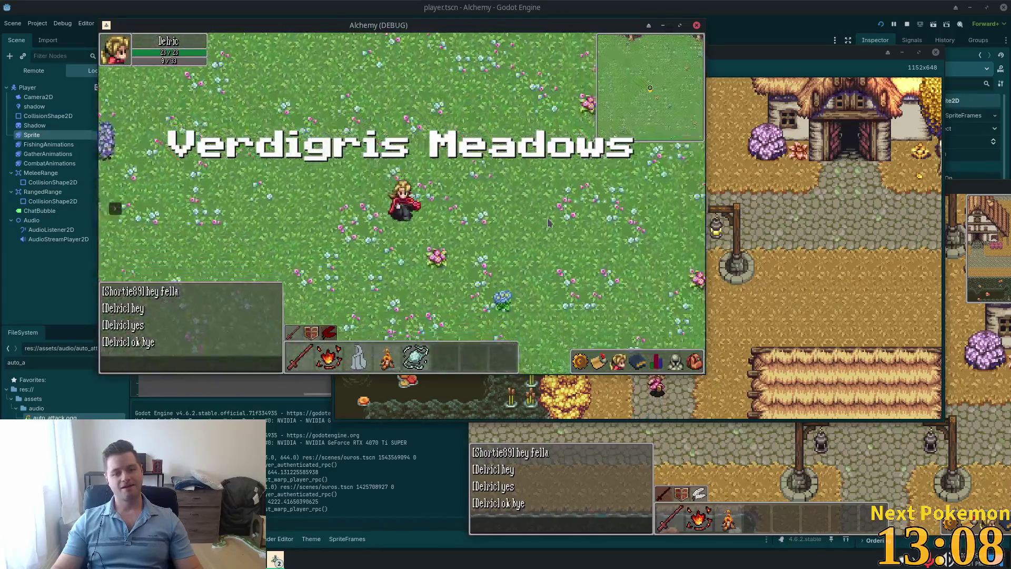
key(s)
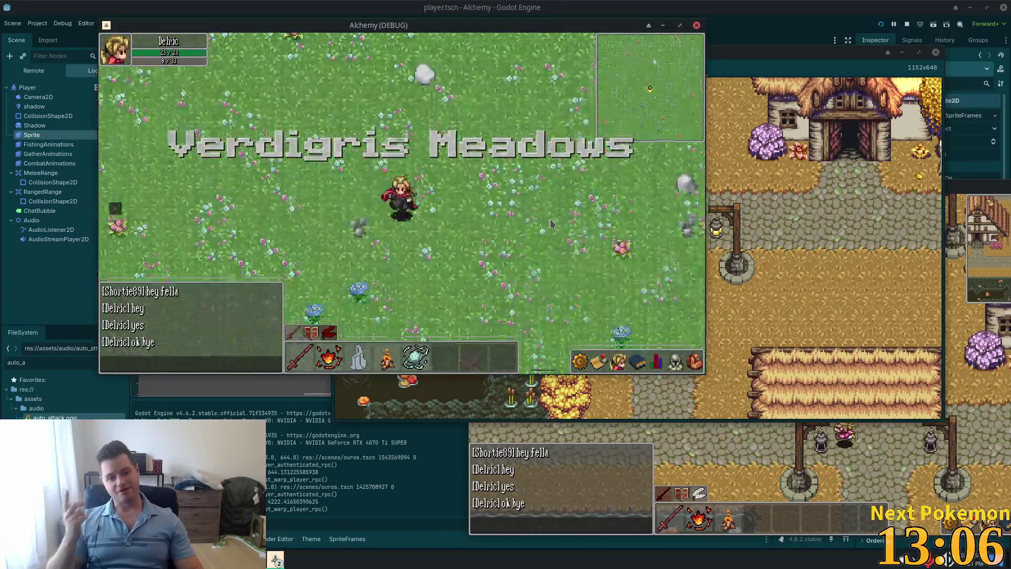
key(alt+Tab)
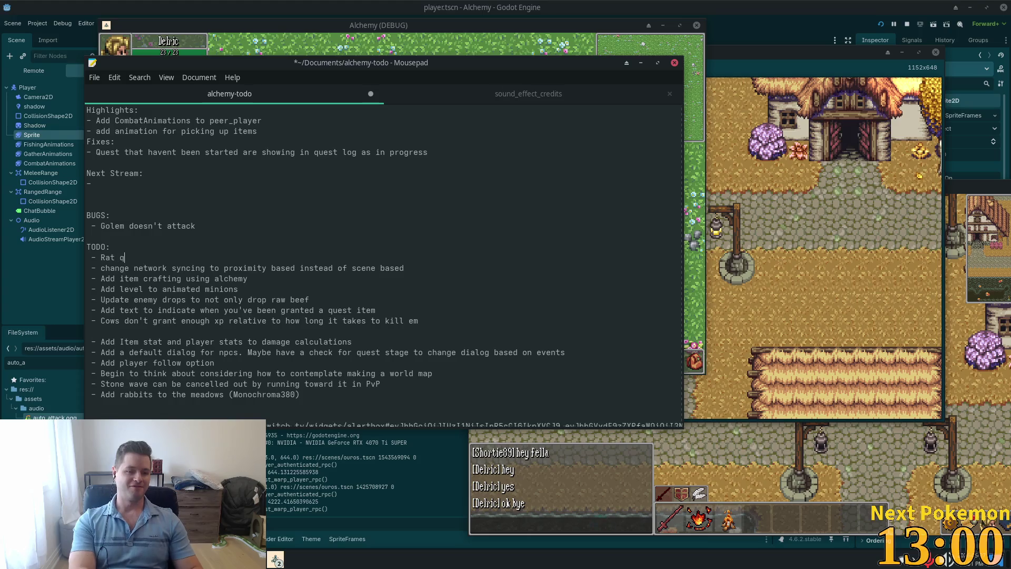
Step: Leave the notes for the Godot editor, then return to Cursor showing spells.json
click(762, 5)
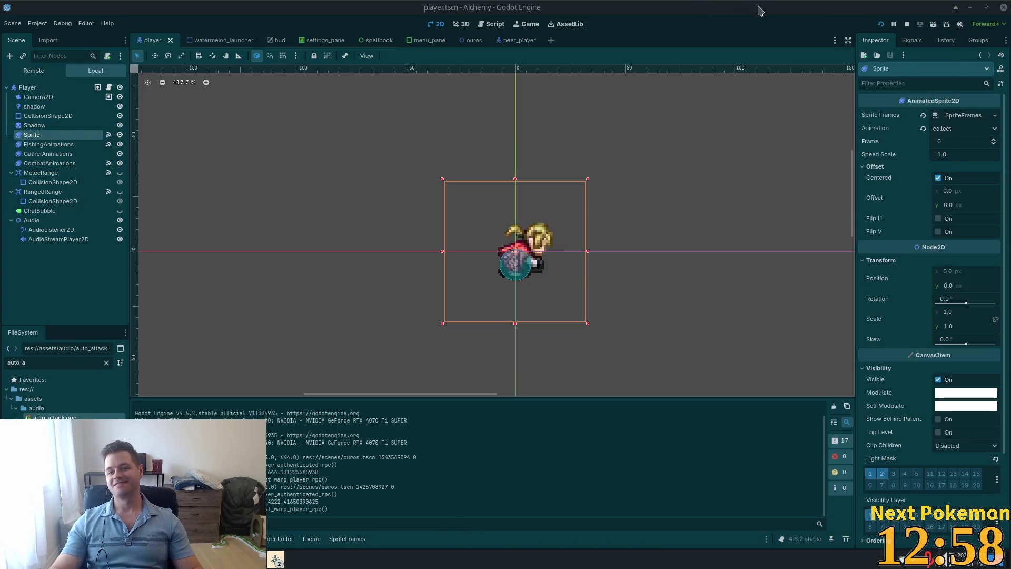
key(alt+Tab)
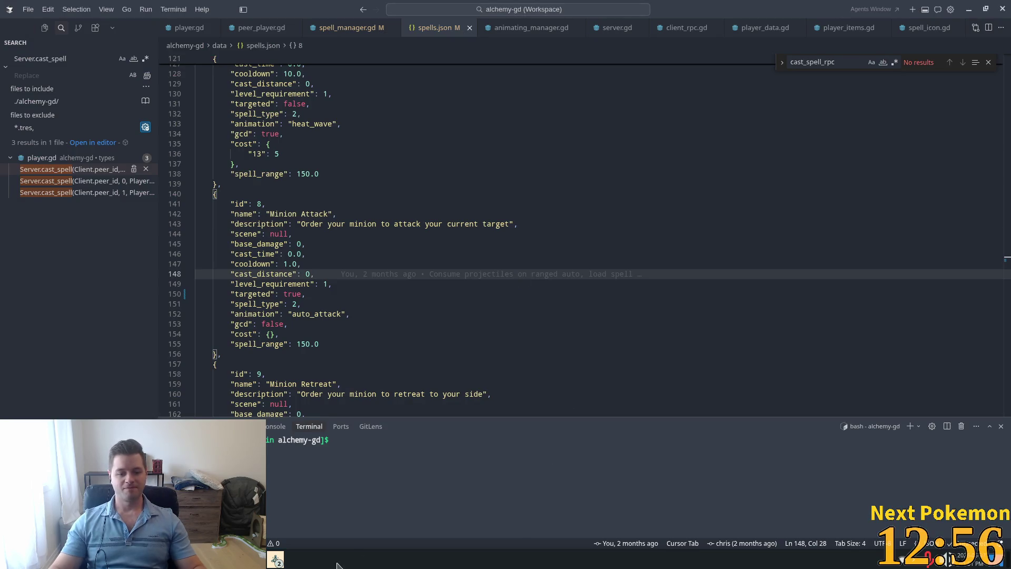
Step: Bring up one Alchemy client and walk its character through town to the farm fence
mouse_move(276, 562)
click(313, 492)
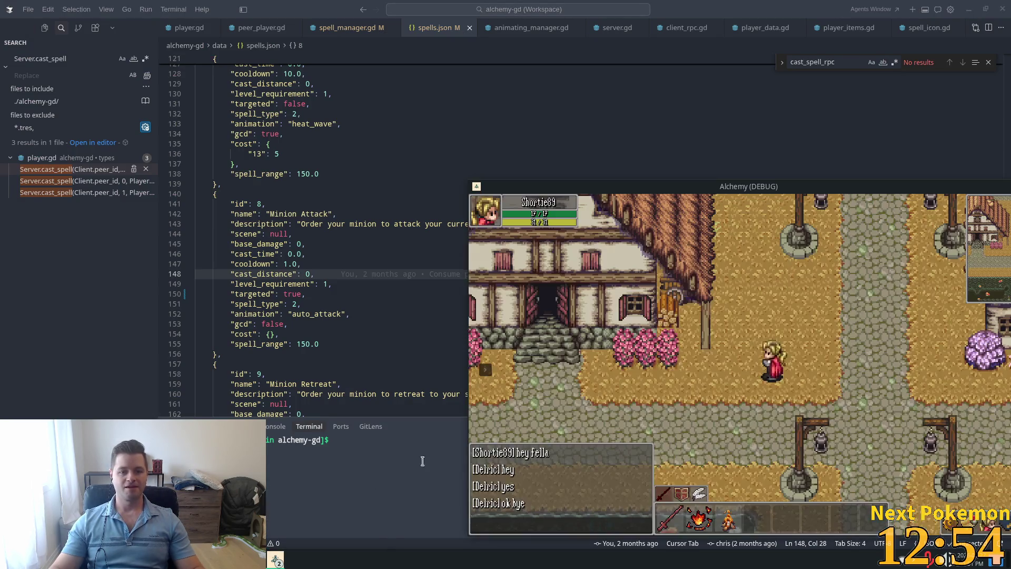
key(d)
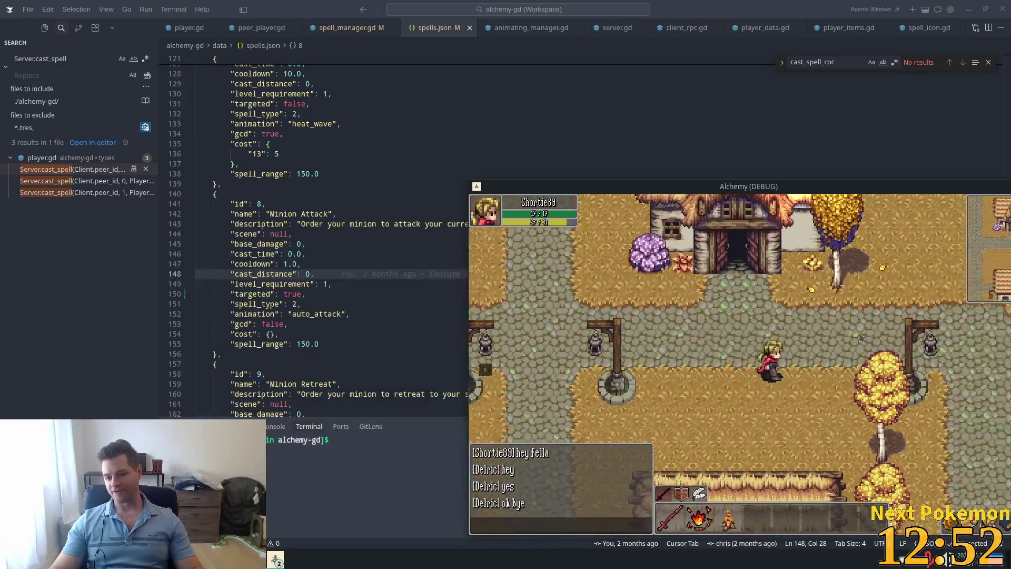
key(d)
key(w)
key(a)
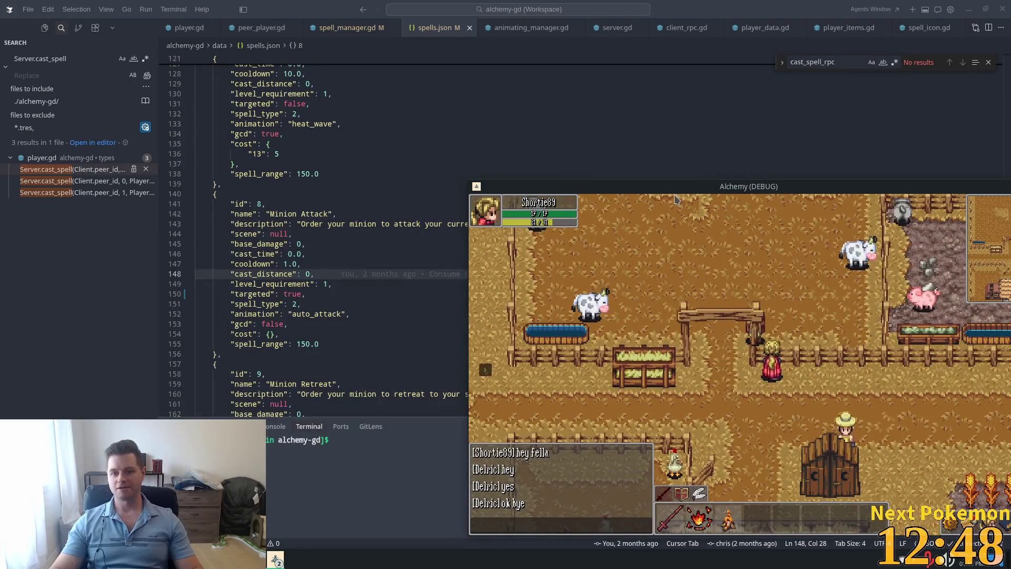
Step: Move that window to the top-left and bring the meadow player's Alchemy (DEBUG) window forward
drag(674, 199, 225, 85)
click(279, 558)
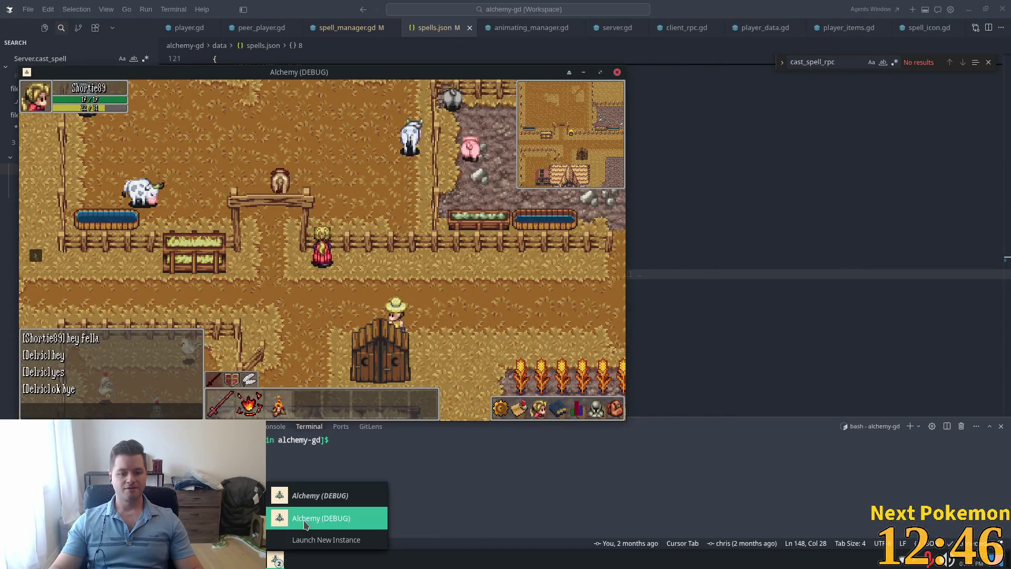
click(316, 454)
Step: Warp the meadow character to Ouros from the warp list and walk it east and north toward the farm
key(s)
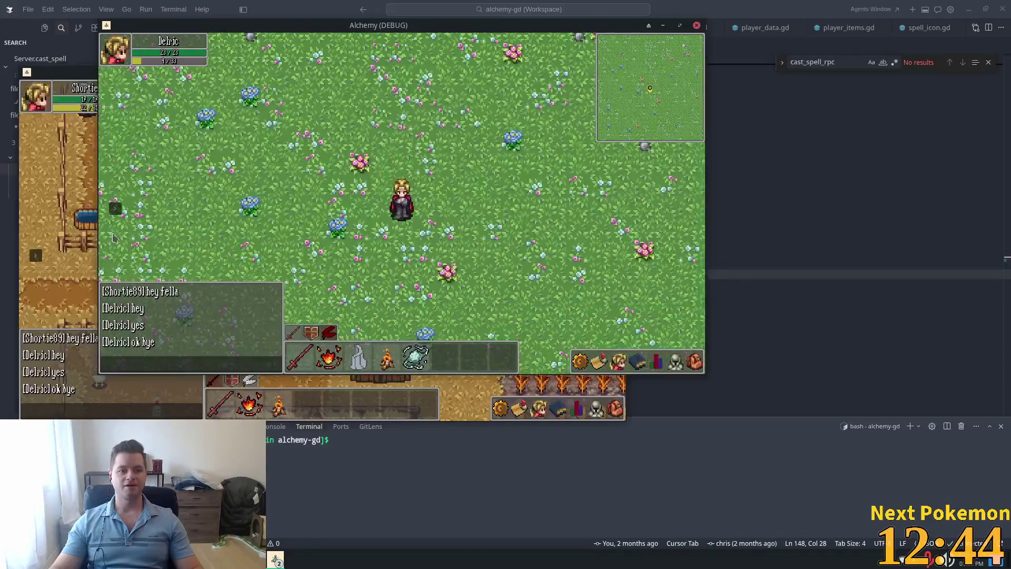
click(115, 211)
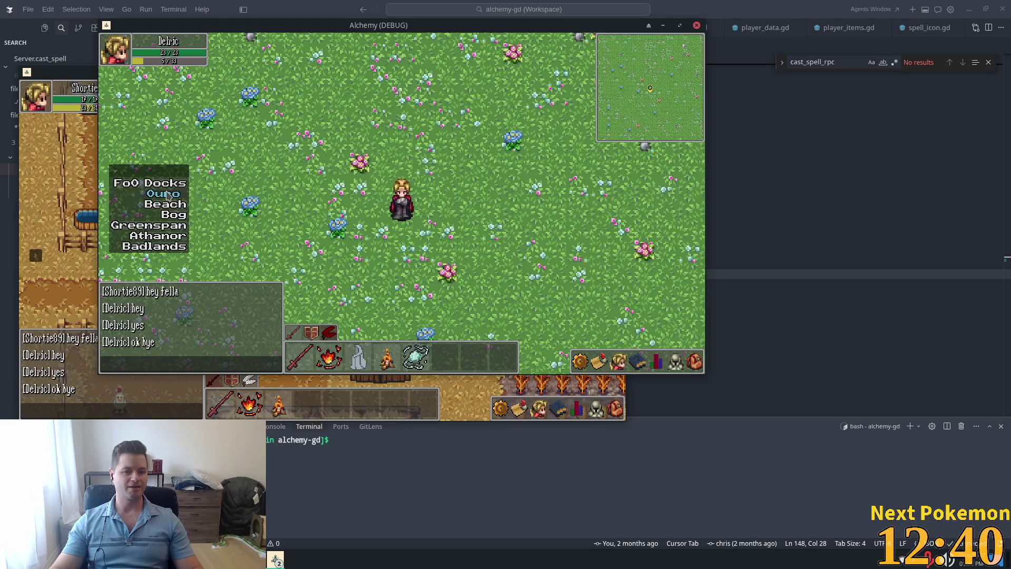
click(167, 195)
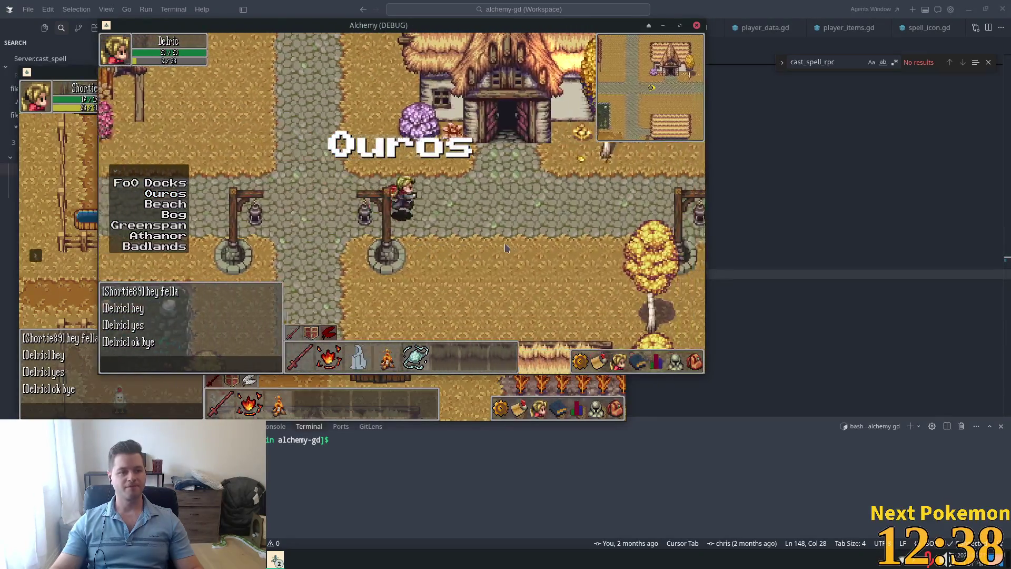
key(d)
key(w)
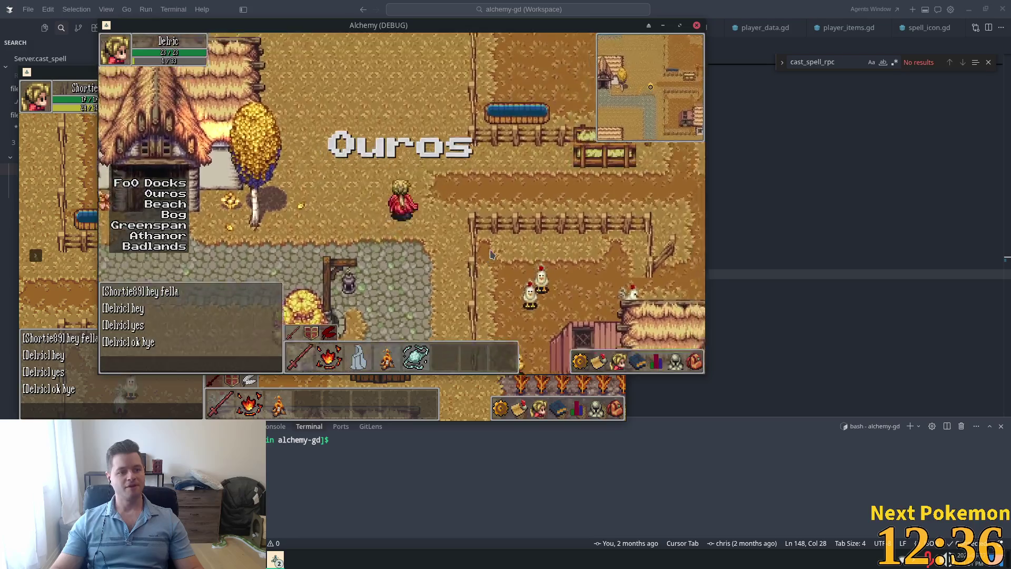
key(d)
key(w)
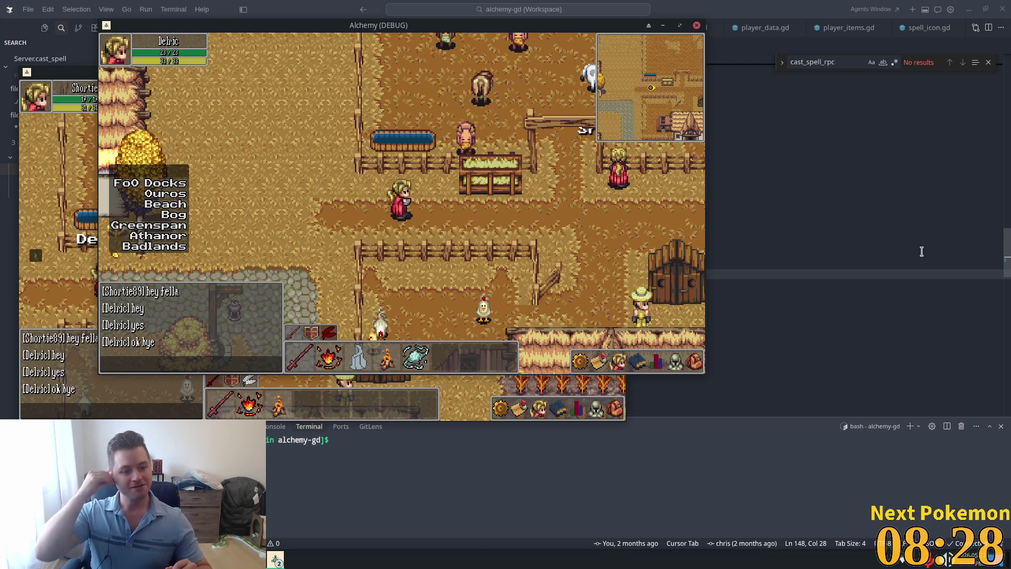
Step: Open the tray audio settings to turn the system volume down slightly
click(950, 559)
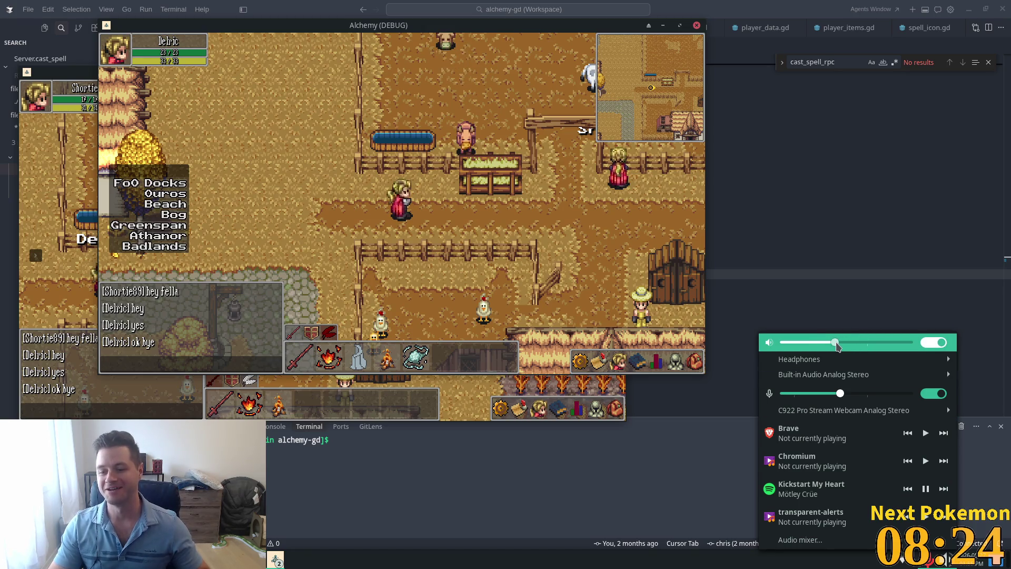
Step: Close the volume popup and walk Delric out of the farm, north to the cobbled crossroads
mouse_move(783, 380)
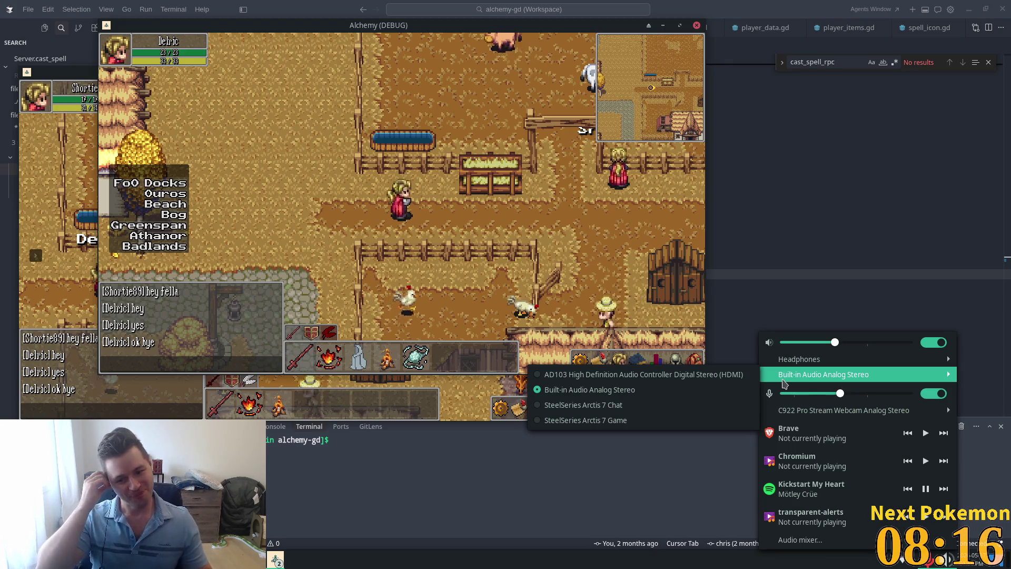
click(458, 230)
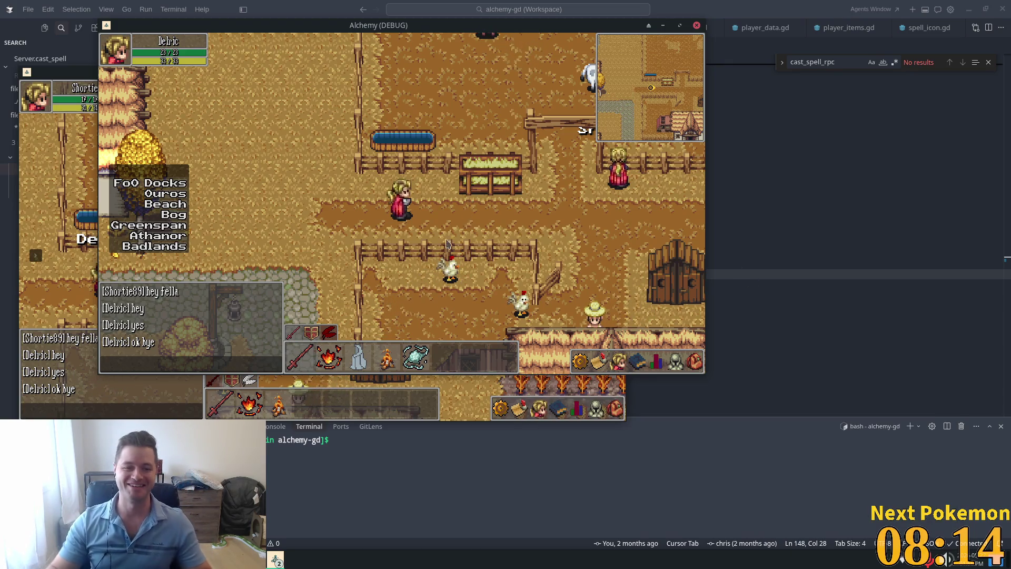
click(327, 256)
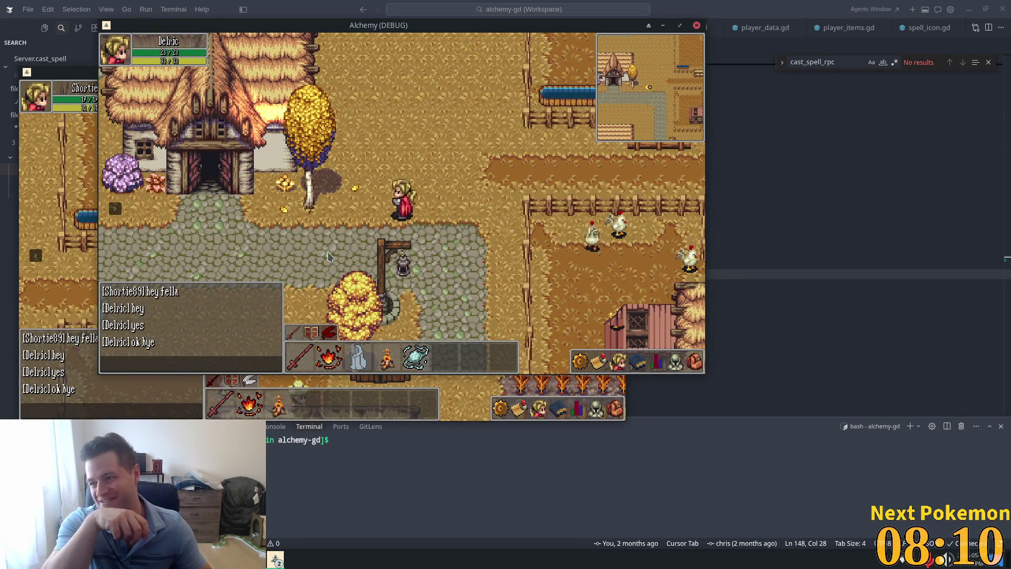
click(328, 252)
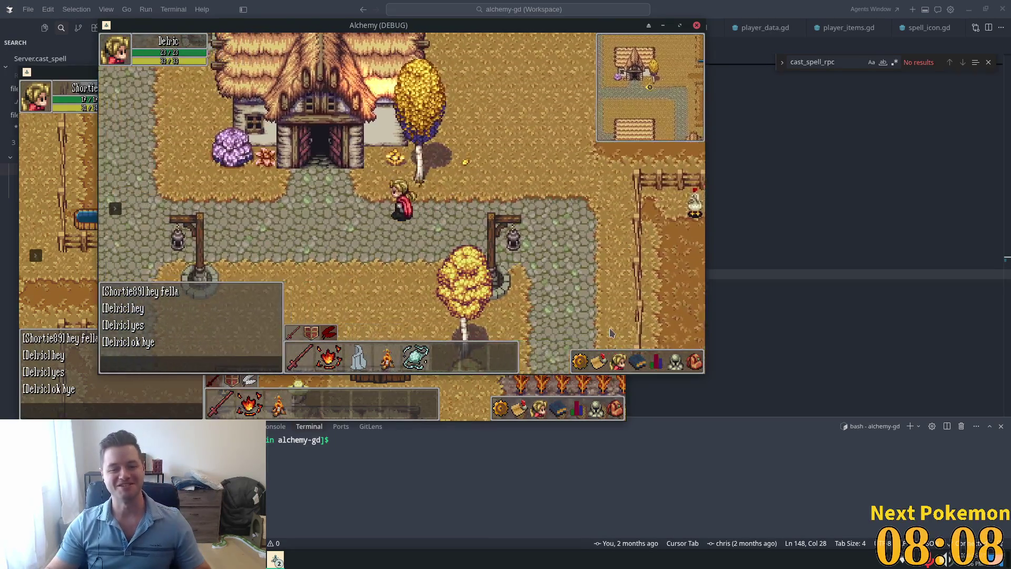
key(Up)
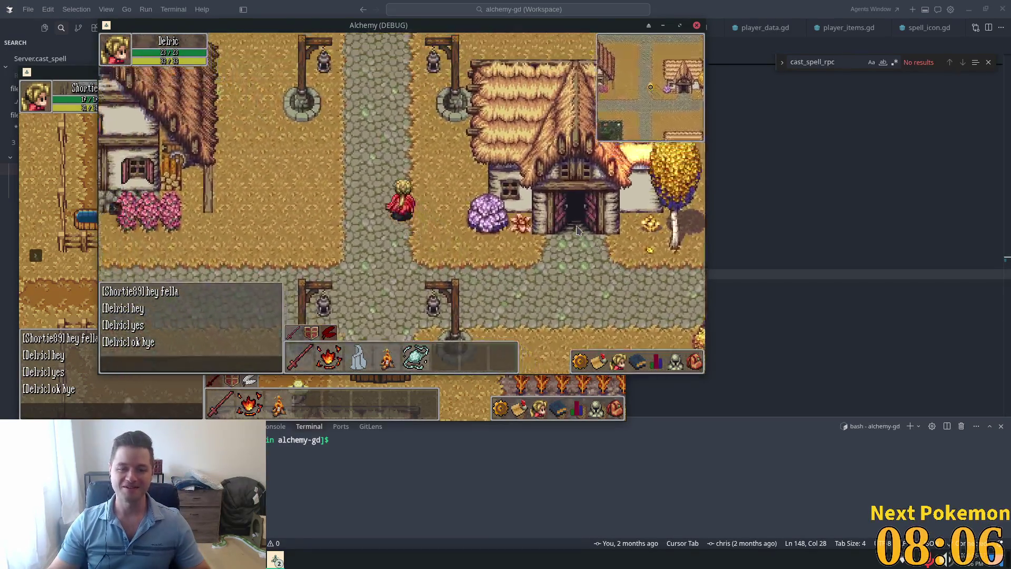
key(Up)
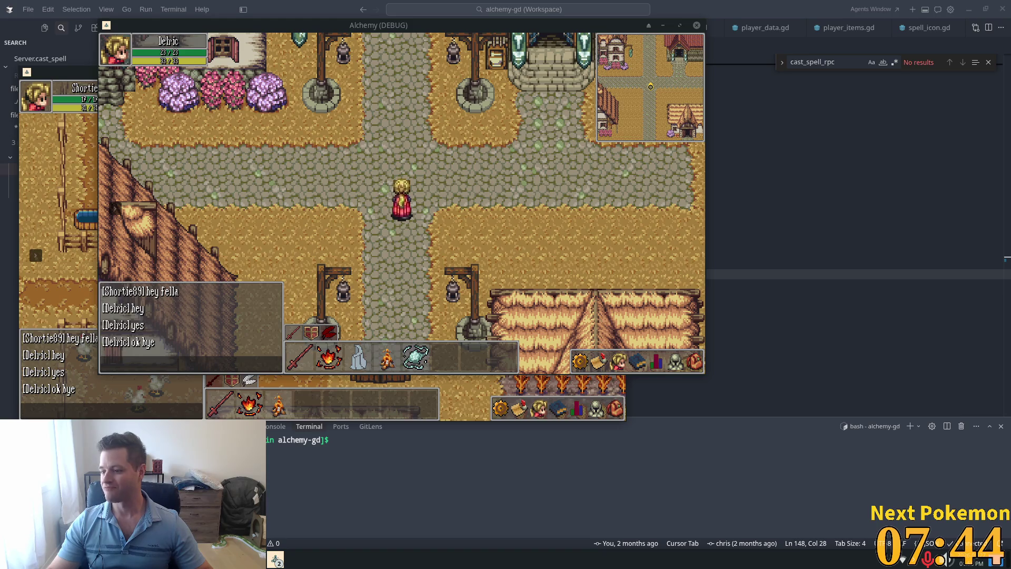
Step: Walk Delric west across the stone bridge to the Bloodthorn and Shadowfern plant row
key(Left)
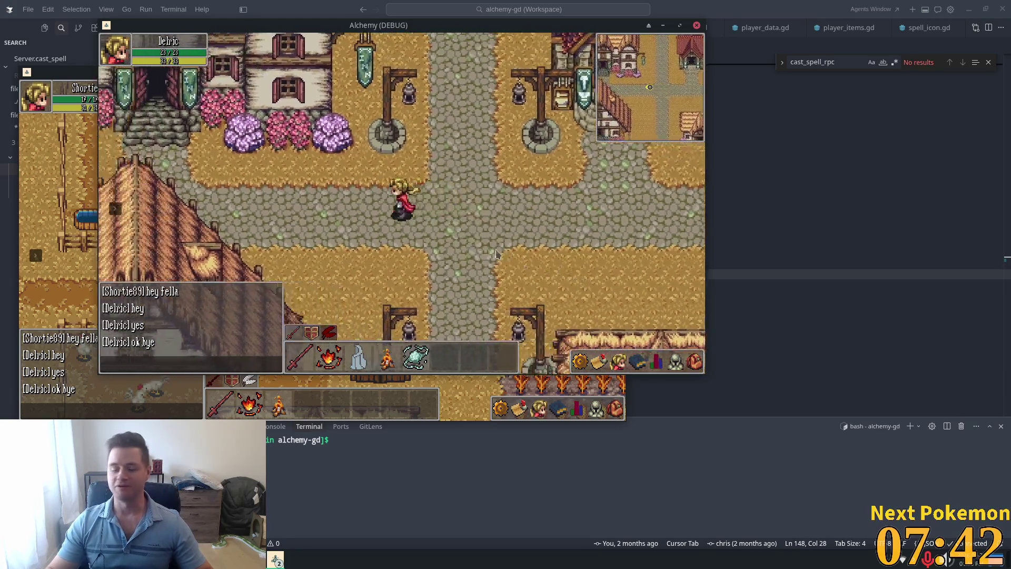
key(Left)
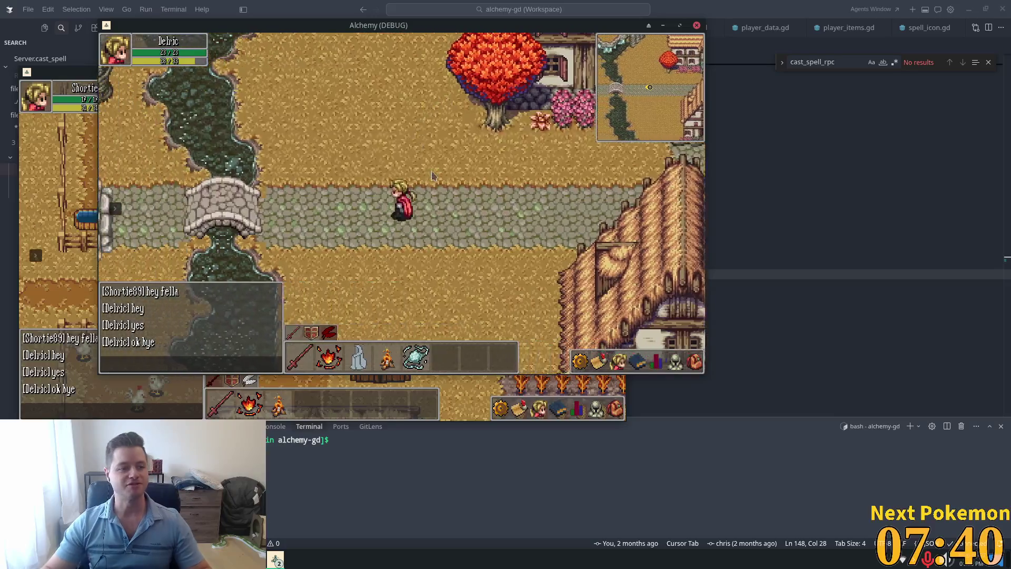
key(Left)
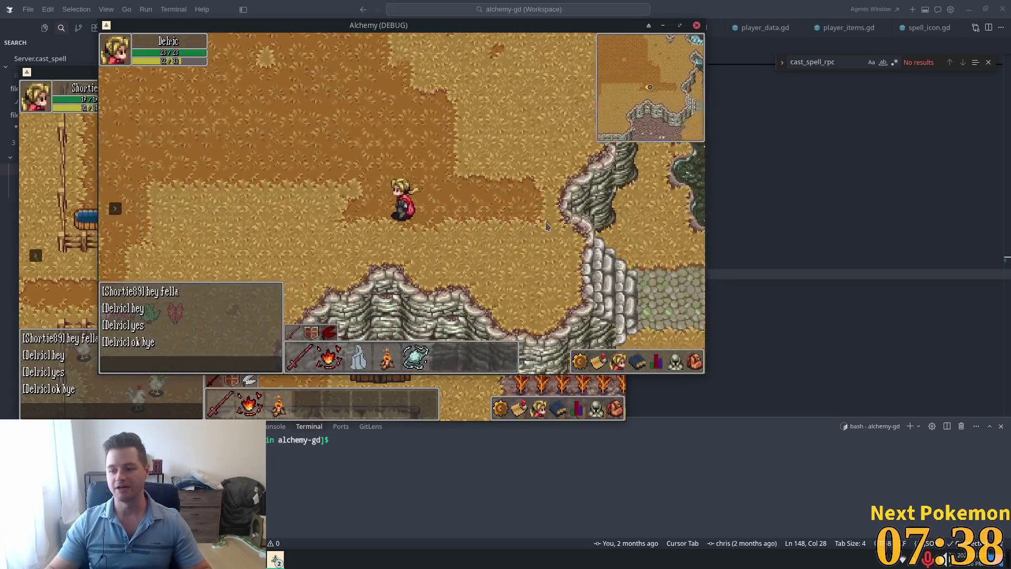
key(Left)
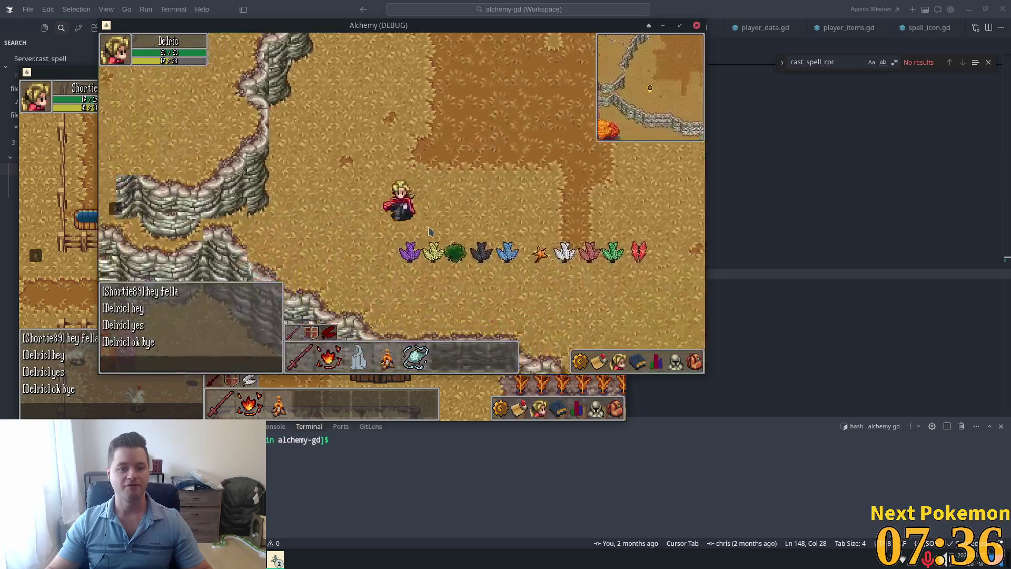
key(Left)
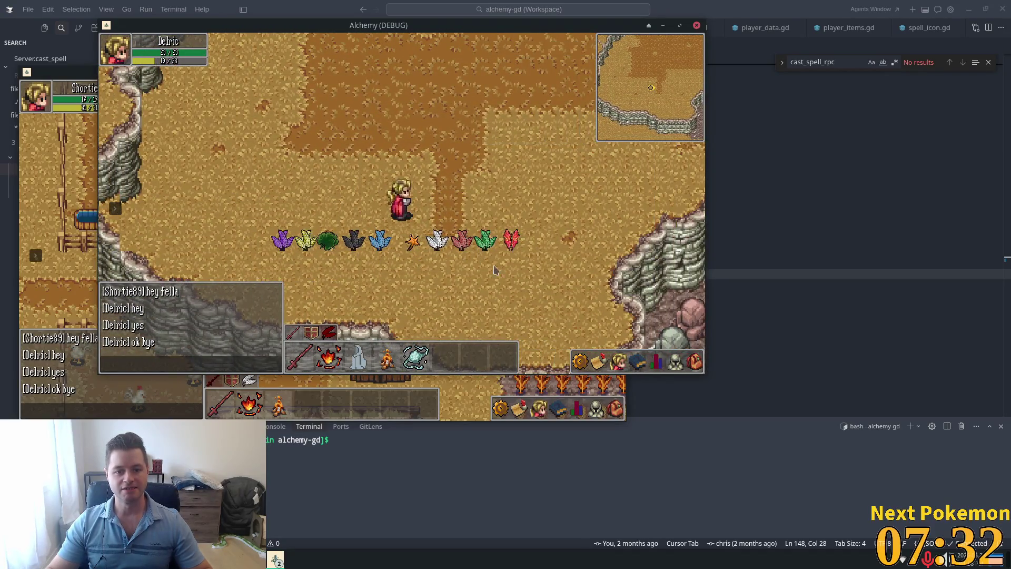
Step: Return east over the bridge to the inn crossroads, then head south toward the farm
key(Up)
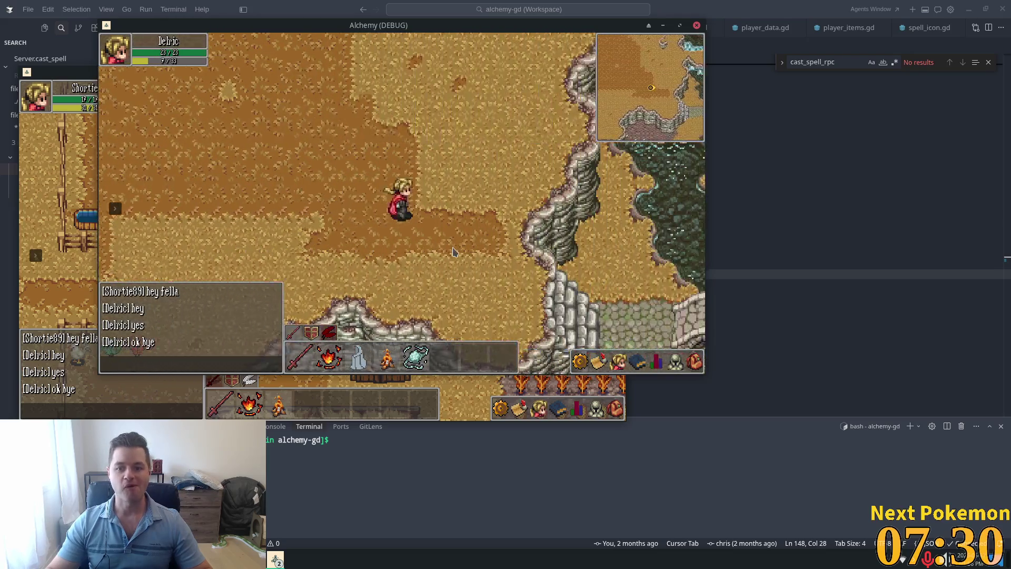
key(Right)
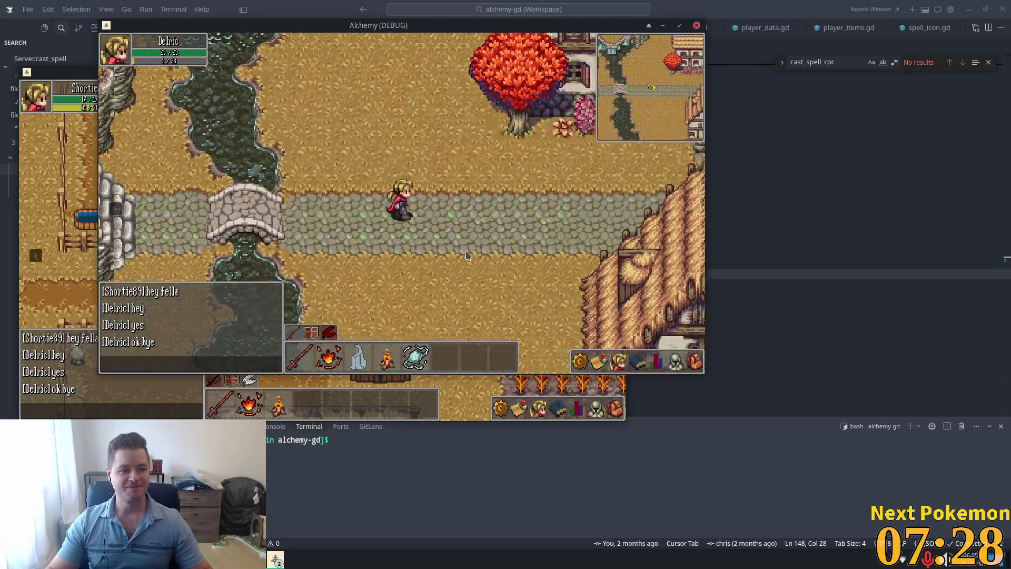
key(Up)
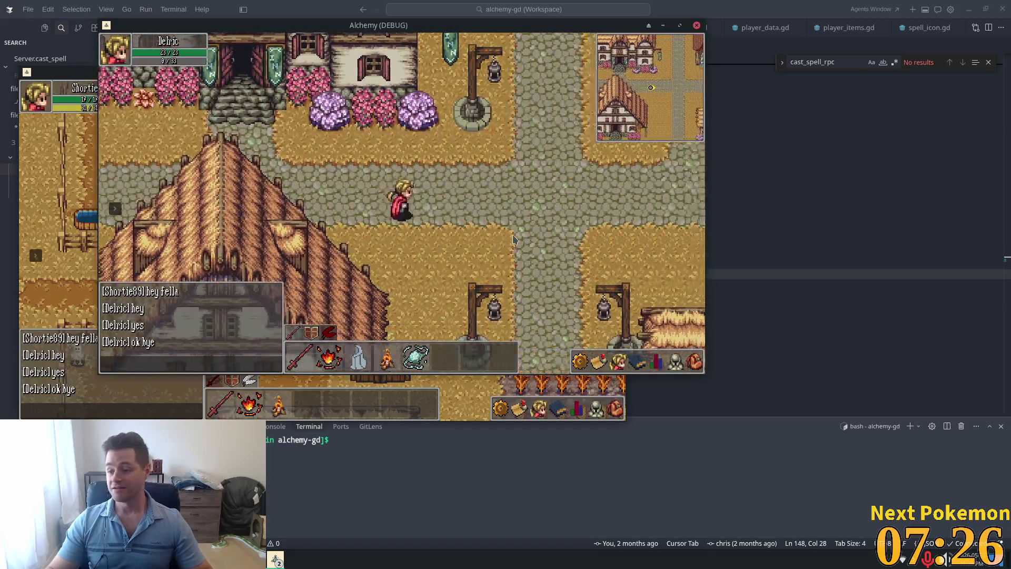
key(Down)
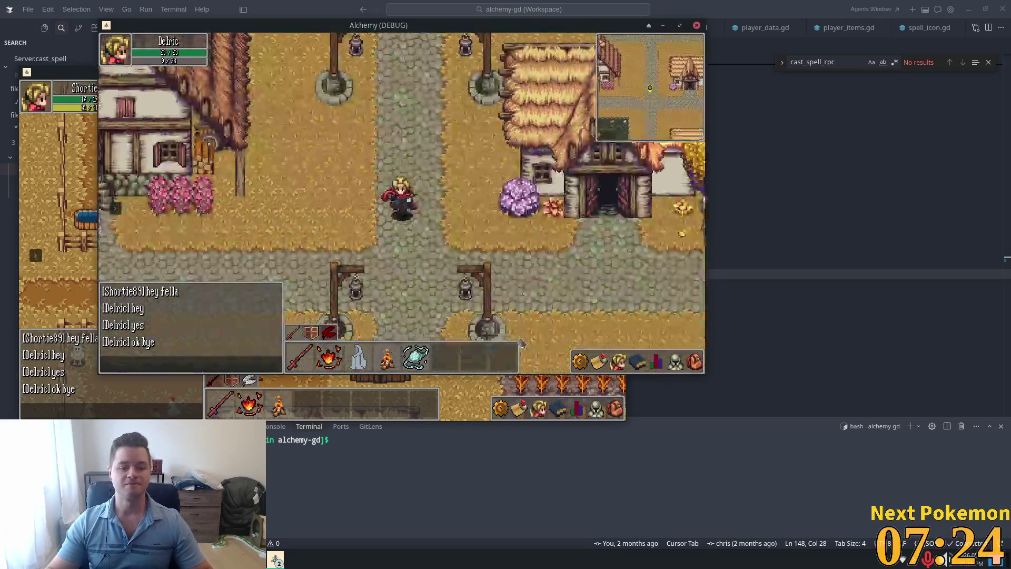
key(Down)
key(Right)
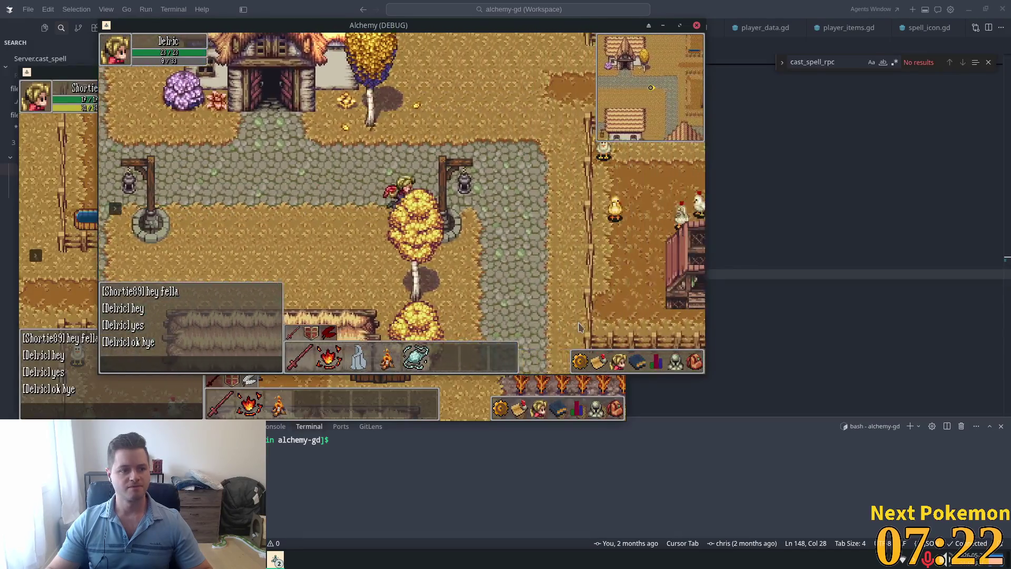
Step: Walk Delric through the cow-and-chicken farm, past the barn and wheat field, east along the cobbled road
key(Right)
key(Up)
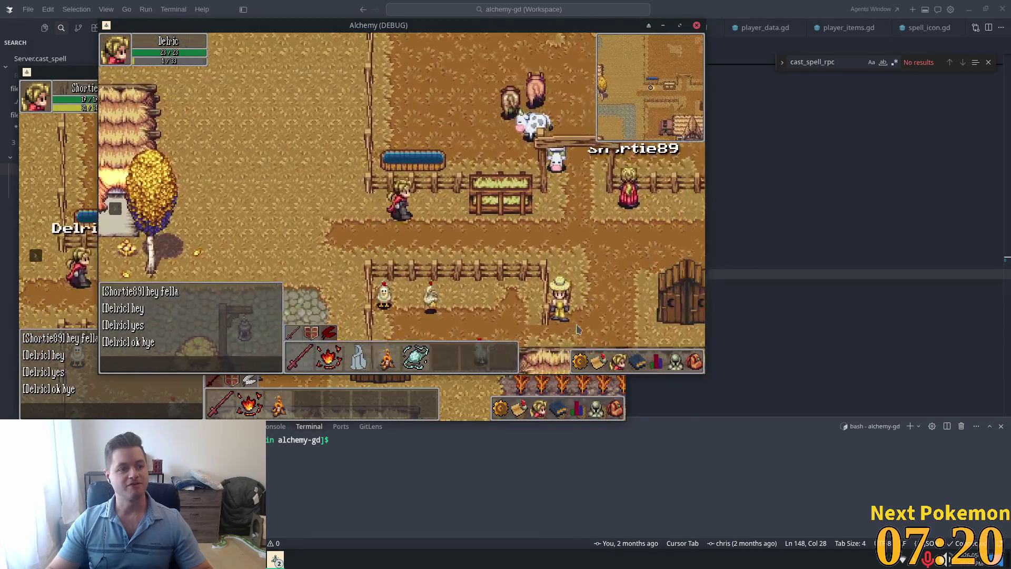
key(Down)
key(Right)
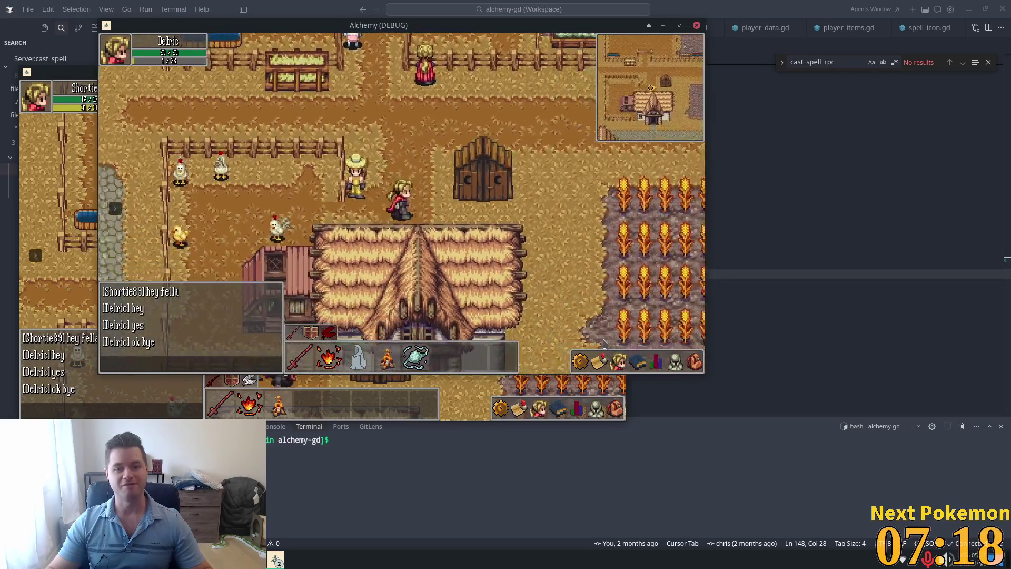
key(Right)
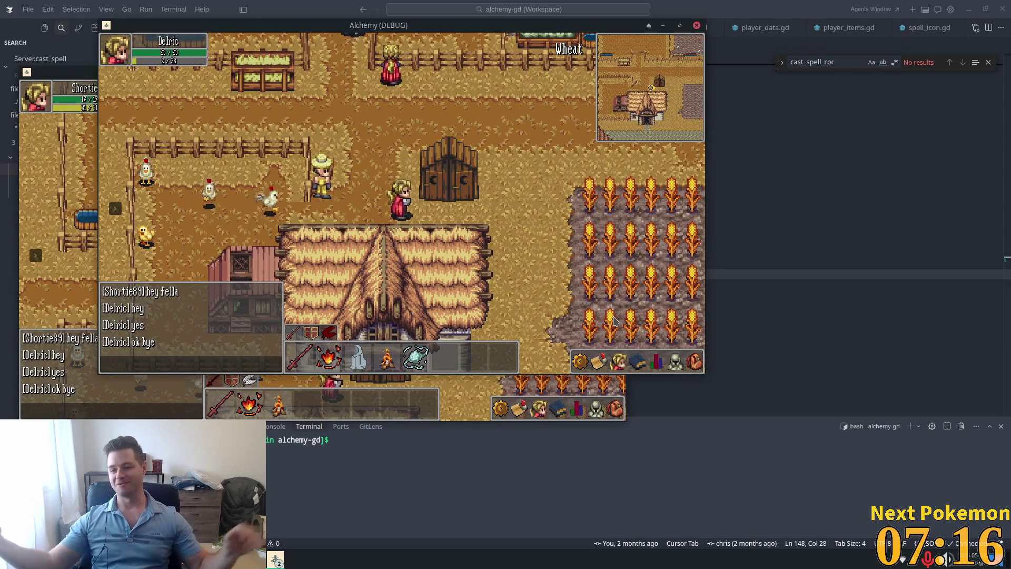
key(Right)
key(Down)
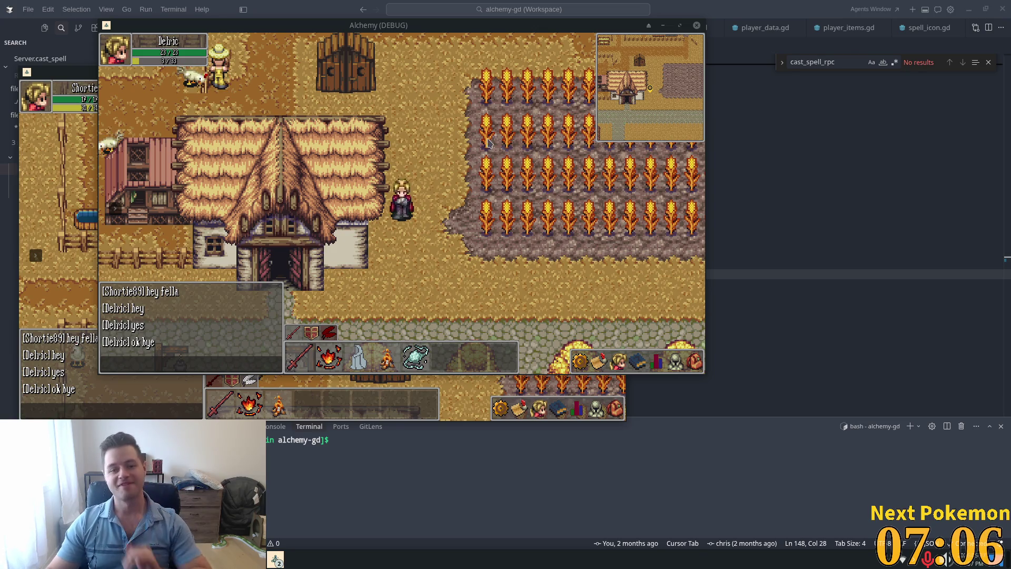
key(Down)
key(Right)
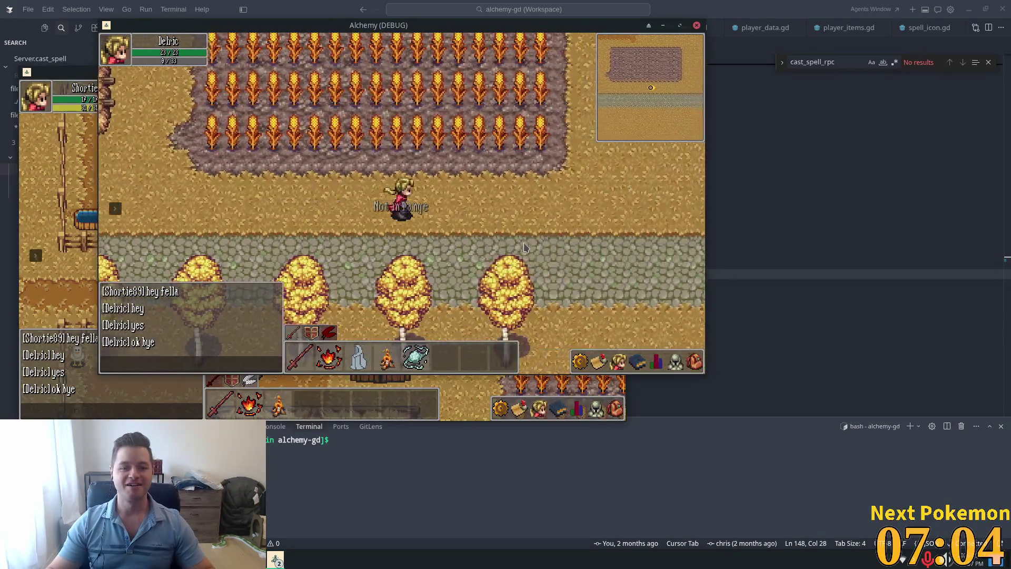
key(Right)
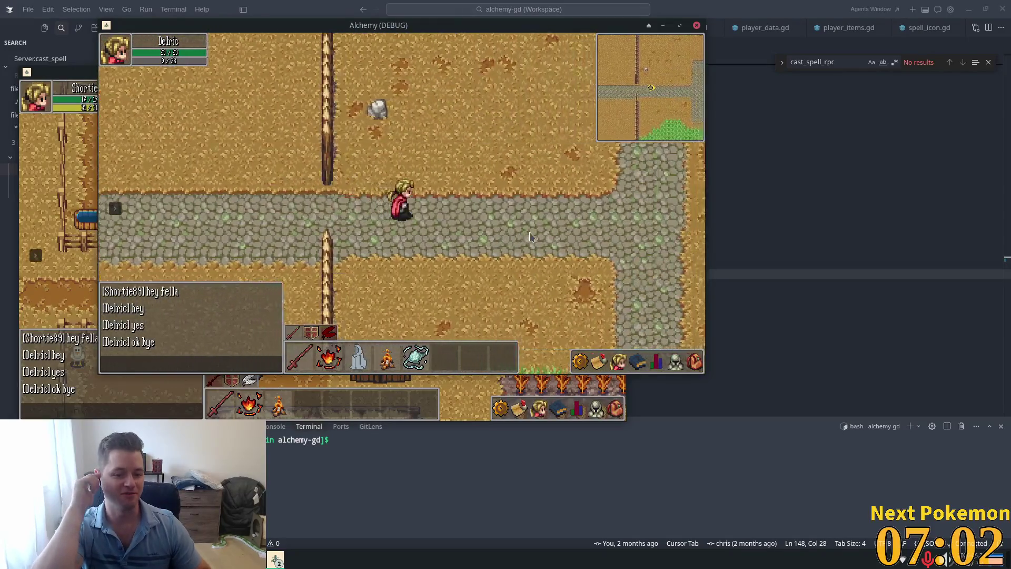
key(Right)
Step: Follow the cobbled road east, south around the bend, then east to the Solara Desert edge
key(Up)
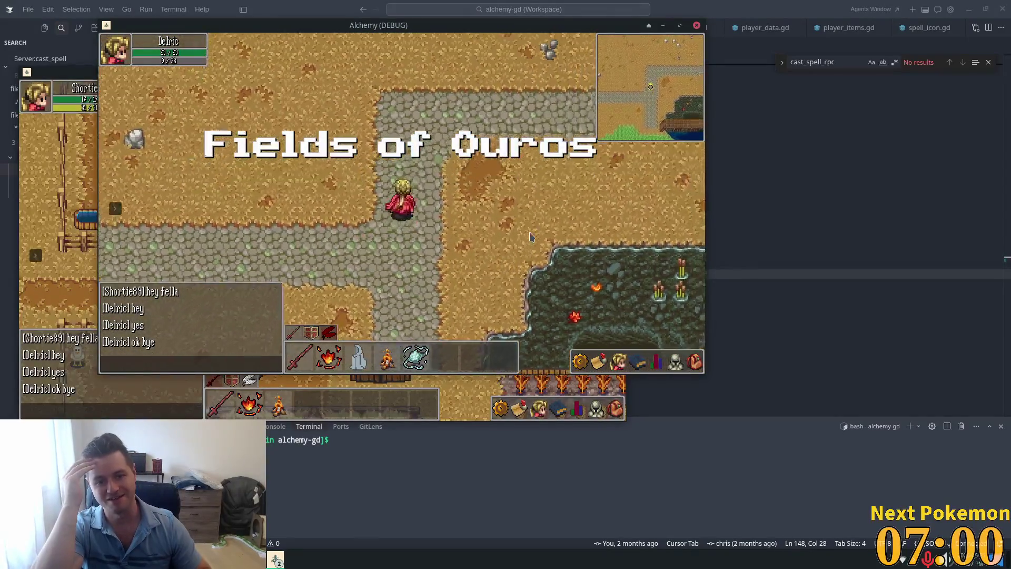
key(Right)
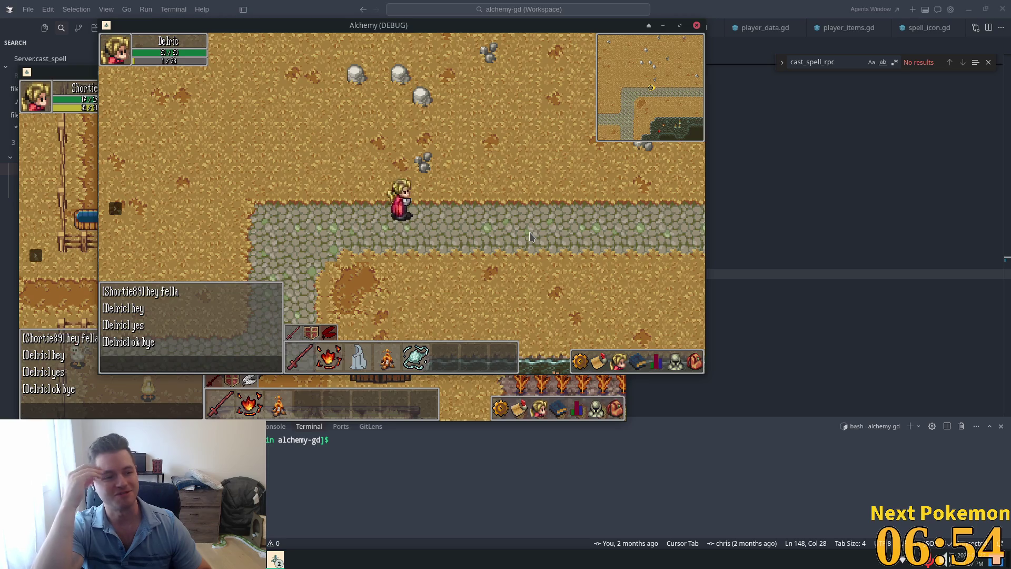
key(Right)
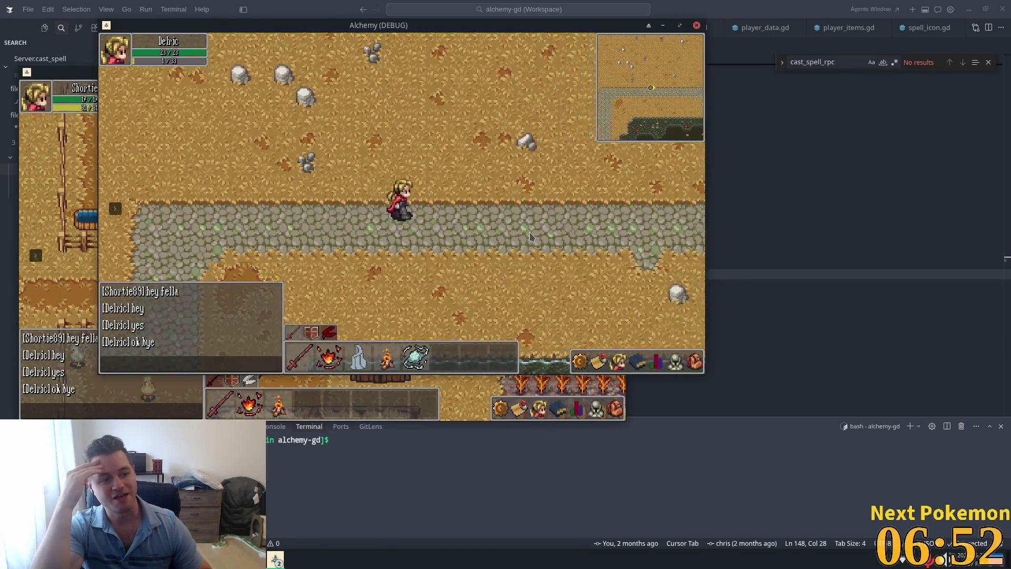
key(Right)
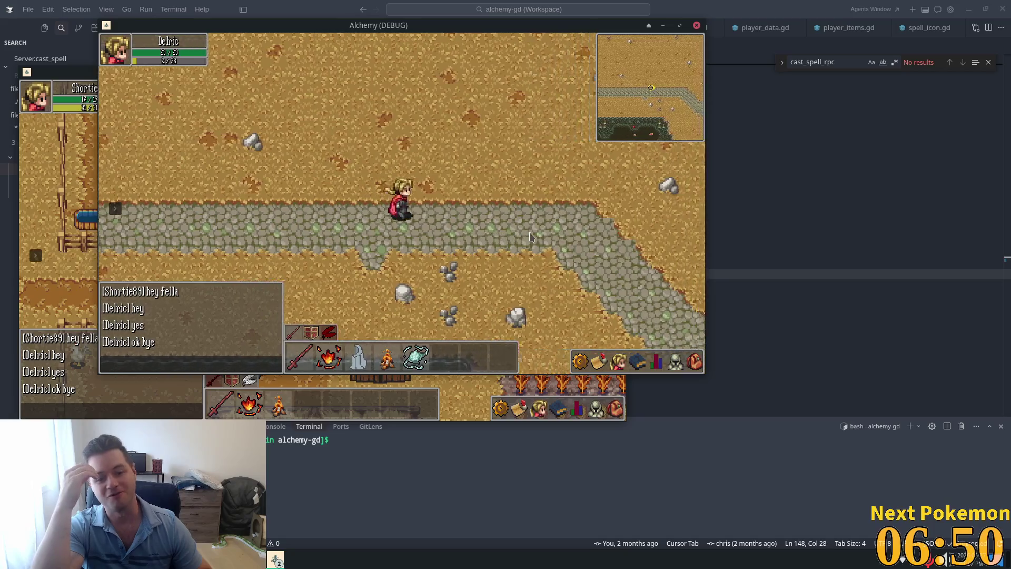
key(Down)
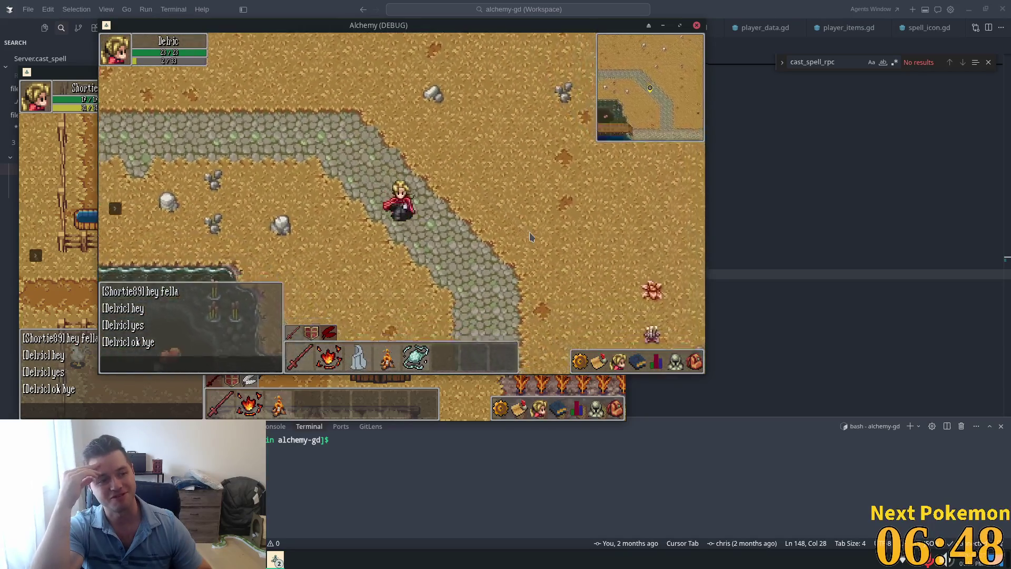
key(Down)
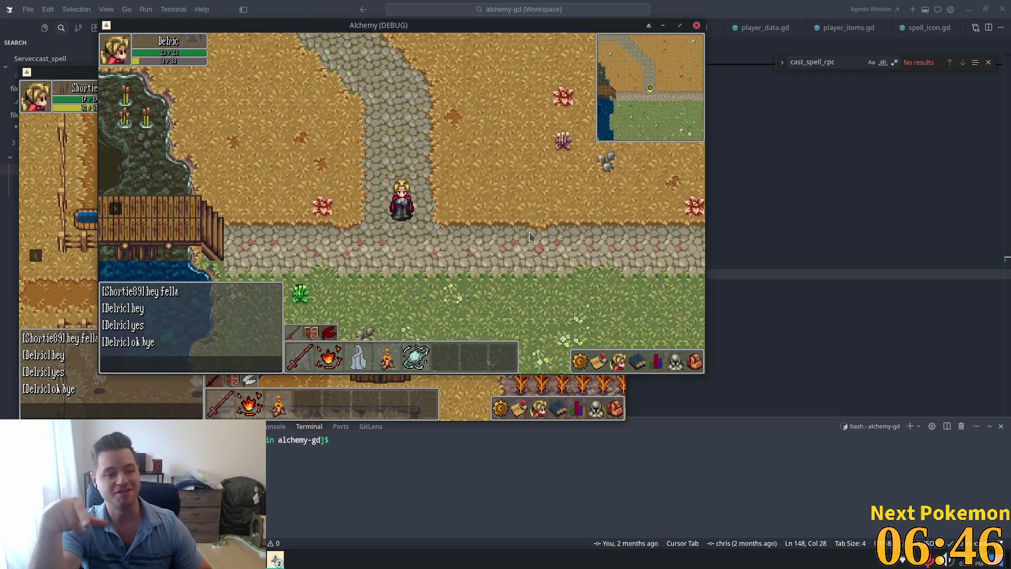
key(Right)
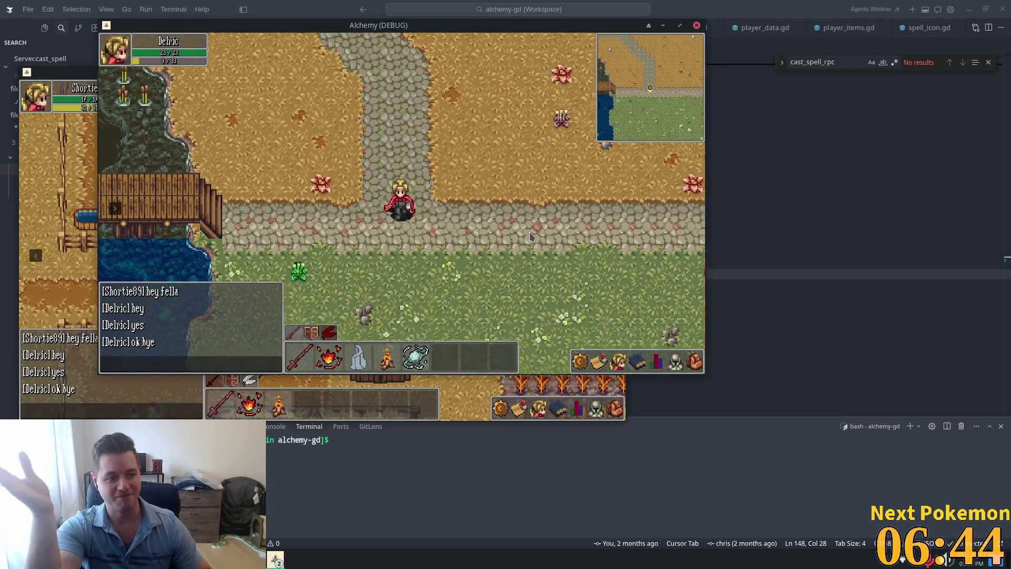
key(Right)
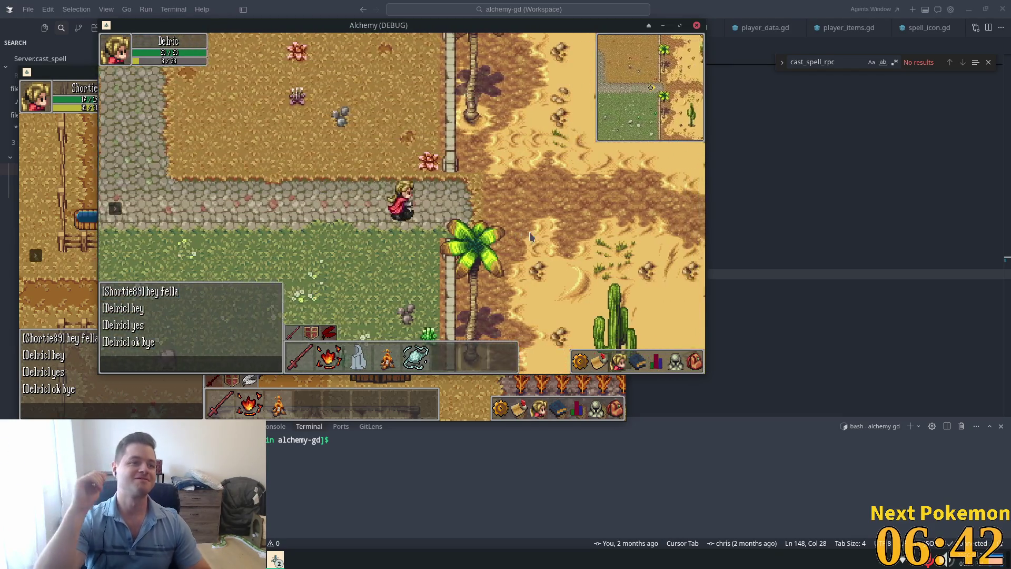
Step: Walk Delric east through the desert past cliffs and cacti, then north out of the canyon
key(Right)
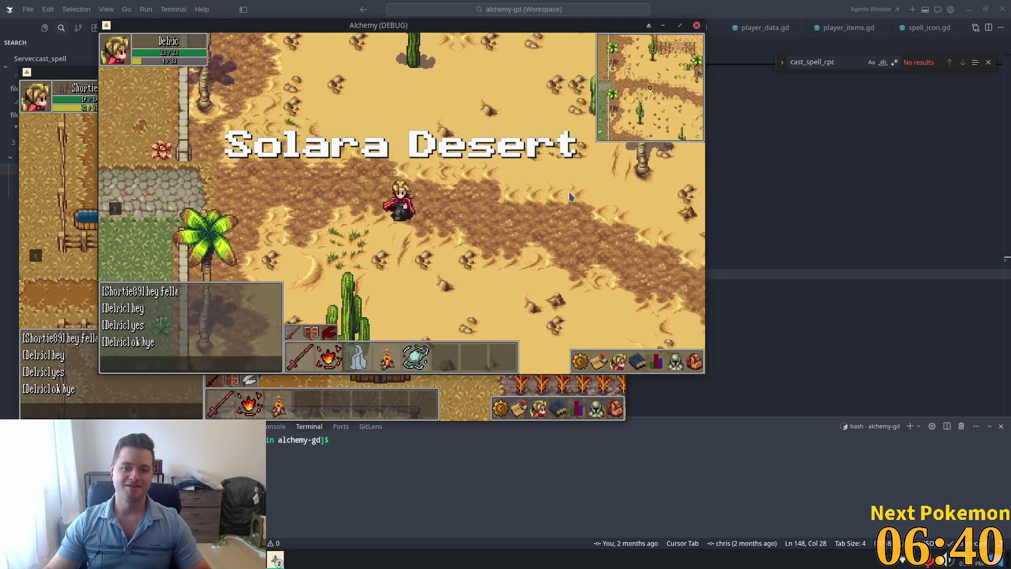
key(Right)
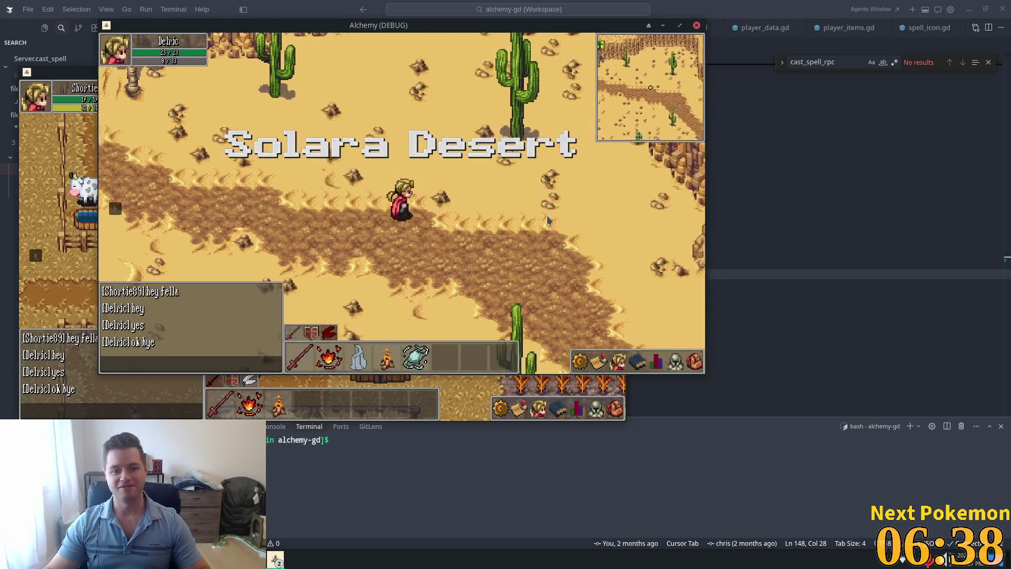
key(Down)
key(Right)
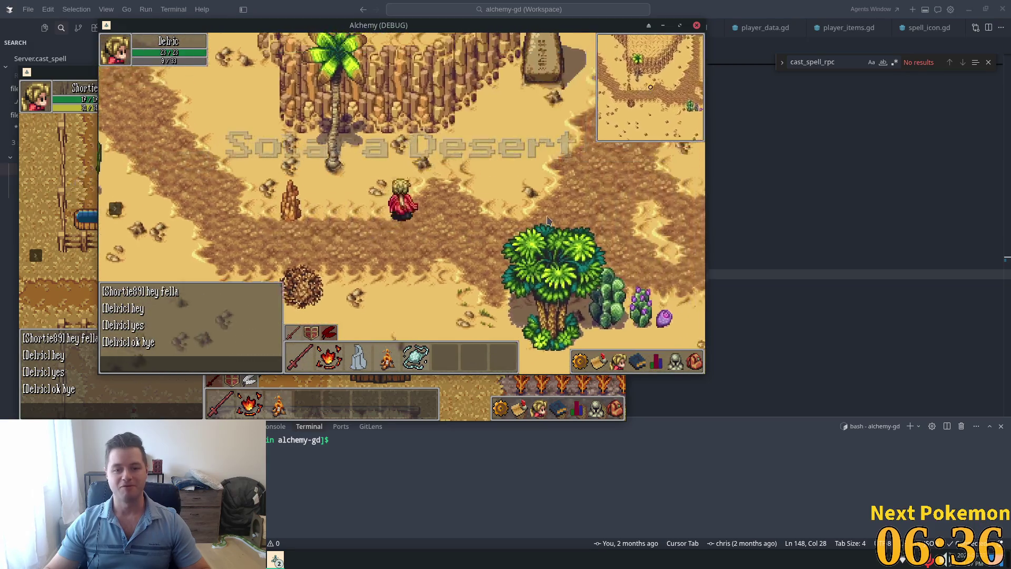
key(Up)
key(Up)
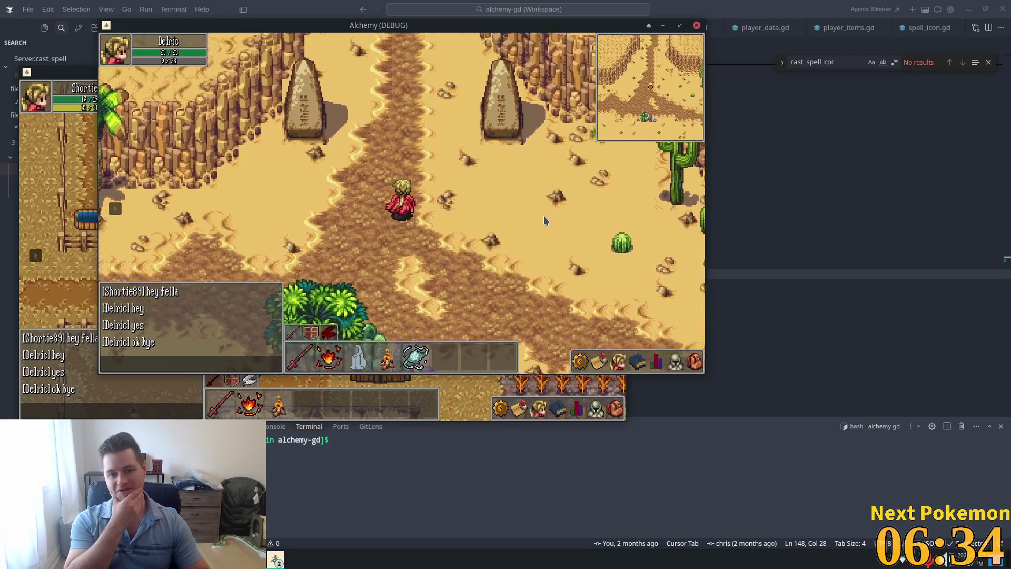
key(Up)
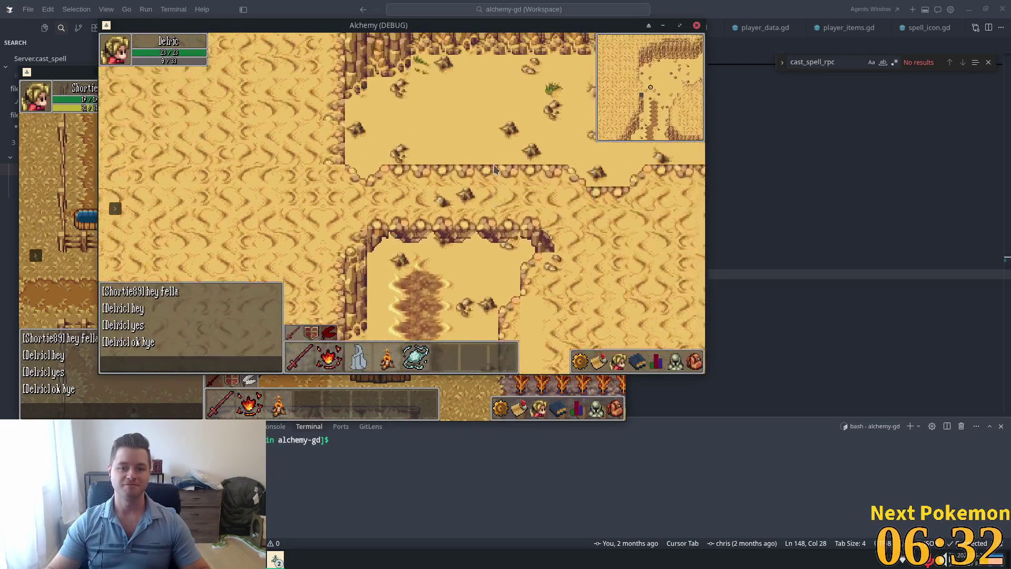
key(Right)
key(Up)
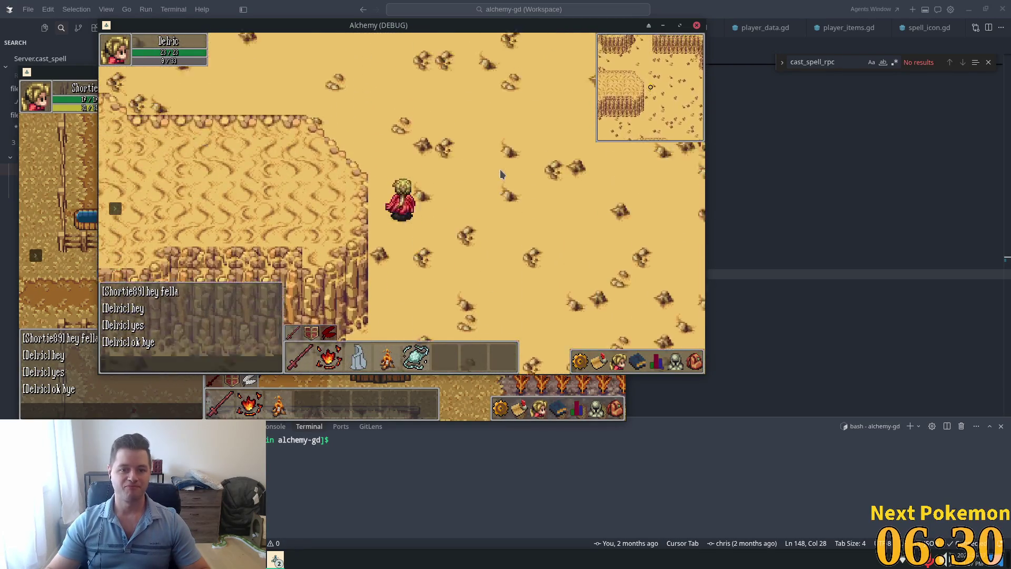
key(Right)
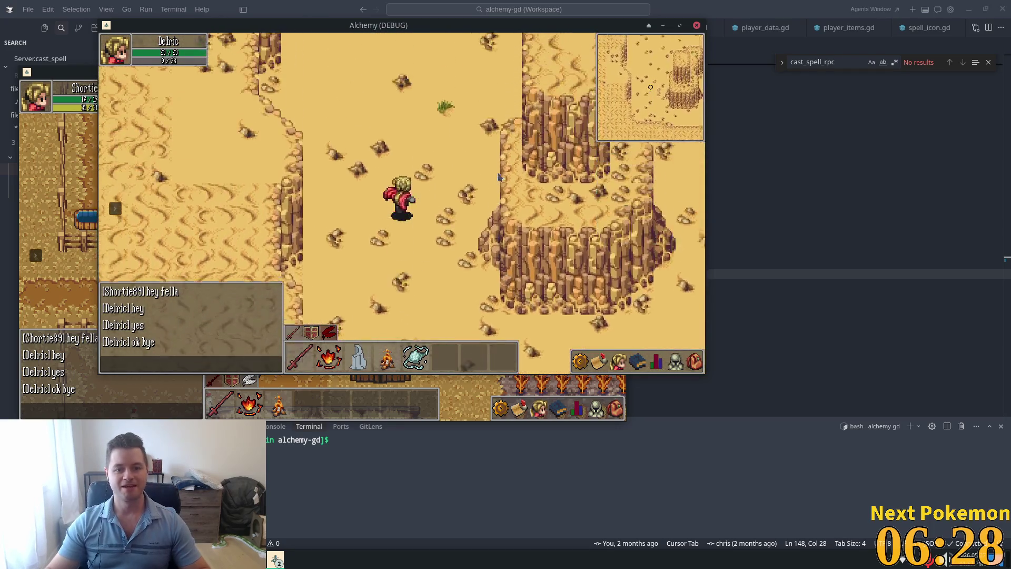
Step: Continue south and west through the desert between cliffs, palms and cacti
key(Down)
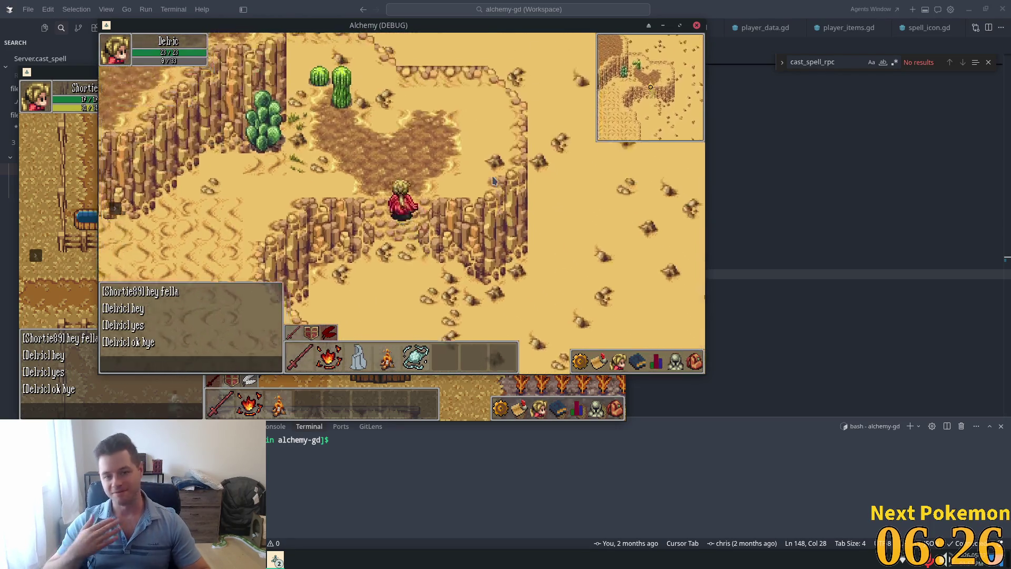
key(Right)
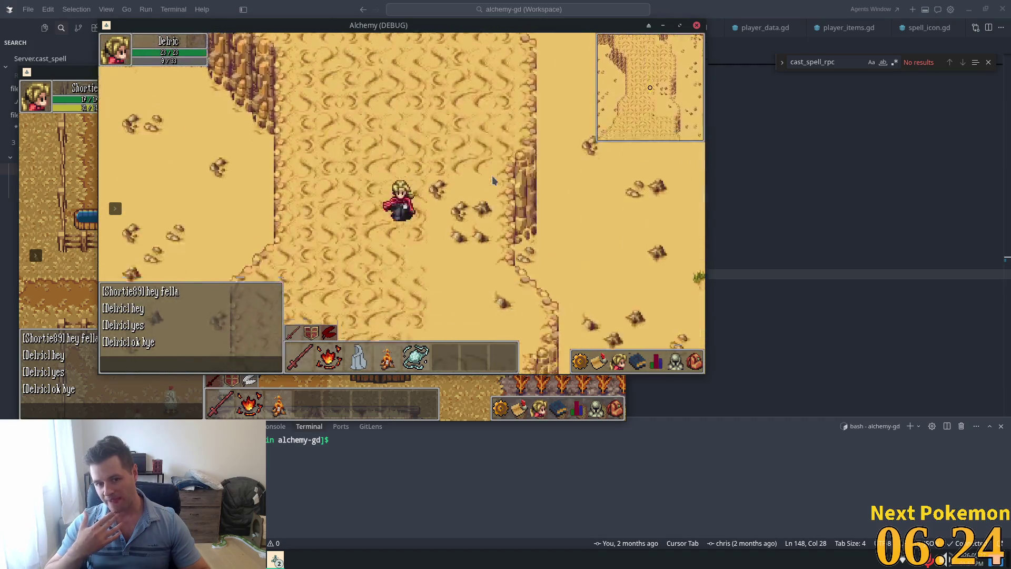
key(Left)
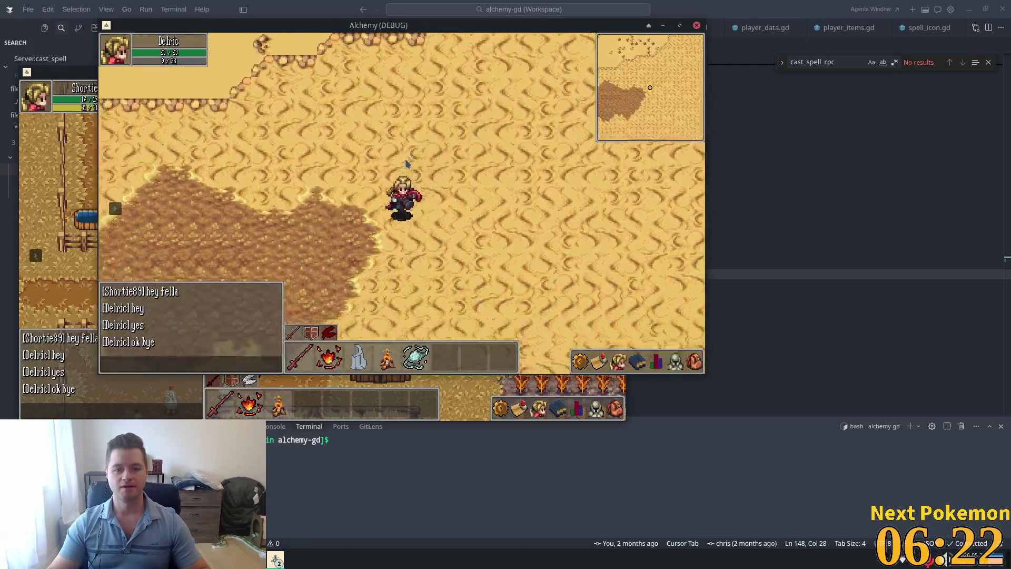
key(Down)
key(Down)
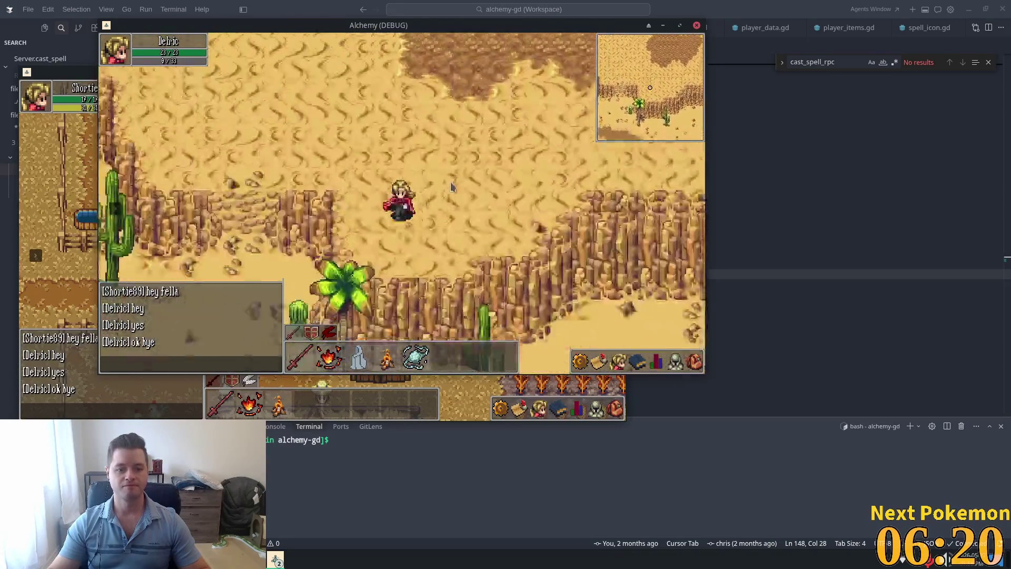
key(Left)
key(Down)
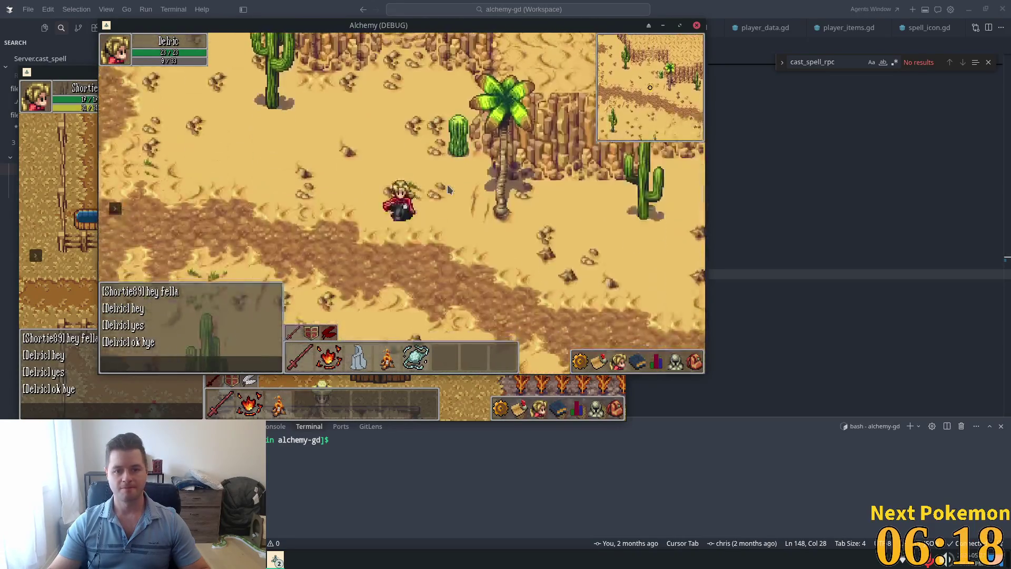
key(Left)
key(Down)
Step: Walk west along the grass edge, then south-east past the palms, skeleton, large tree and cave
key(Left)
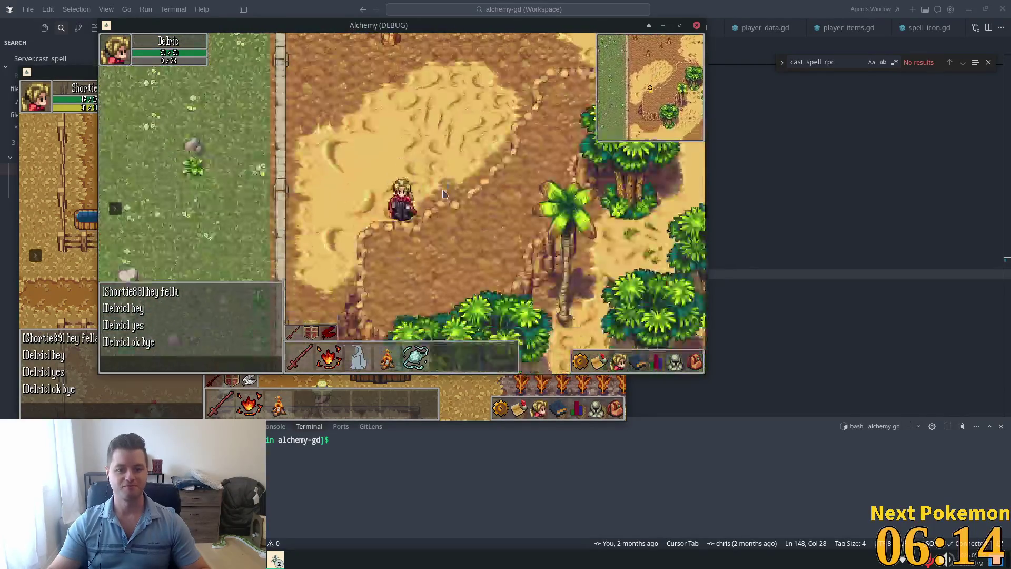
key(Down)
key(Right)
key(Down)
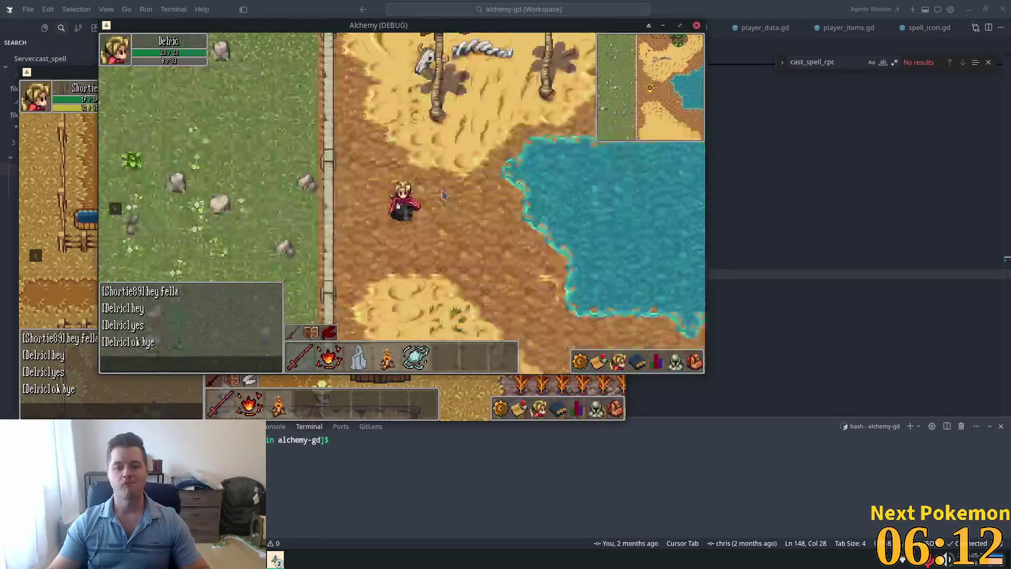
key(Right)
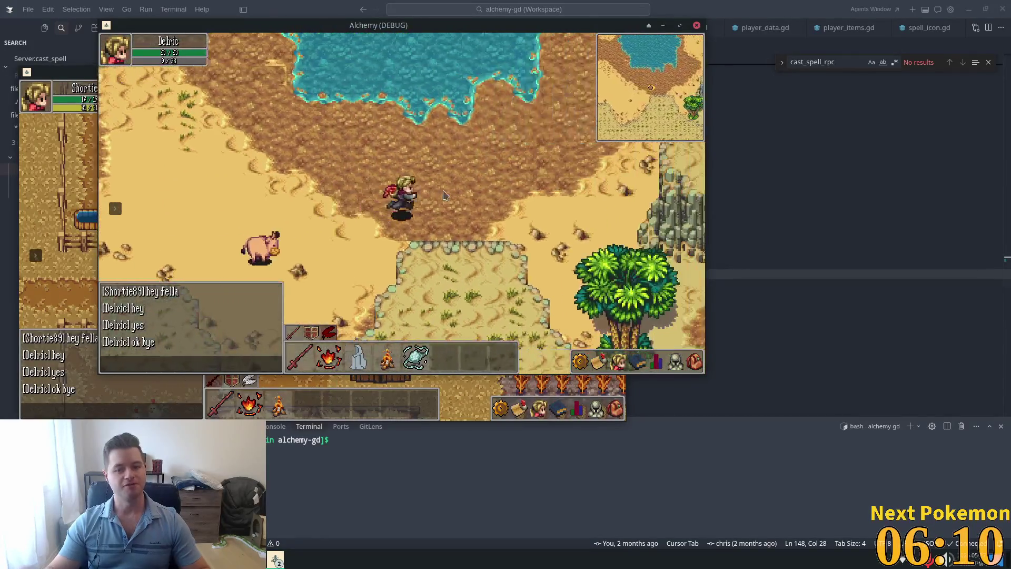
key(Down)
key(Right)
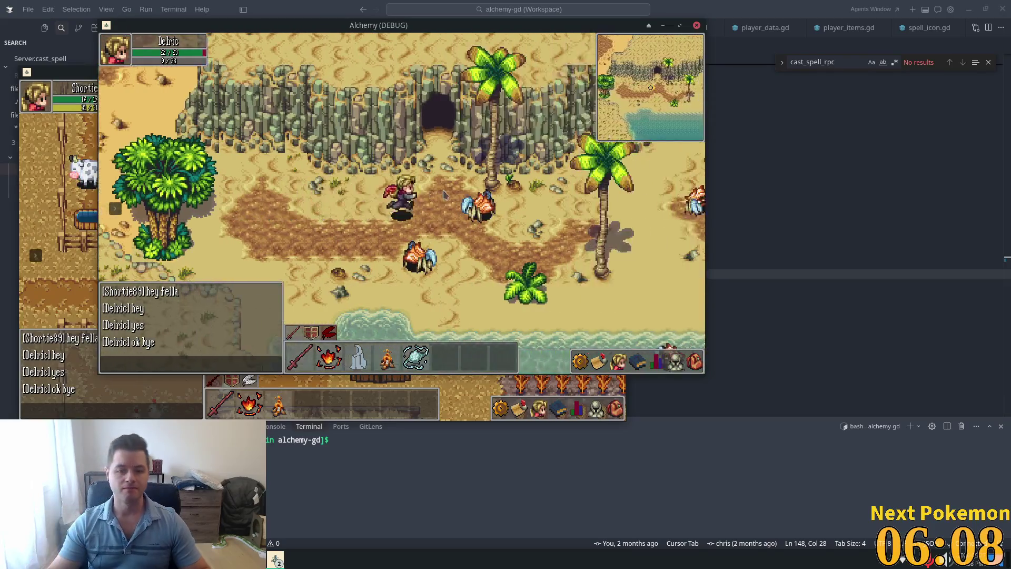
Step: Wade into the shallows, walk east along the crab-filled shoreline, then back onto the beach
key(Down)
key(Right)
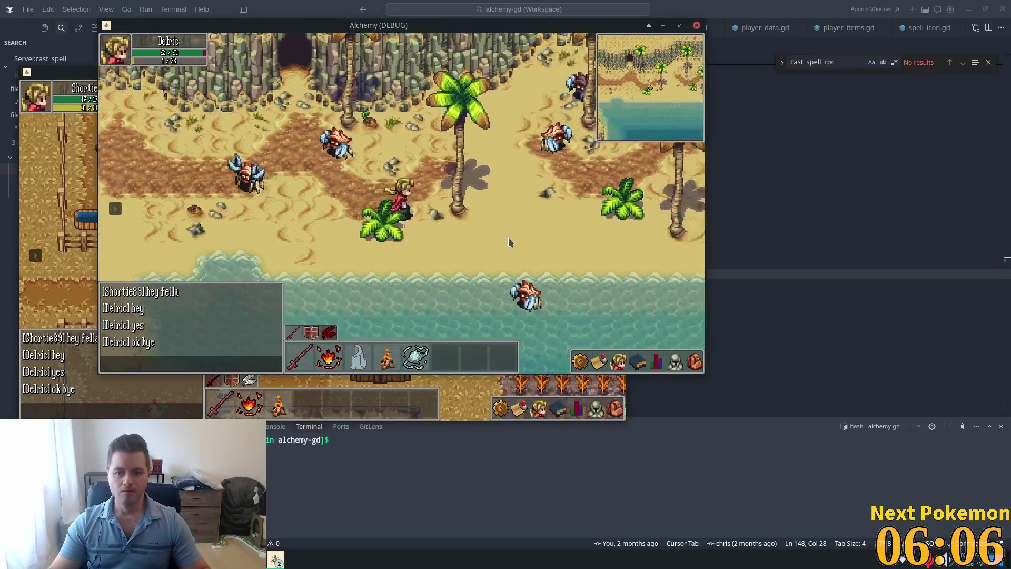
key(Right)
key(Down)
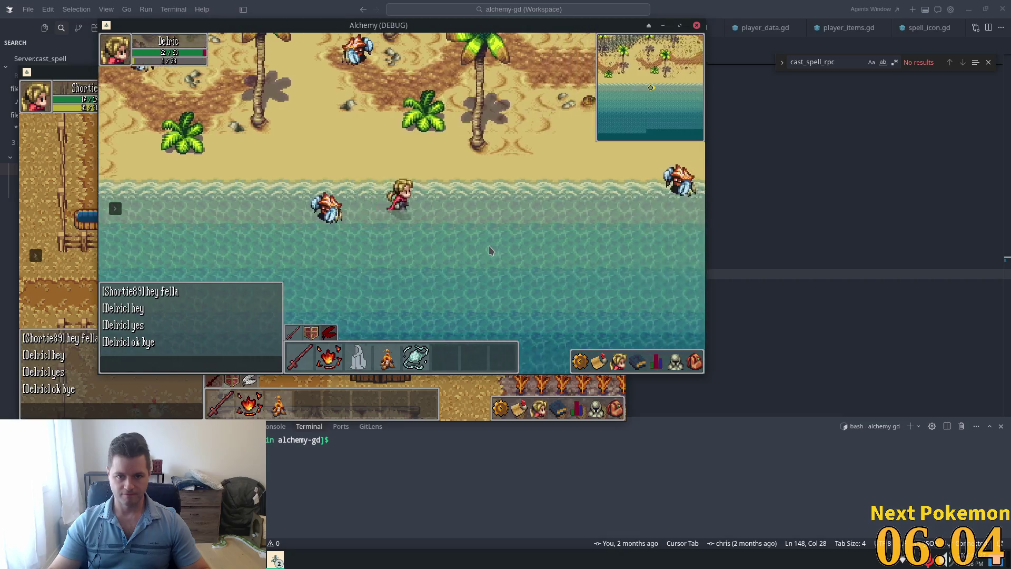
key(Right)
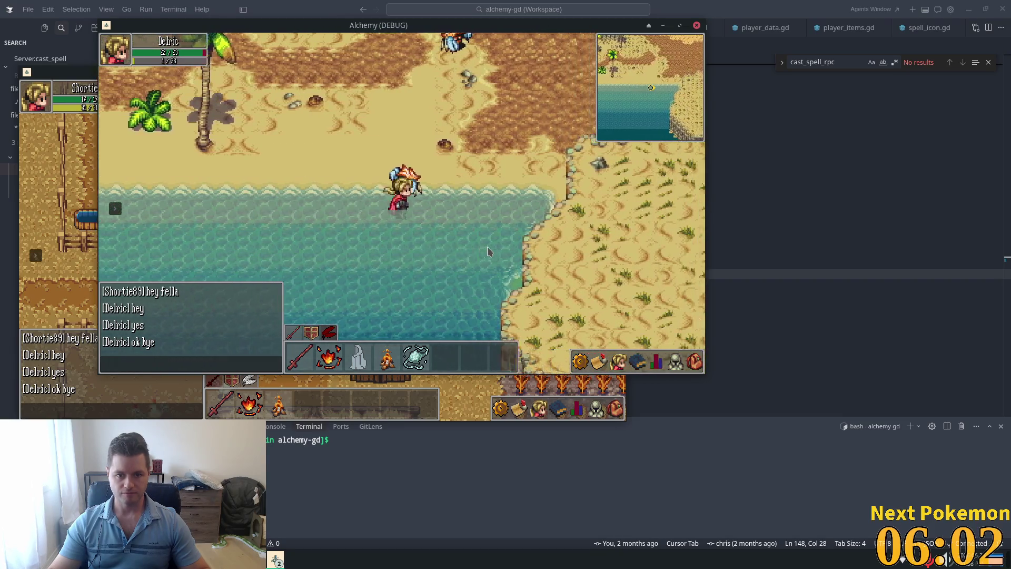
key(Left)
key(Up)
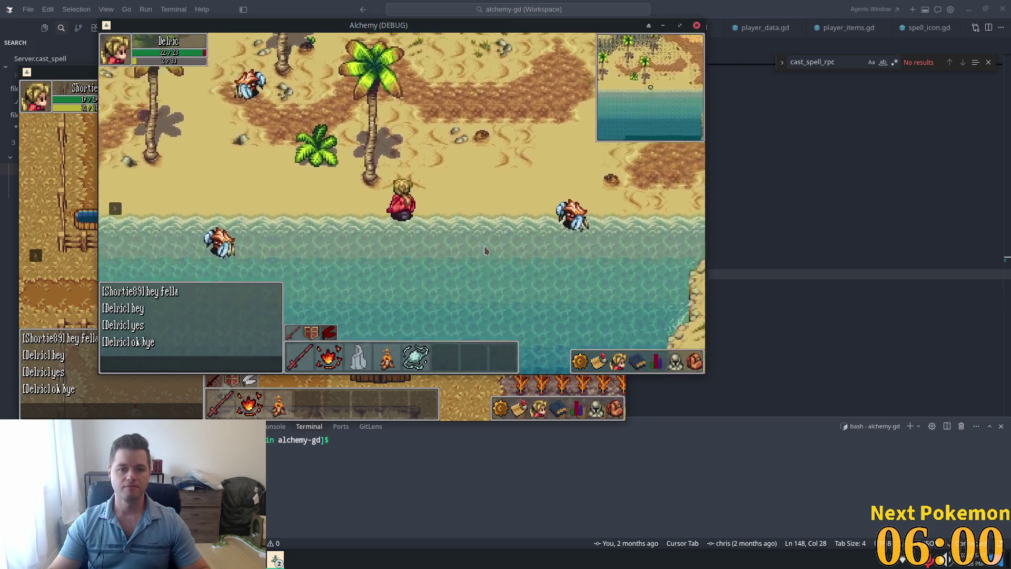
Step: Head north-east across the desert into the obelisk ring, stopping beside the pig
key(Up)
key(Right)
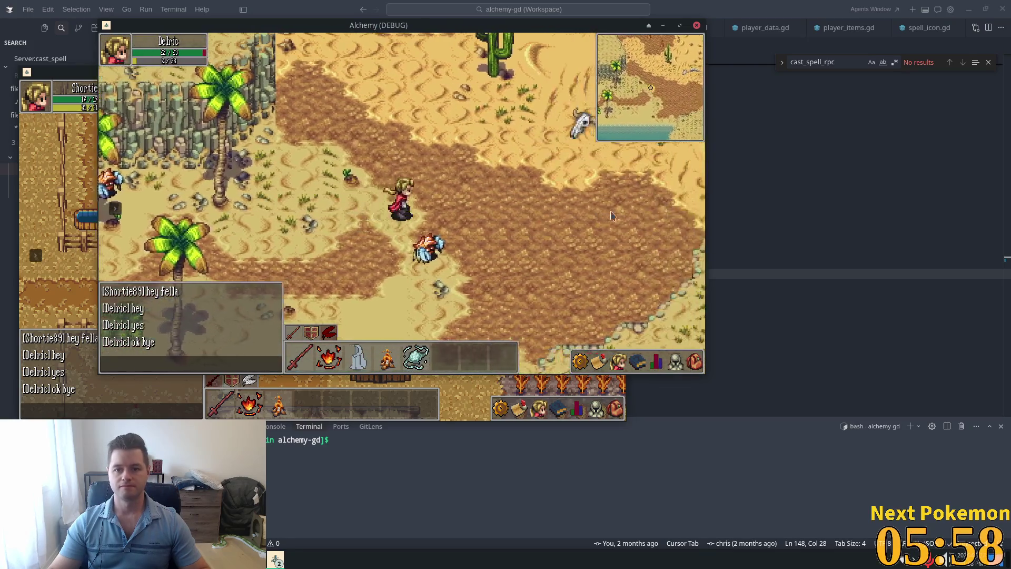
key(Up)
key(Right)
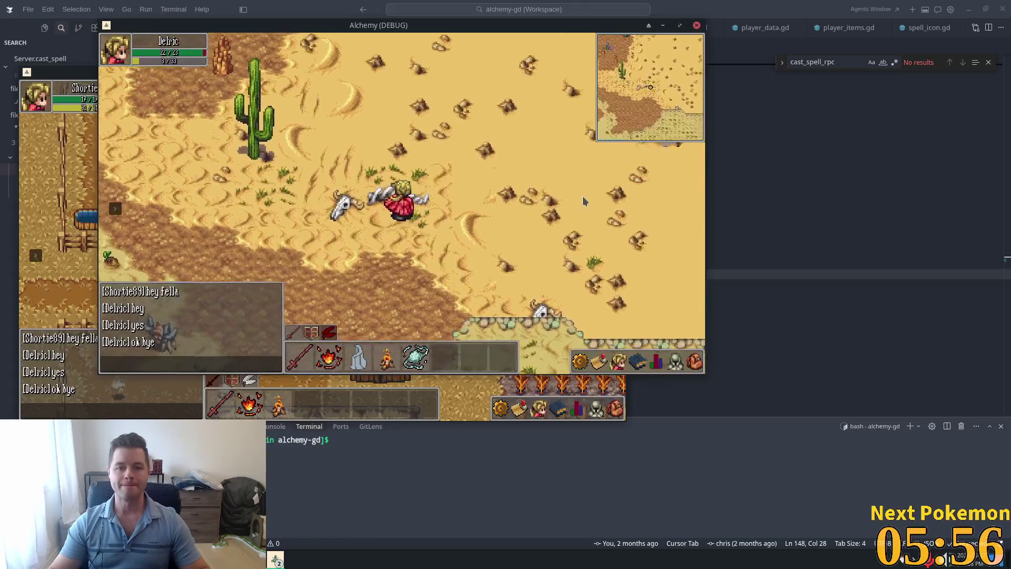
key(Up)
key(Right)
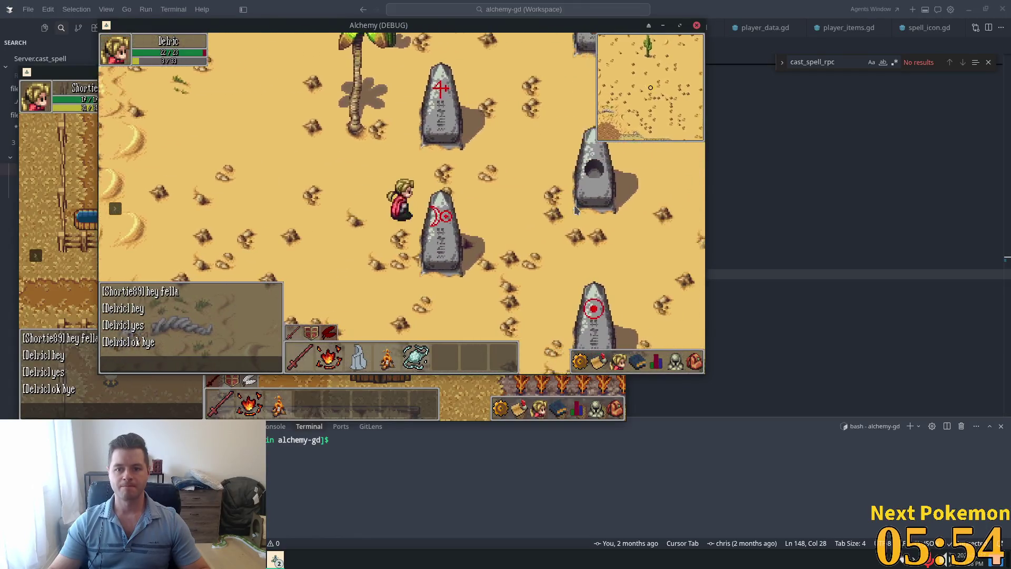
key(Up)
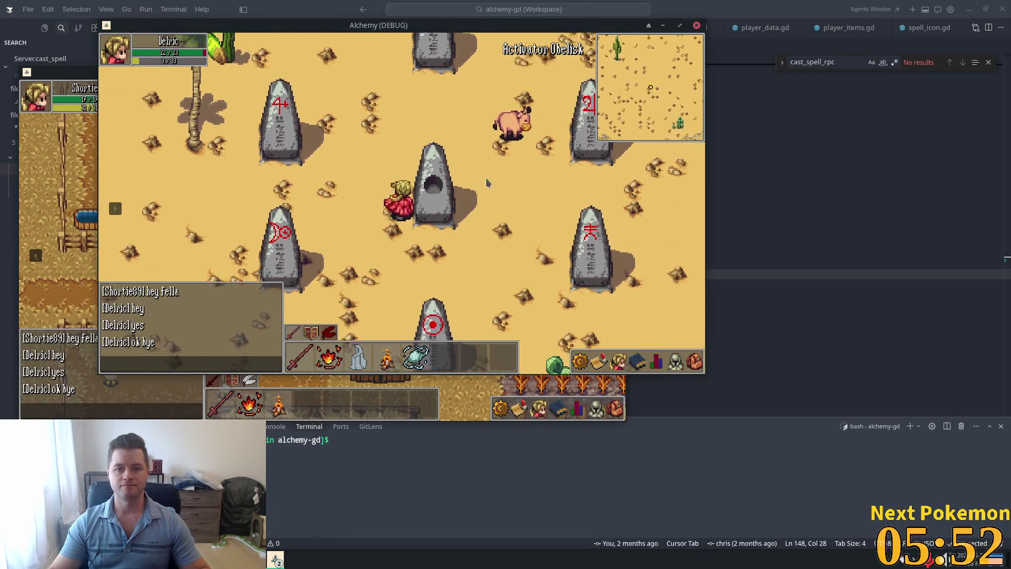
key(Left)
Step: Target the Scorpion, fight it among the obelisks, and glance at the inventory
click(454, 211)
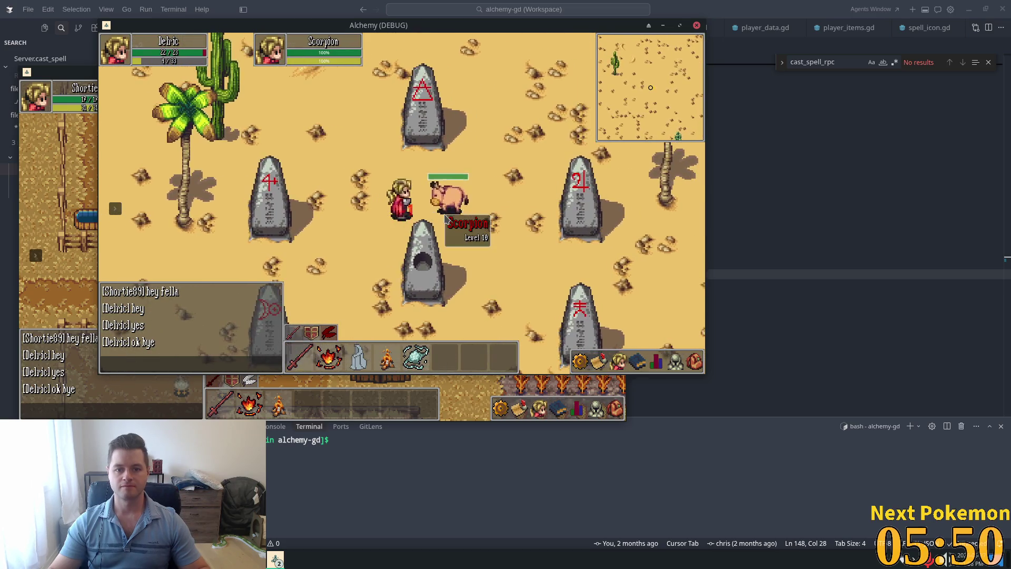
key(Left)
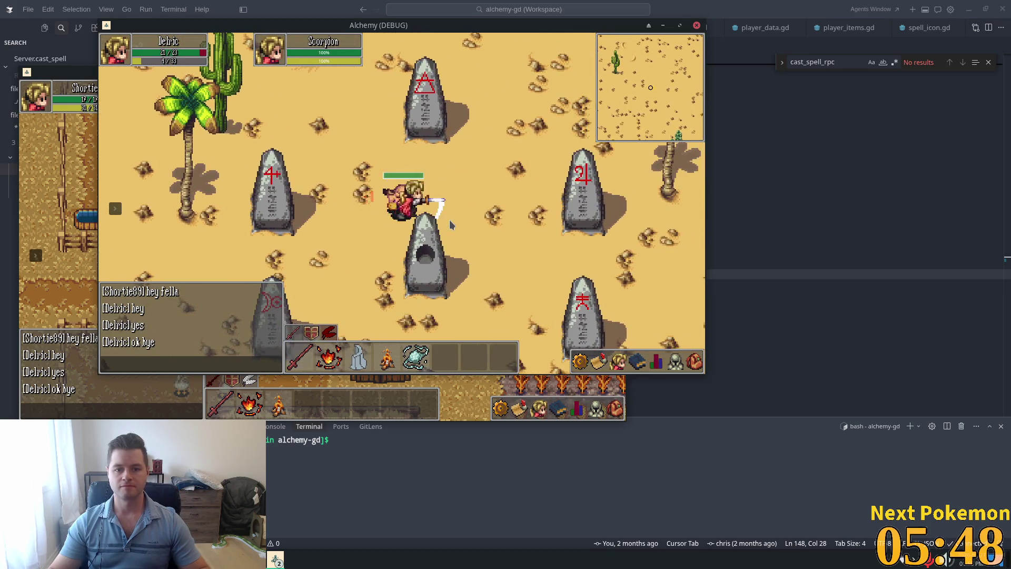
key(Left)
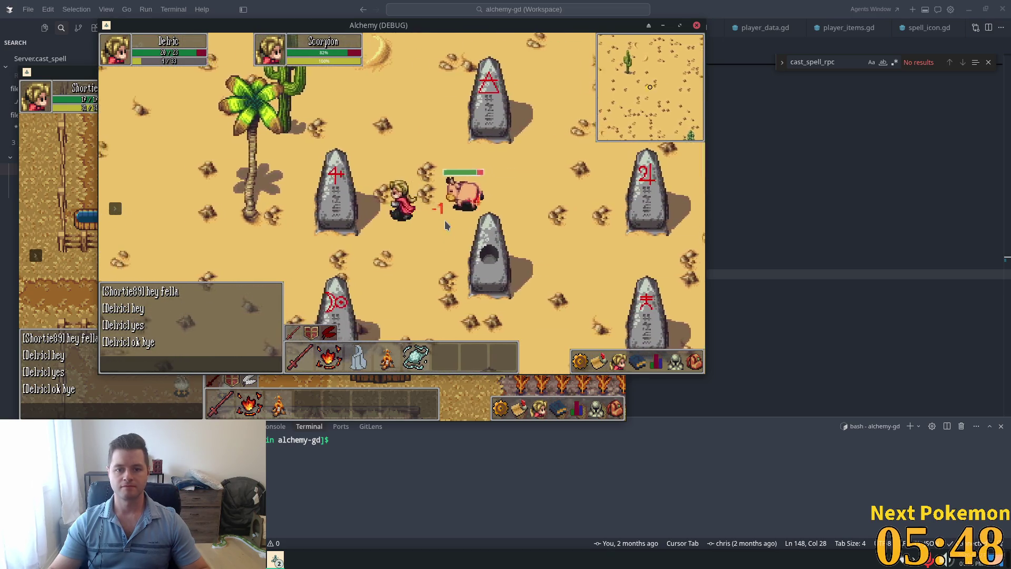
key(Down)
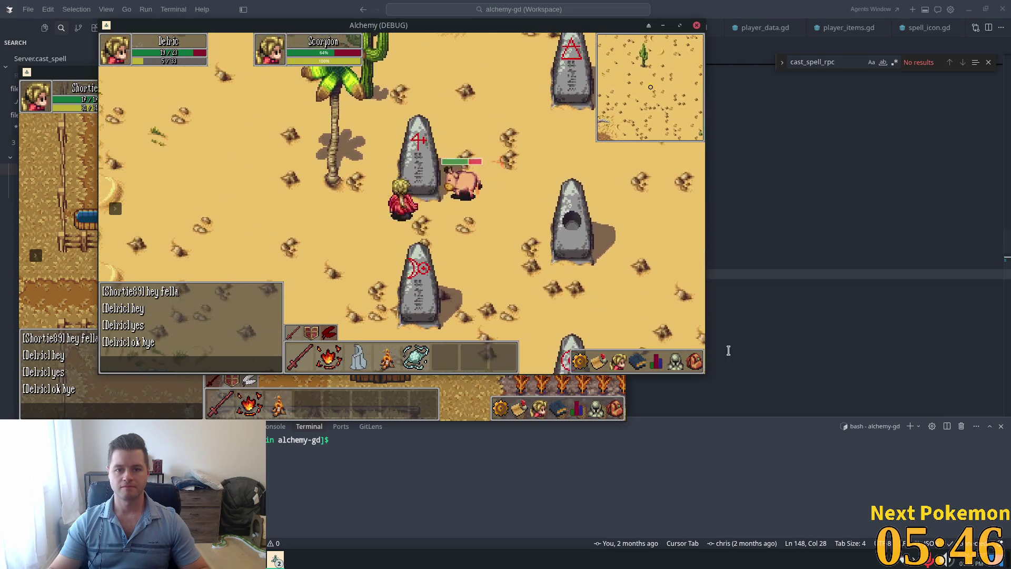
click(694, 363)
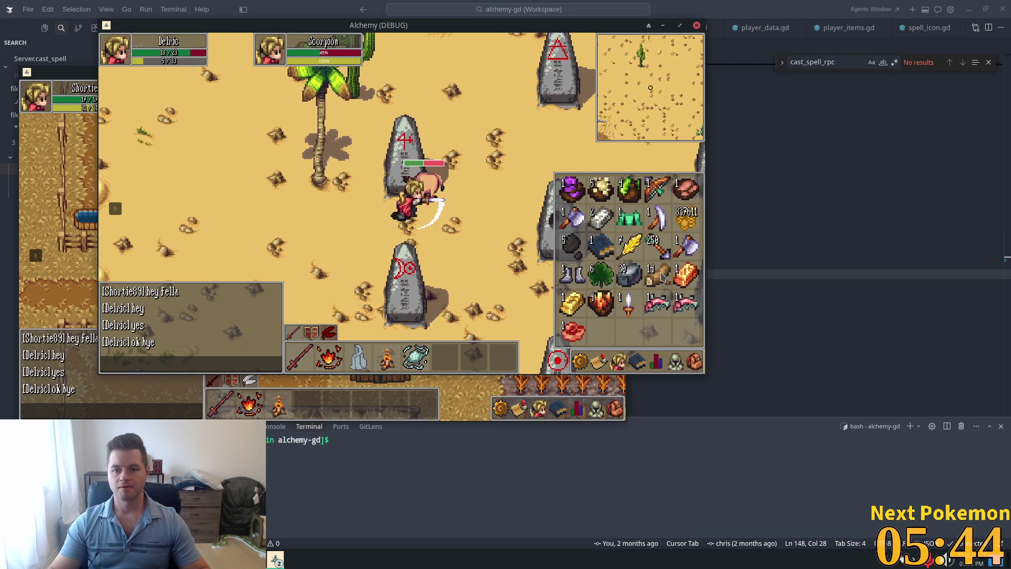
key(Left)
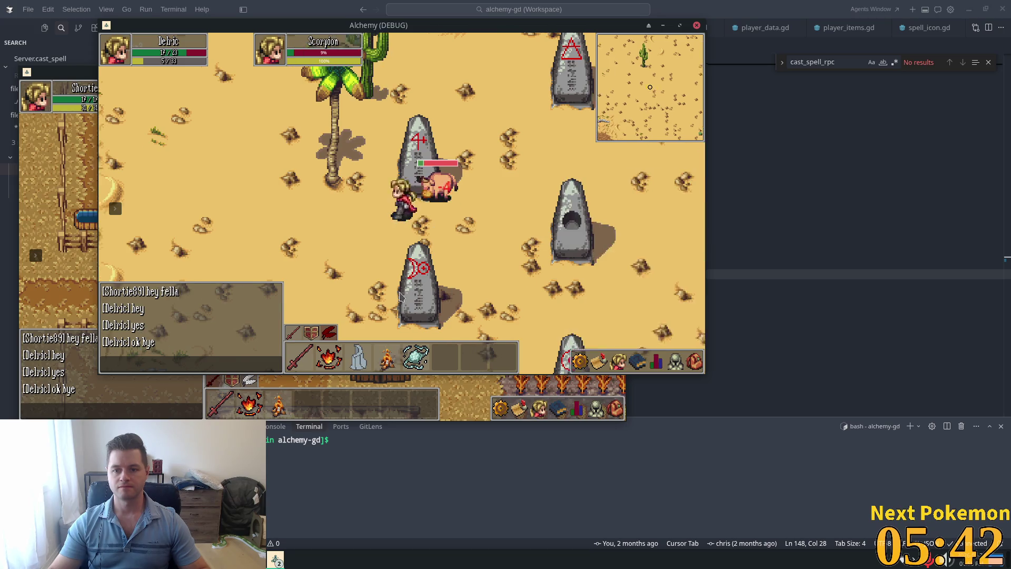
key(Escape)
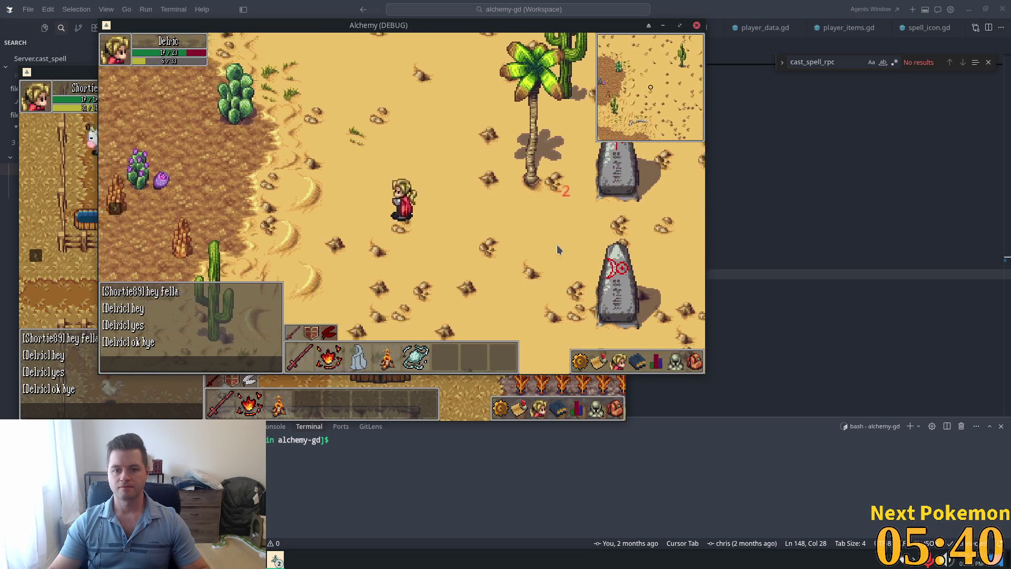
Step: Walk north past the palm tree and cactus into open desert
key(Right)
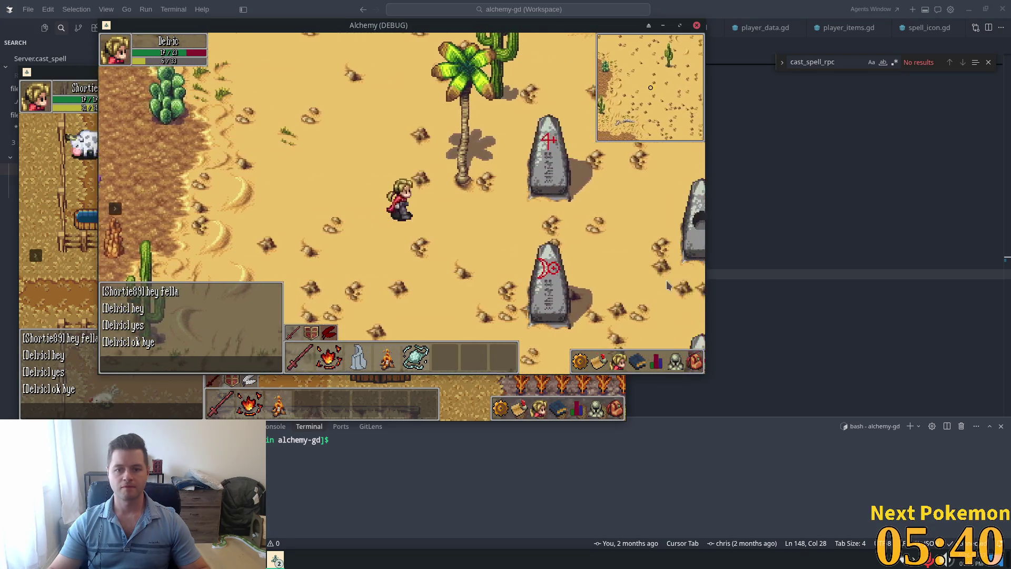
key(Up)
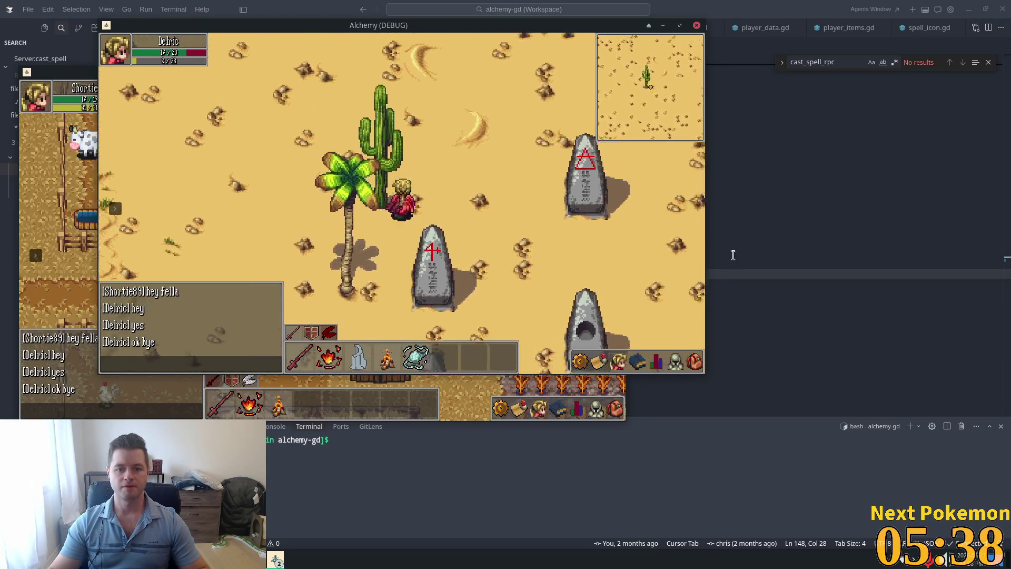
key(Up)
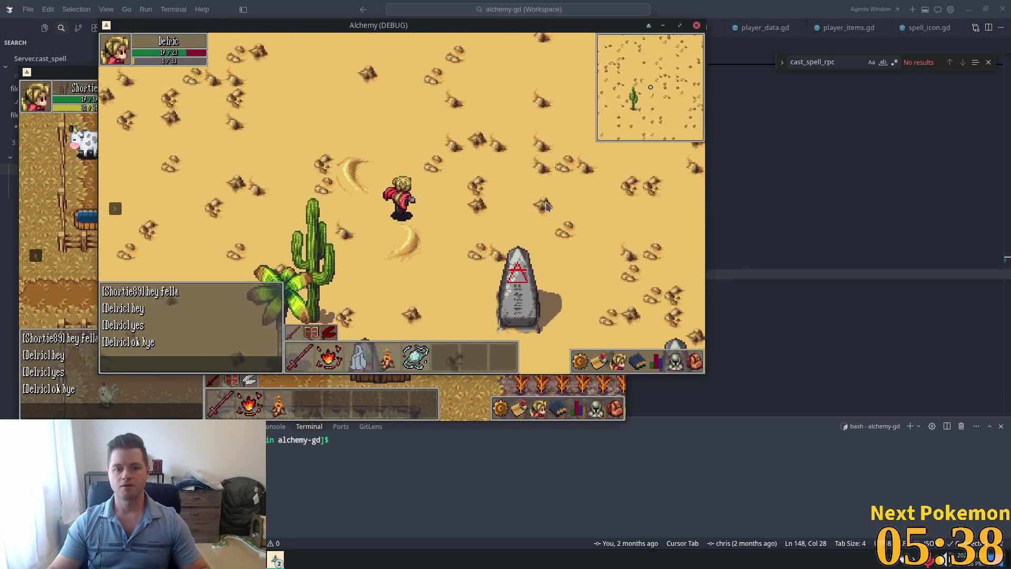
key(Left)
key(Right)
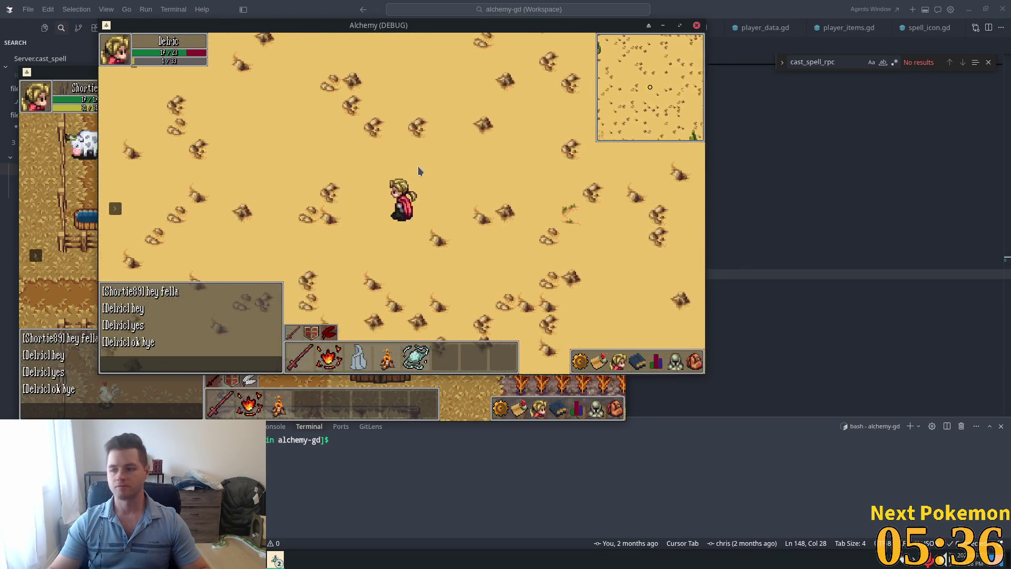
key(Up)
key(Left)
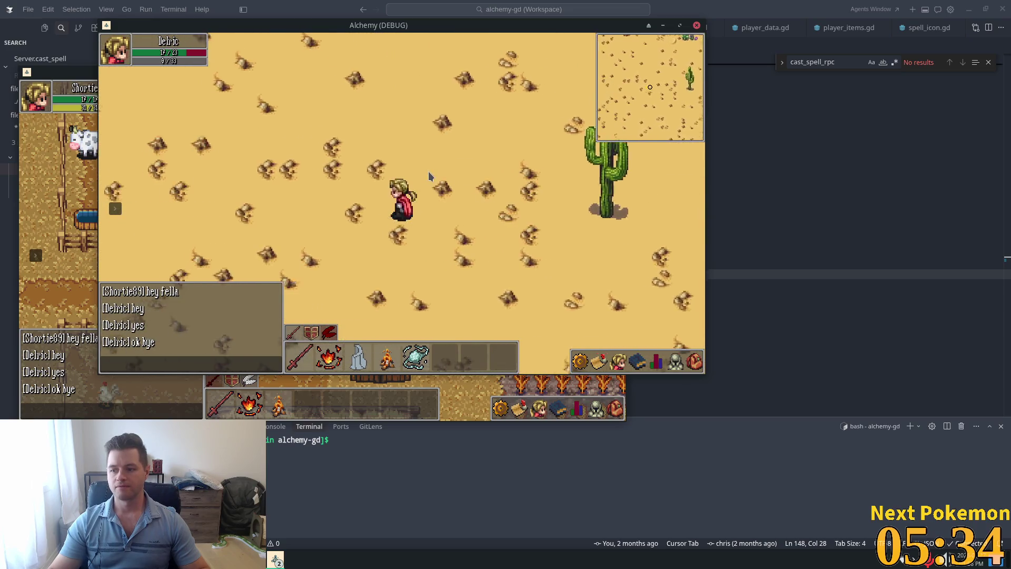
key(Left)
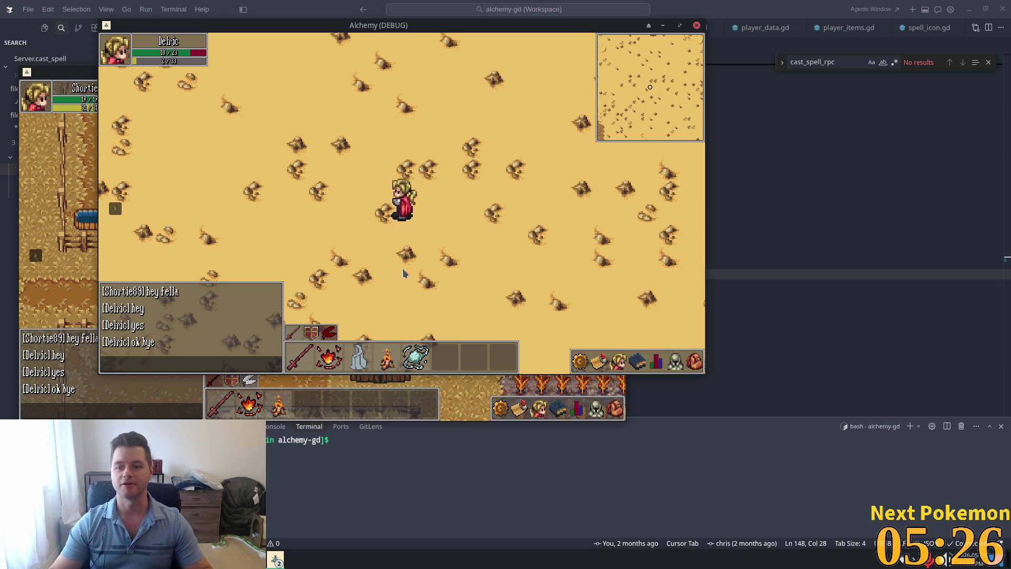
click(275, 559)
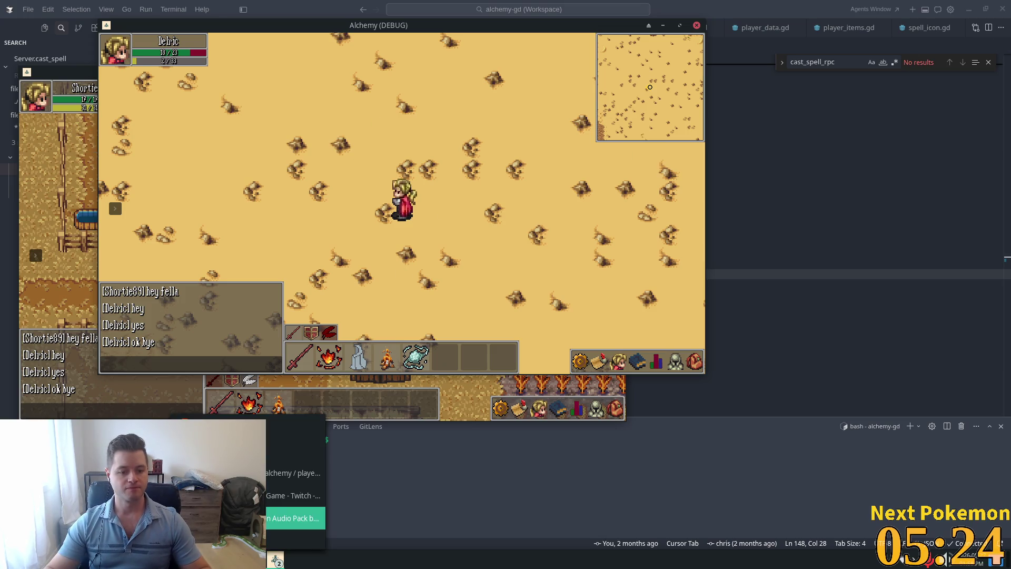
Step: Search google.ca for 'intersect engine' in a new tab, then return to Discord
click(295, 517)
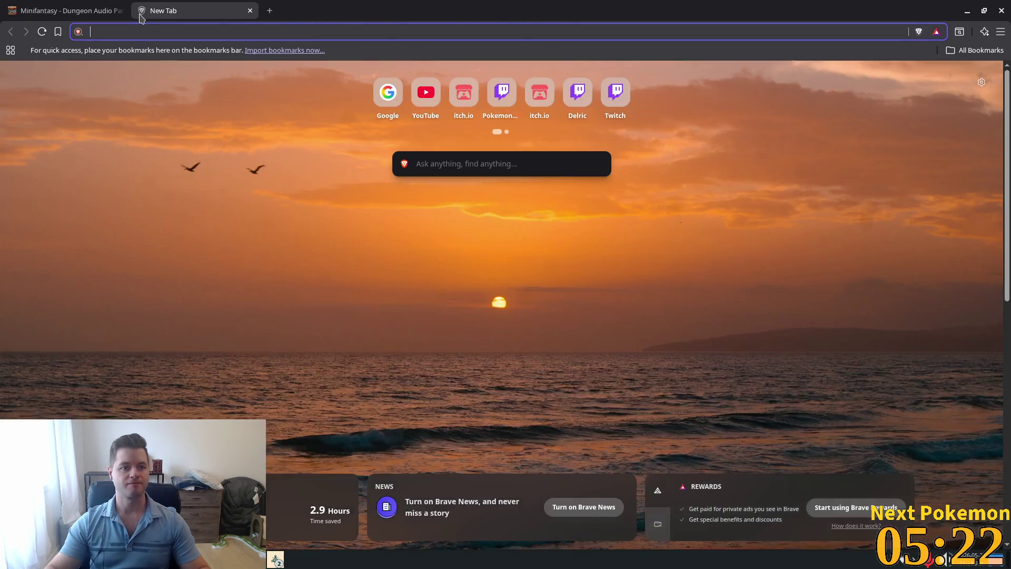
click(140, 11)
text(google.ca)
key(Return)
text(int)
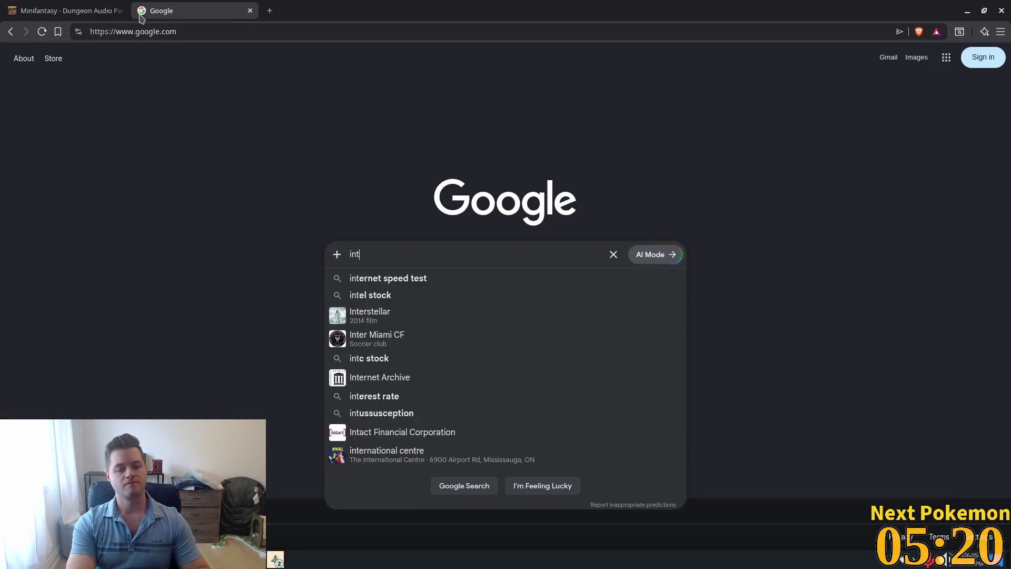
text(ersect )
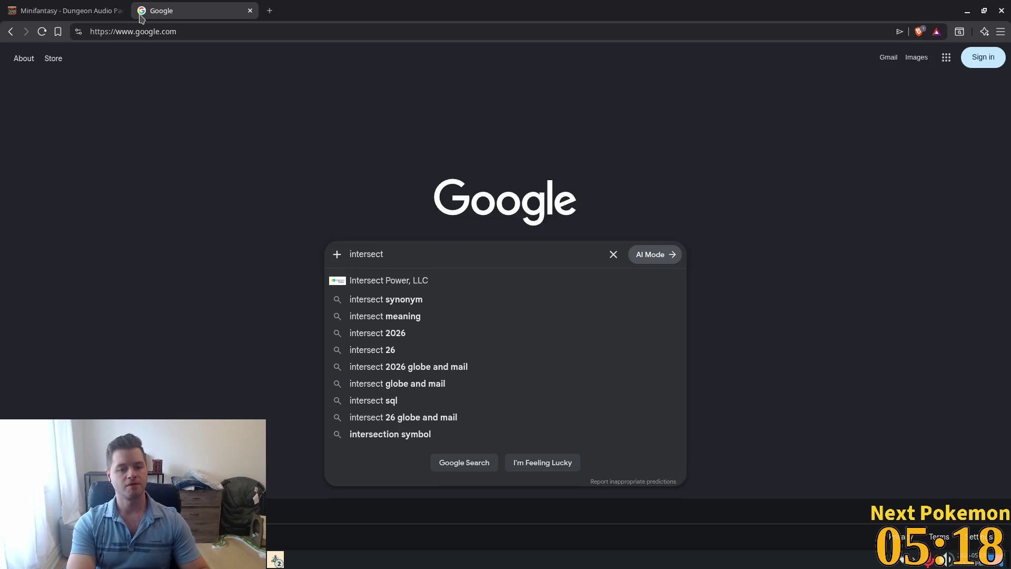
text(engine)
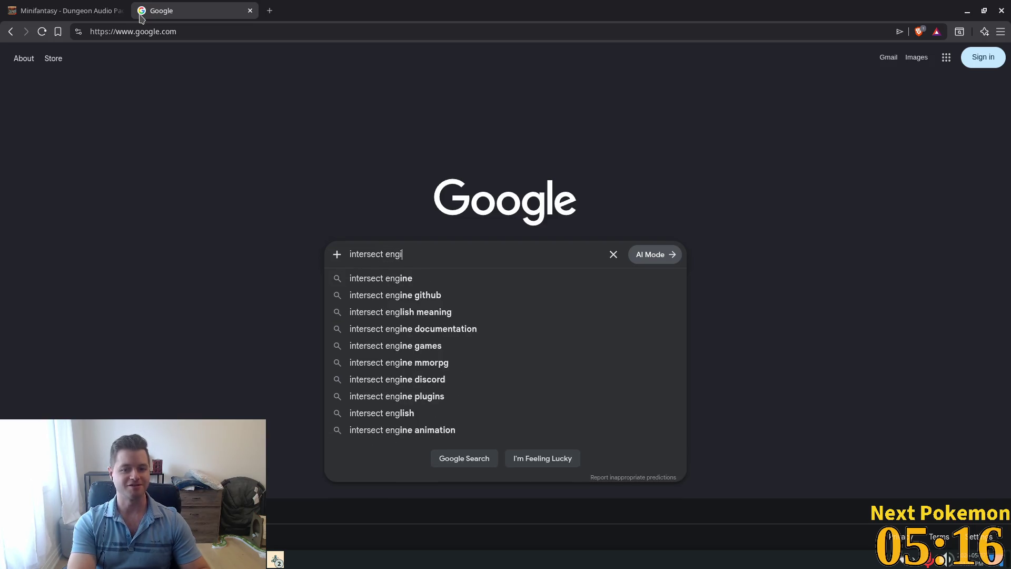
key(Return)
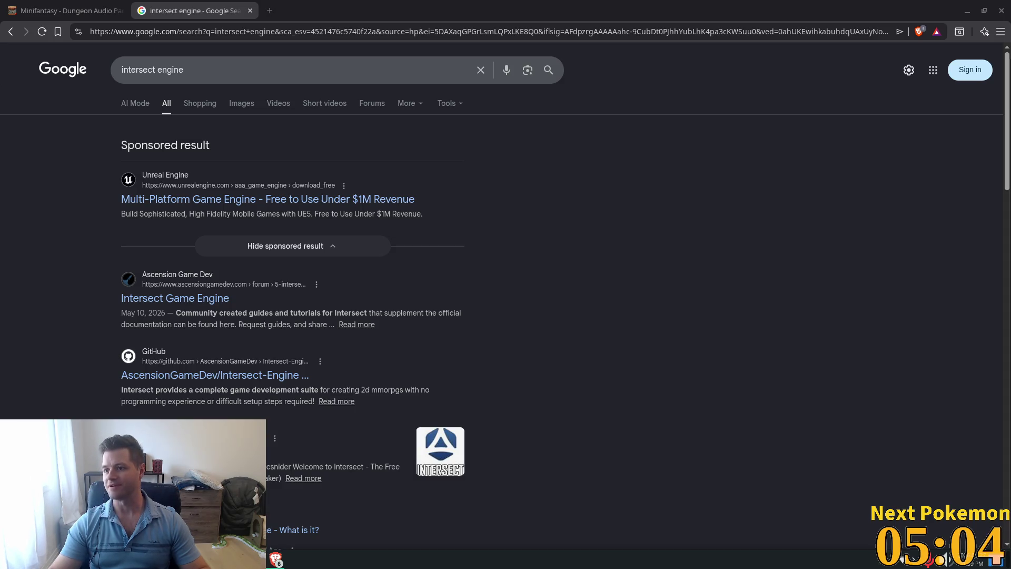
key(alt+Tab)
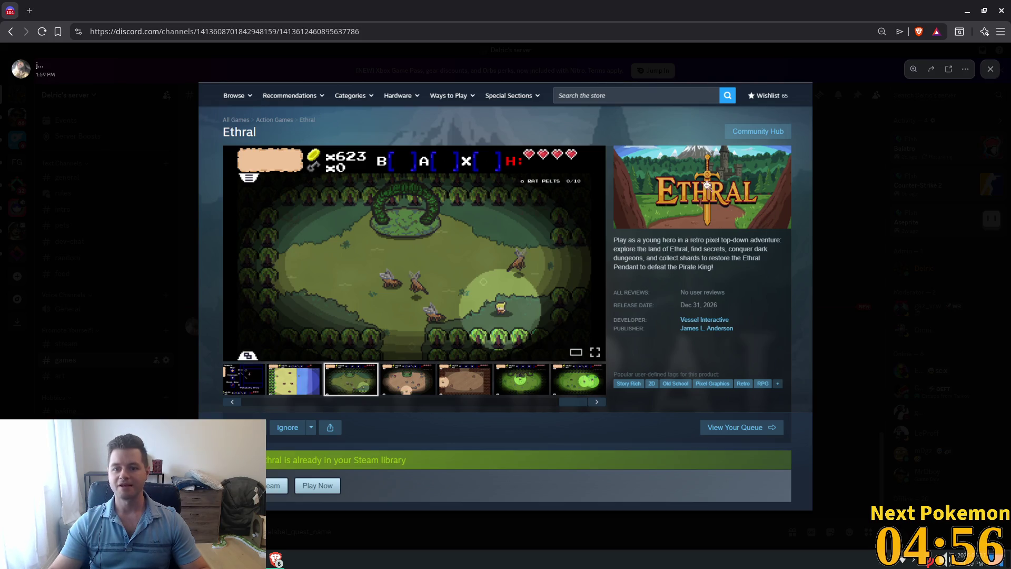
Step: Zoom into the Ethral Steam store screenshot and back out to the full page
click(510, 273)
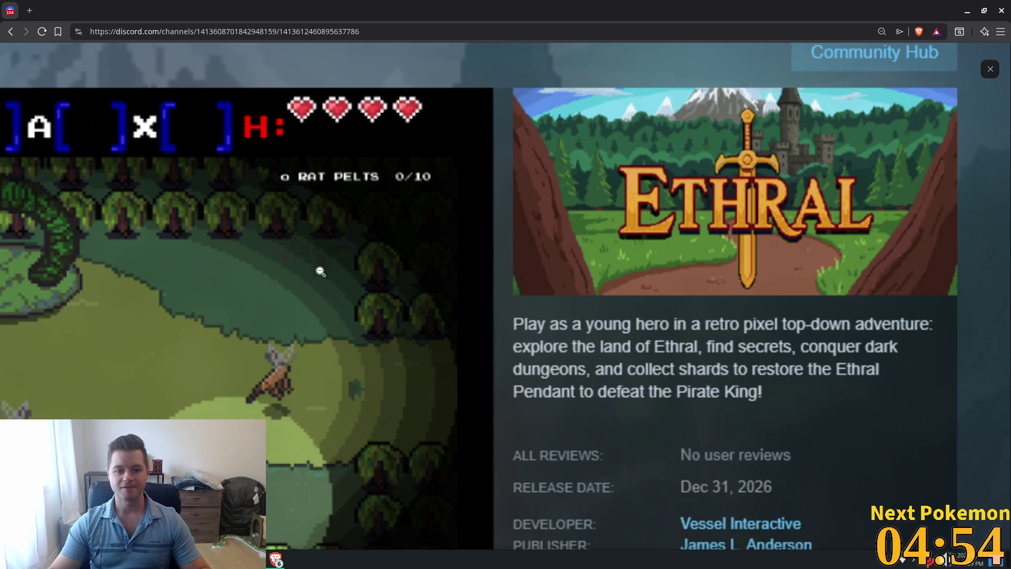
click(318, 271)
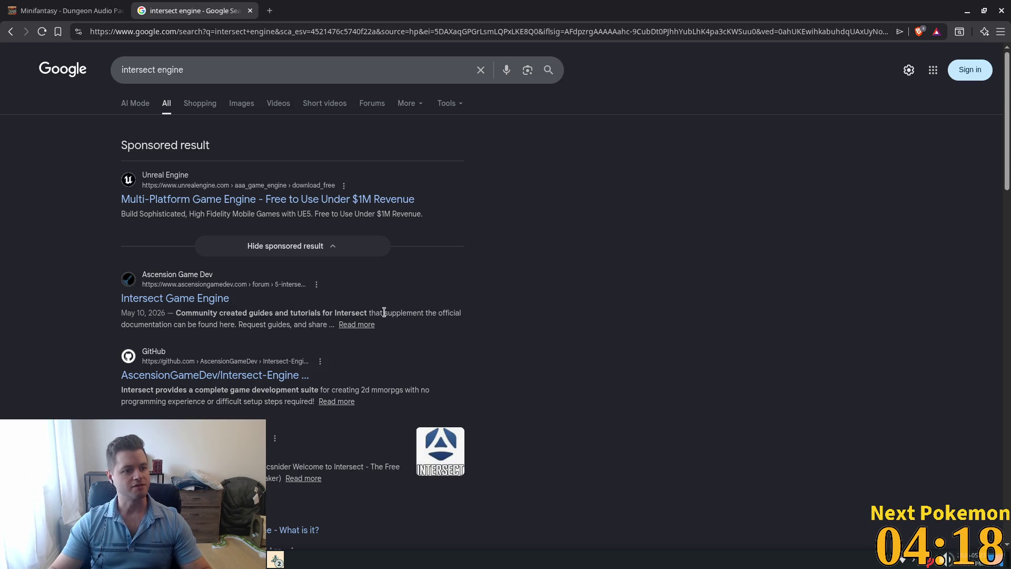
Step: Open the 'Intersect Game Engine' forum result, then switch back to Discord's games channel
click(224, 300)
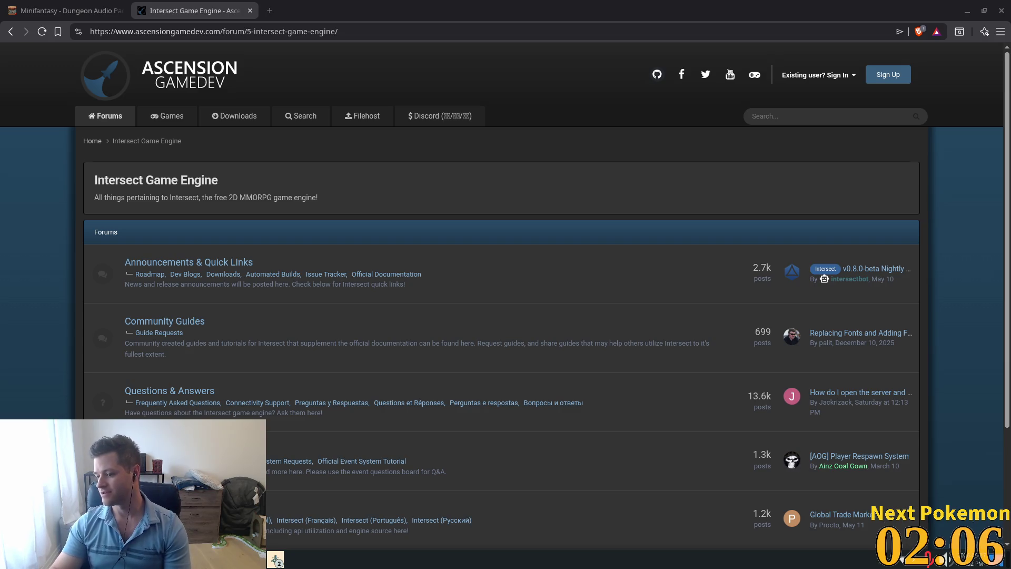
key(alt+Tab)
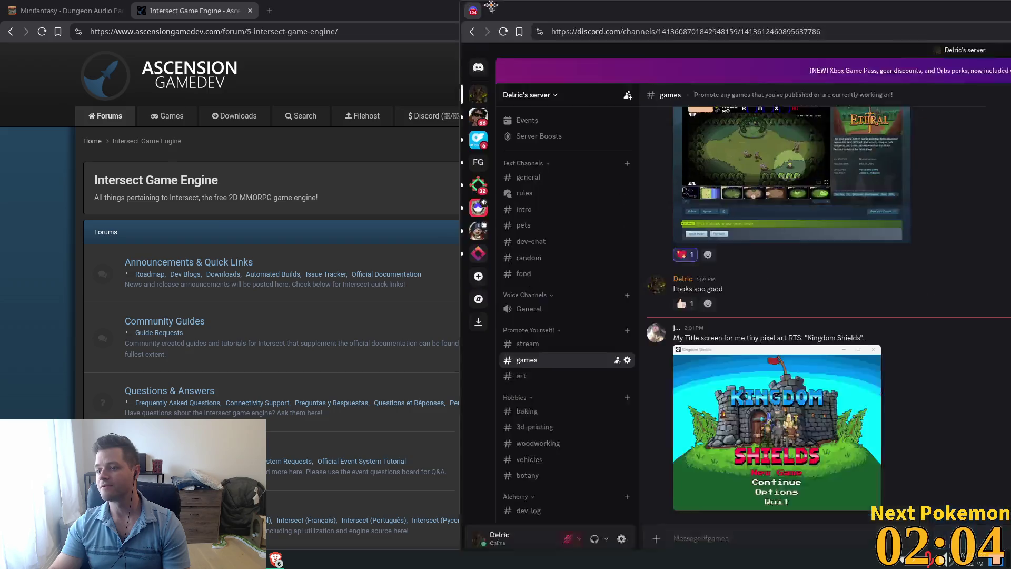
Step: Enlarge and zoom the Kingdom Shields title-screen image, then give its post a heart reaction
click(313, 454)
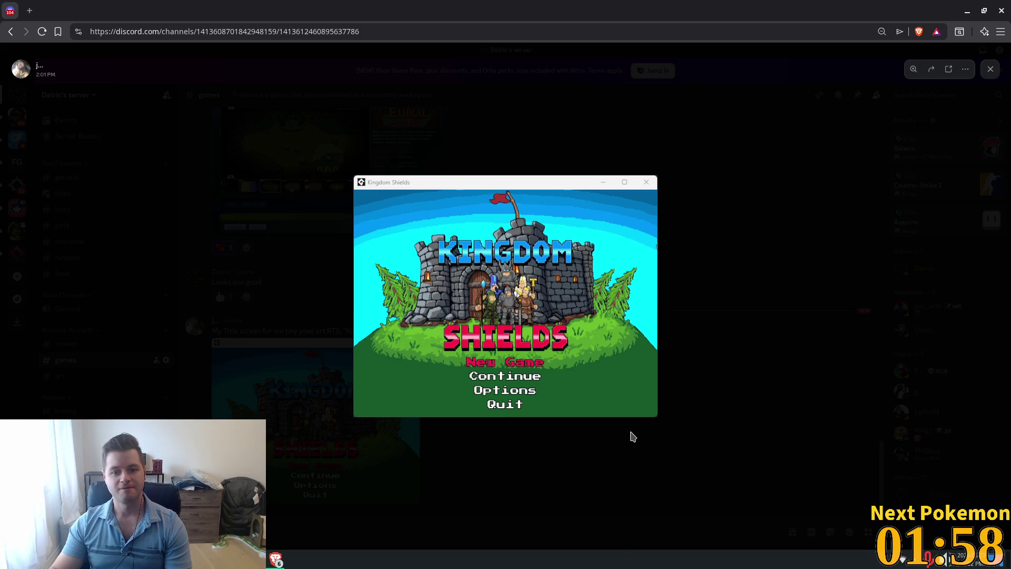
click(516, 284)
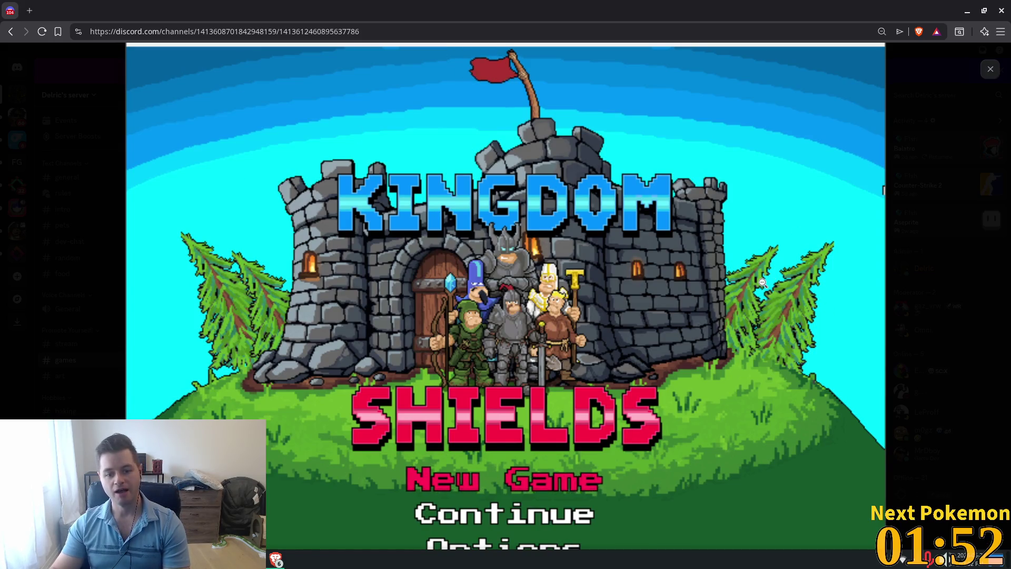
click(742, 258)
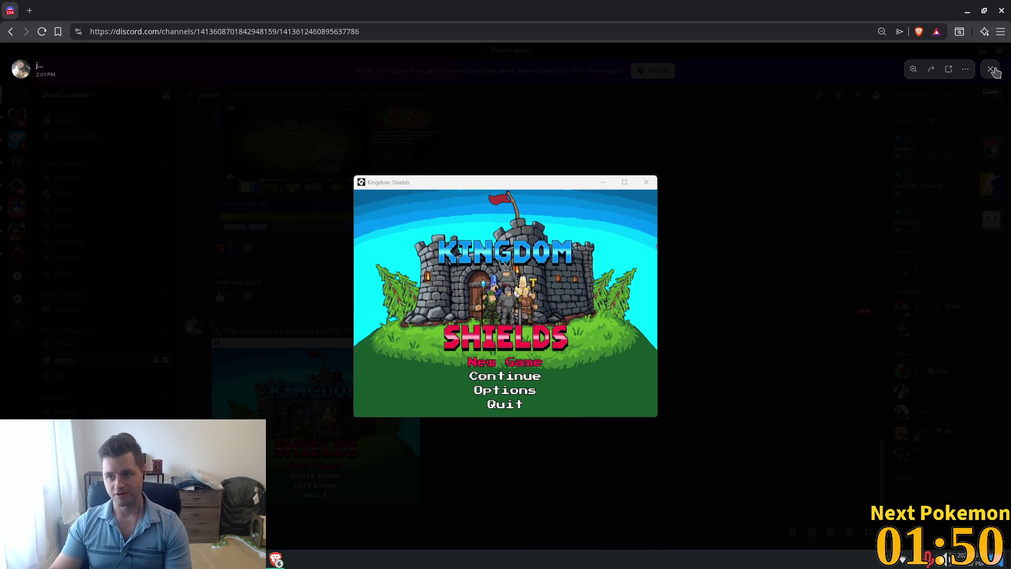
key(Escape)
mouse_move(776, 322)
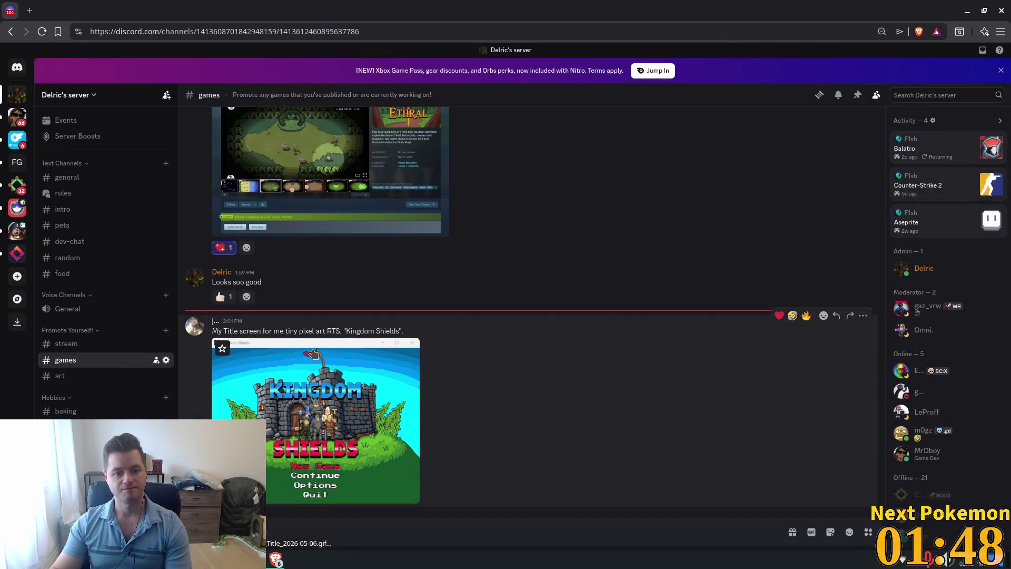
click(778, 316)
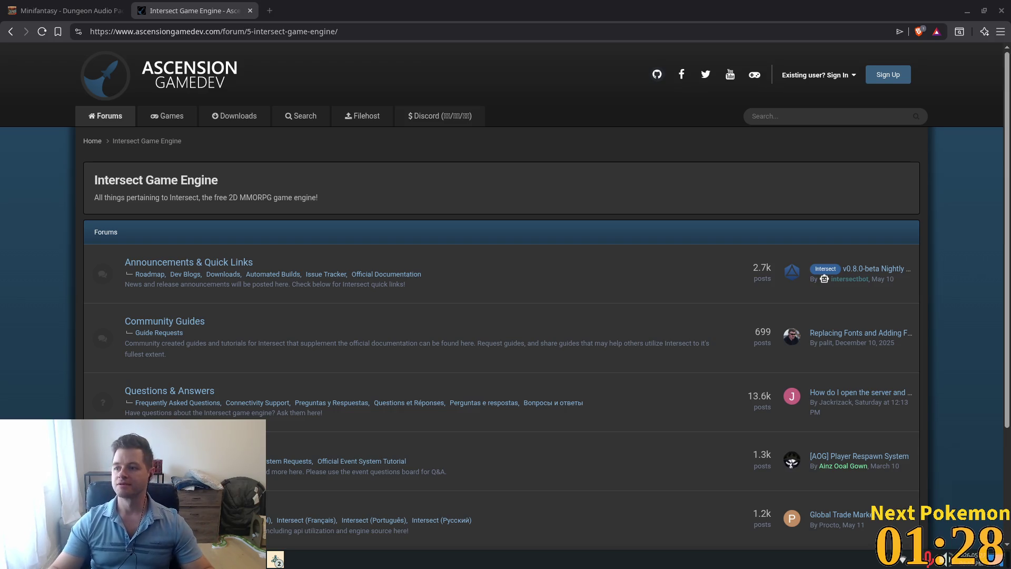
Step: Close the Intersect tab, run Alchemy from Godot, and place the two debug windows top-left and bottom-right
click(249, 10)
key(alt+Tab)
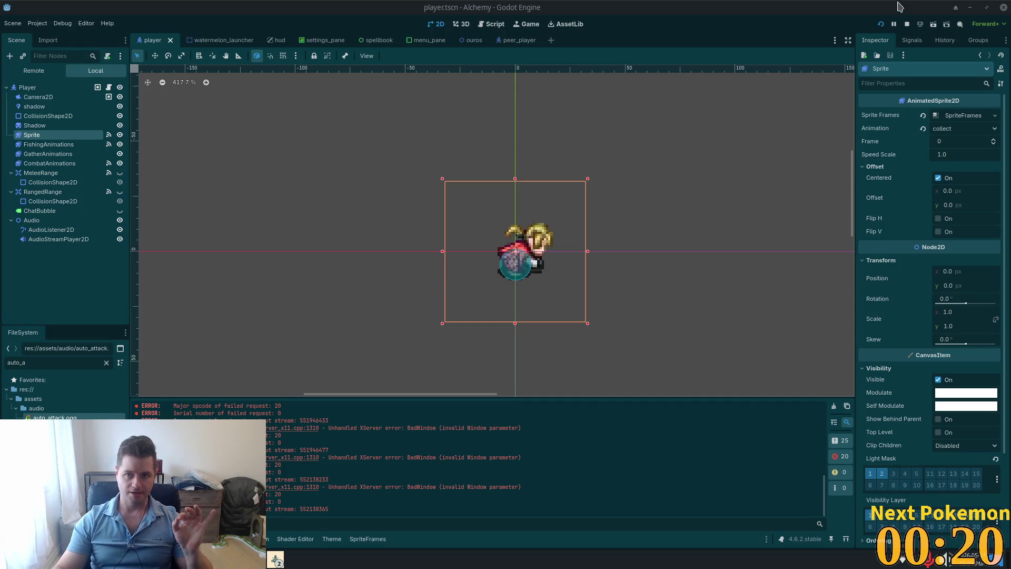
click(881, 24)
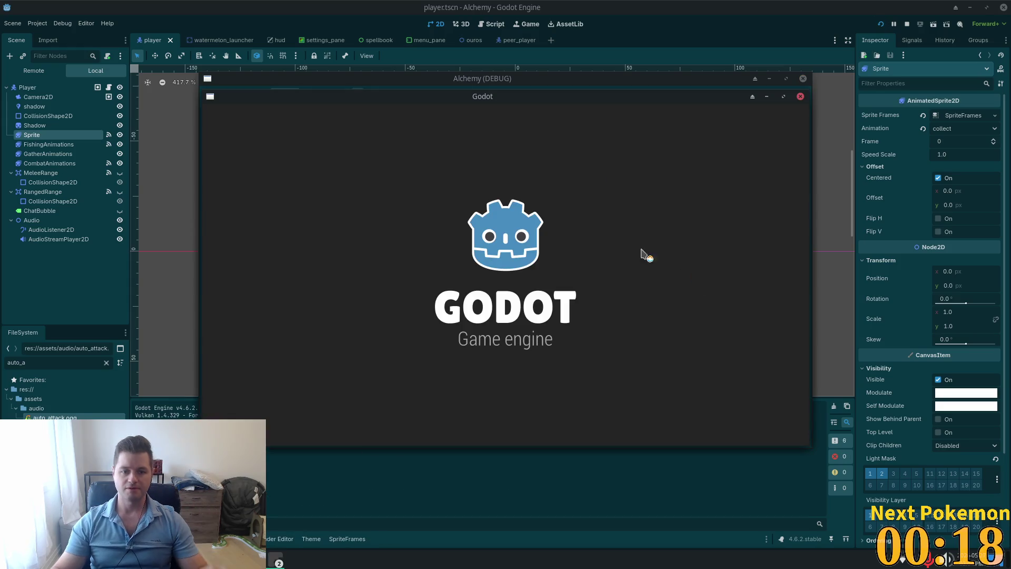
mouse_move(478, 98)
mouse_down()
mouse_move(308, 89)
mouse_move(278, 21)
mouse_up()
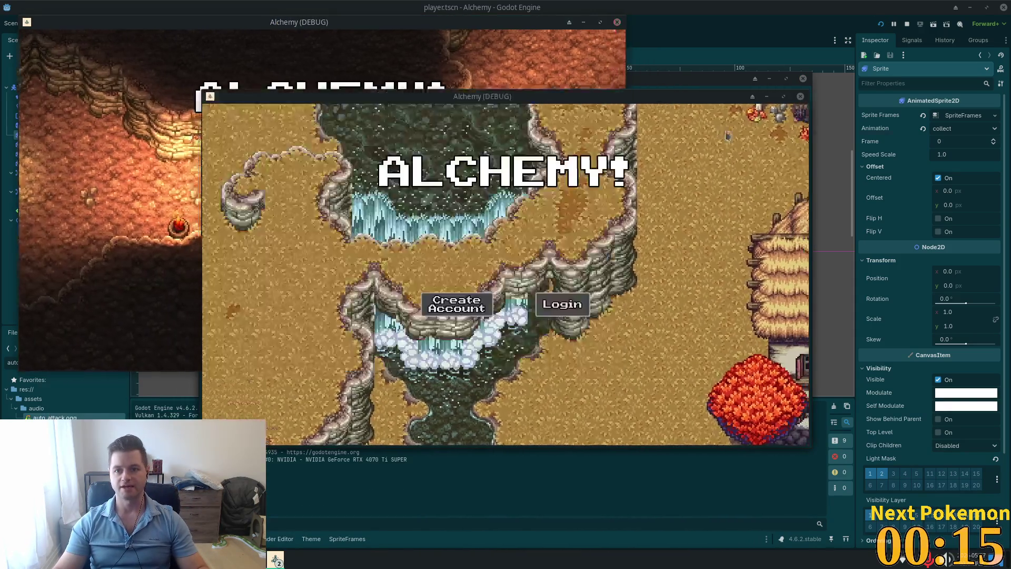
drag(669, 103, 869, 181)
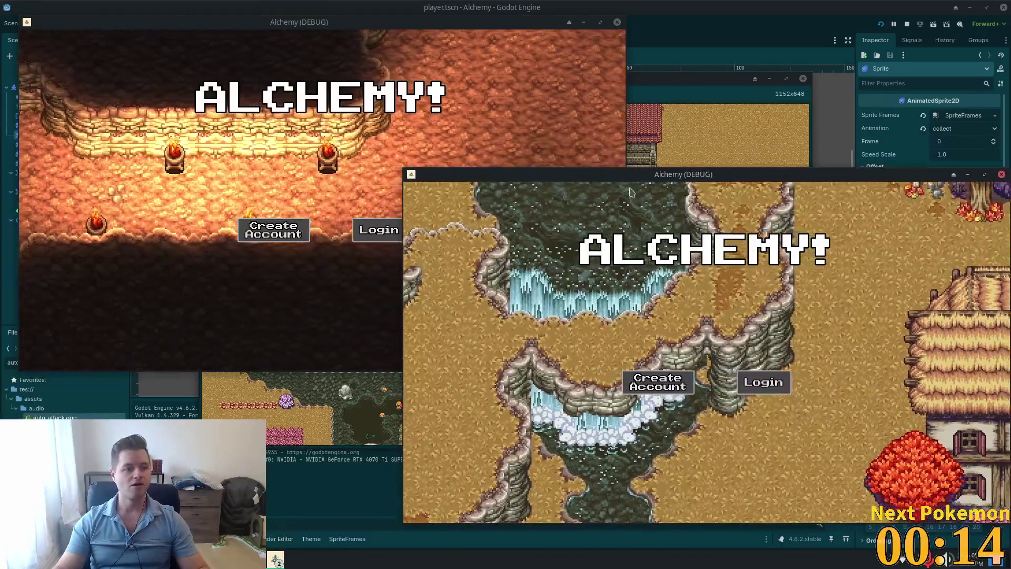
Step: Walk west across the Fields of Ouros bridge into Ouros's cow pen and target a cow
key(Left)
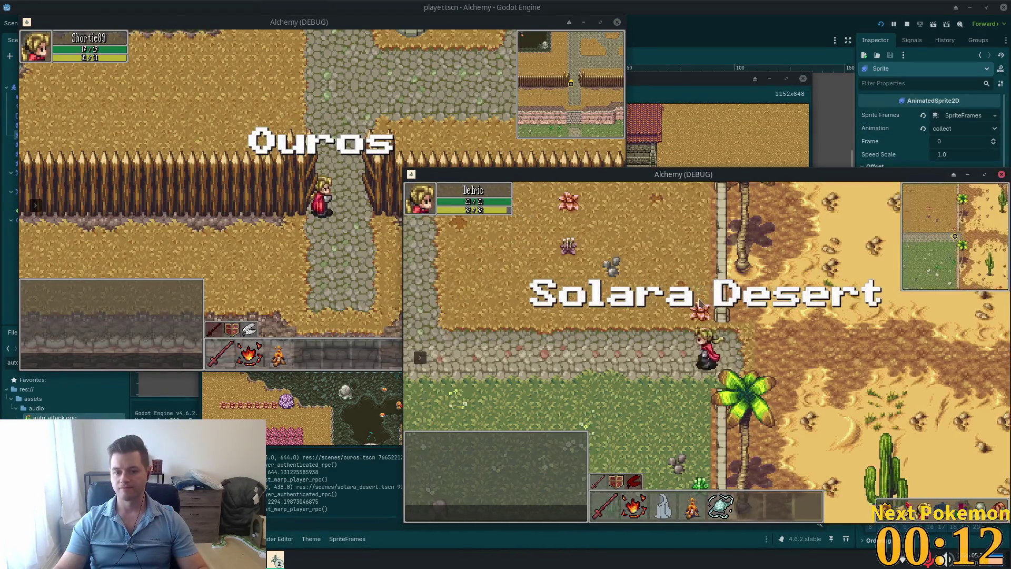
key(Left)
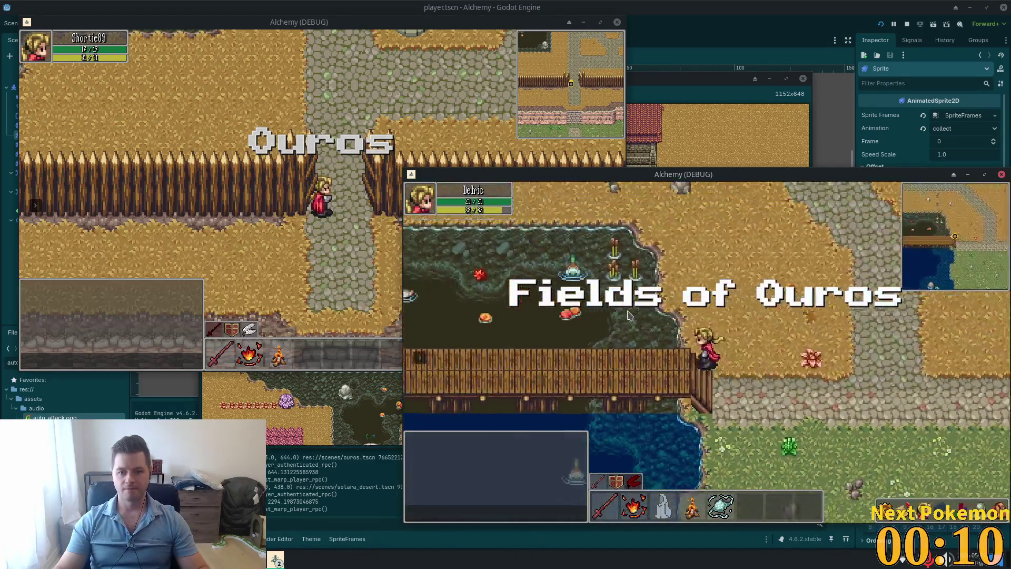
key(Left)
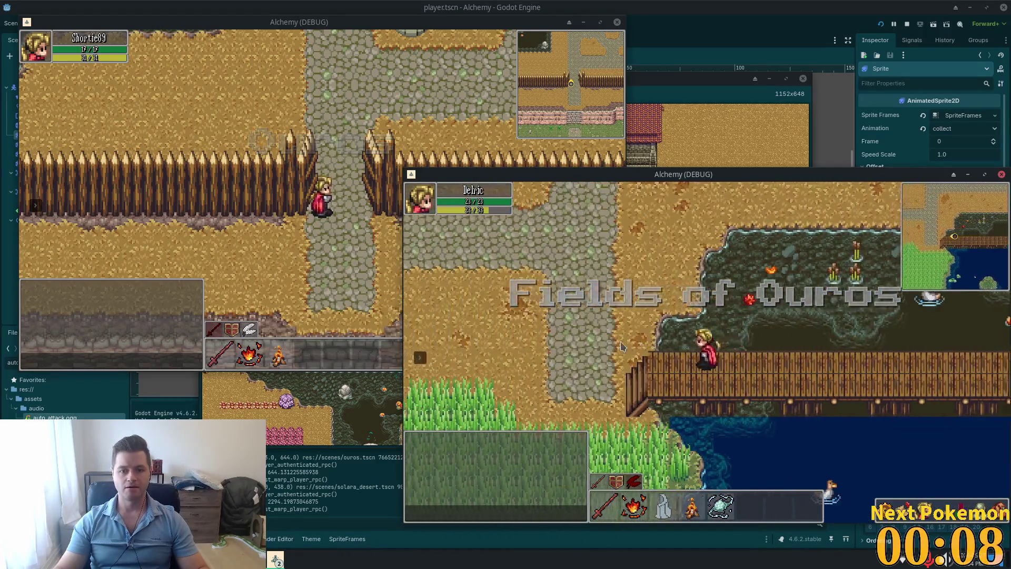
key(Up)
key(Left)
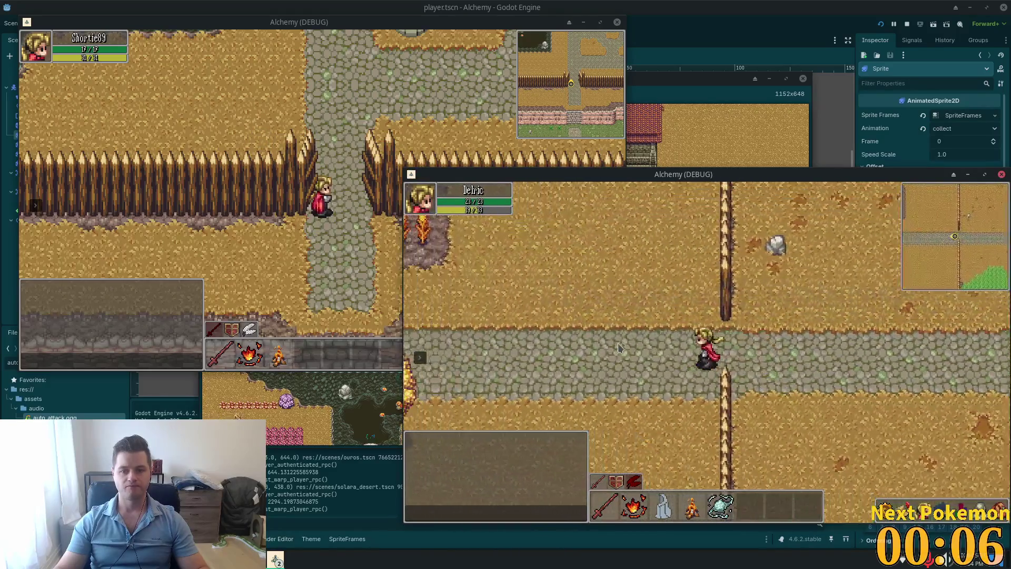
key(Left)
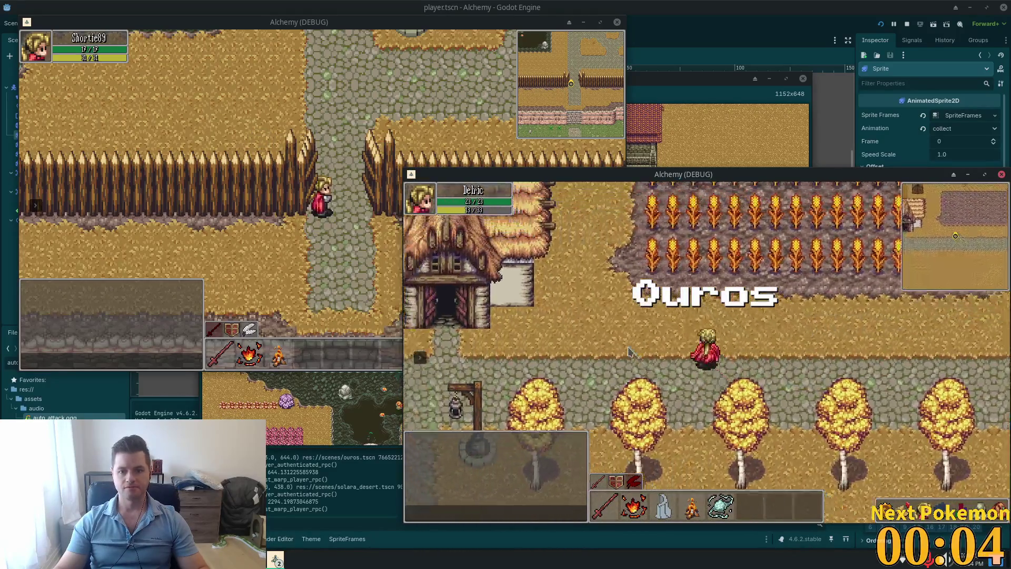
key(Up)
key(Up)
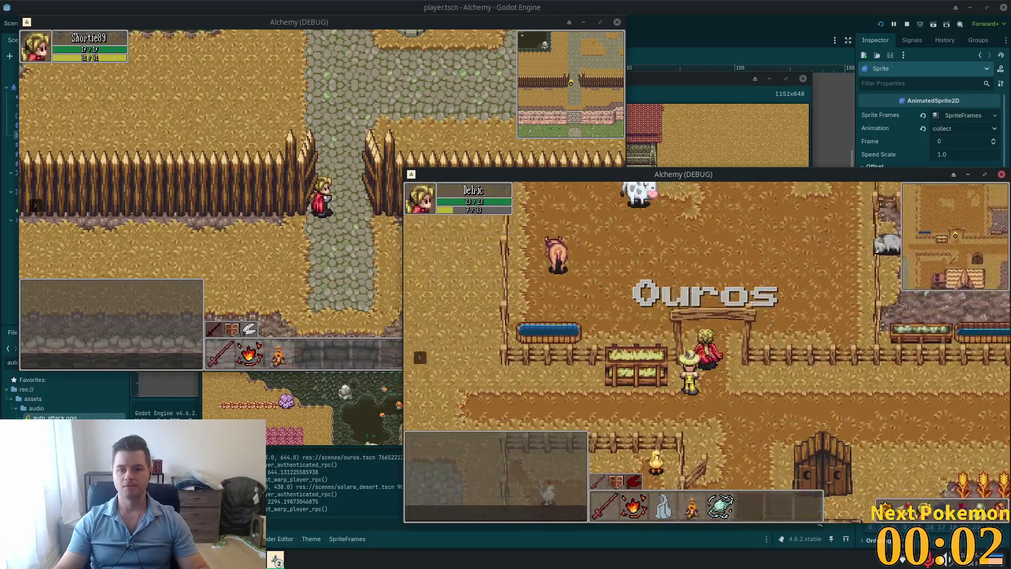
click(676, 295)
key(Left)
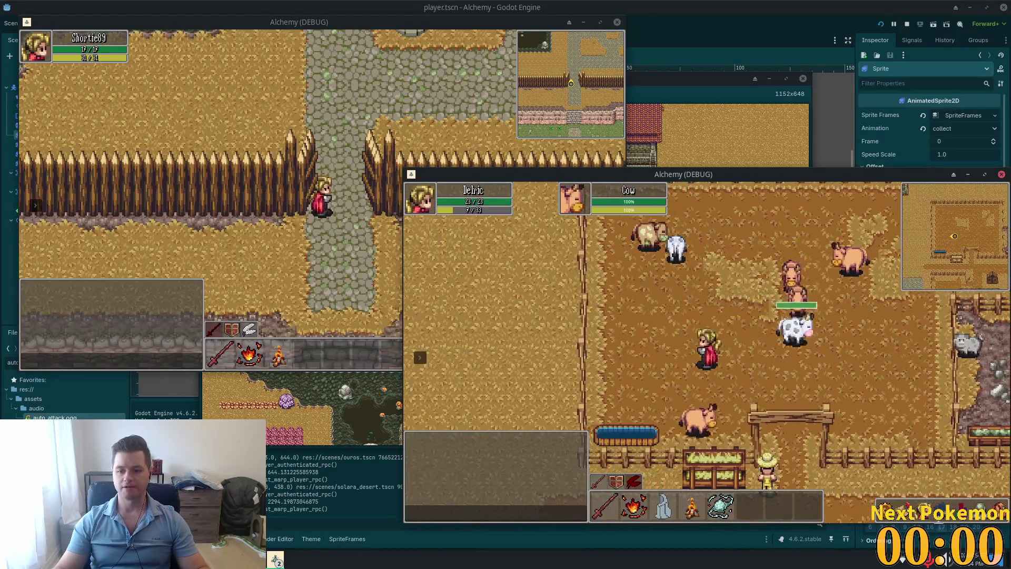
Step: Cast Animate Proto Golem and send the golem with Minion Attack at the targeted cow
click(877, 438)
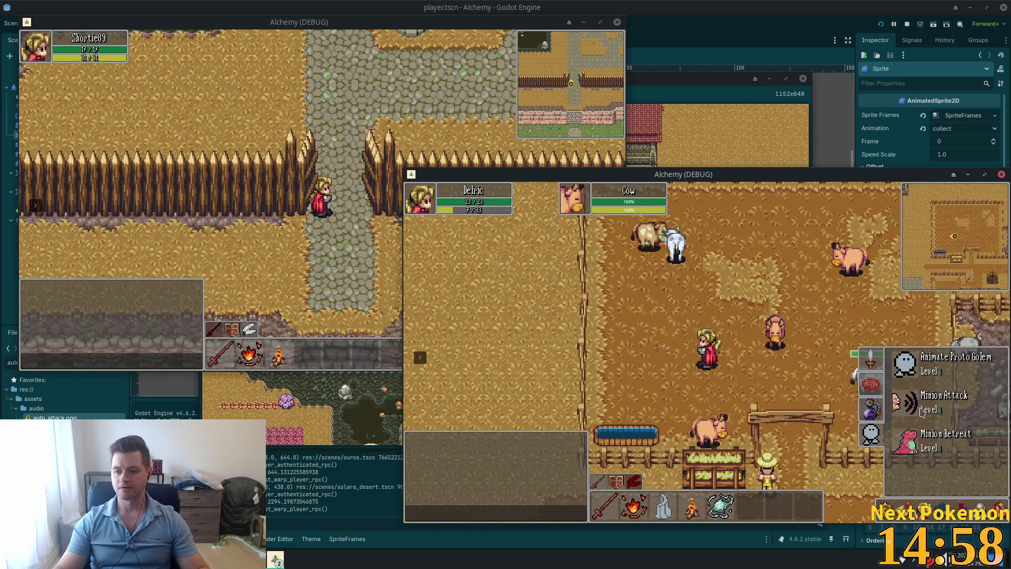
click(899, 363)
key(Left)
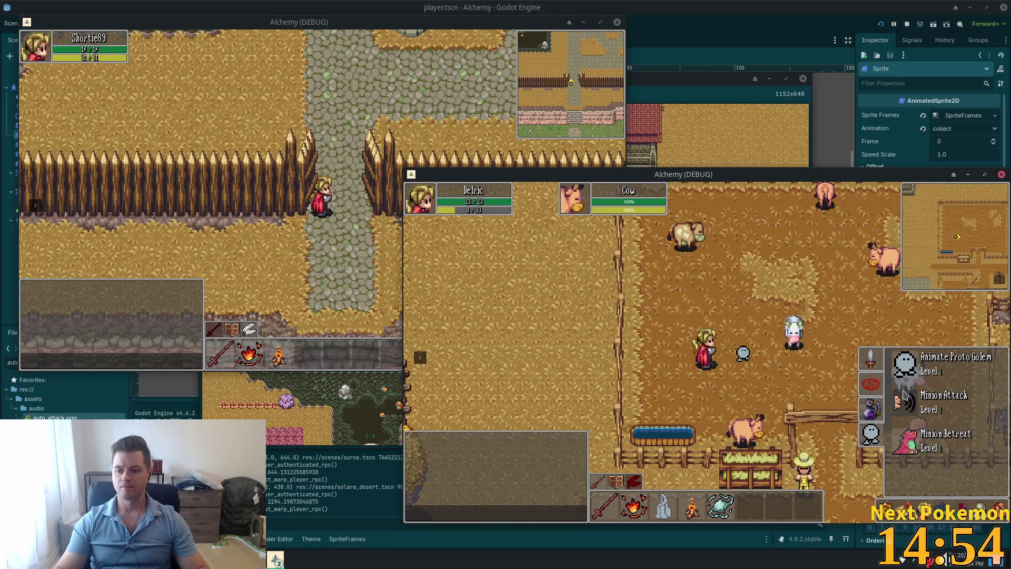
click(906, 401)
Step: Walk around the pen and past the trough to the thatched house
key(Up)
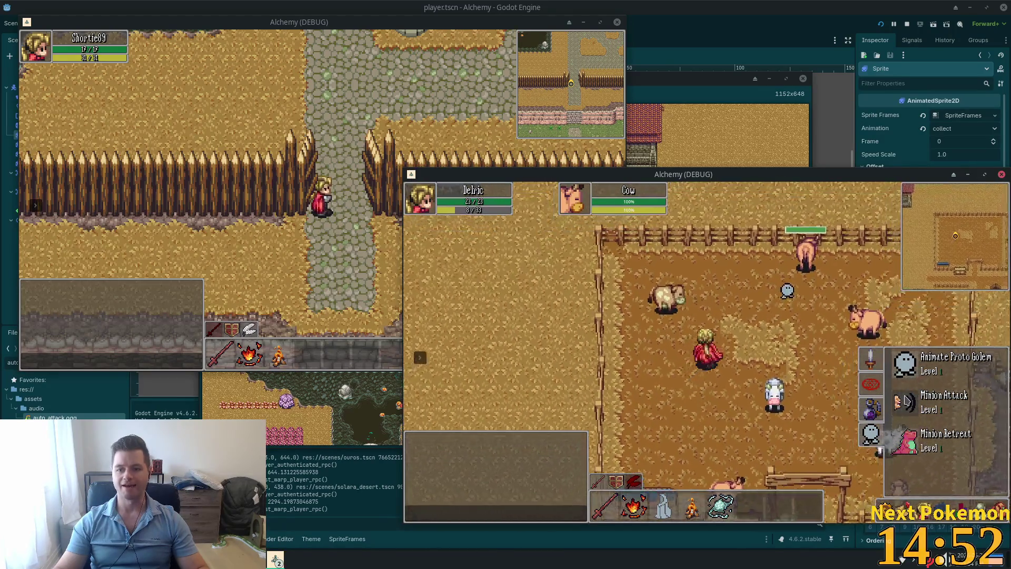
key(Right)
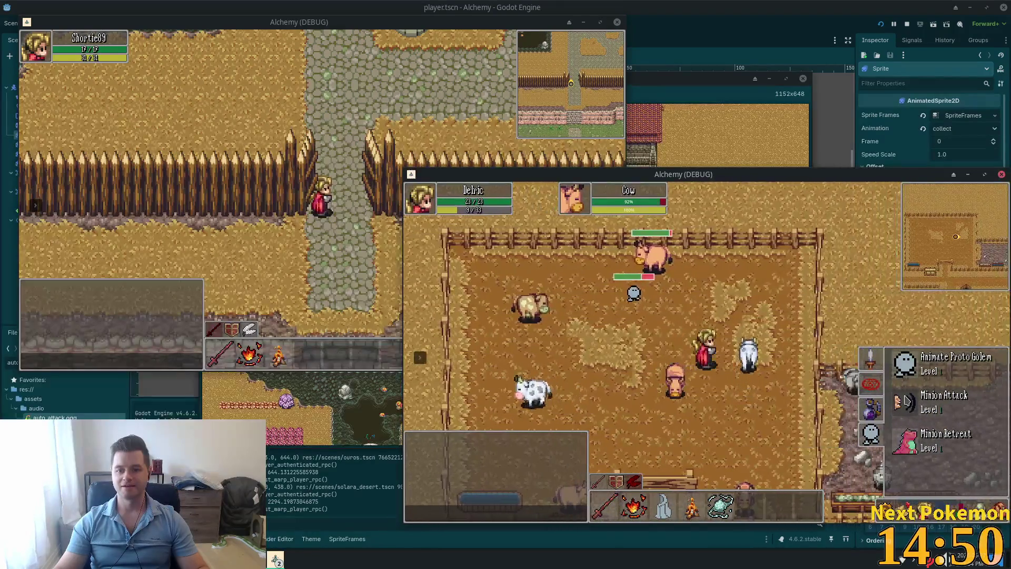
key(Up)
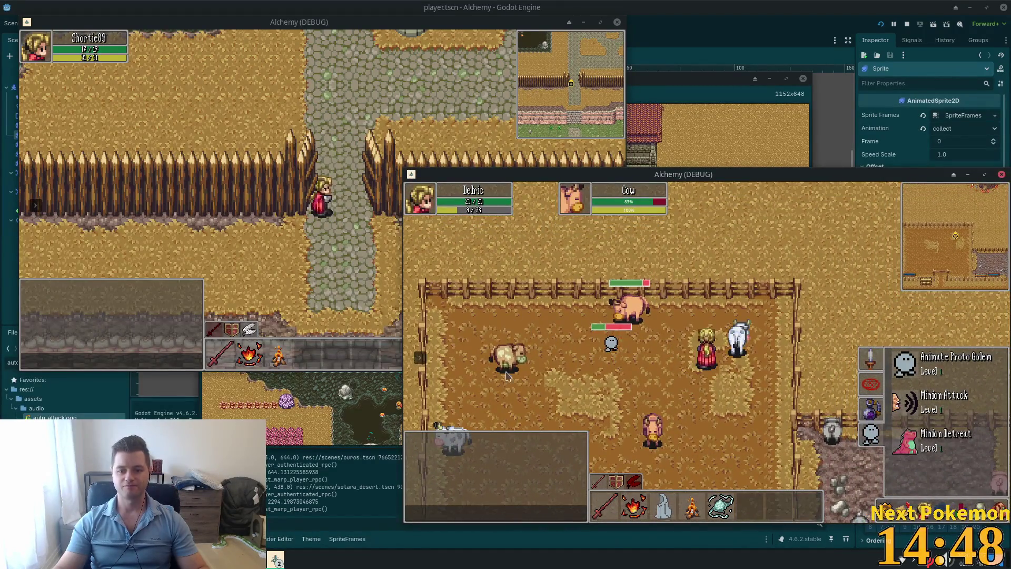
key(Down)
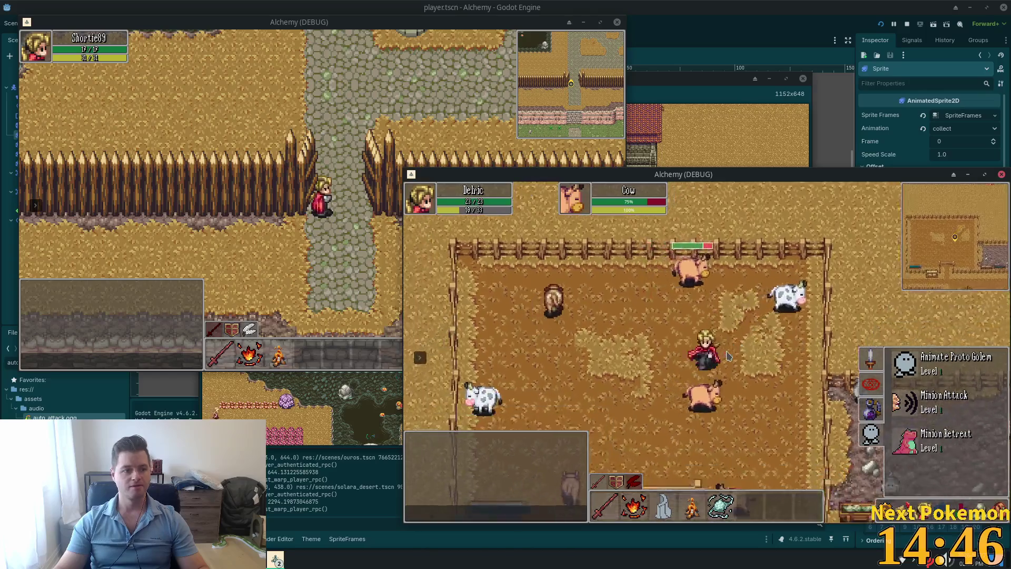
key(Left)
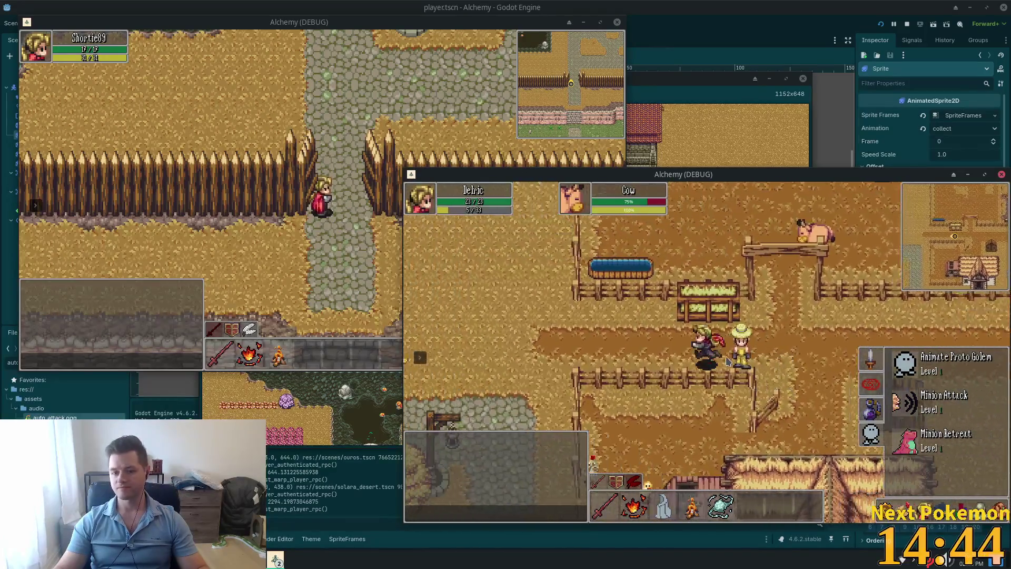
key(Left)
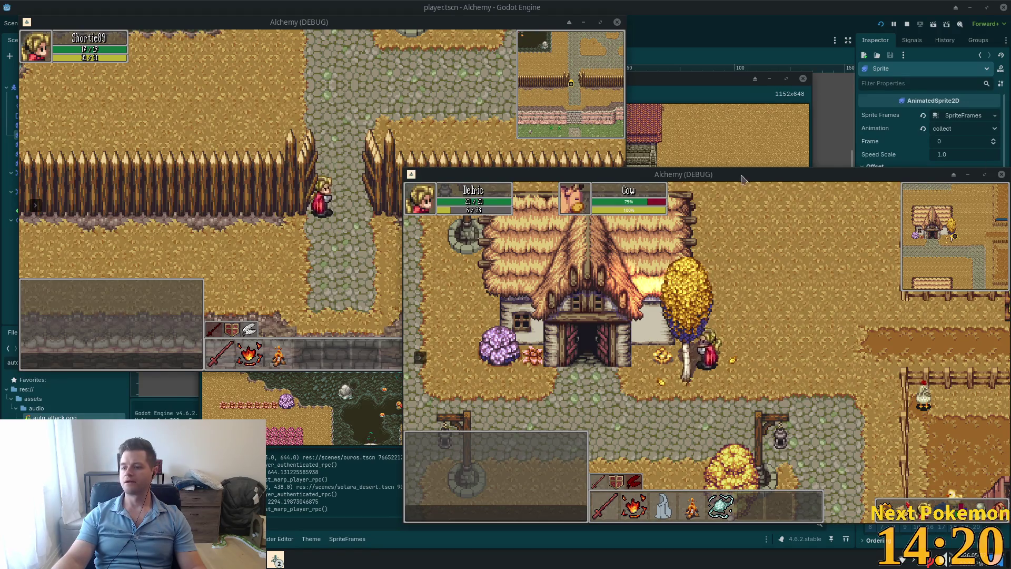
Step: Walk from the lamp-lined village path to the crossroads, east to the farm, and north into the cow pen
key(a)
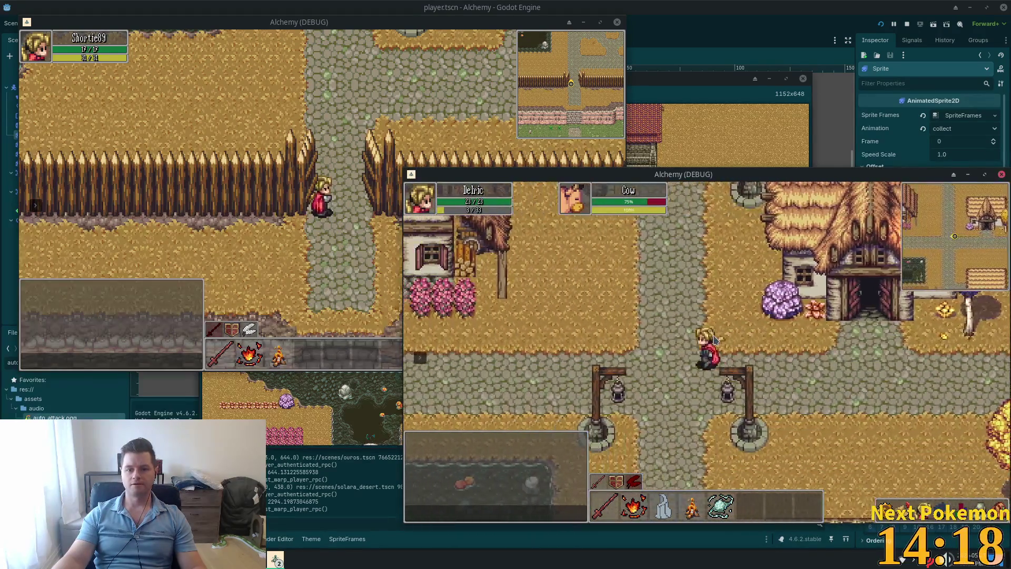
key(s+d)
key(i)
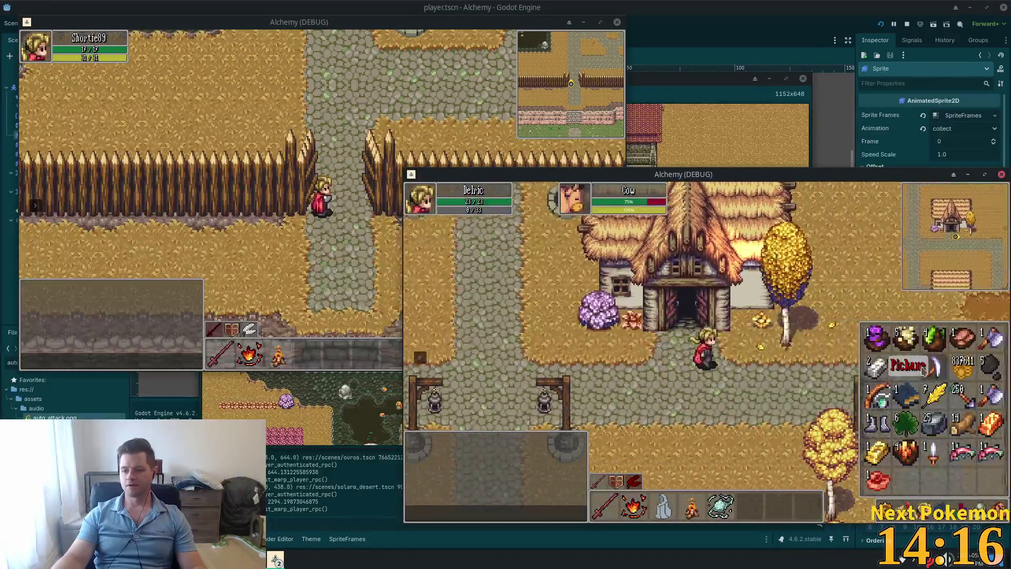
key(i)
key(d)
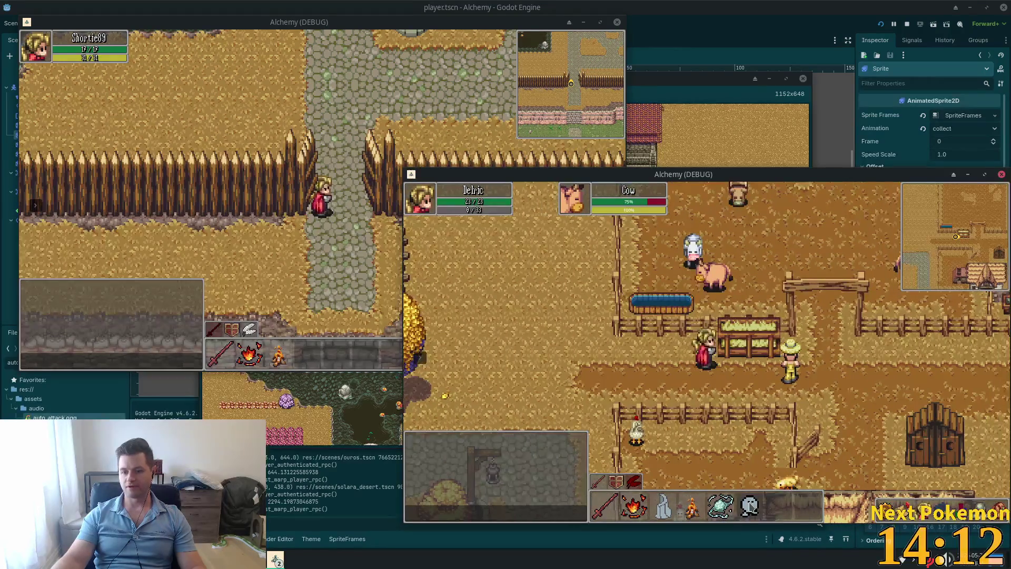
mouse_move(750, 504)
key(w)
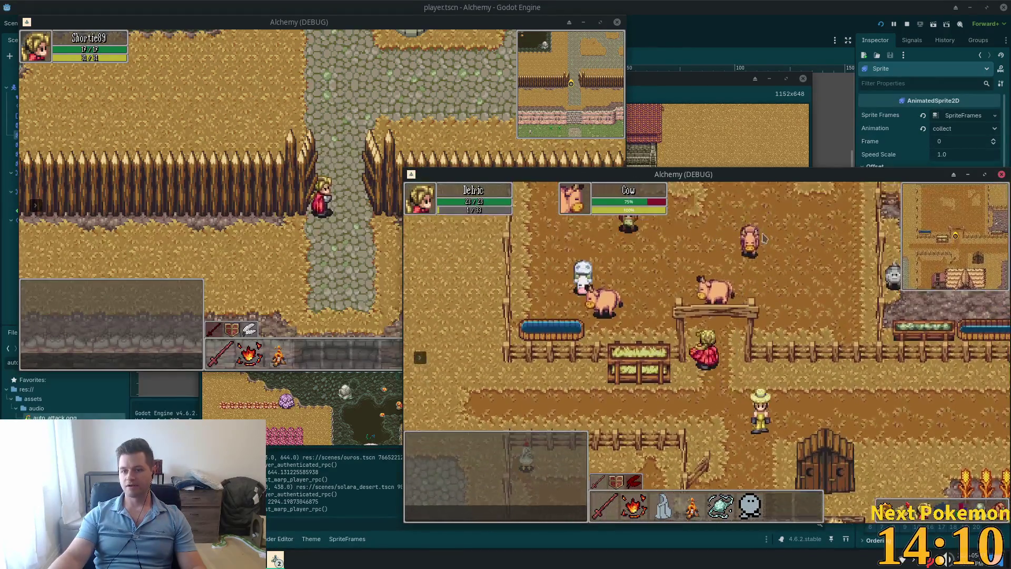
key(w)
key(a)
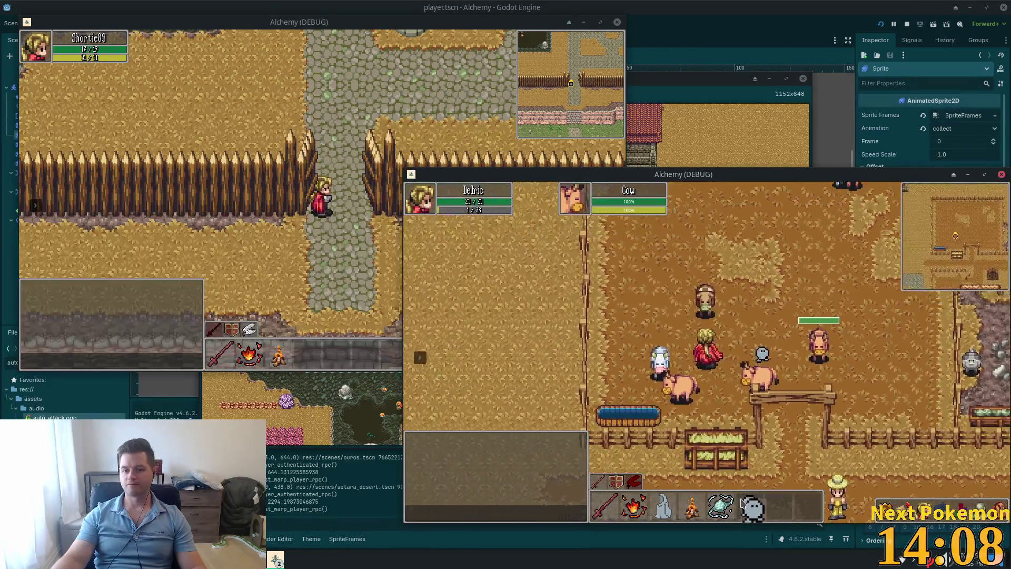
key(w)
key(f)
key(Escape)
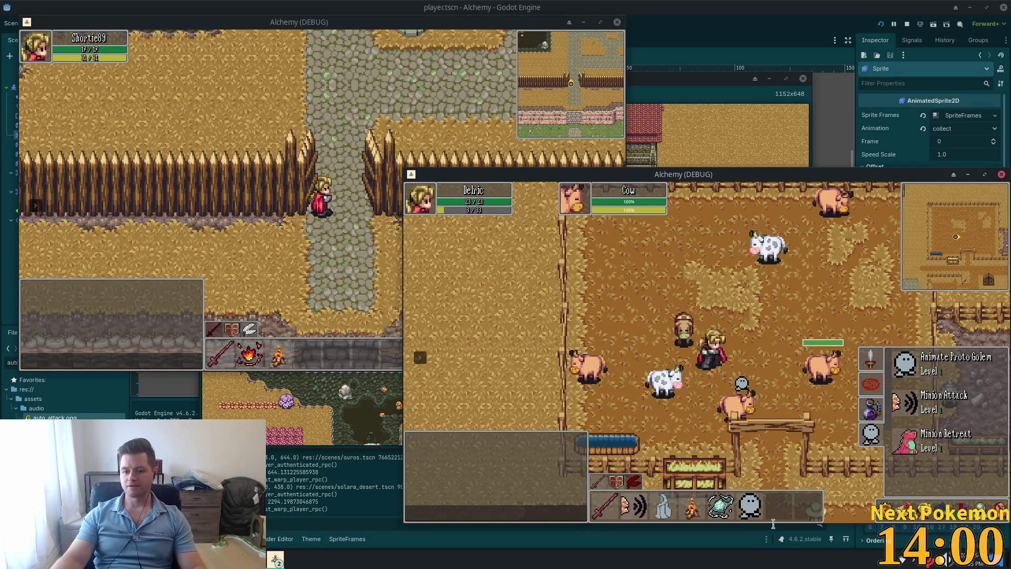
Step: Attack the targeted cow alongside the golem until it dies, then walk out past the trough
key(d)
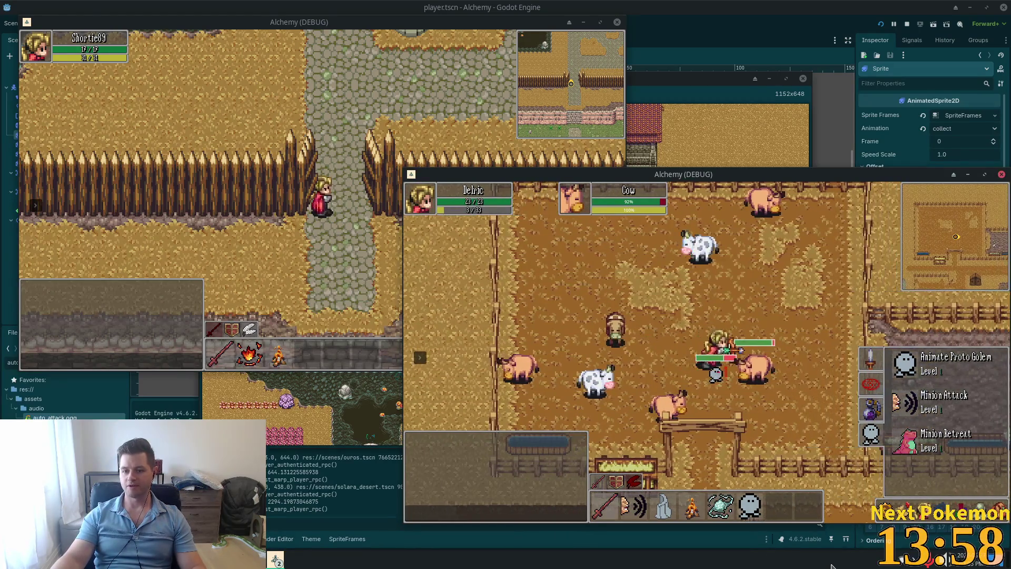
key(w)
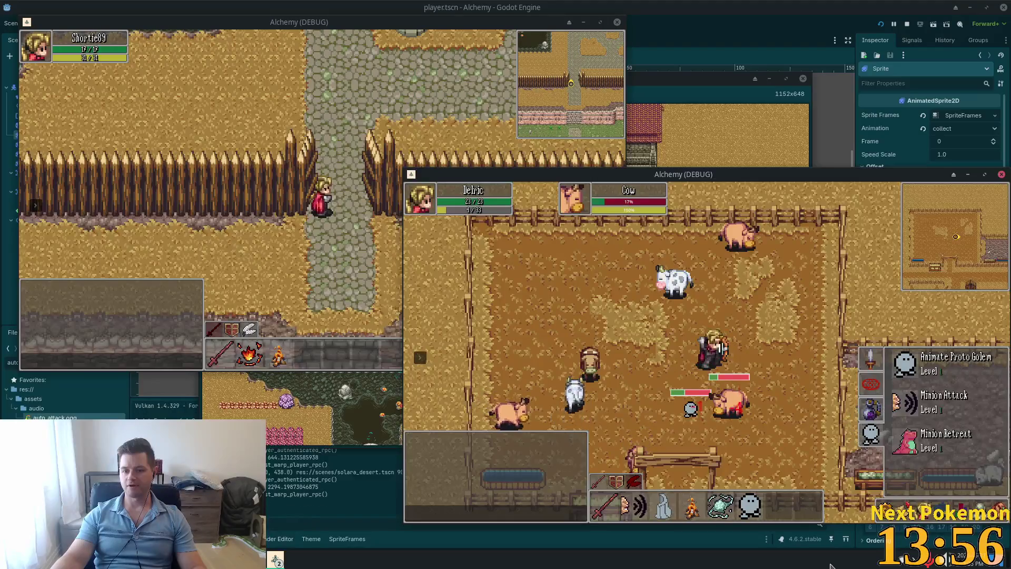
key(w)
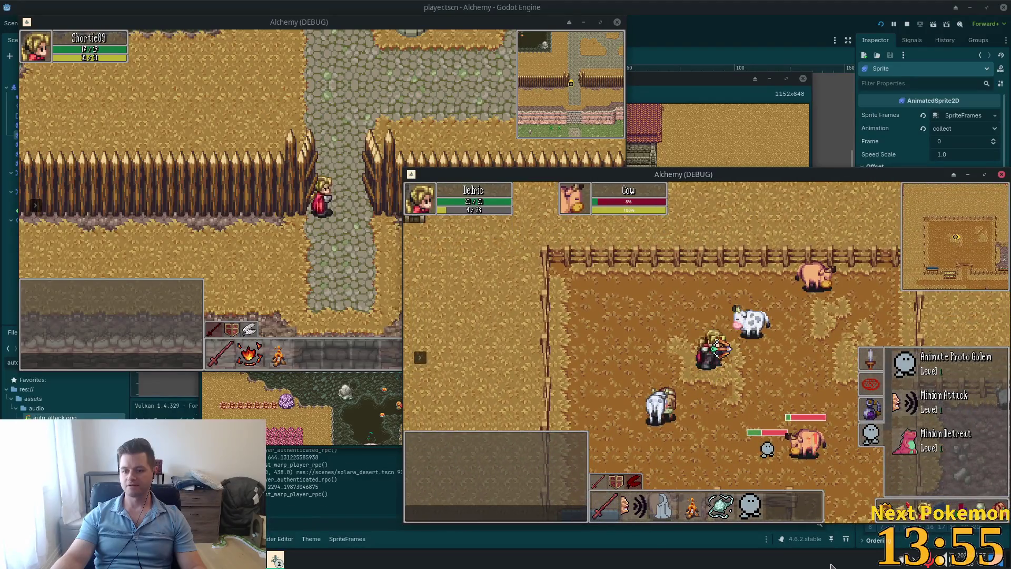
key(d)
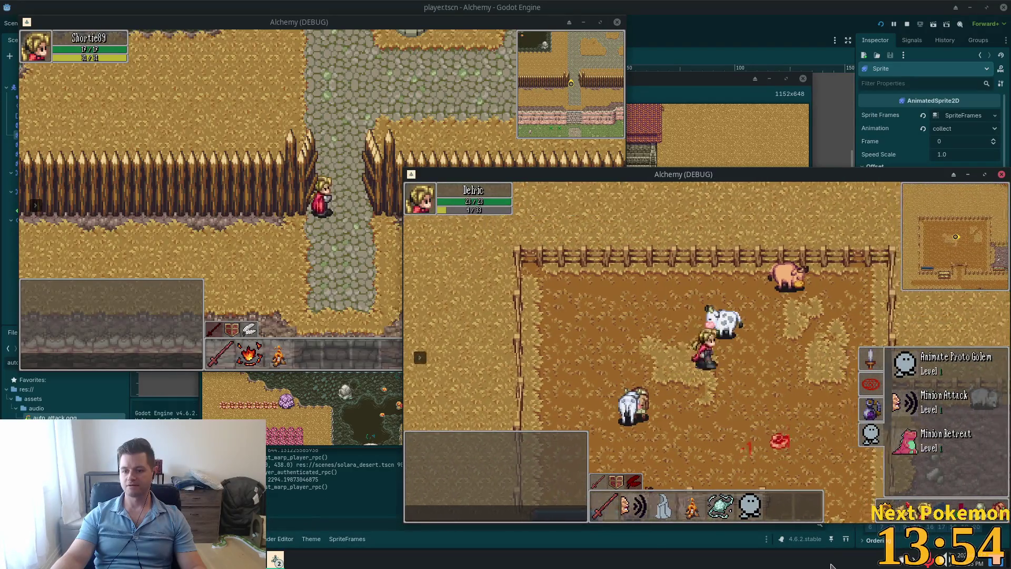
key(s)
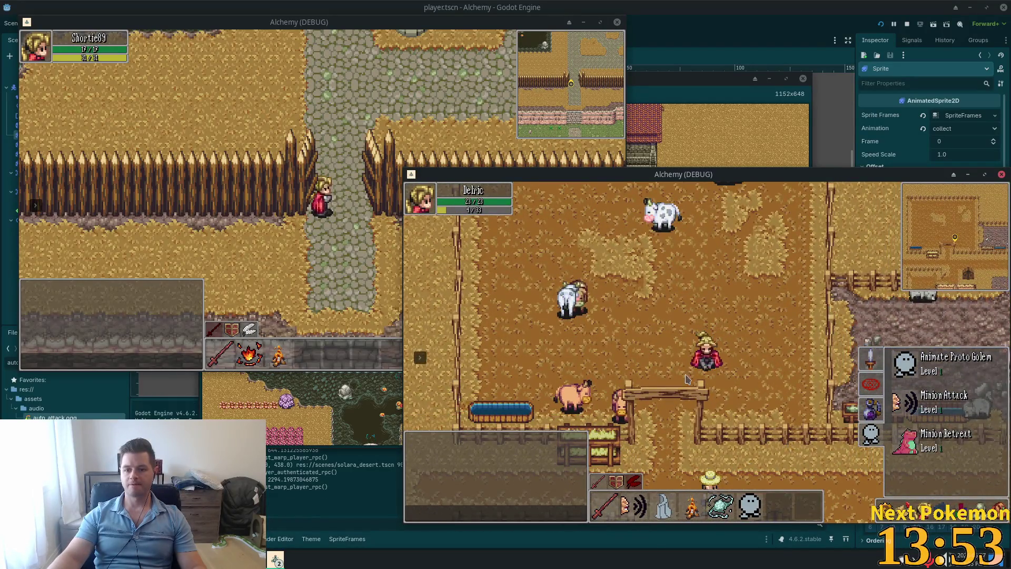
key(s)
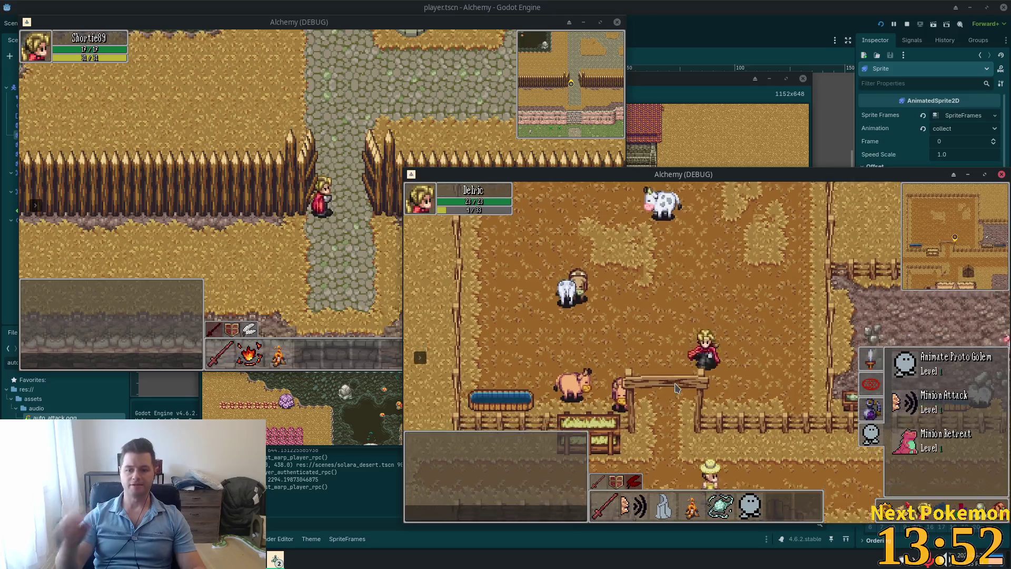
key(a)
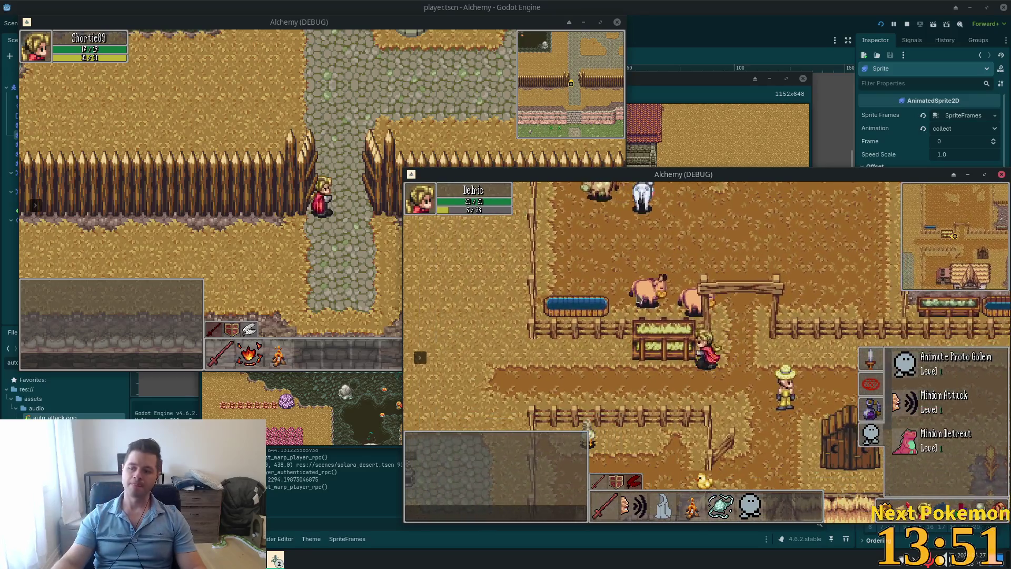
key(a)
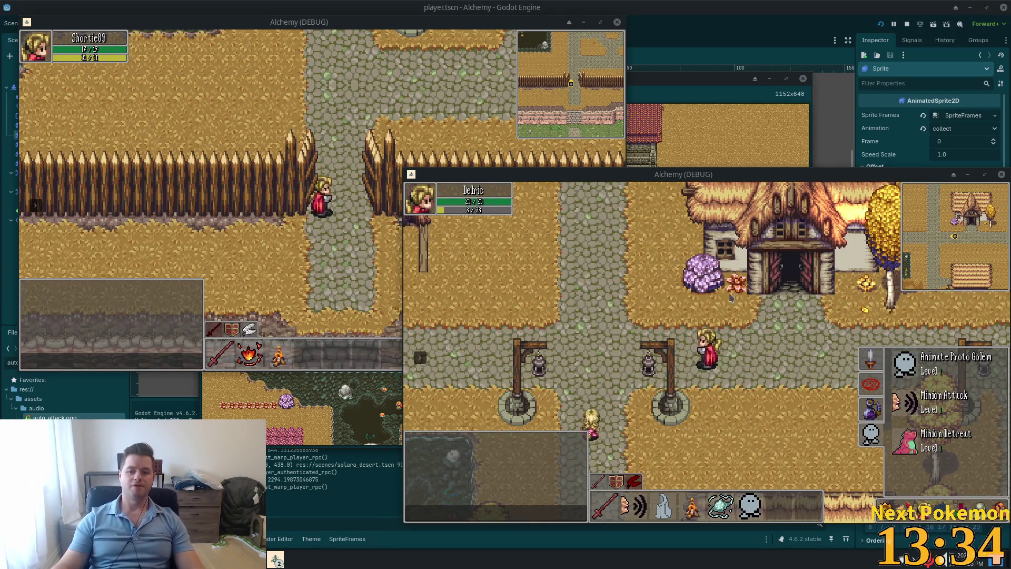
Step: Walk Delric west onto the stone bridge, then back east through the inn door to the bar
key(Left)
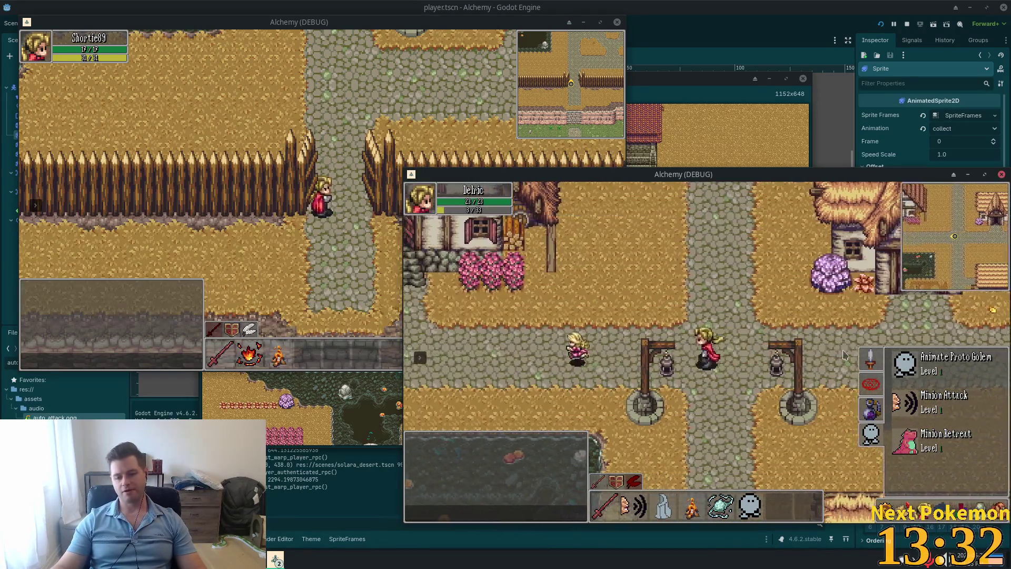
key(Left)
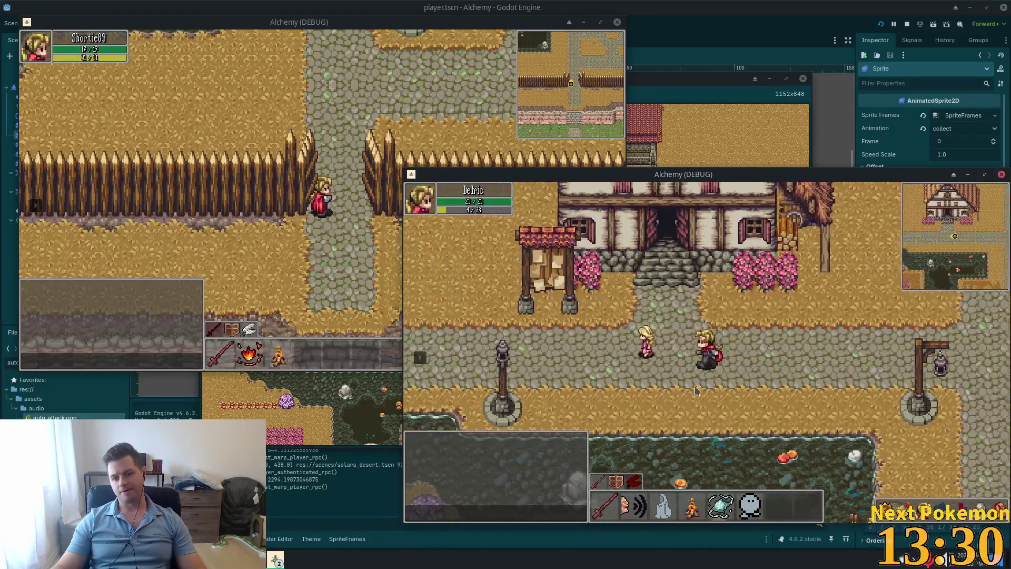
key(Left)
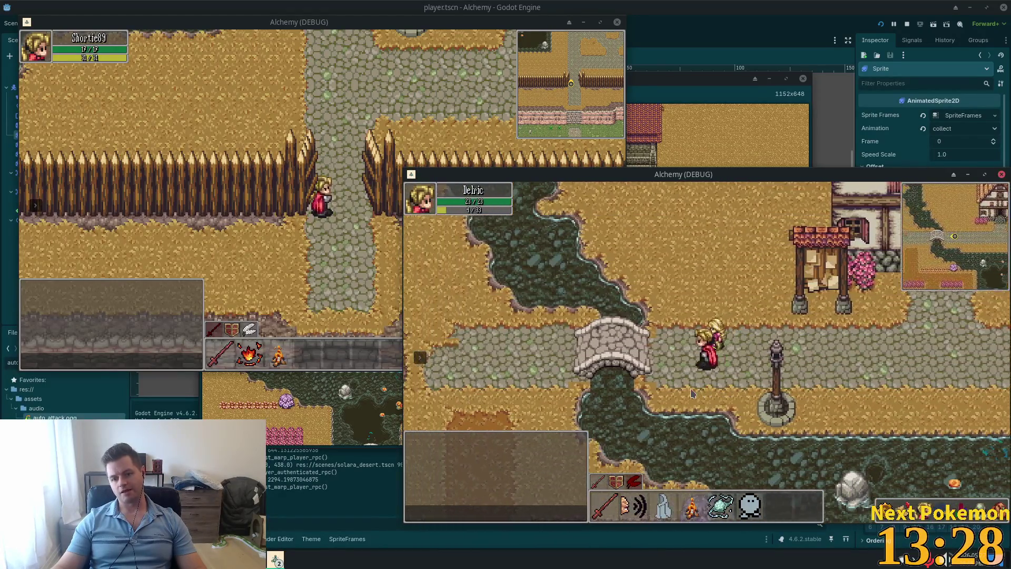
key(Up)
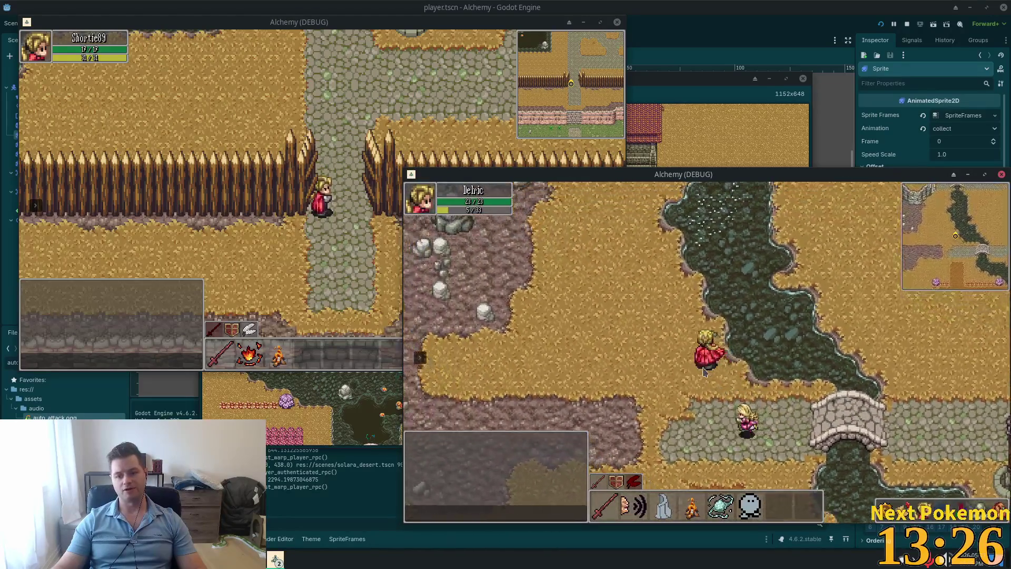
key(Down)
key(Up)
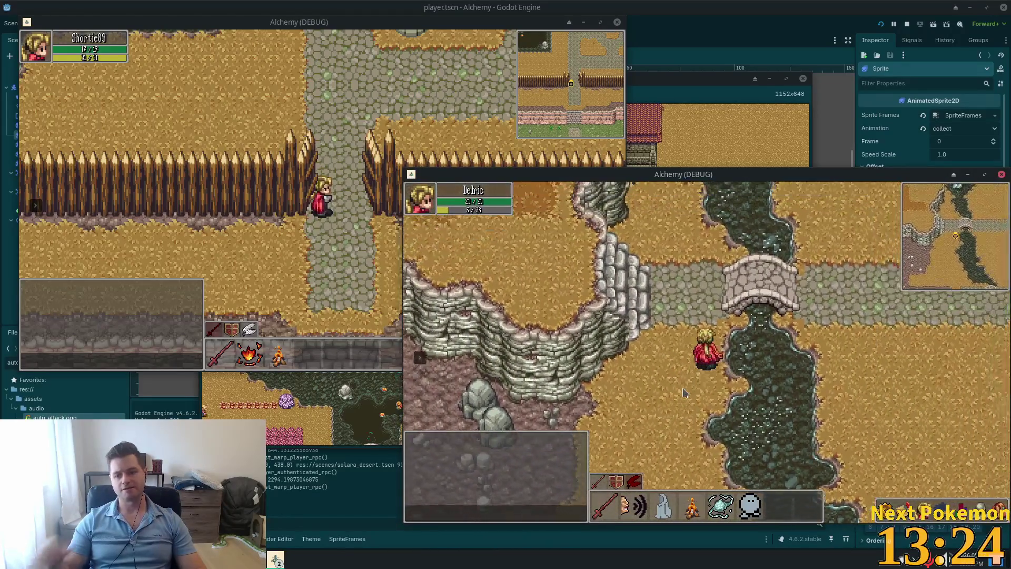
key(Right)
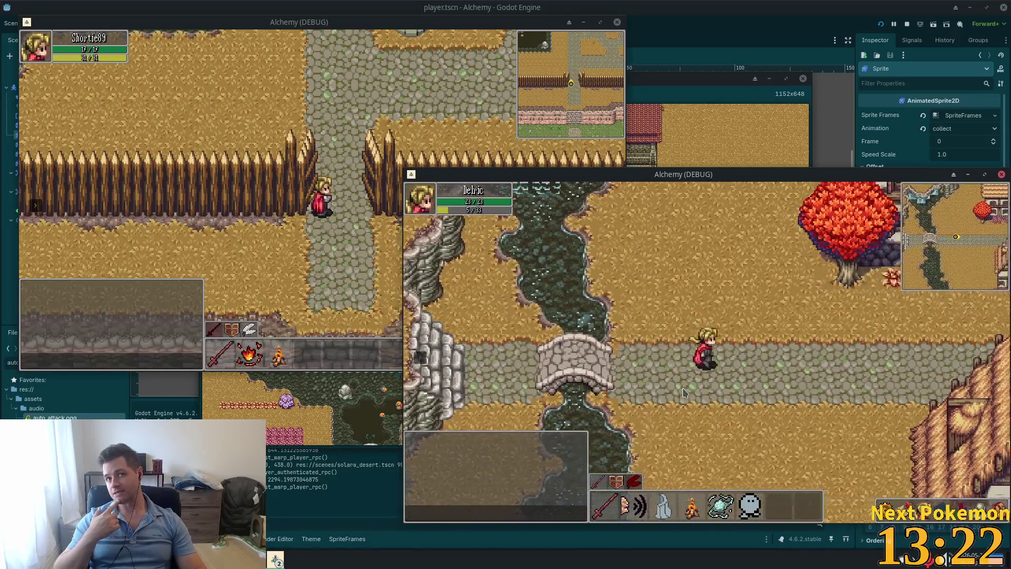
key(Up)
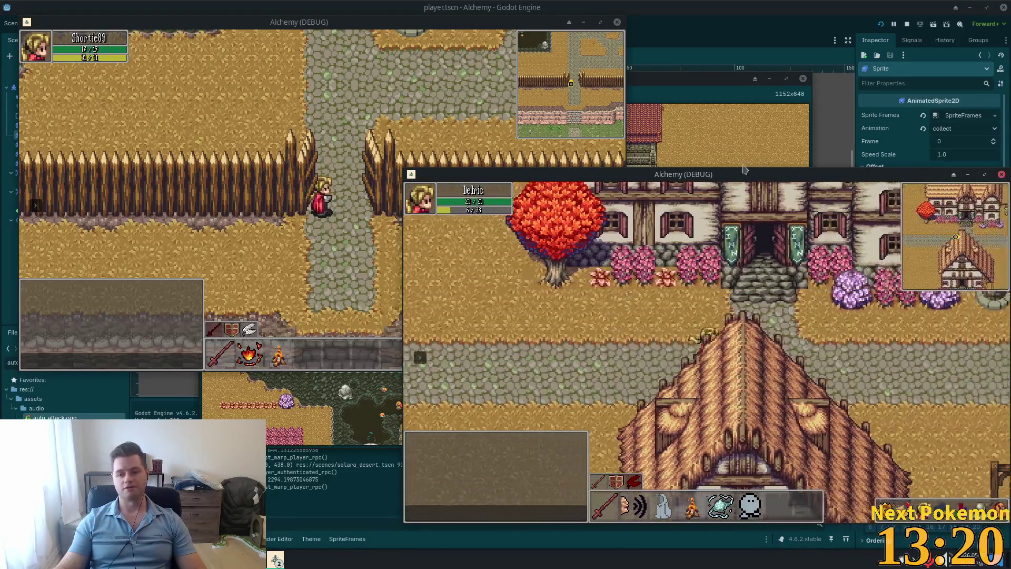
key(Up)
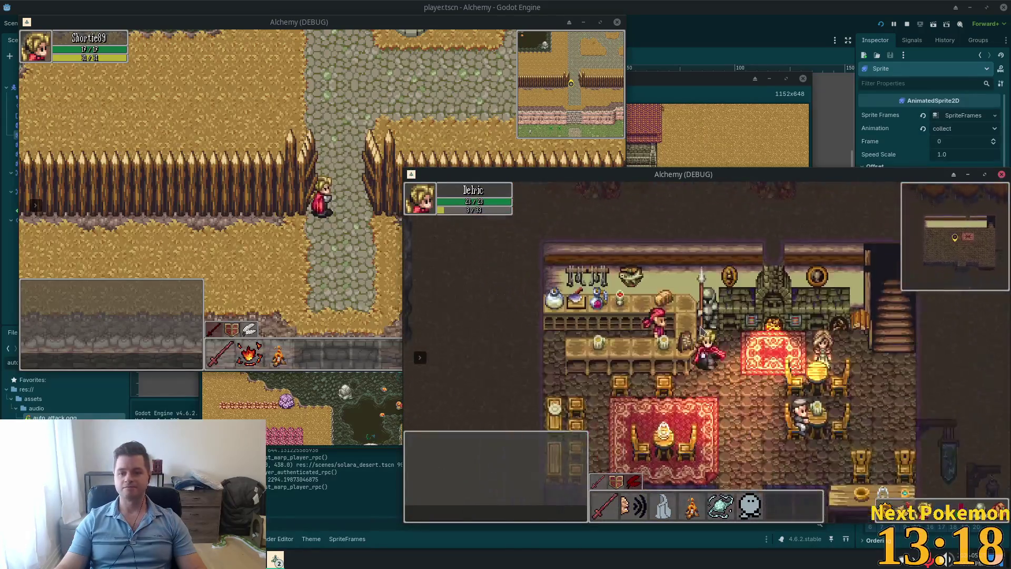
Step: Buy one Wine for 10 gold from the bartender's shop
click(717, 310)
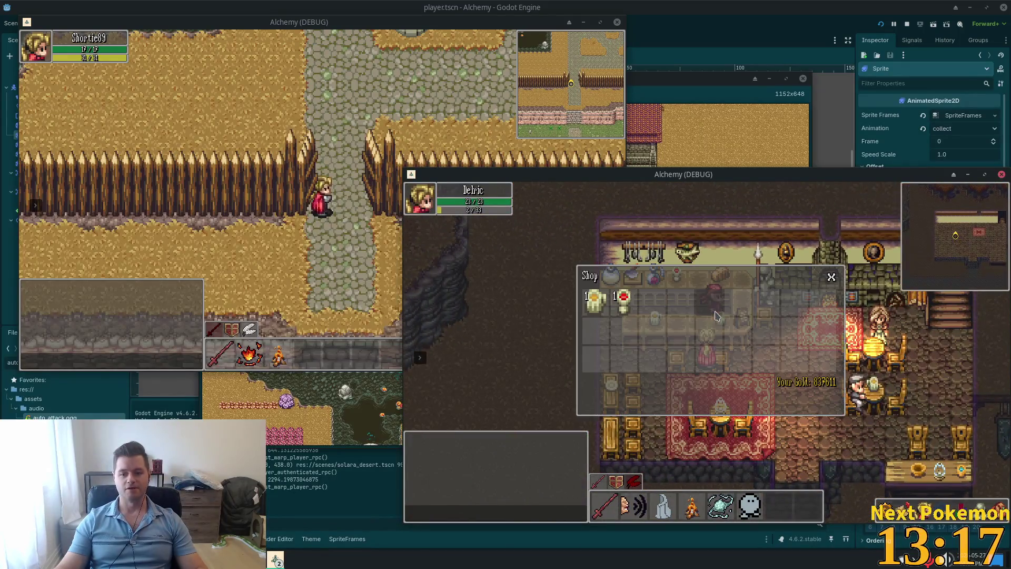
click(623, 301)
click(684, 400)
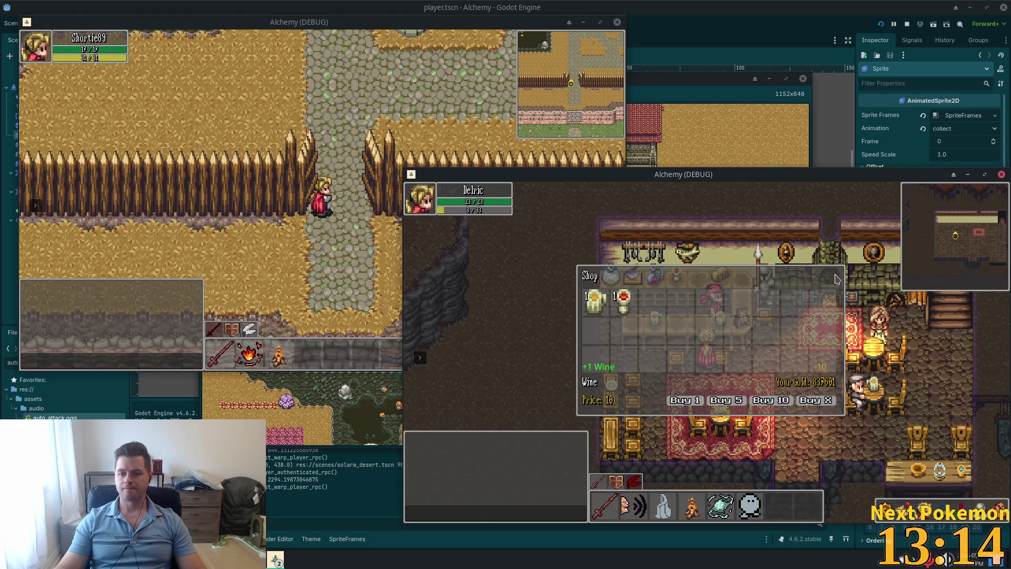
Step: Close the shop, leave the inn and walk west back across the stone bridge
key(Down)
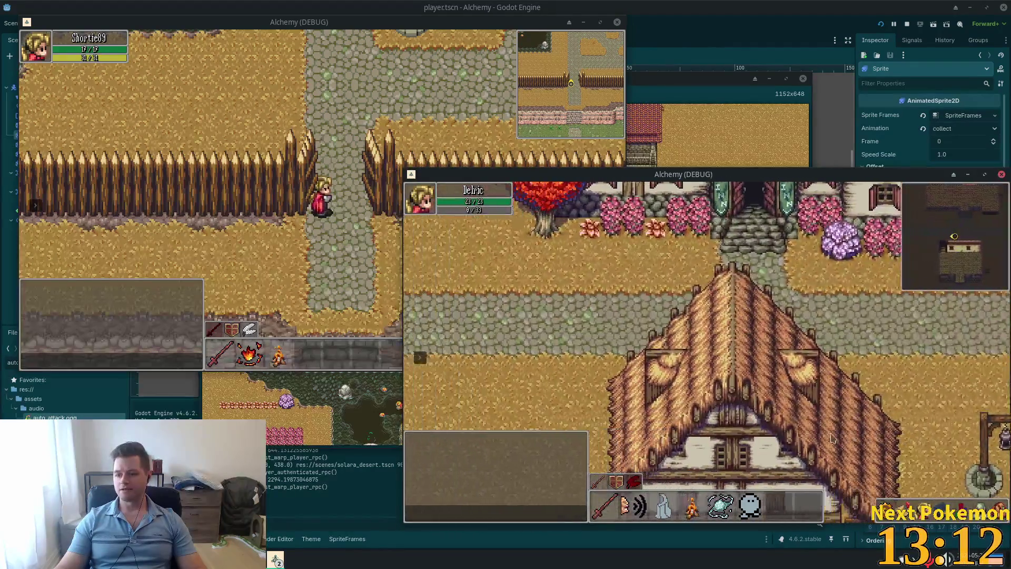
key(Left)
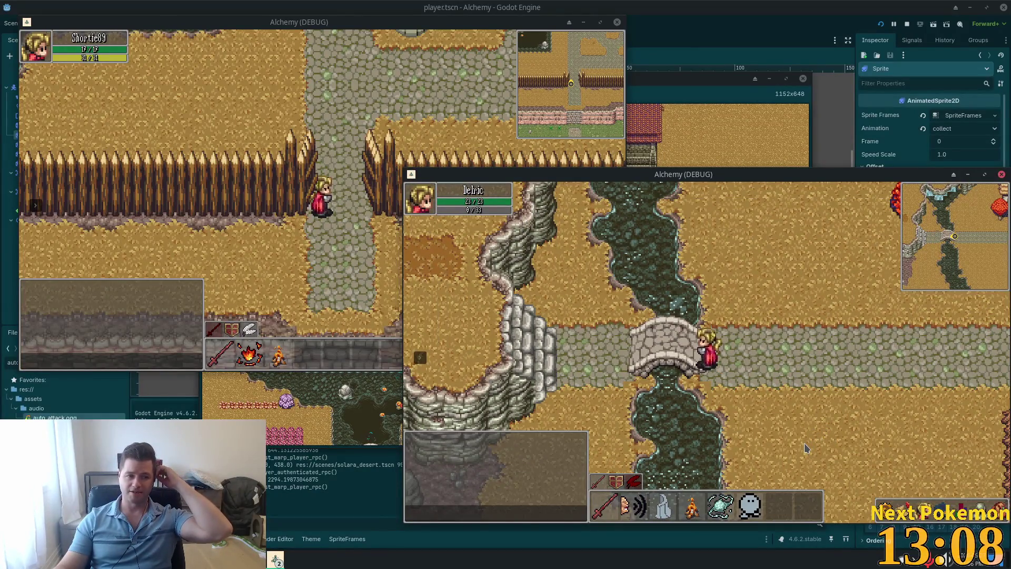
key(Left)
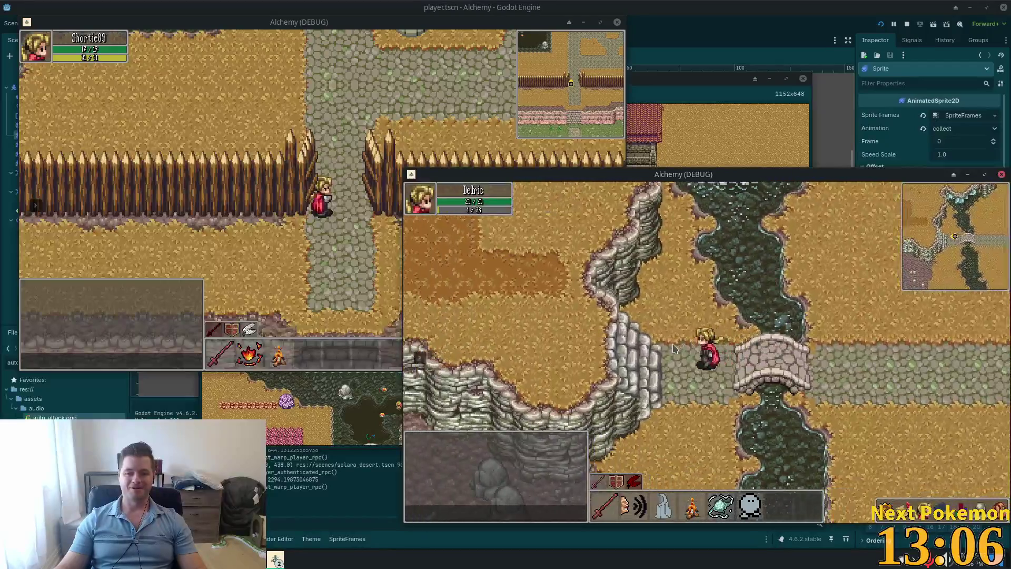
Step: Walk off the bridge into Ouros Highlands and roam its rocky ridges to the canyon path
key(Left)
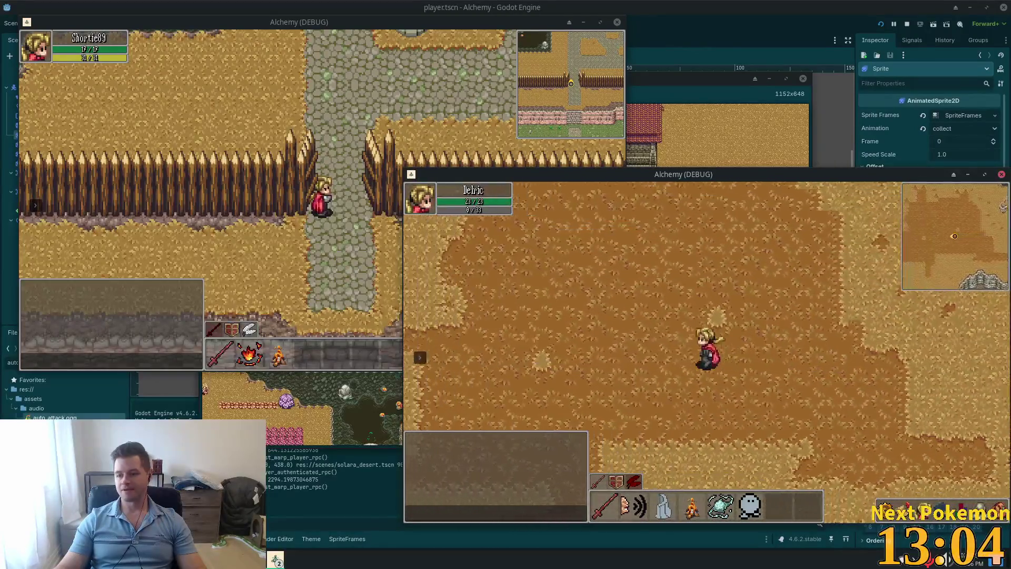
key(Left)
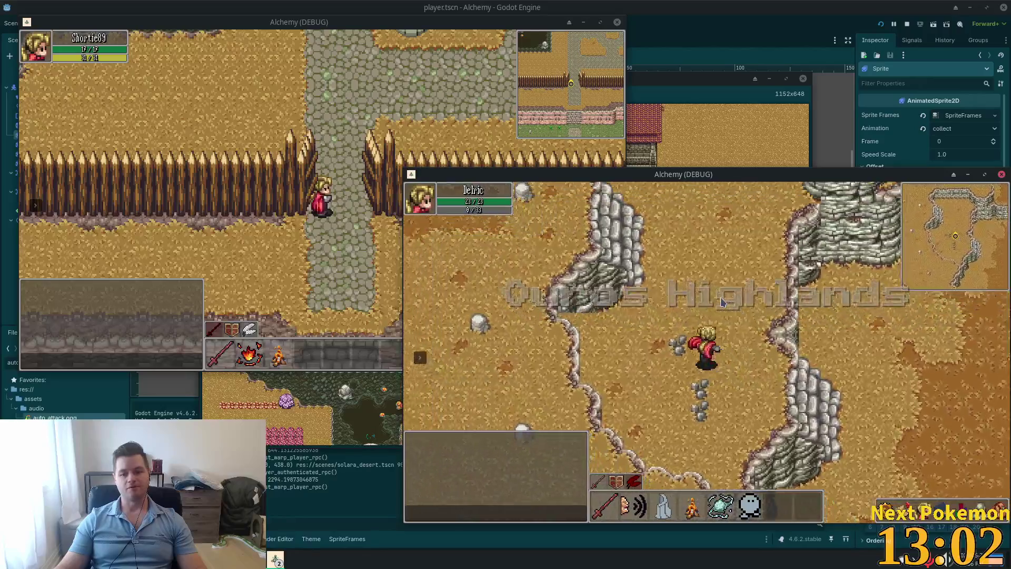
key(Up)
key(Right)
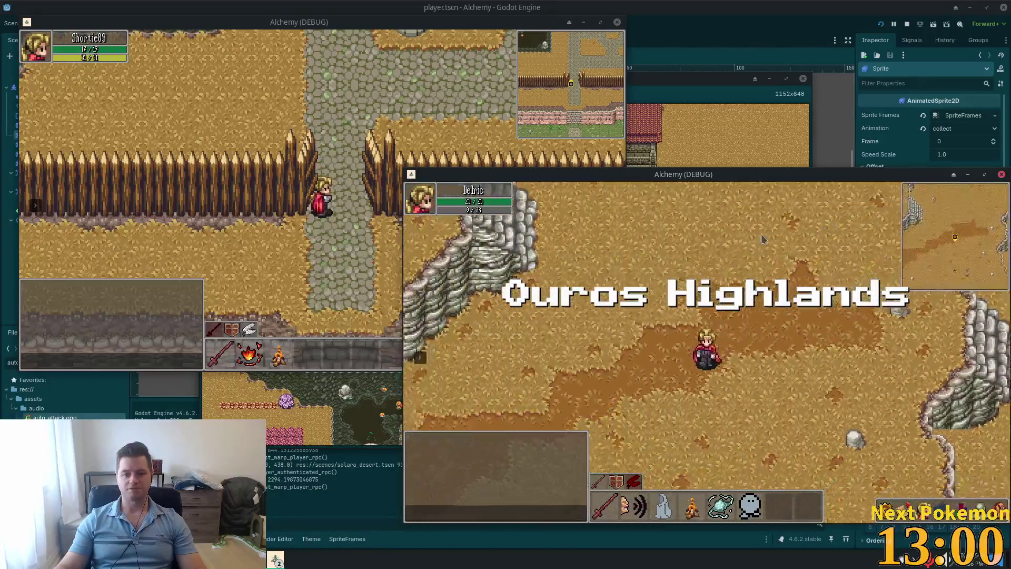
key(Up)
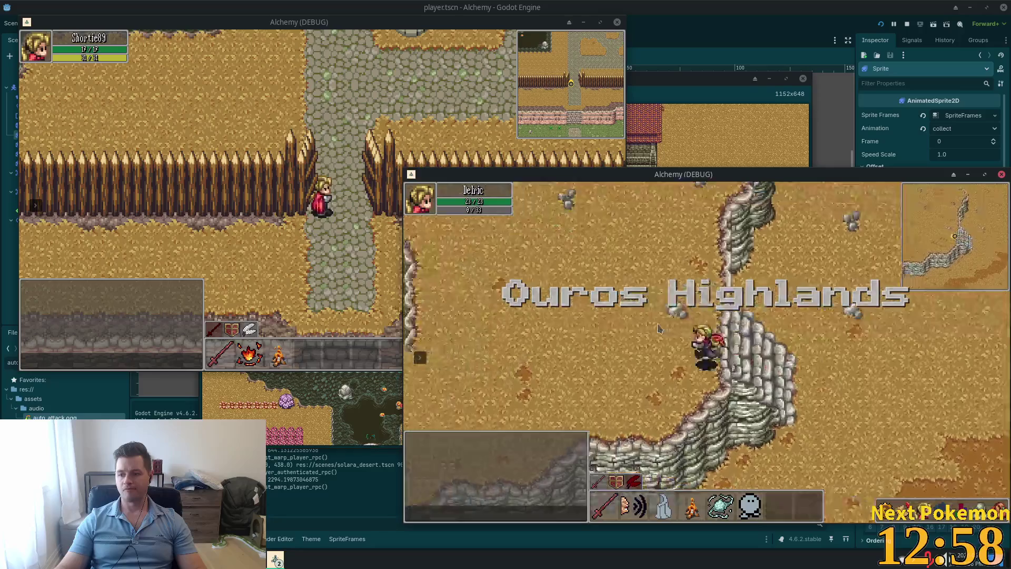
key(Left)
key(Down)
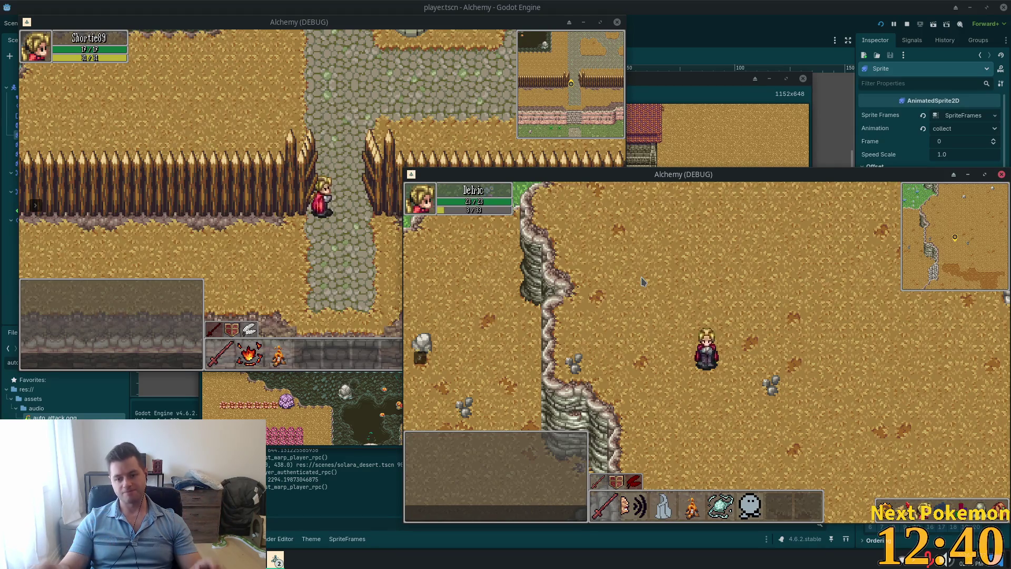
key(Down)
Step: Walk west out of the desert into Verdigris Meadows and north-west through the tall grass
key(Left)
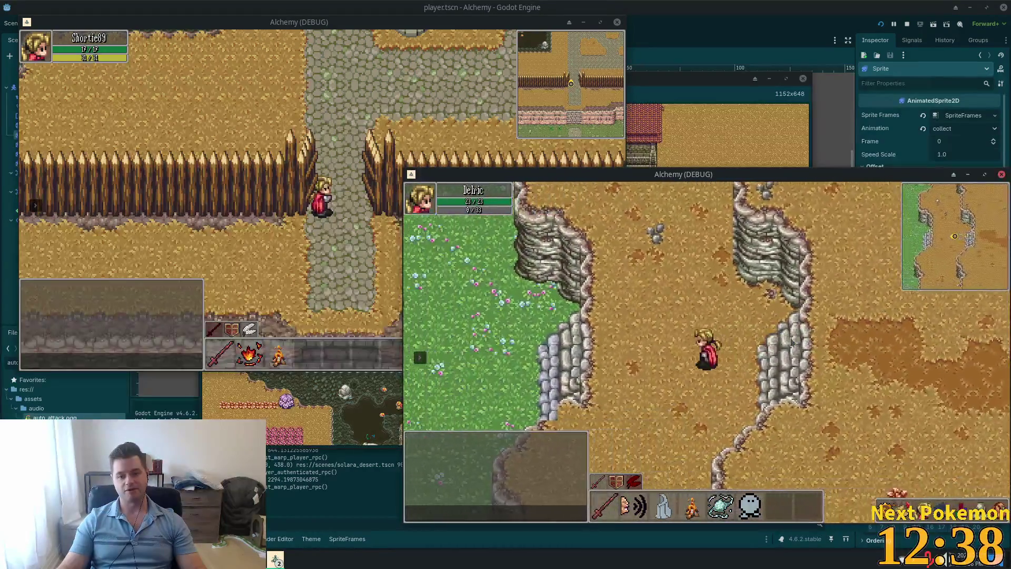
key(Left)
key(Left)
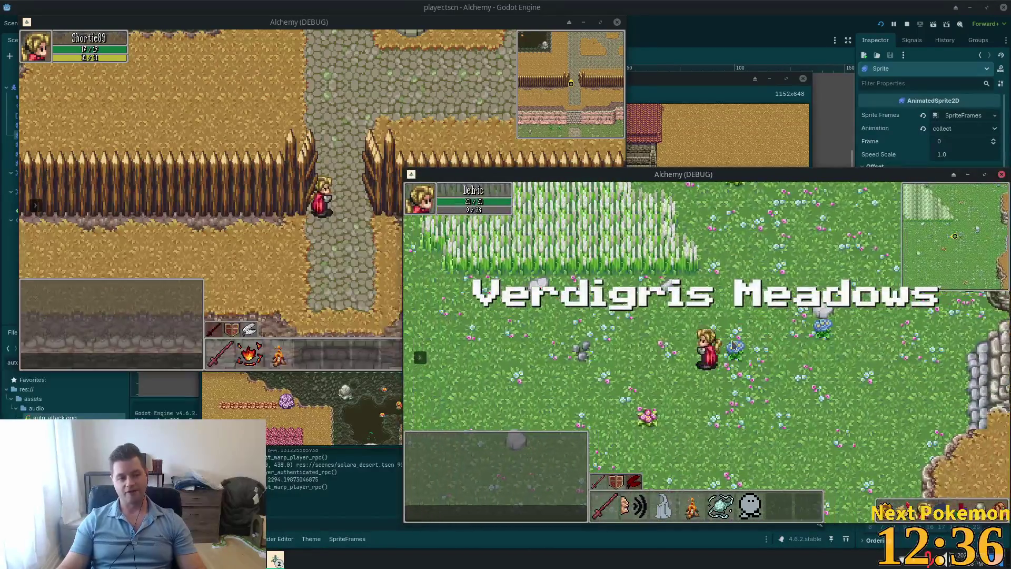
key(Up)
key(Left)
key(Up)
key(Left)
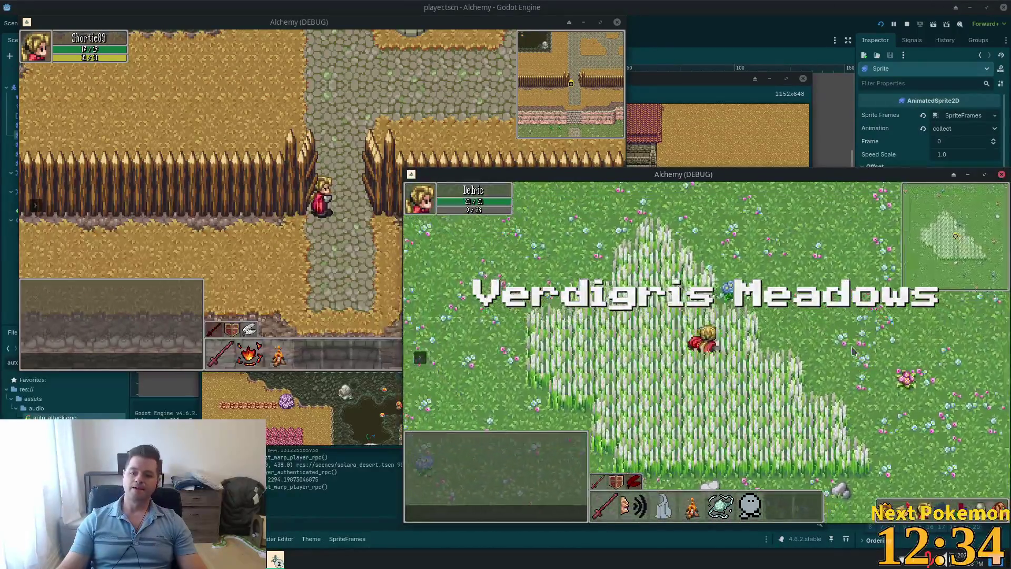
key(Up)
key(Left)
key(Up)
Step: Continue north-west to the pink forest edge, then west along its path into Indigo Bog
key(Left)
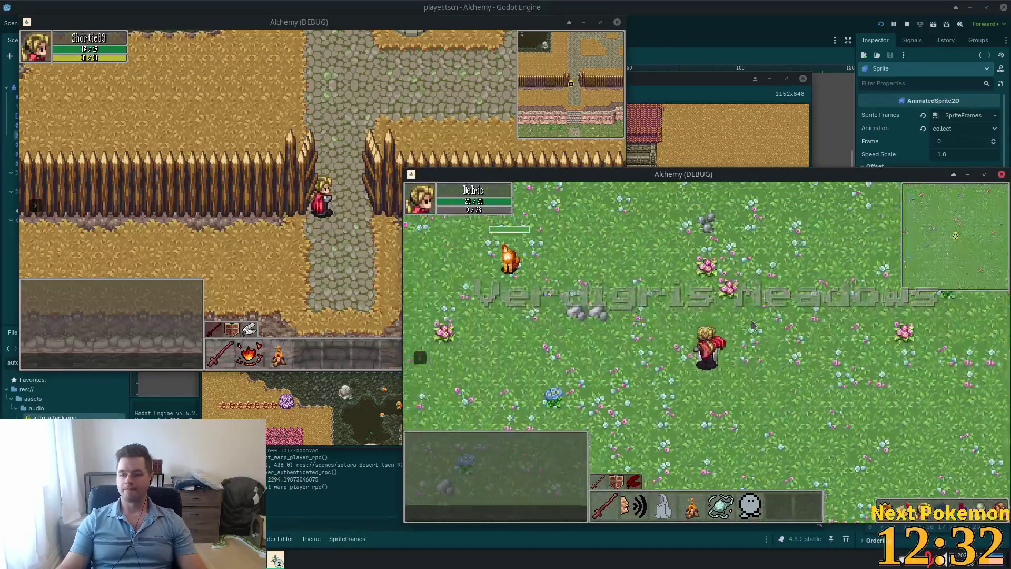
key(Up)
key(Left)
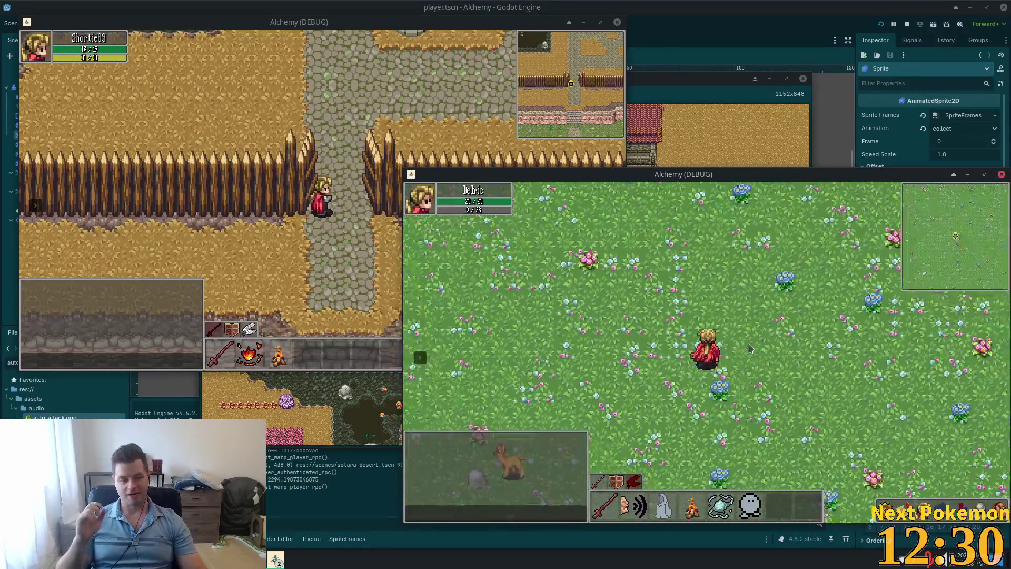
key(Up)
key(Left)
key(Up)
key(Left)
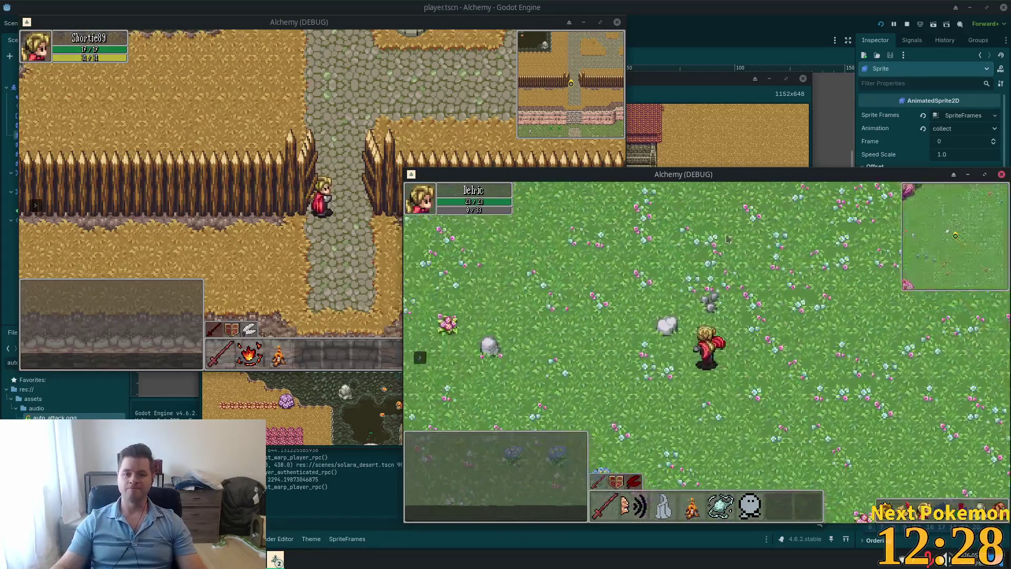
key(Up)
key(Left)
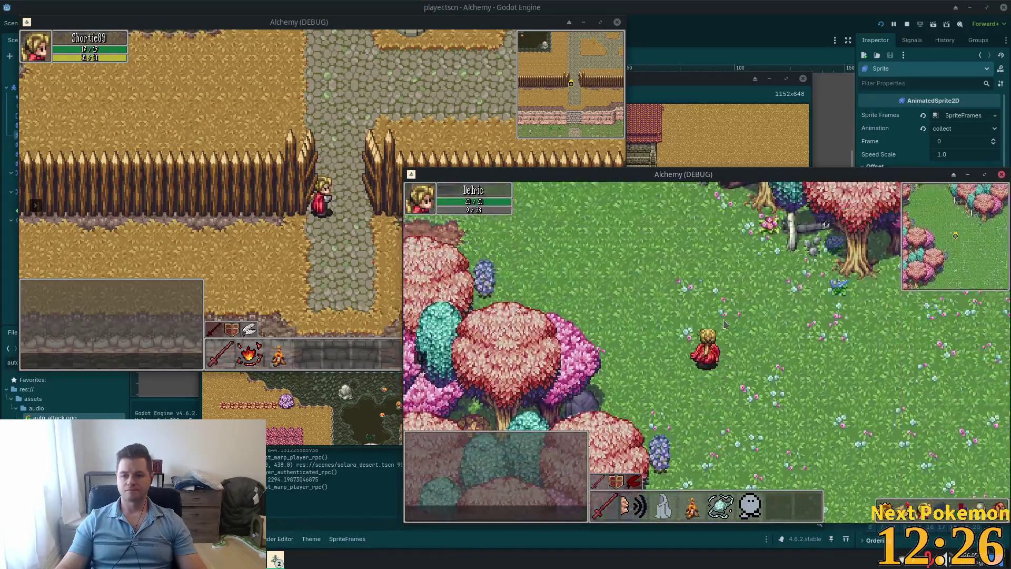
key(Left)
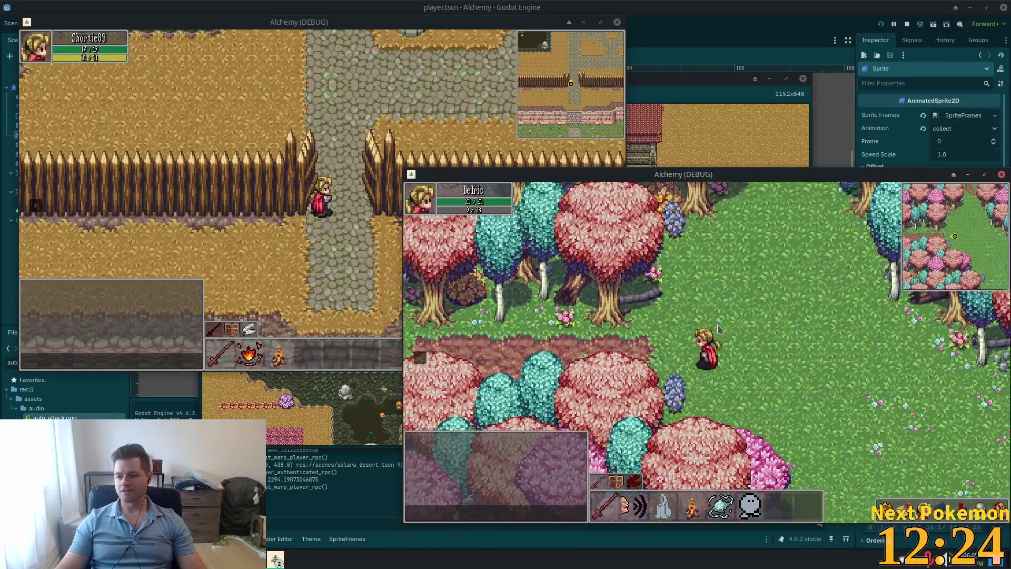
key(Left)
key(Left)
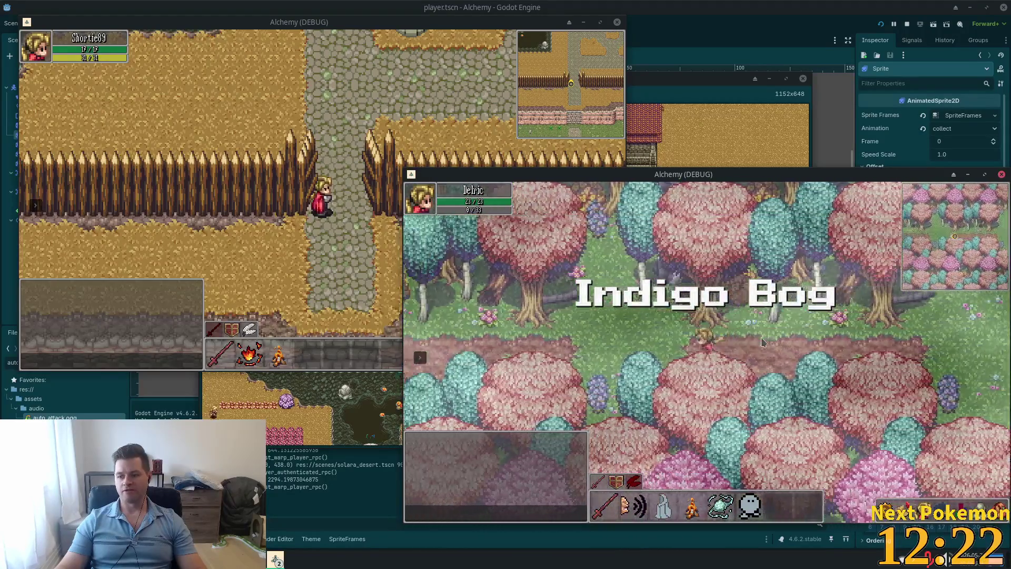
key(Left)
Step: Walk west and then up-left across the Indigo Bog swamp
key(Left)
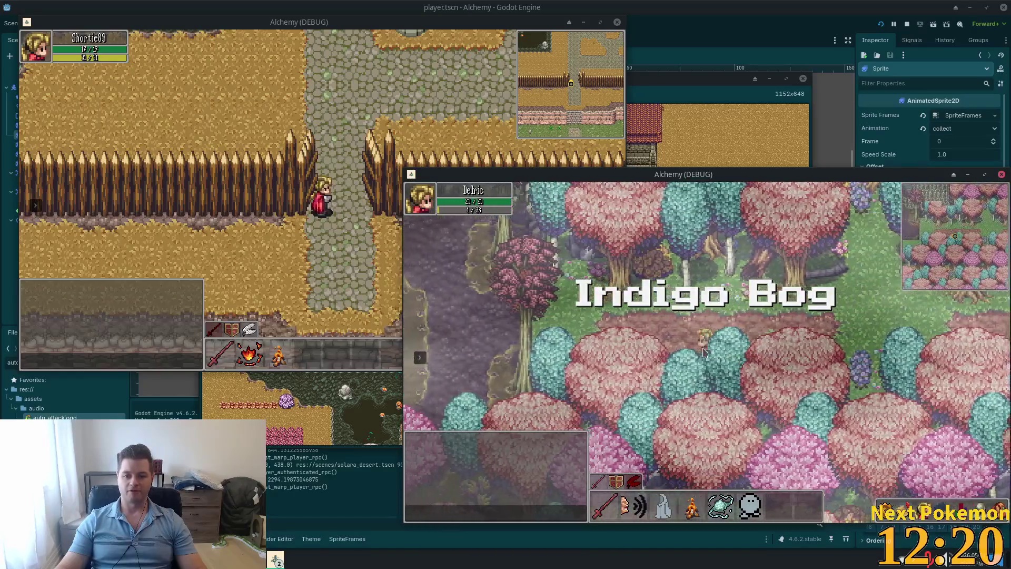
key(Left)
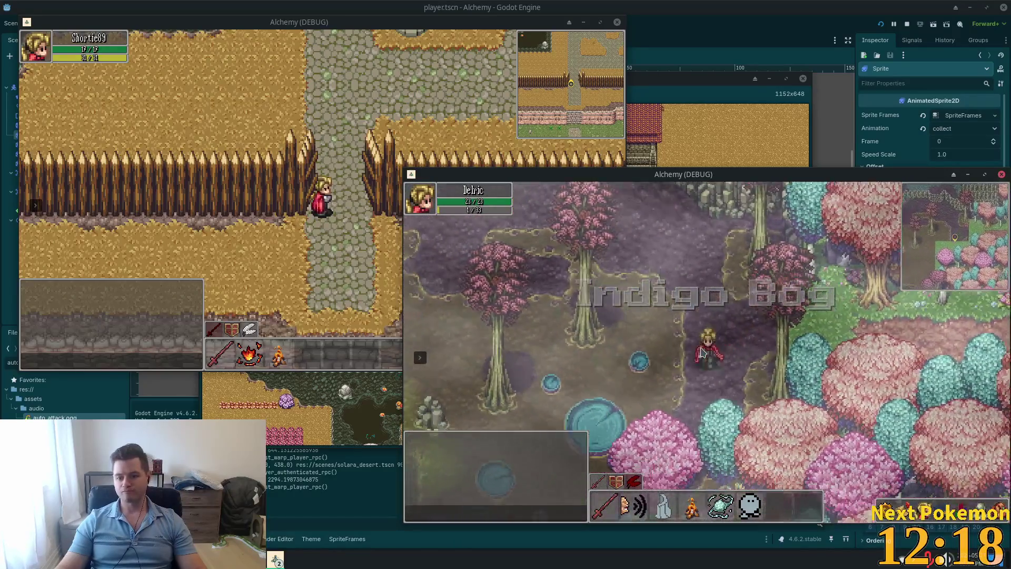
key(Left)
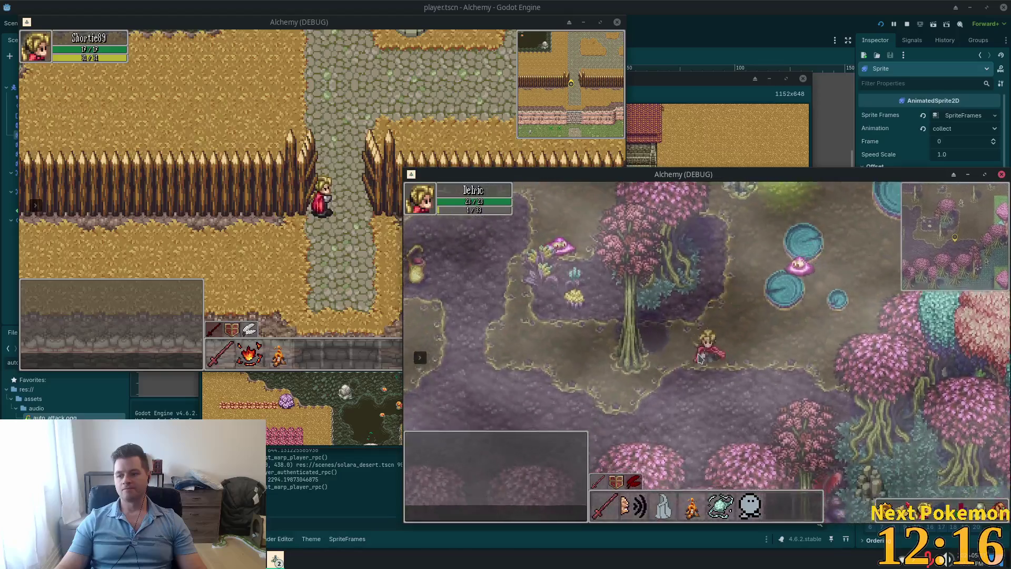
key(Left)
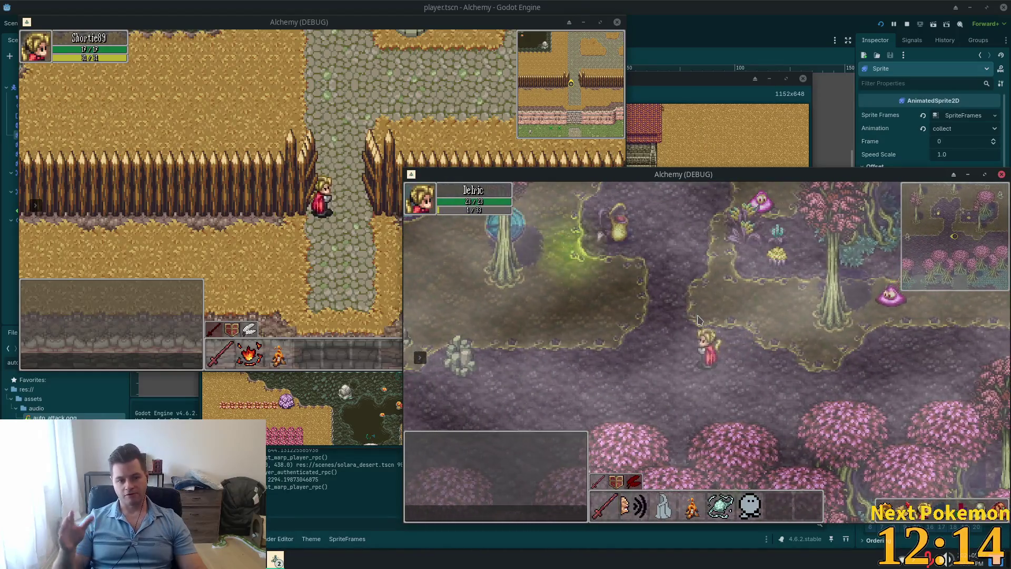
key(Up)
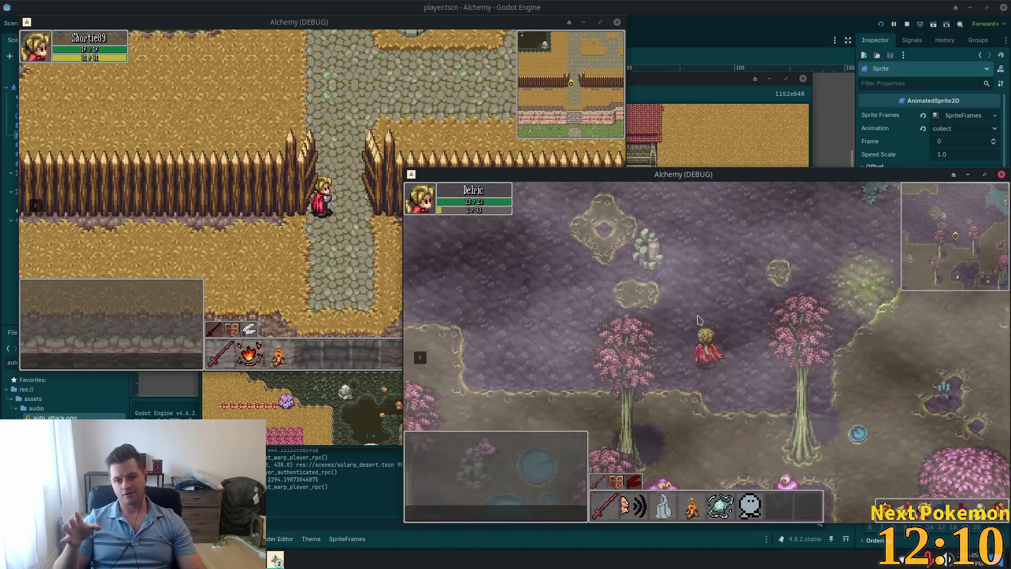
key(Up)
key(Left)
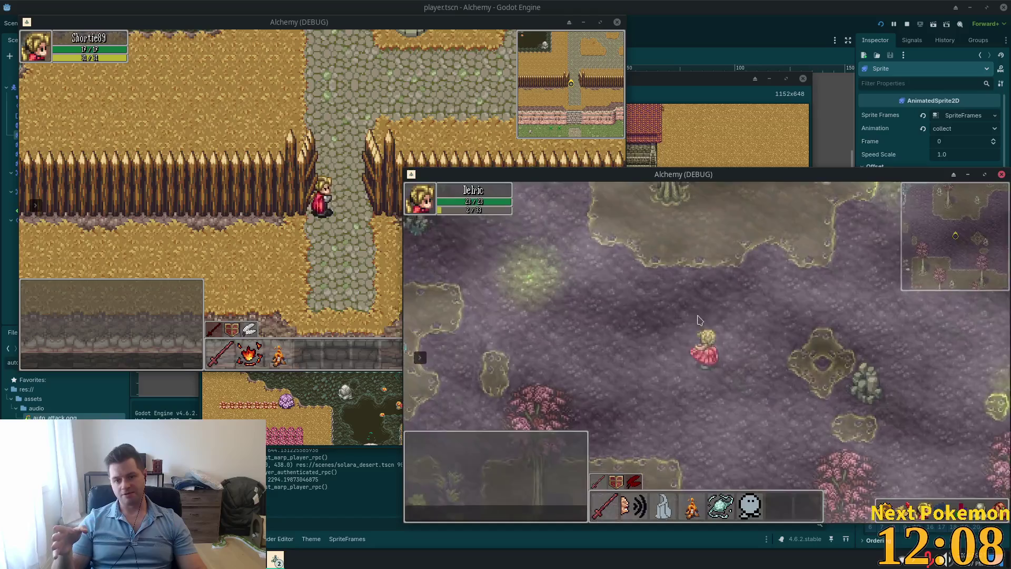
key(Up)
key(Left)
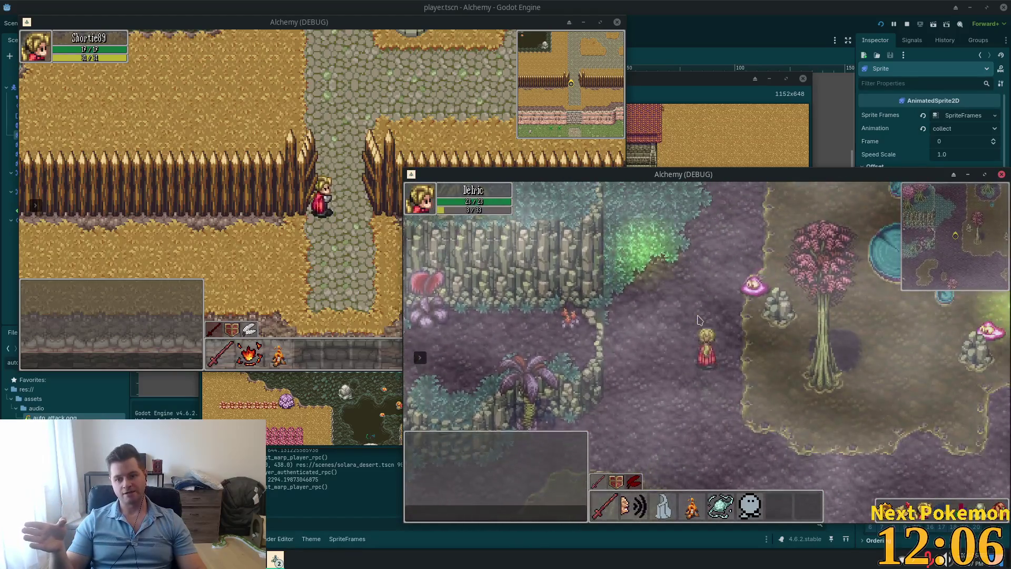
Step: Head north and up-right to the cave entrance, entering Sunken Pass
key(Up)
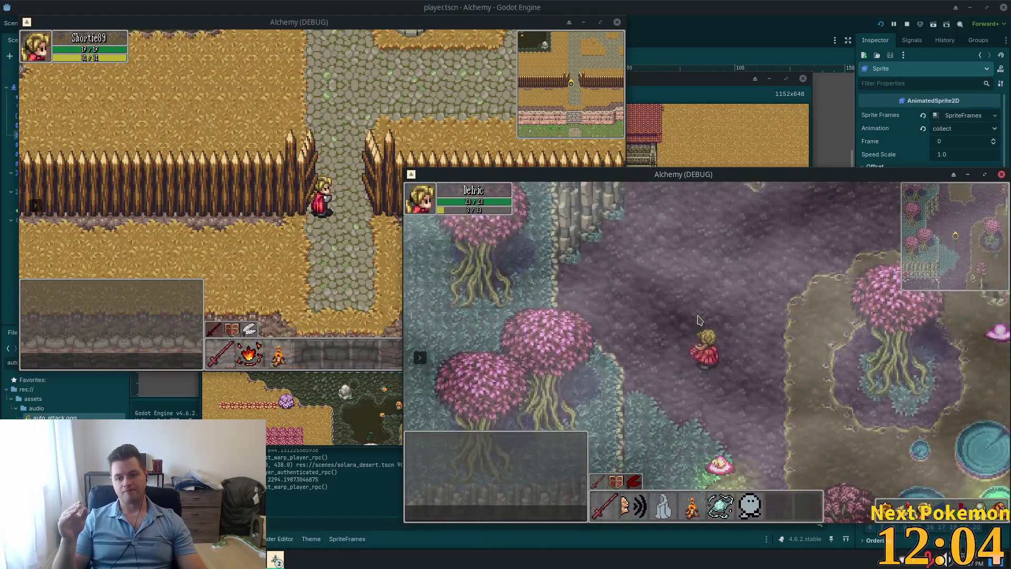
key(Up)
key(Up)
key(Right)
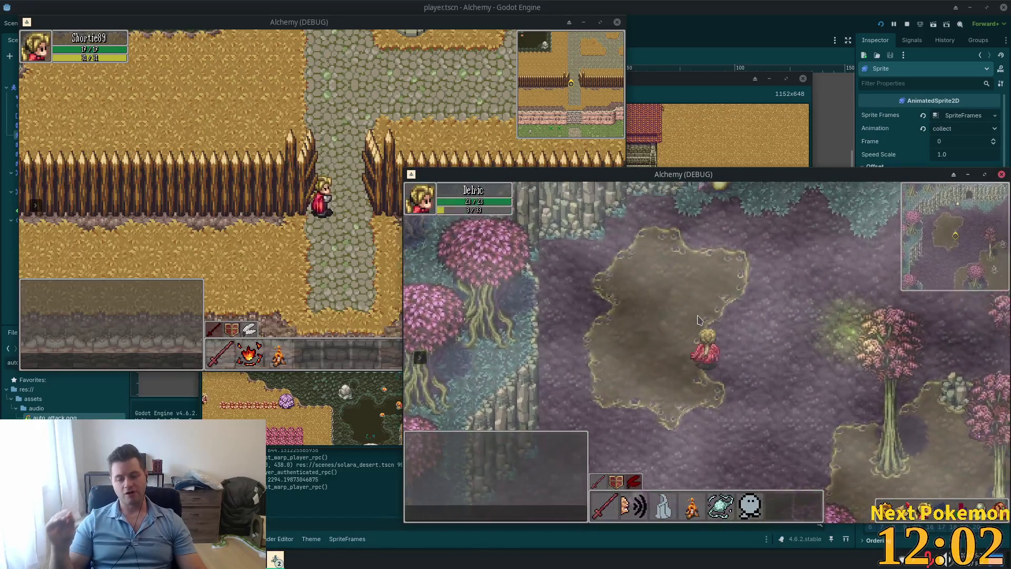
key(Up)
key(Right)
key(Up)
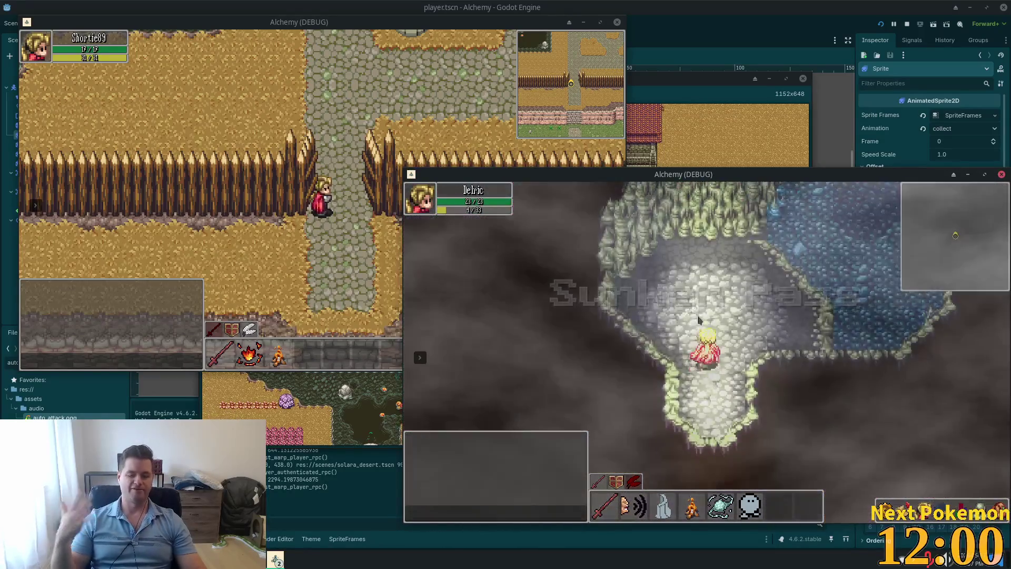
Step: Walk up through the Sunken Pass cave along the stream and exit into Greenspan Holdings
key(Up)
key(Right)
key(Up)
key(Left)
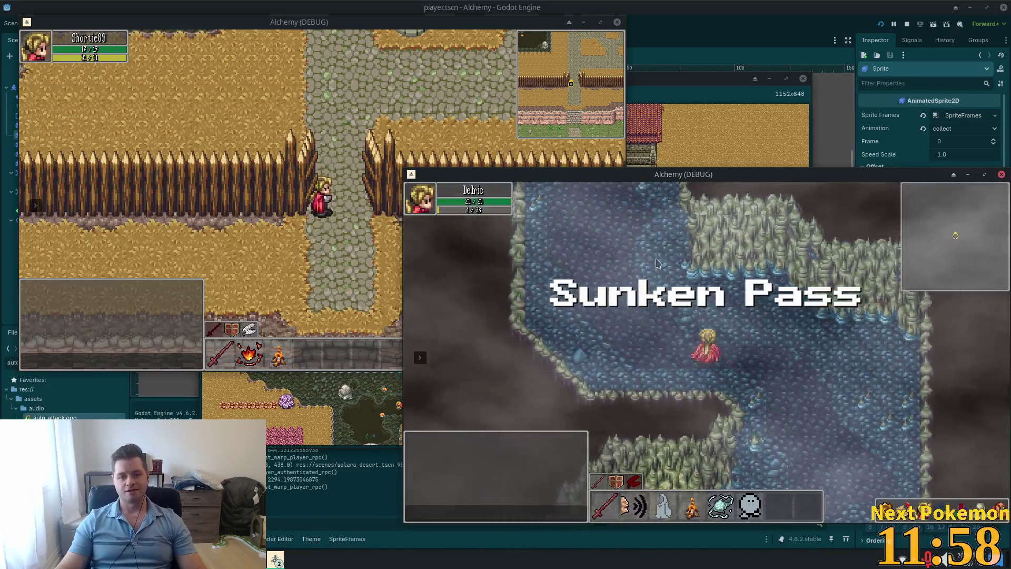
key(Up)
key(Left)
key(Up)
key(Left)
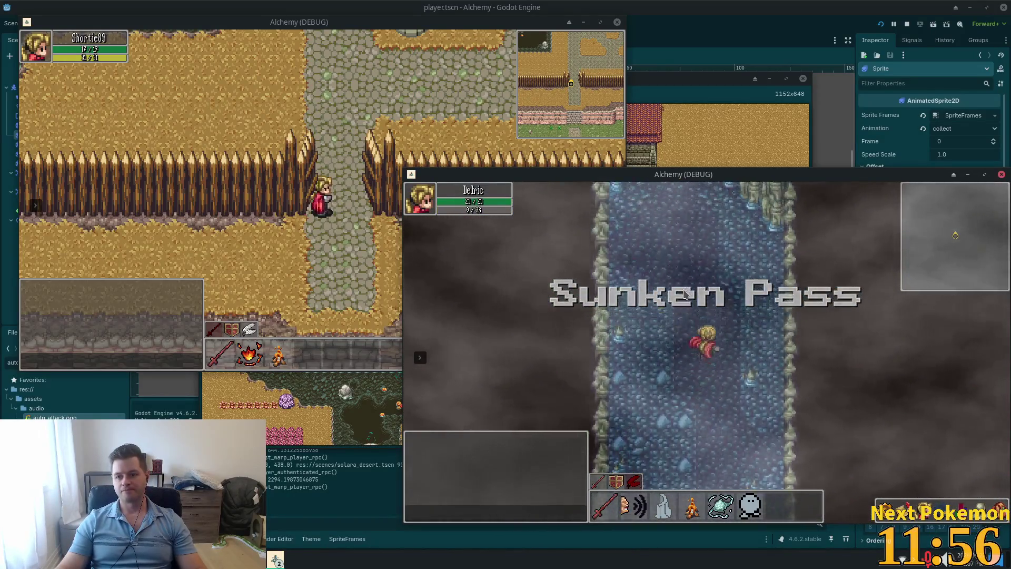
key(Up)
key(Left)
key(Up)
key(Left)
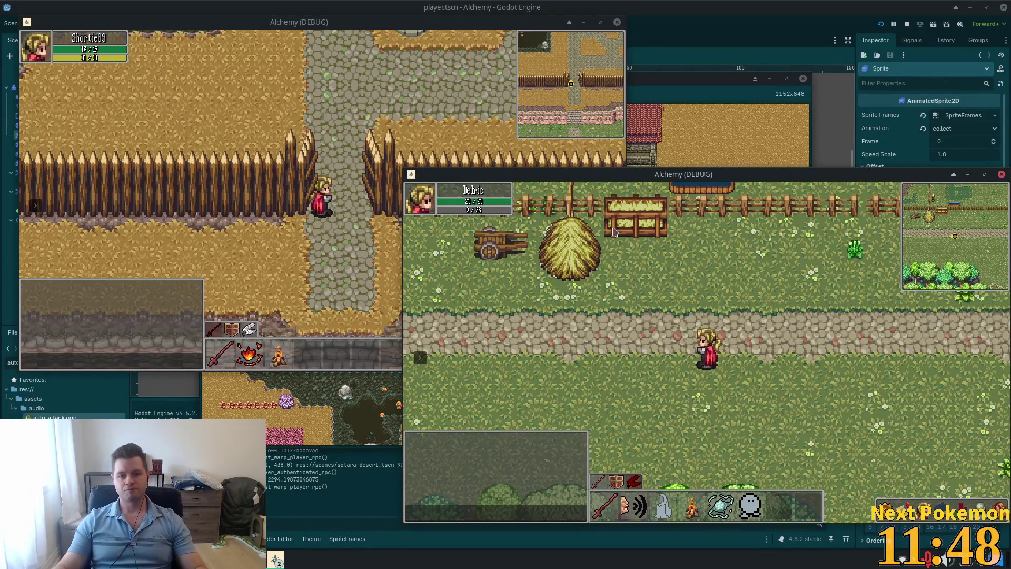
Step: Walk into the farmhouse and out toward the fenced pens, then switch to the alchemy-todo notes
key(w)
key(a)
key(w)
key(w)
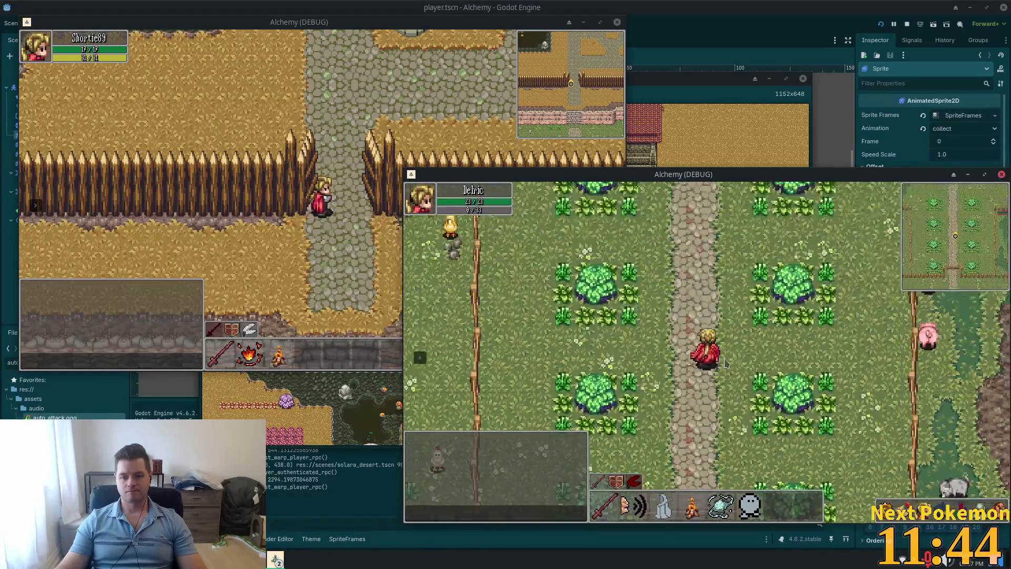
key(w)
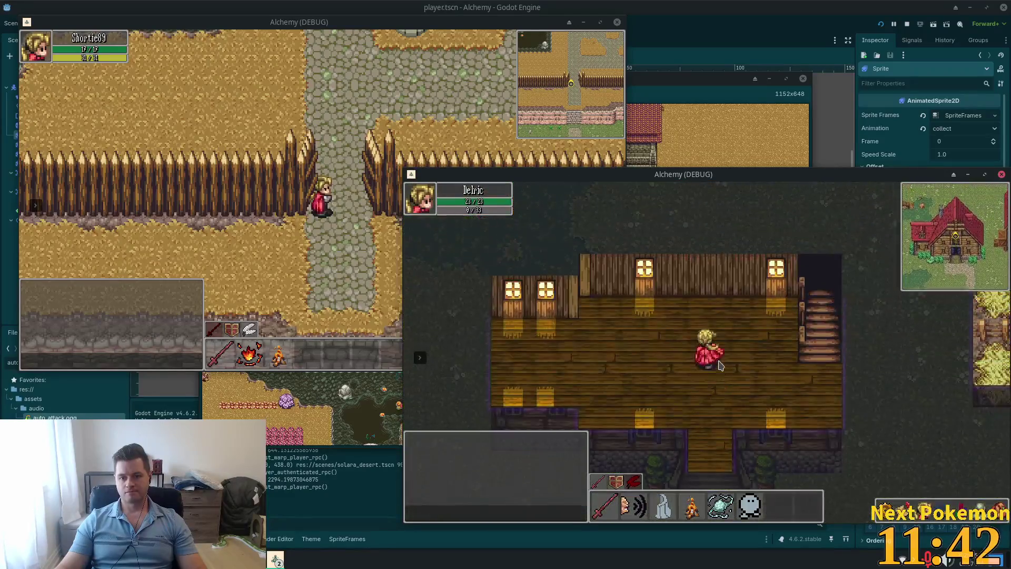
key(s)
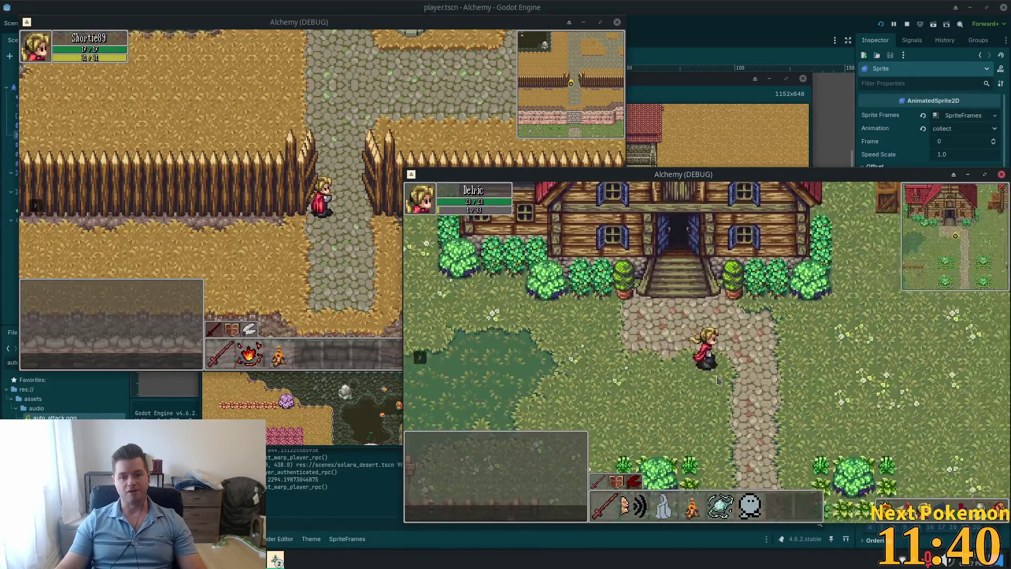
key(d)
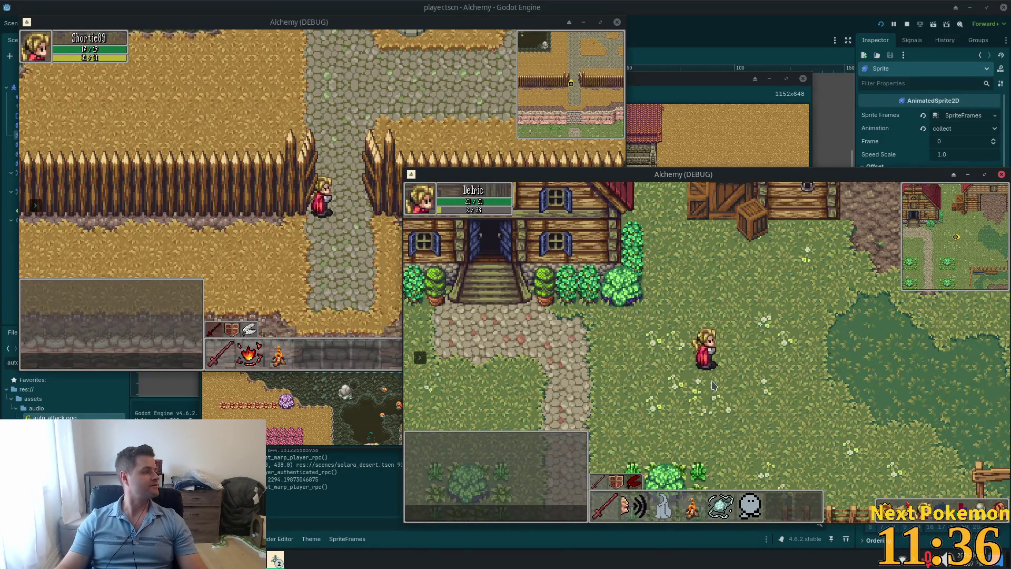
key(d)
key(s)
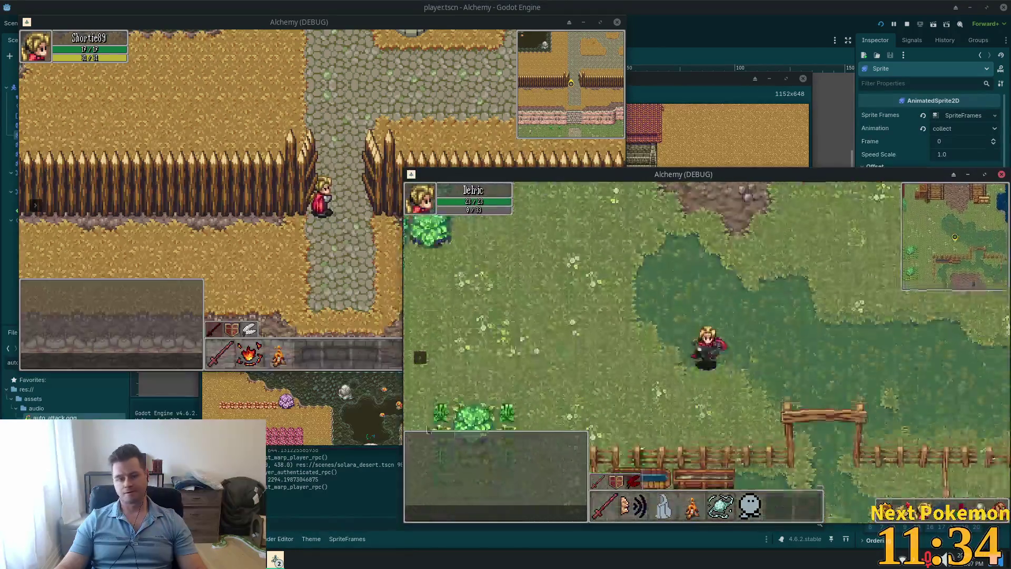
key(alt+Tab)
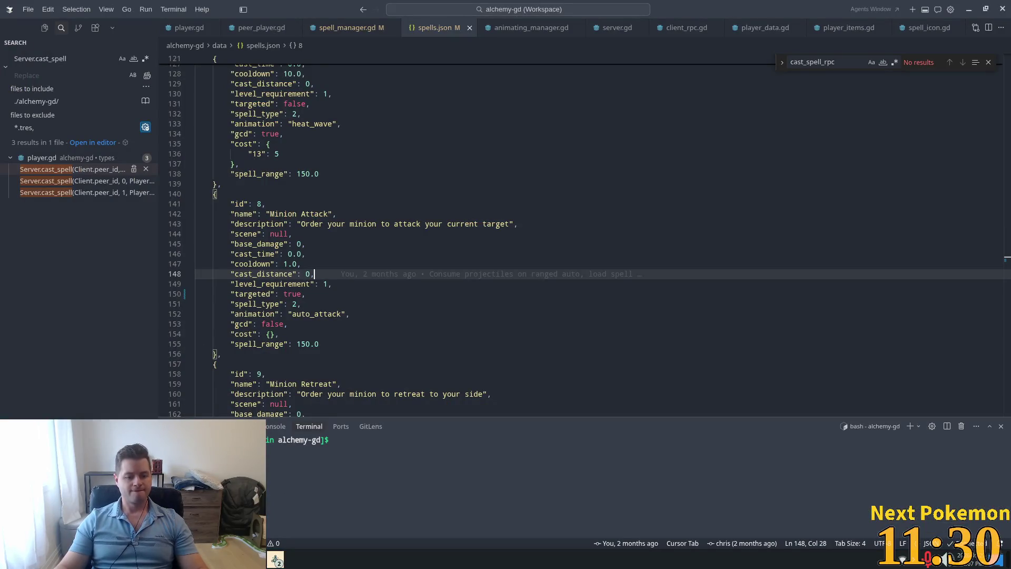
key(alt+Tab)
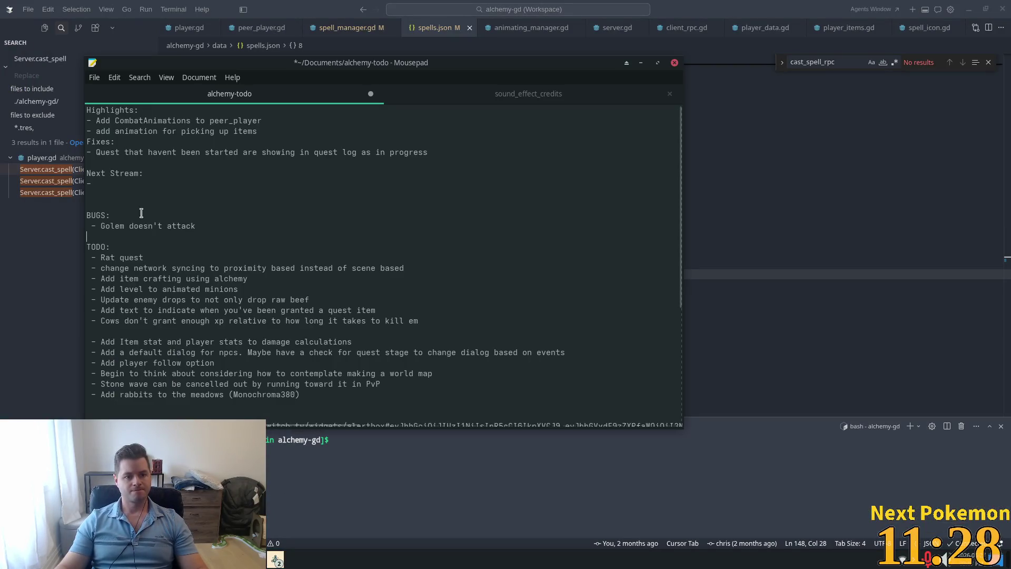
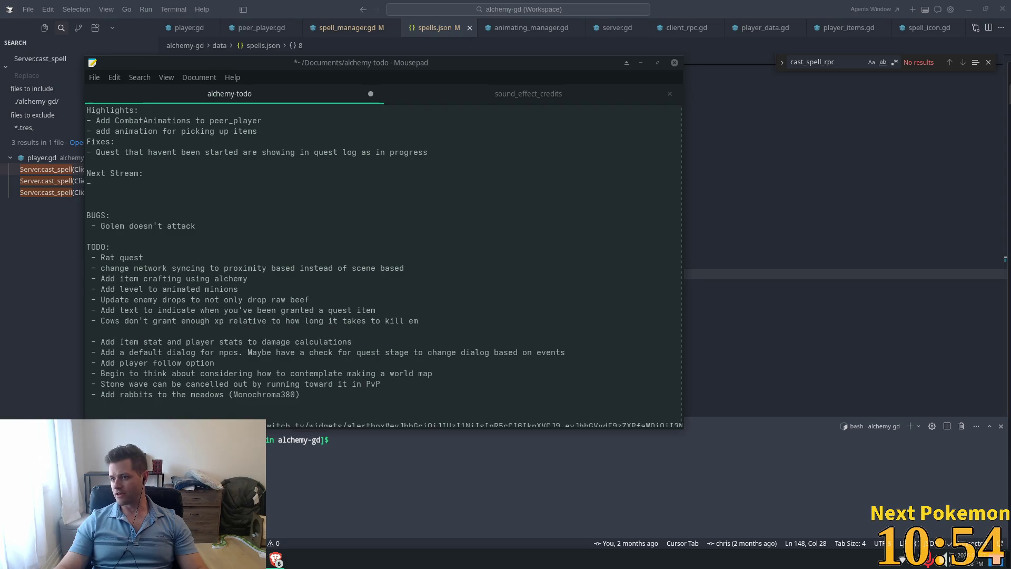
Step: Switch from the Mousepad todo notes to the Brave window showing Eryndor's Bluesky profile
key(alt+Tab)
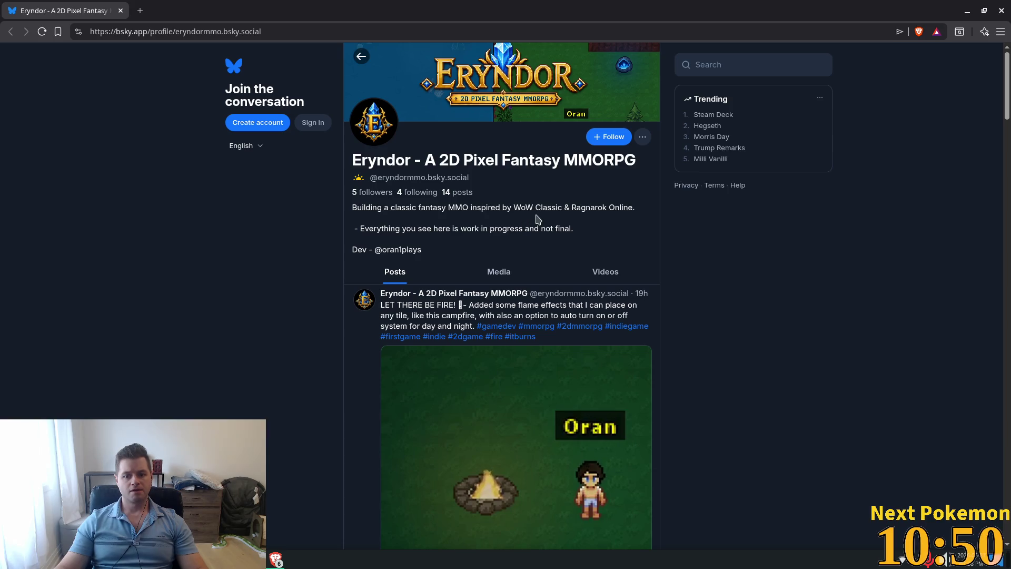
Step: Scroll through the Eryndor profile feed after selecting the work-in-progress bio line
scroll(533, 224, down, 1)
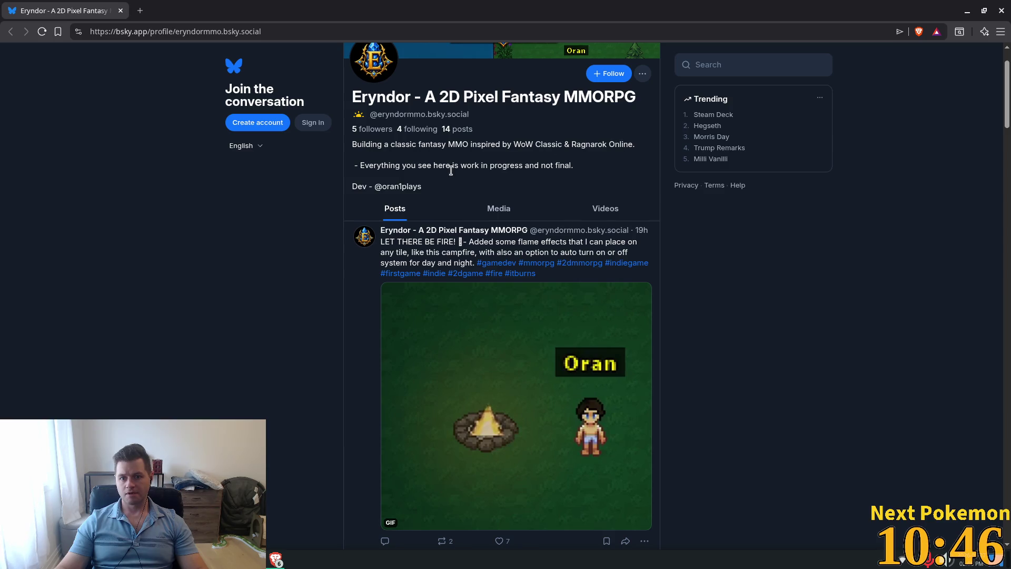
drag(363, 165, 577, 166)
scroll(529, 259, down, 3)
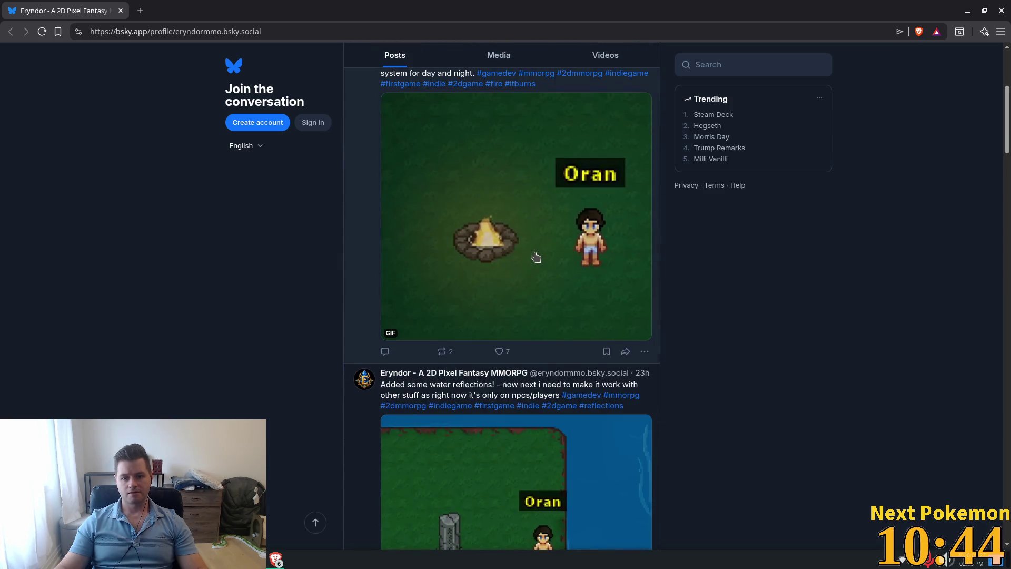
scroll(529, 259, down, 3)
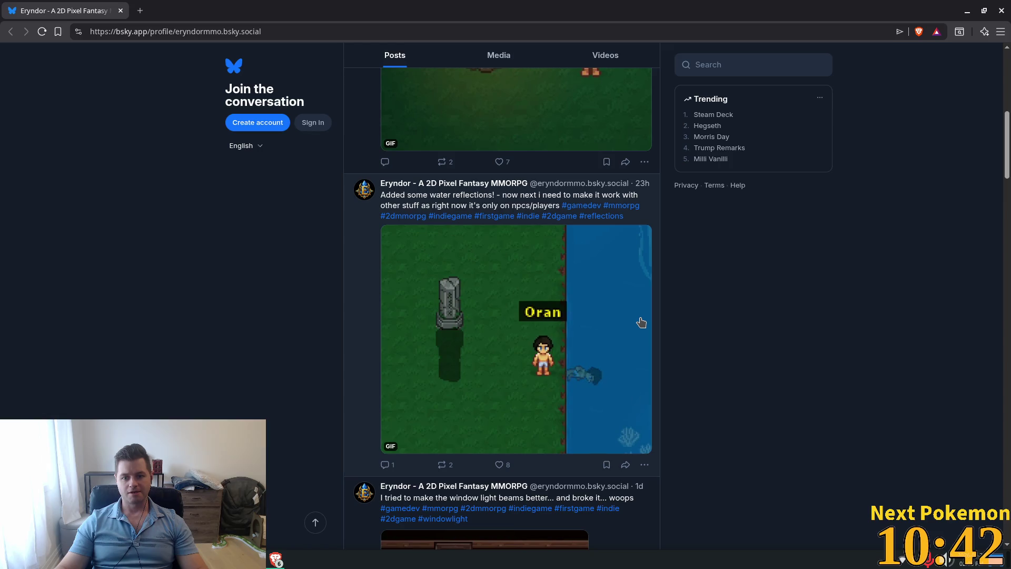
scroll(640, 322, down, 2)
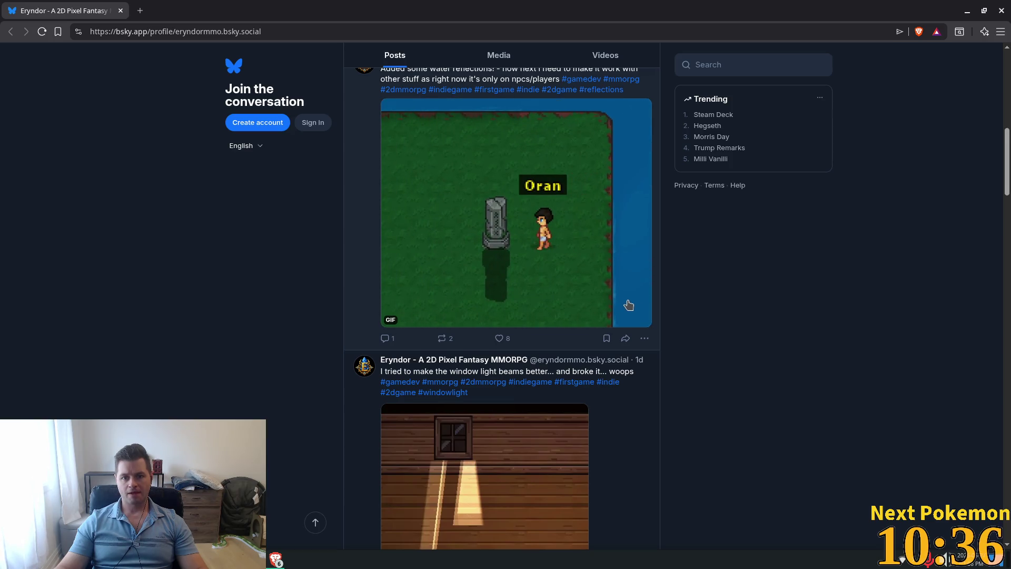
scroll(627, 304, up, 2)
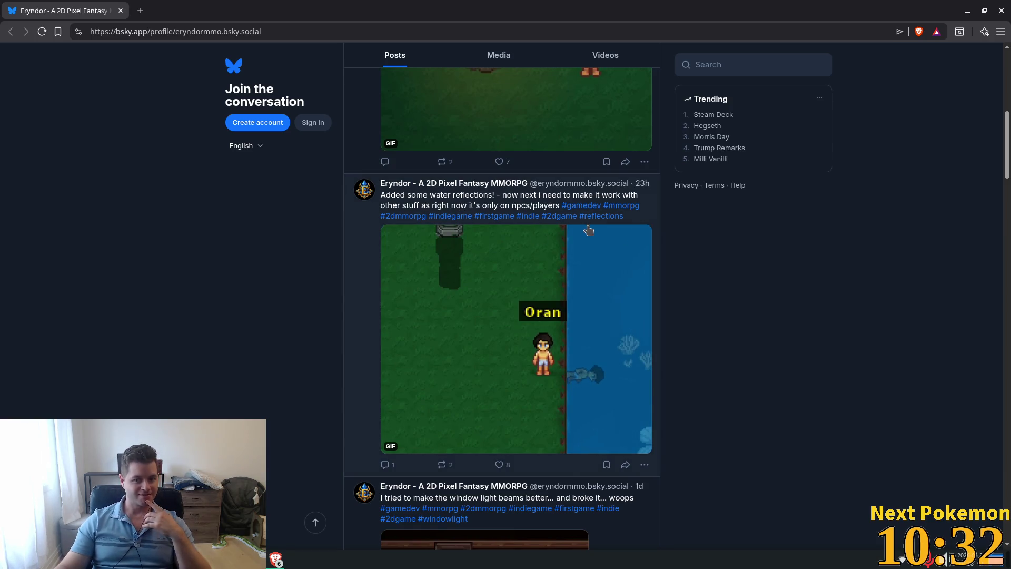
scroll(566, 266, down, 2)
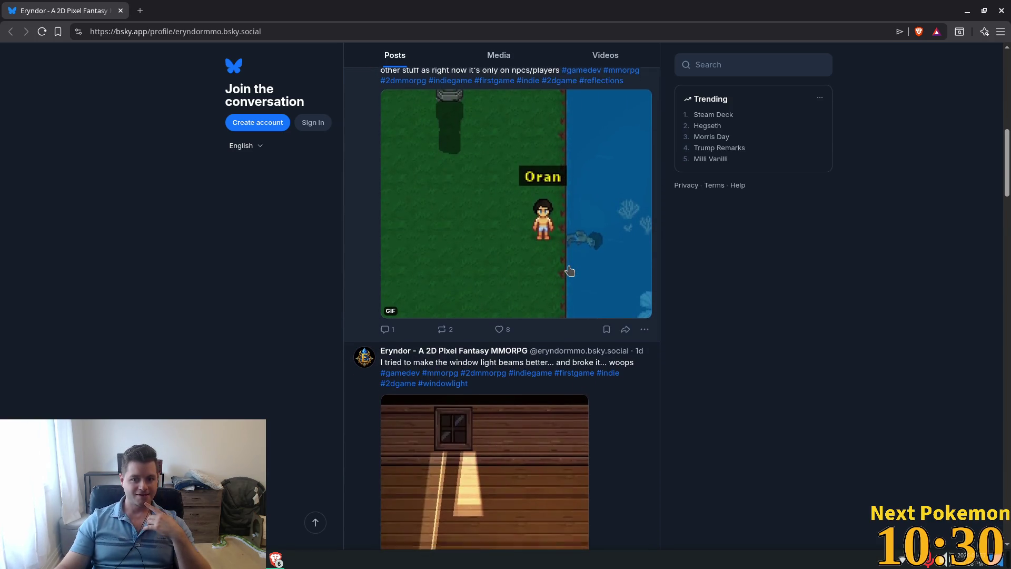
scroll(569, 270, down, 2)
scroll(570, 270, down, 2)
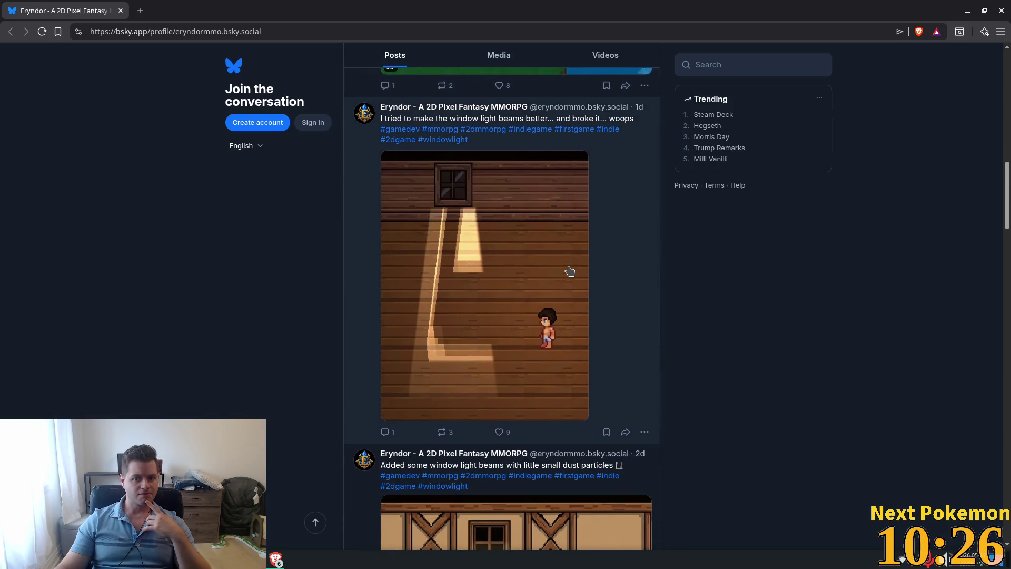
scroll(569, 271, down, 6)
scroll(571, 271, down, 4)
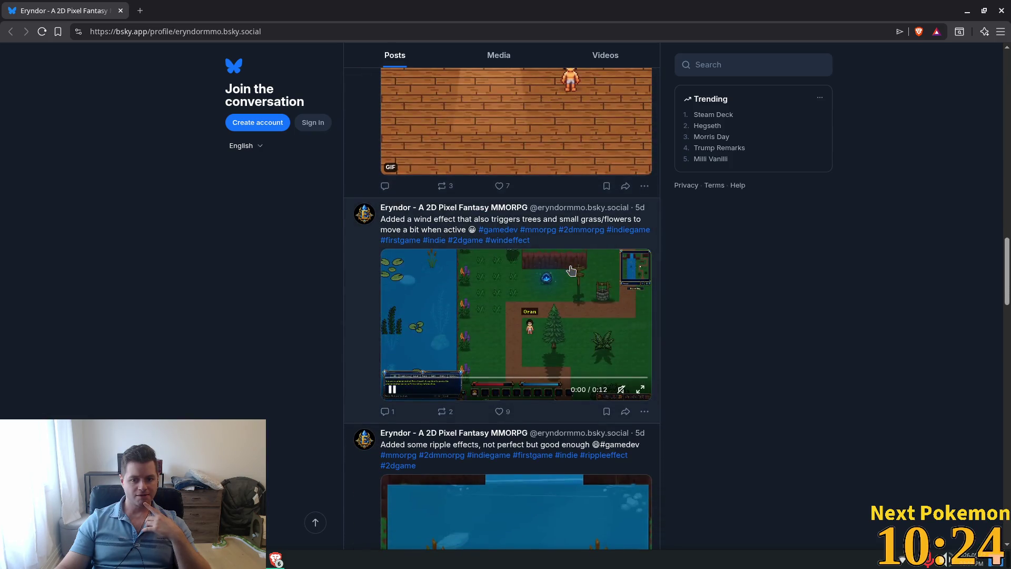
scroll(706, 312, down, 1)
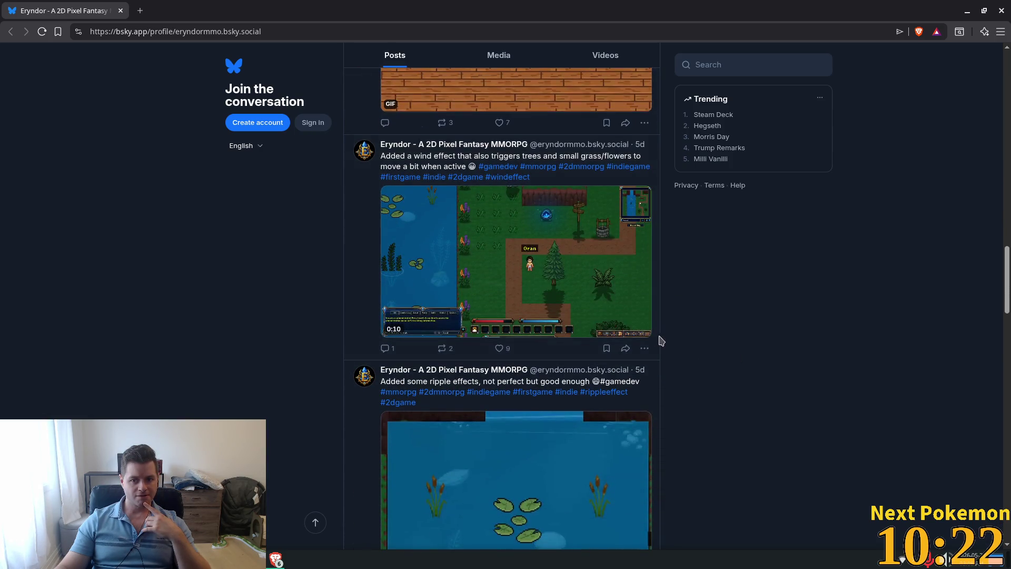
Step: Watch the wind-effect video full screen, scroll back to the top, and return to Mousepad
click(640, 327)
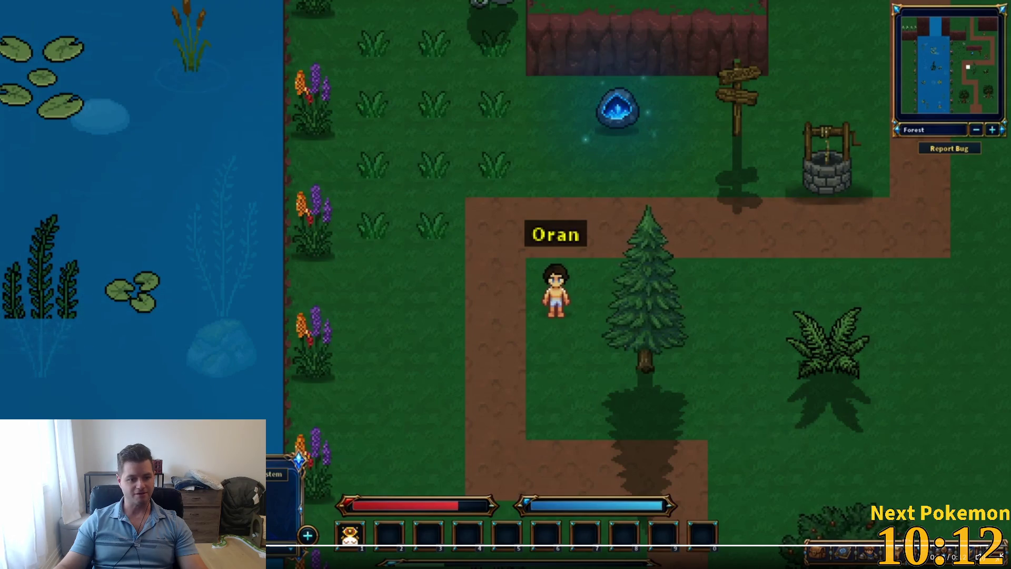
key(Escape)
scroll(553, 344, down, 8)
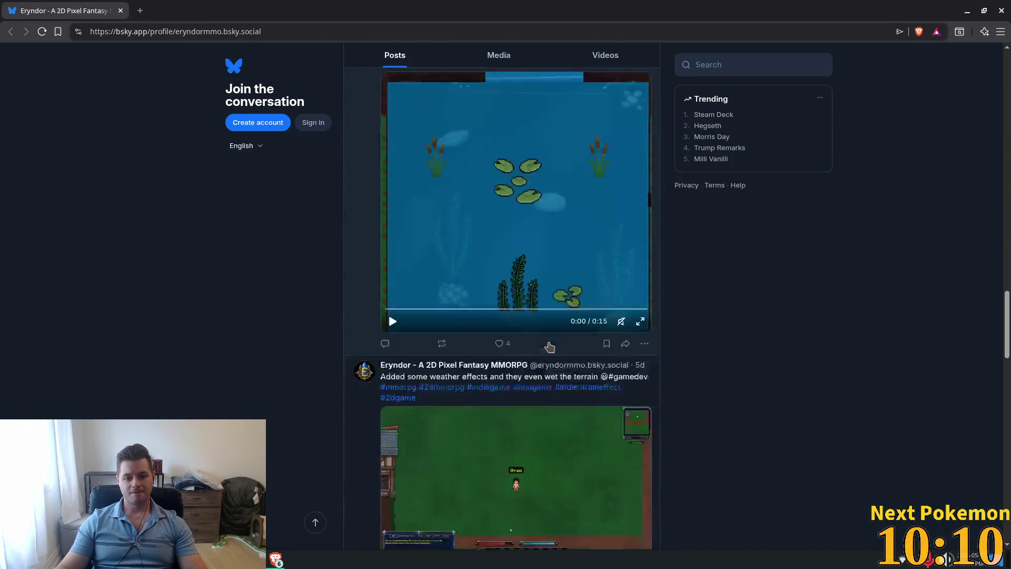
scroll(553, 344, down, 8)
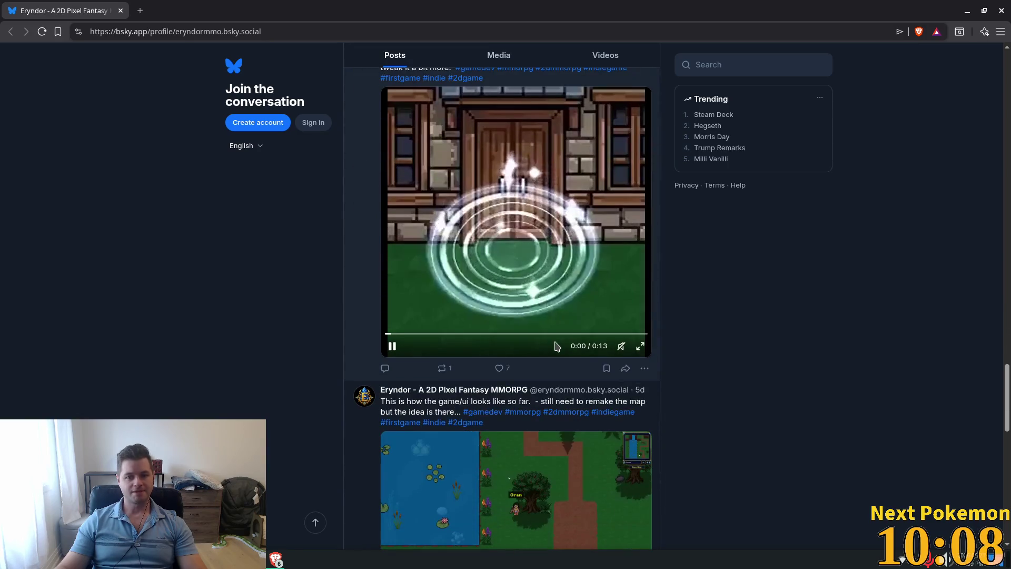
scroll(556, 345, up, 2)
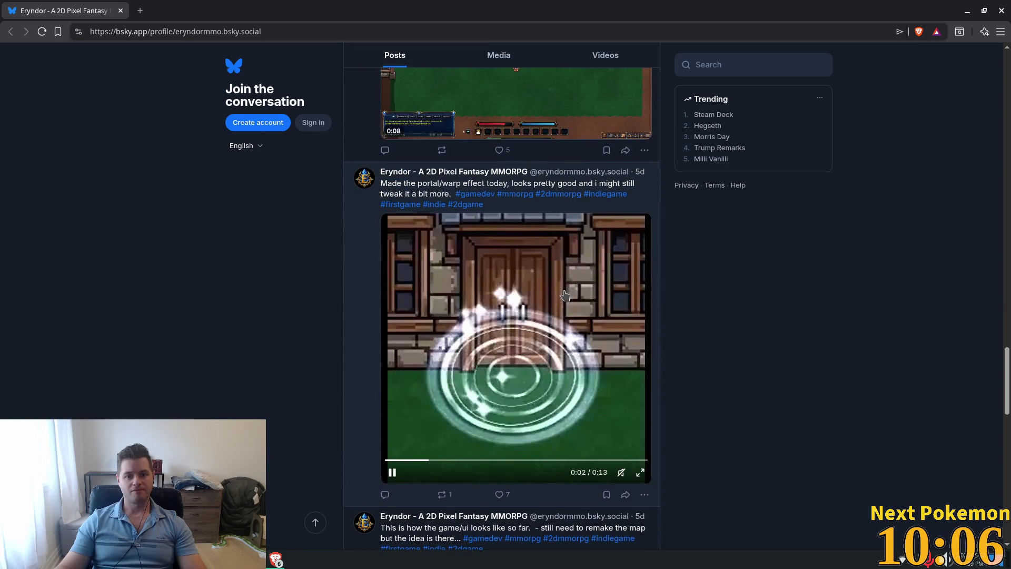
scroll(568, 300, down, 10)
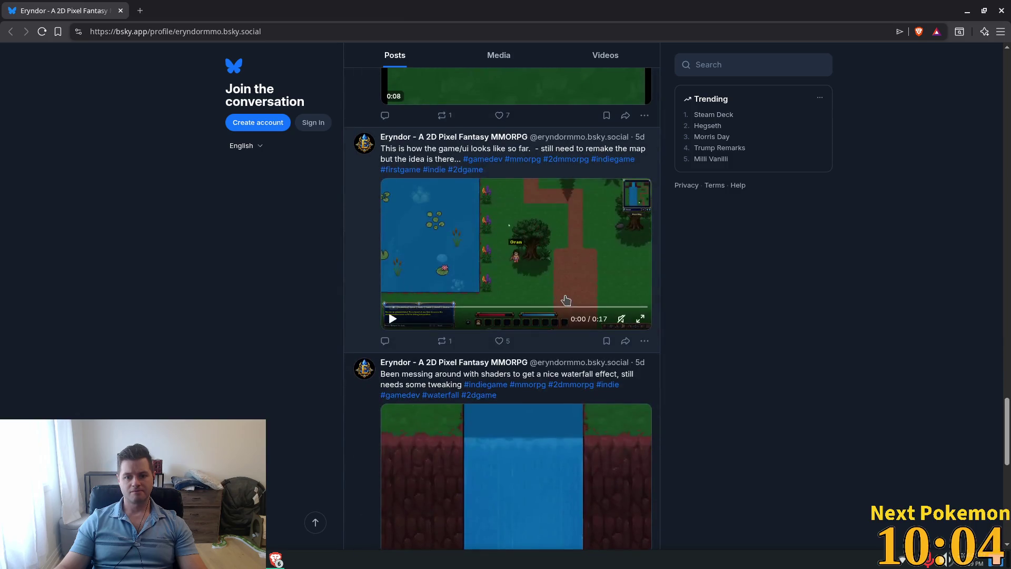
scroll(579, 311, down, 6)
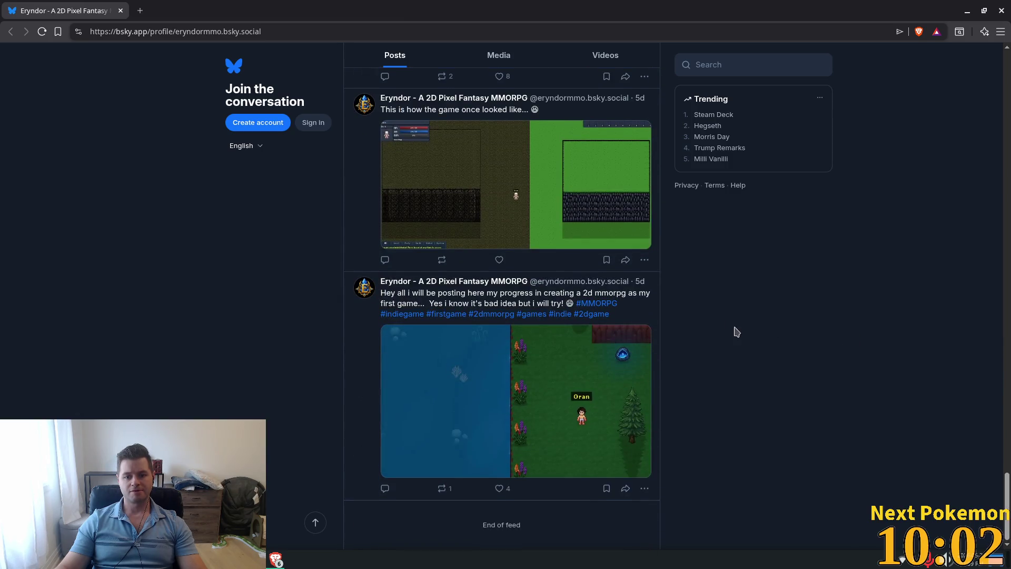
scroll(711, 325, up, 7)
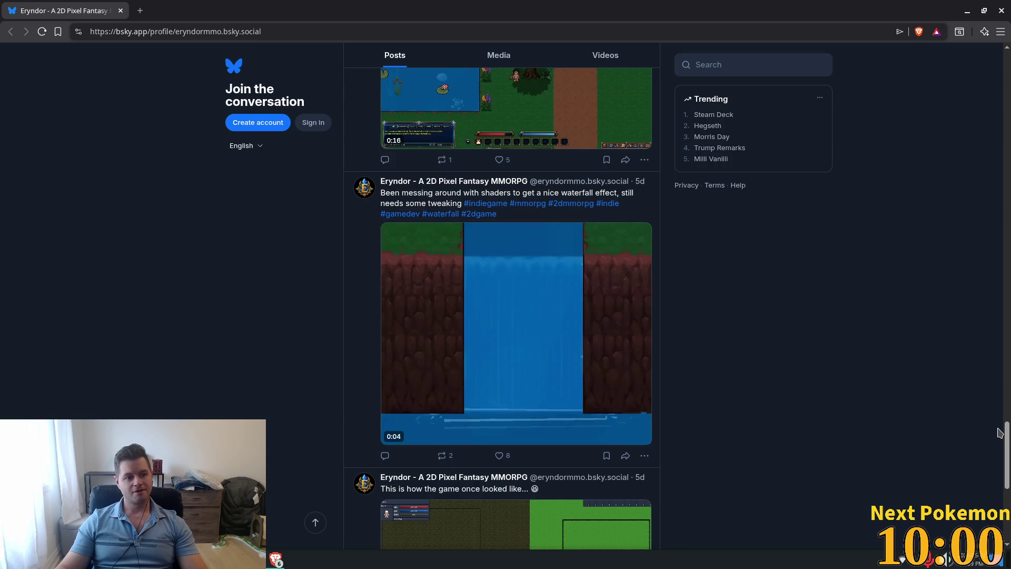
drag(1006, 429, 1006, 58)
drag(575, 228, 368, 230)
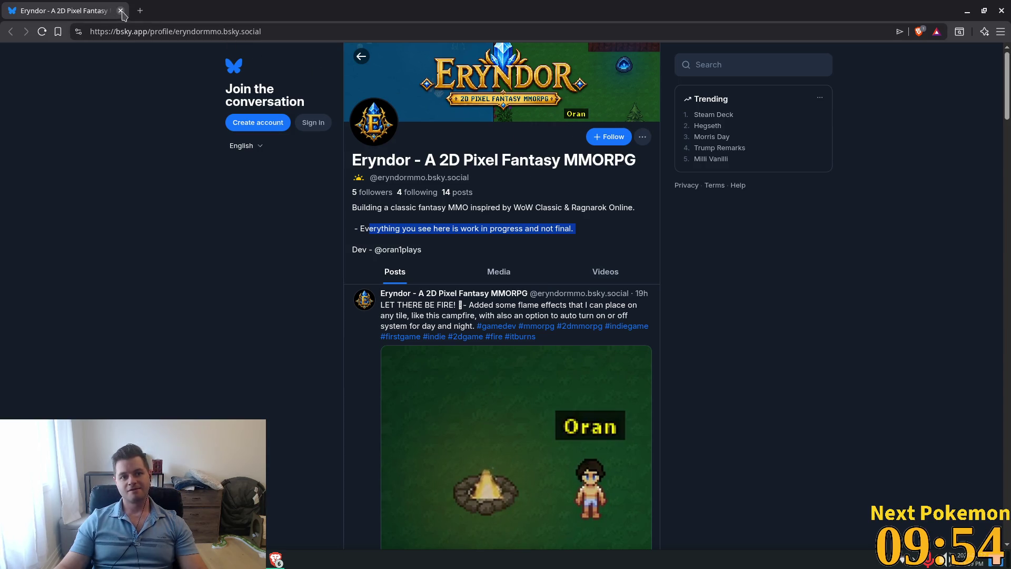
key(alt+Tab)
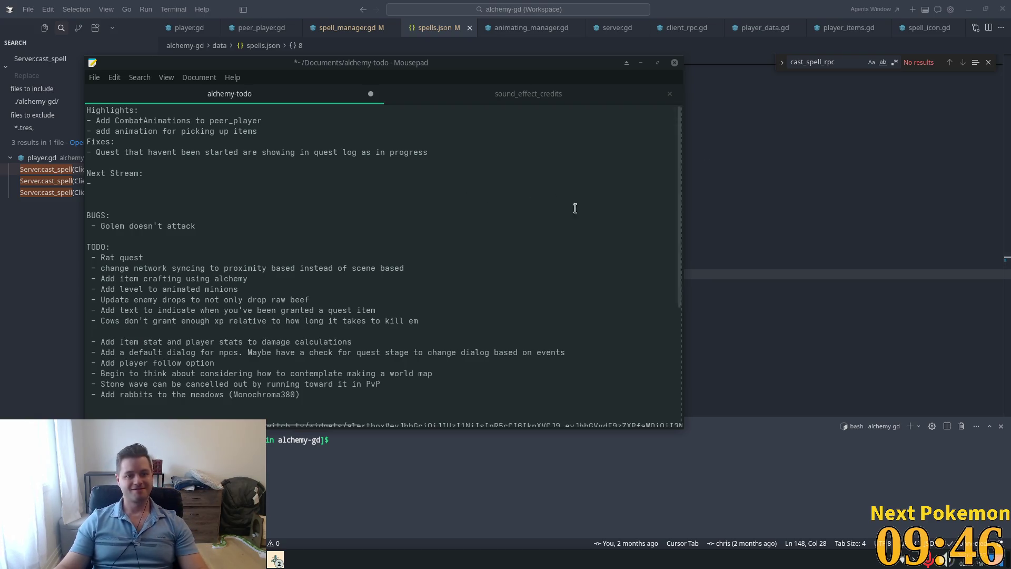
Step: Delete the Golem doesn't attack line from BUGS and start a new line under Fixes
click(386, 243)
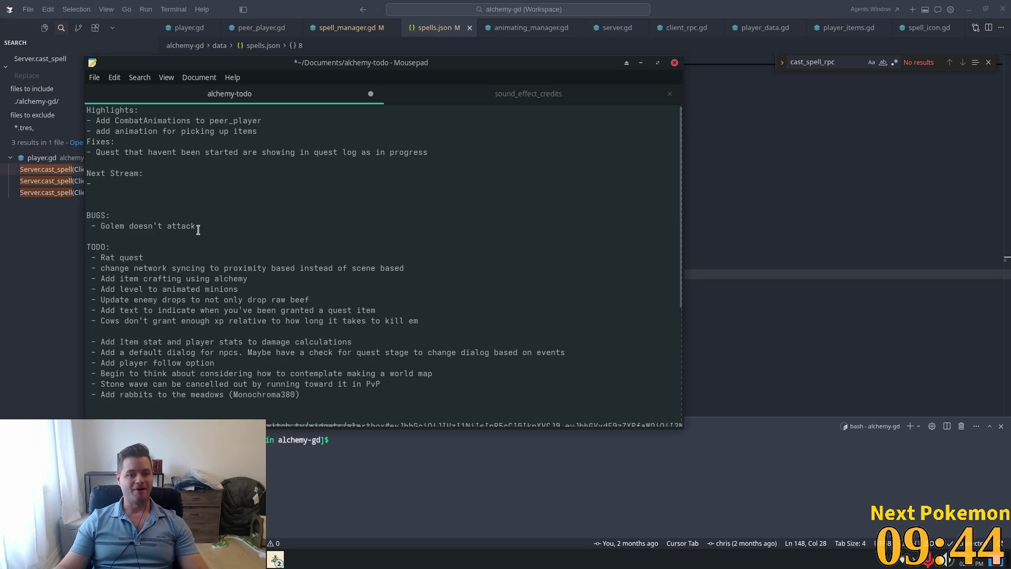
drag(56, 217, 98, 225)
drag(204, 226, 90, 231)
key(BackSpace)
key(BackSpace)
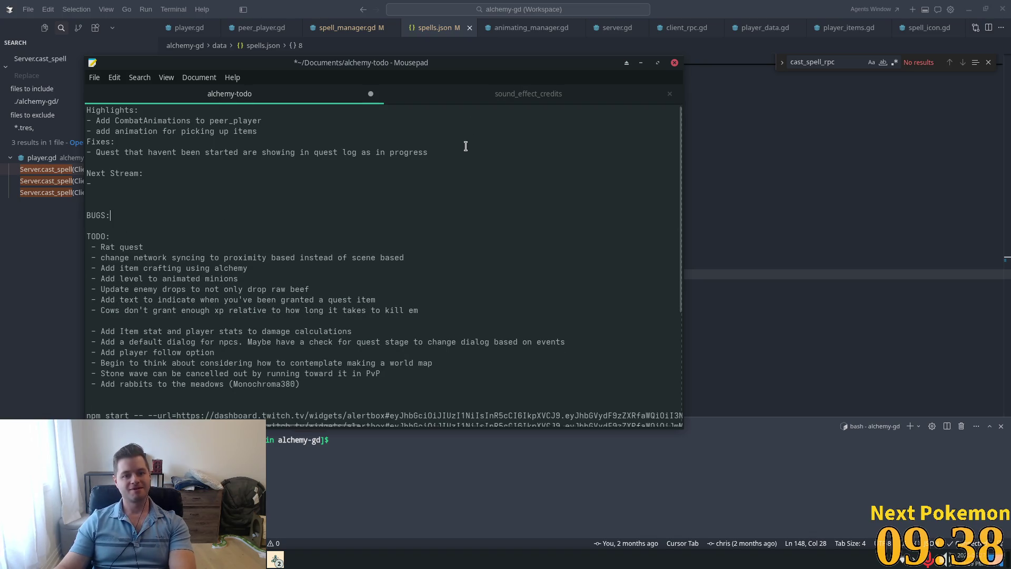
click(464, 151)
key(Return)
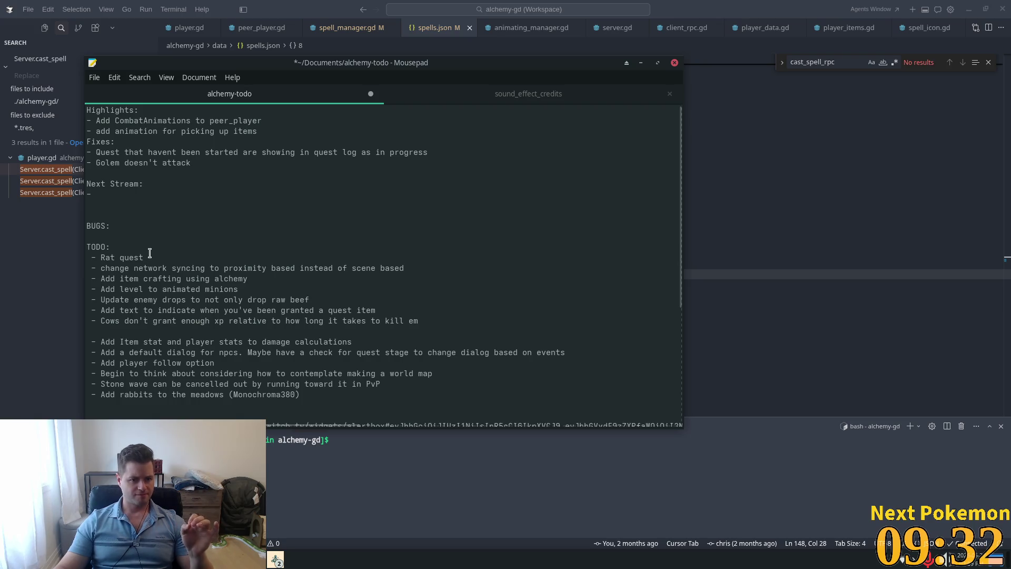
Step: Highlight the proximity network syncing, Cows xp and follow-option todos, then switch to Discord
drag(149, 253, 227, 269)
double_click(227, 269)
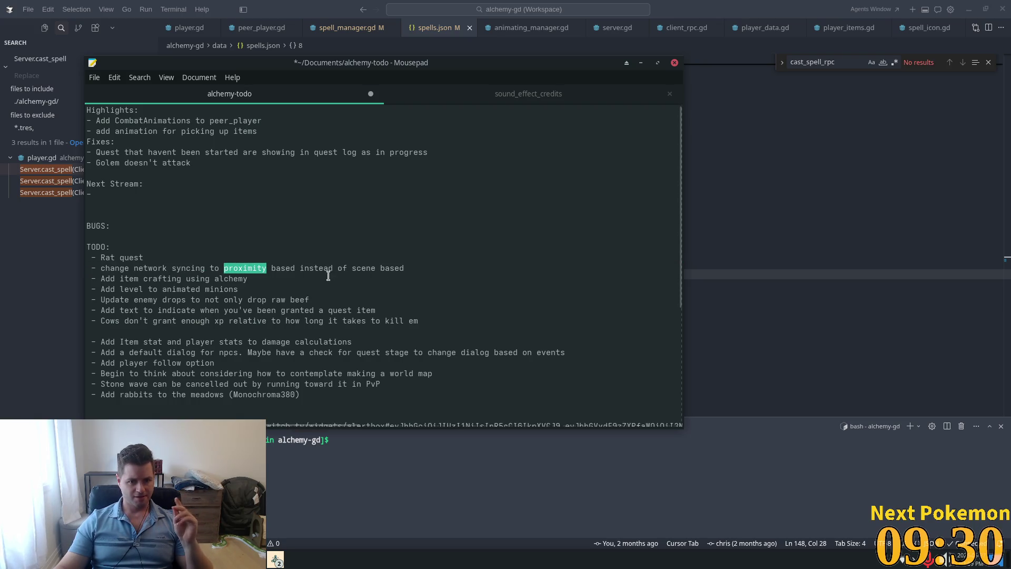
mouse_move(458, 273)
mouse_down()
mouse_move(248, 279)
mouse_move(137, 269)
mouse_move(129, 257)
mouse_move(108, 279)
mouse_move(101, 269)
mouse_up()
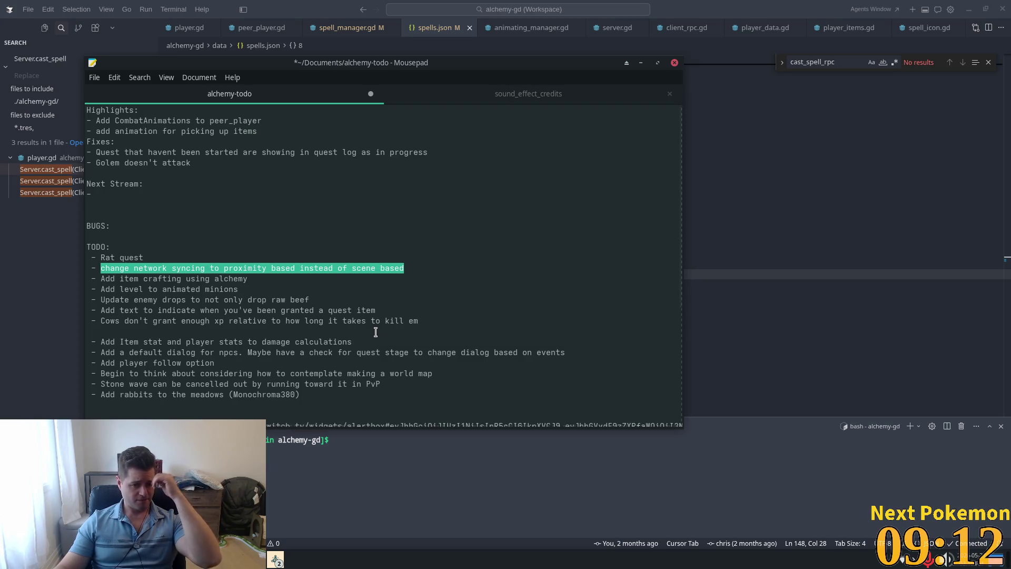
drag(418, 321, 96, 320)
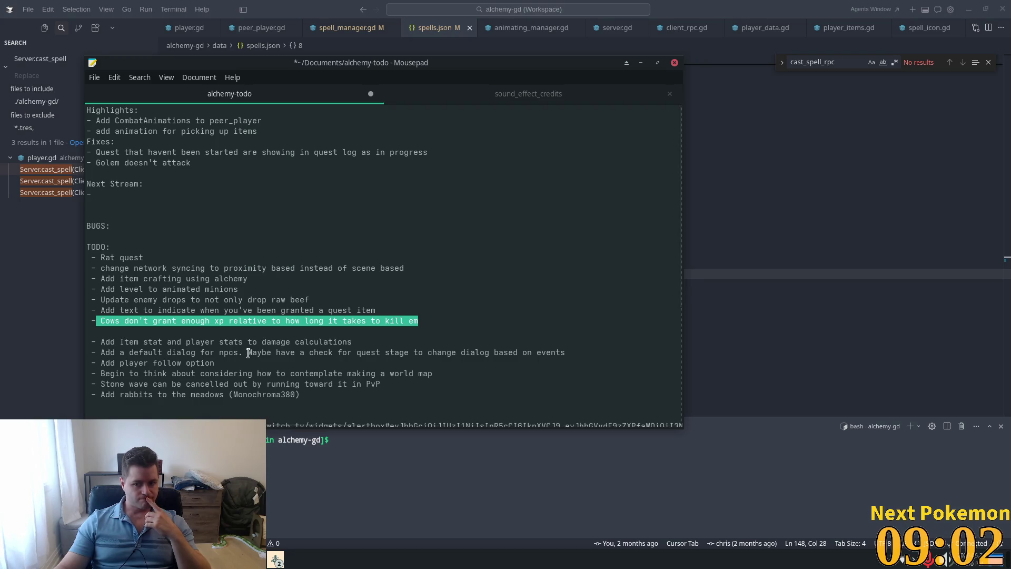
double_click(167, 362)
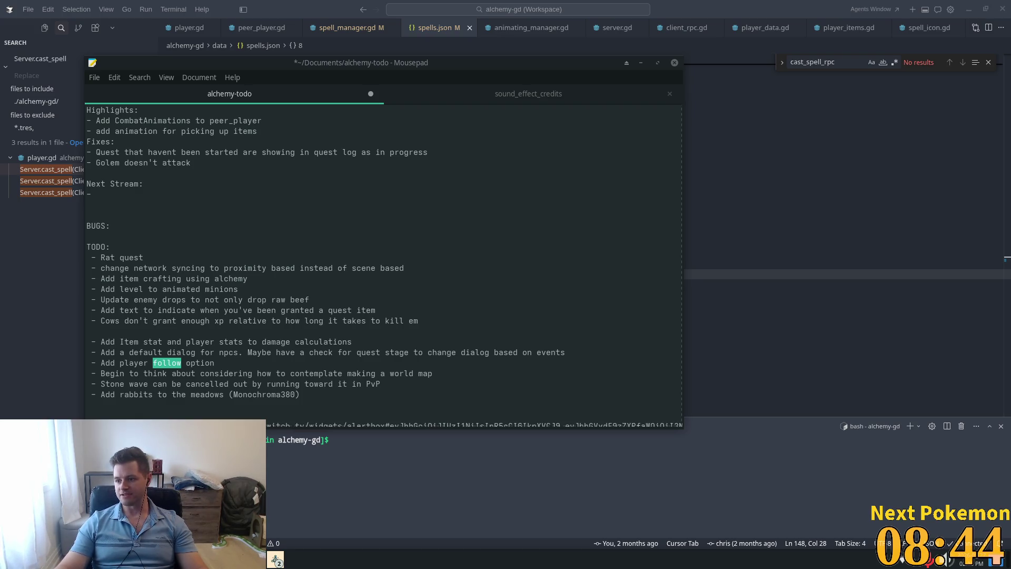
key(alt+Tab)
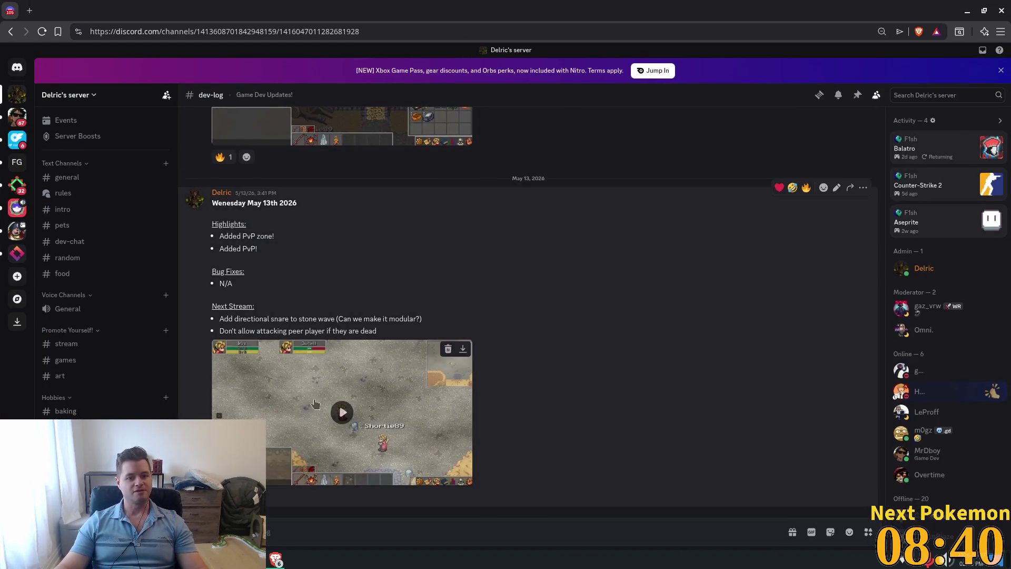
Step: Play the May 13th update video and scroll the May 4 and 7 dev-log posts
click(342, 412)
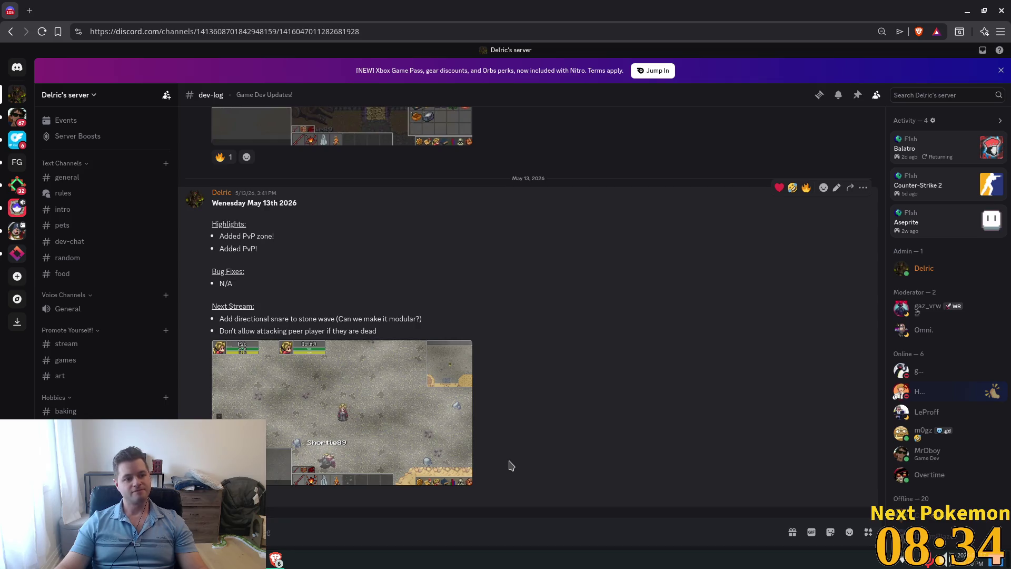
mouse_move(463, 471)
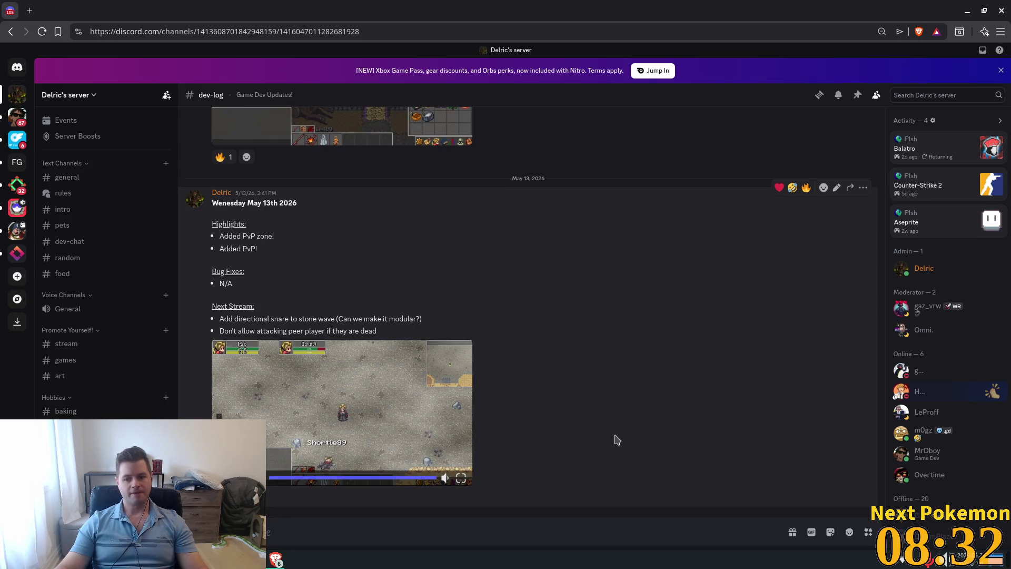
scroll(577, 408, up, 10)
scroll(578, 412, up, 10)
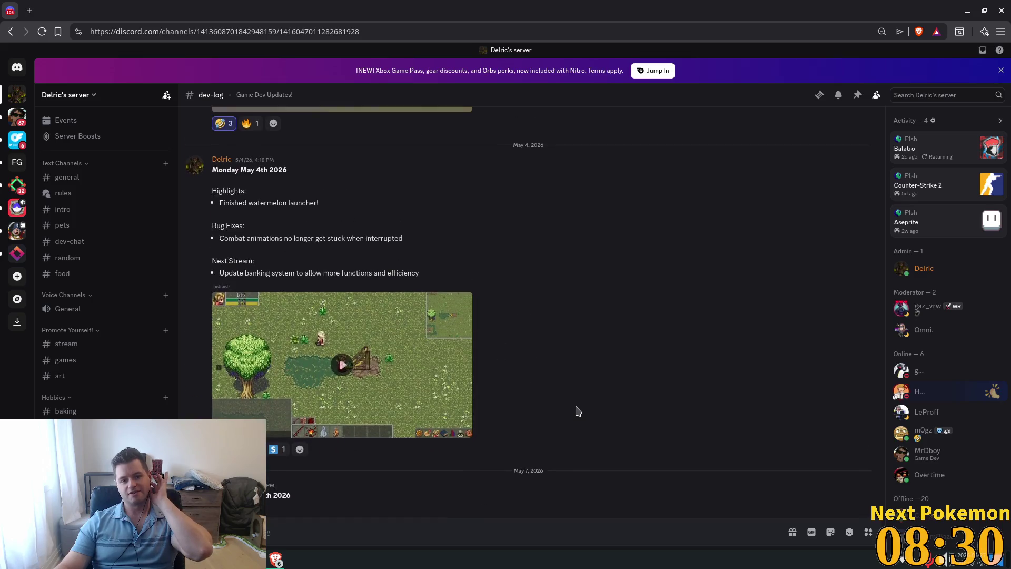
scroll(578, 381, down, 15)
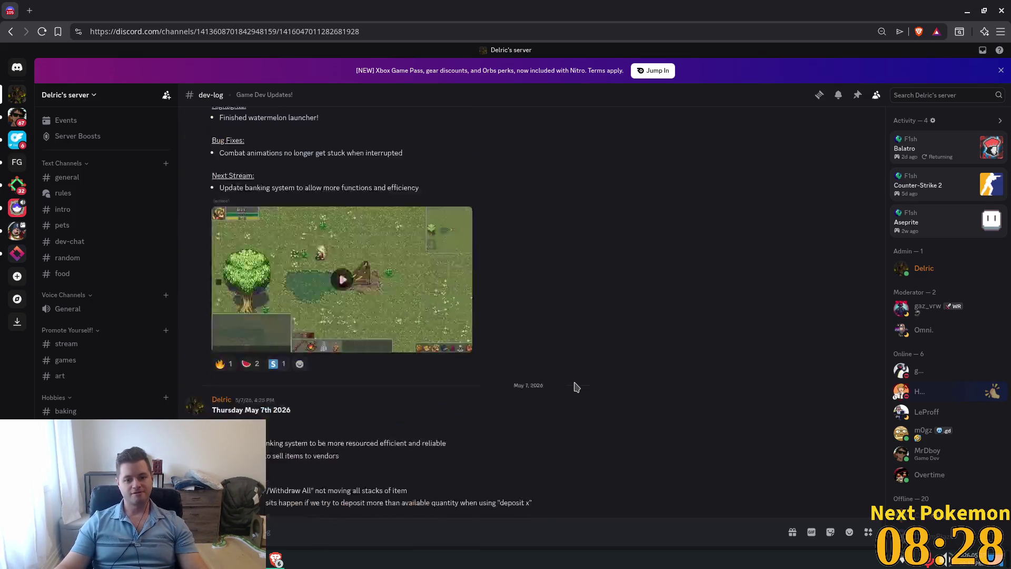
scroll(568, 384, up, 5)
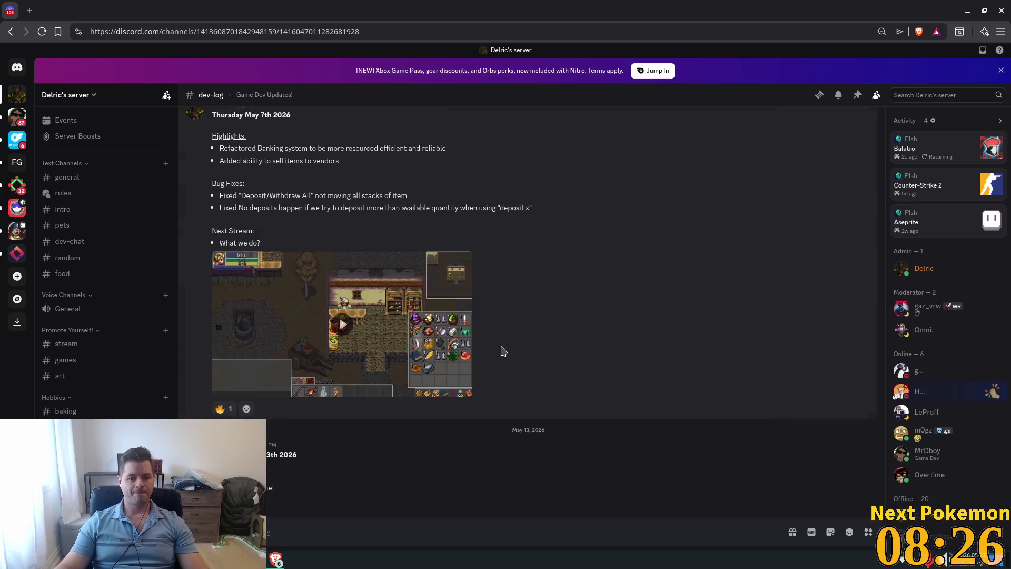
scroll(501, 351, down, 5)
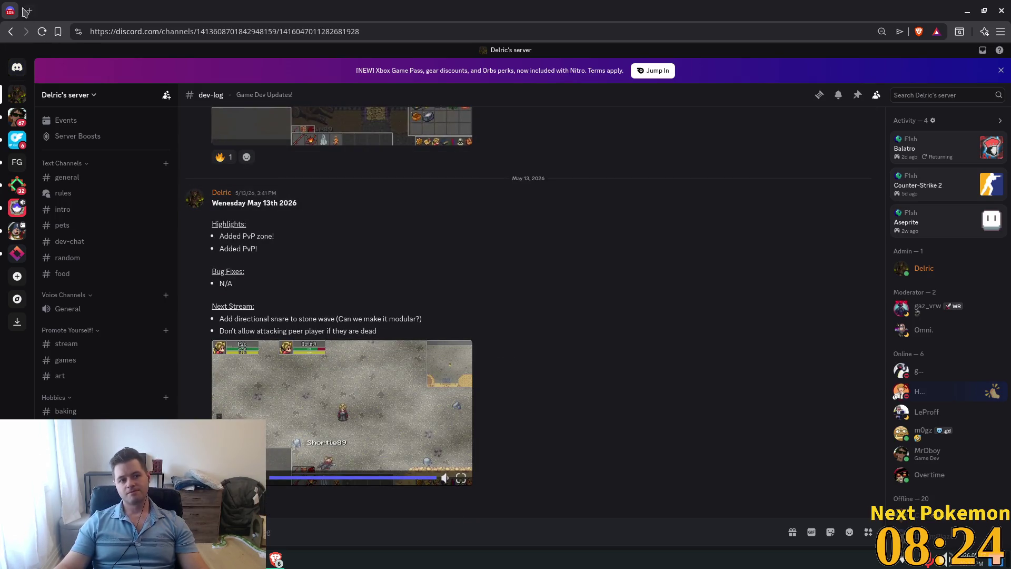
key(alt+Tab)
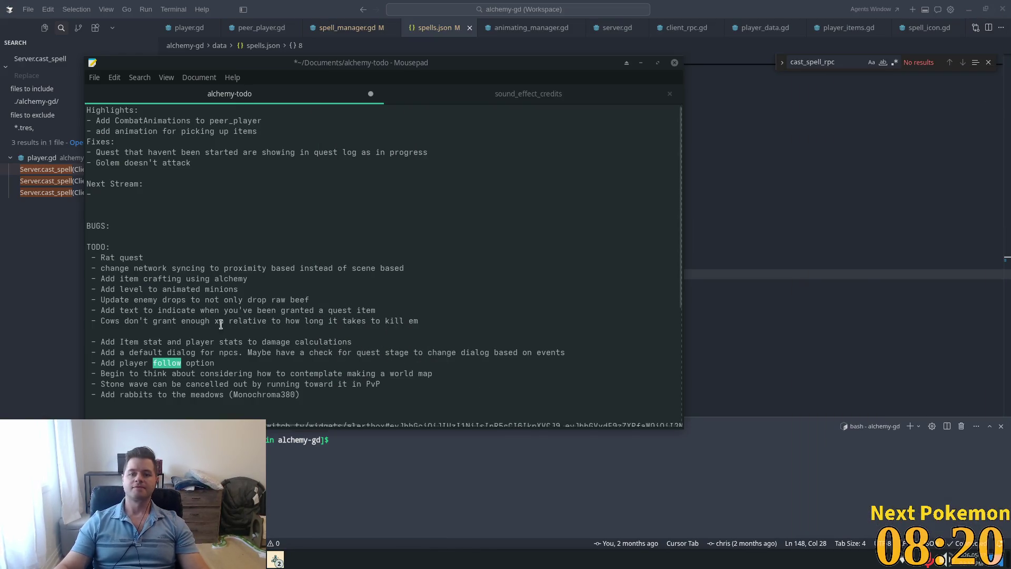
Step: Focus the todo notes, then bring back spells.json scrolled to Minion Attack and Minion Retreat
click(470, 247)
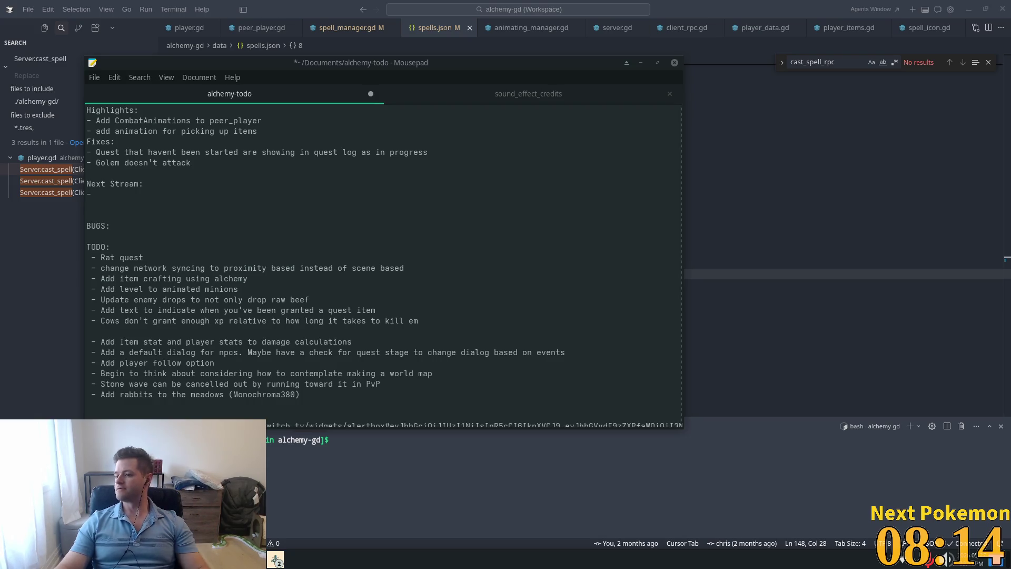
click(376, 244)
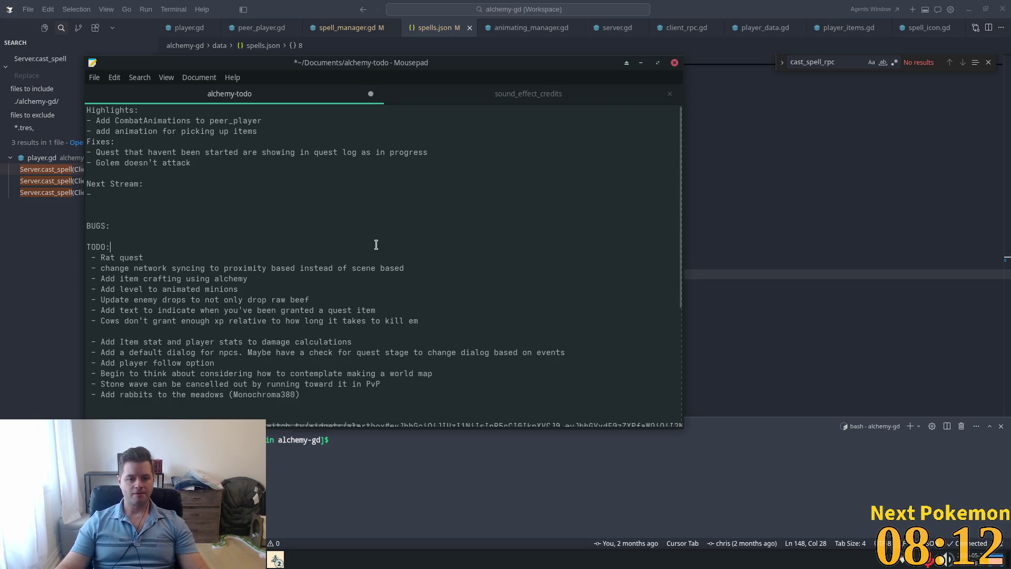
click(724, 141)
scroll(473, 269, down, 6)
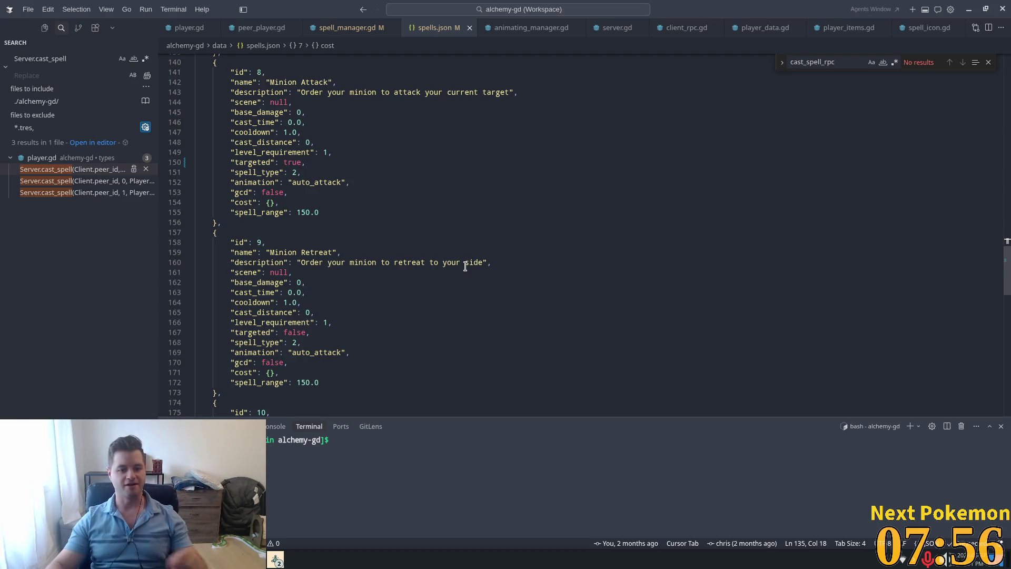
Step: Scroll spells.json from Minion Retreat past Stone Wave to Stone Barrage and Ignite
click(377, 193)
scroll(411, 259, down, 2)
scroll(412, 263, down, 5)
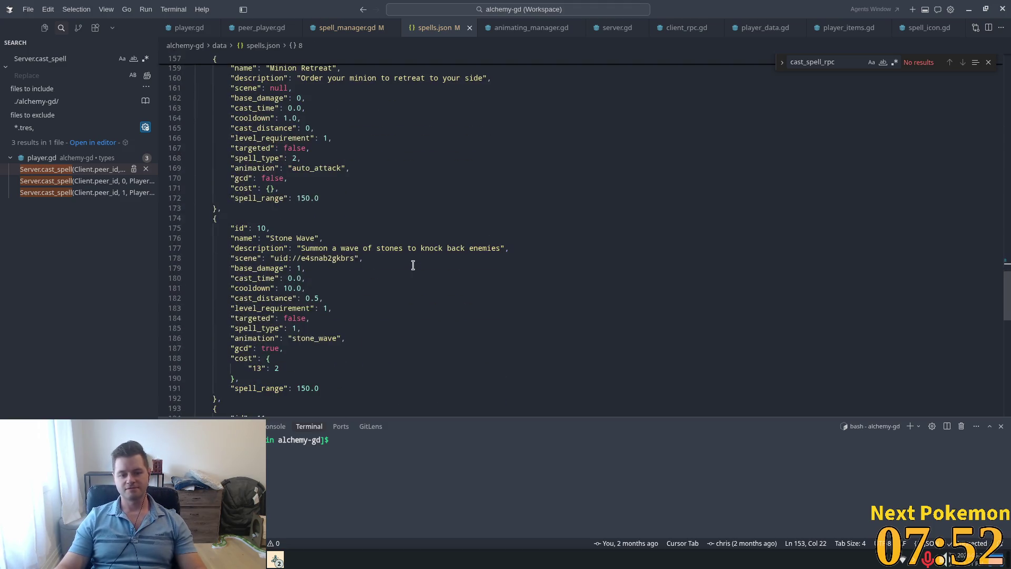
scroll(429, 225, down, 10)
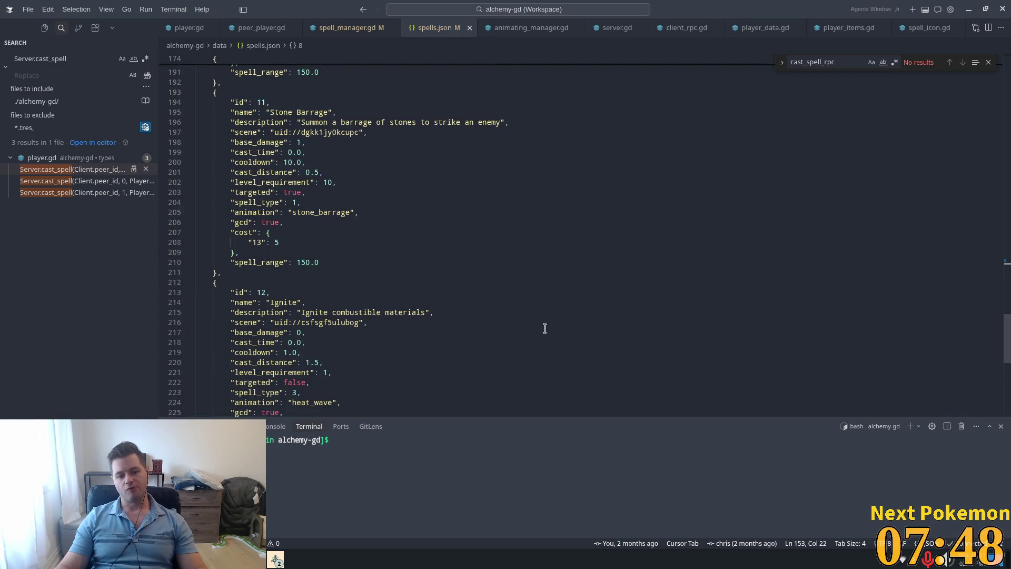
key(alt+Tab)
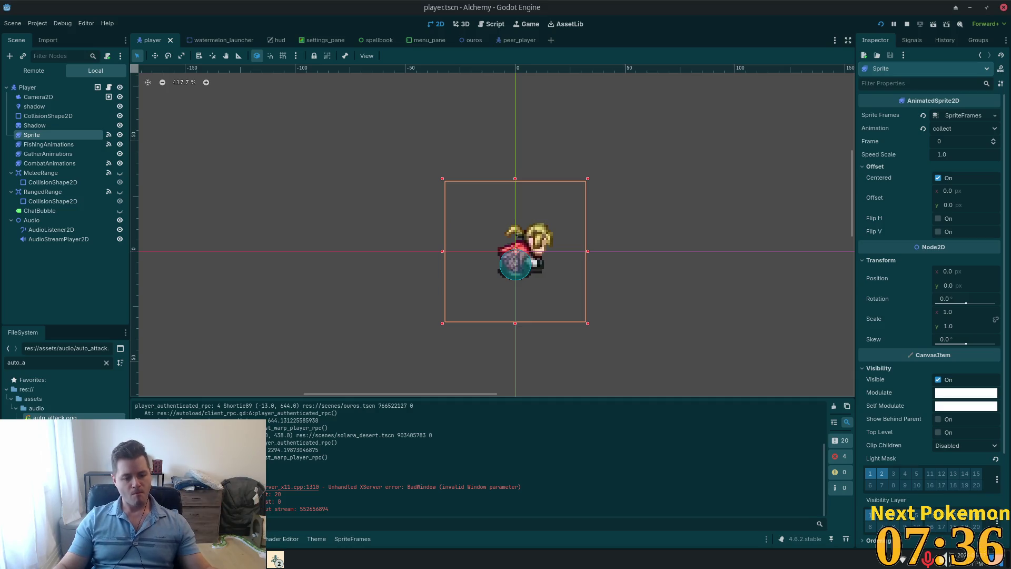
Step: Remove the proximity-based network syncing item and its empty line from the todo list
key(alt+Tab)
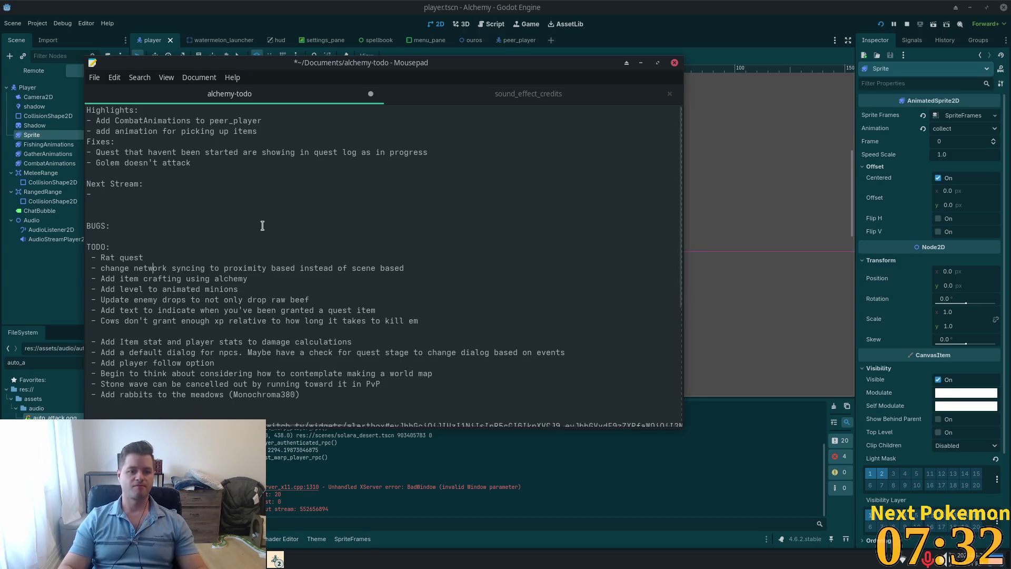
drag(405, 268, 91, 265)
key(ctrl+c)
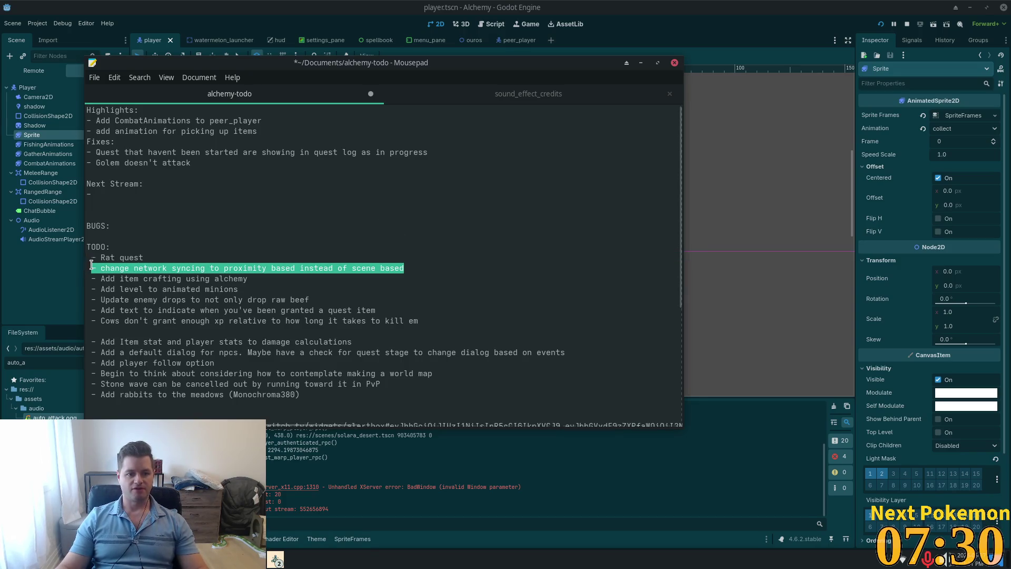
key(BackSpace)
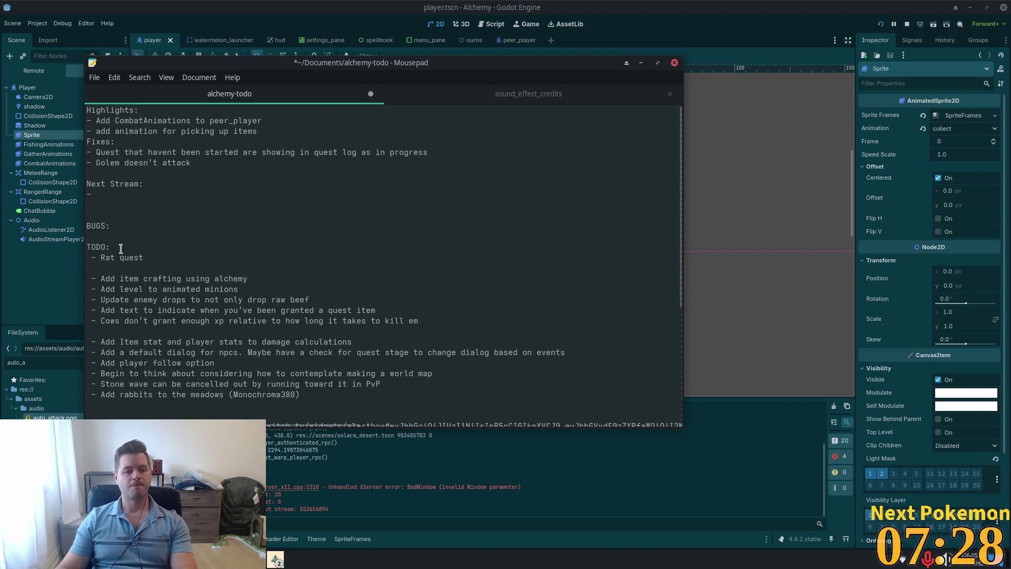
key(BackSpace)
key(BackSpace)
Step: Paste the syncing item as the first TODO entry, copy its text, and return to the code editor
click(117, 245)
key(Return)
key(ctrl+v)
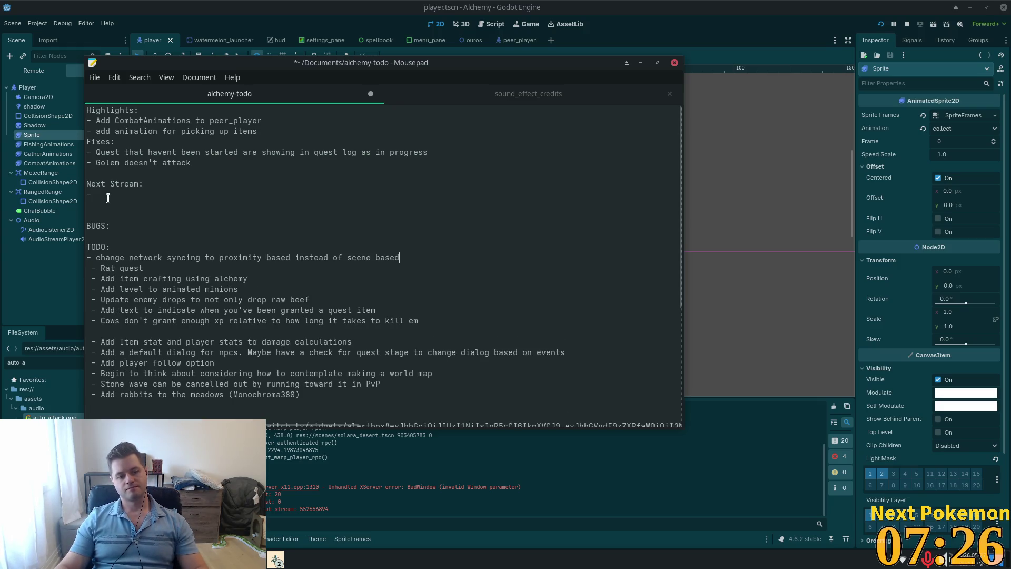
key(Home)
key(Up)
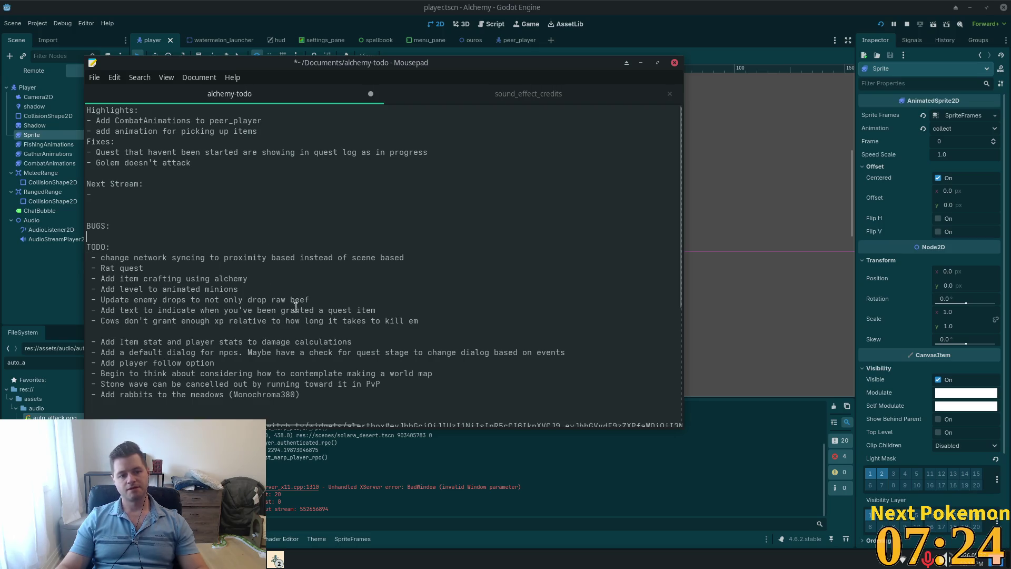
triple_click(267, 255)
key(ctrl+c)
key(alt+Tab)
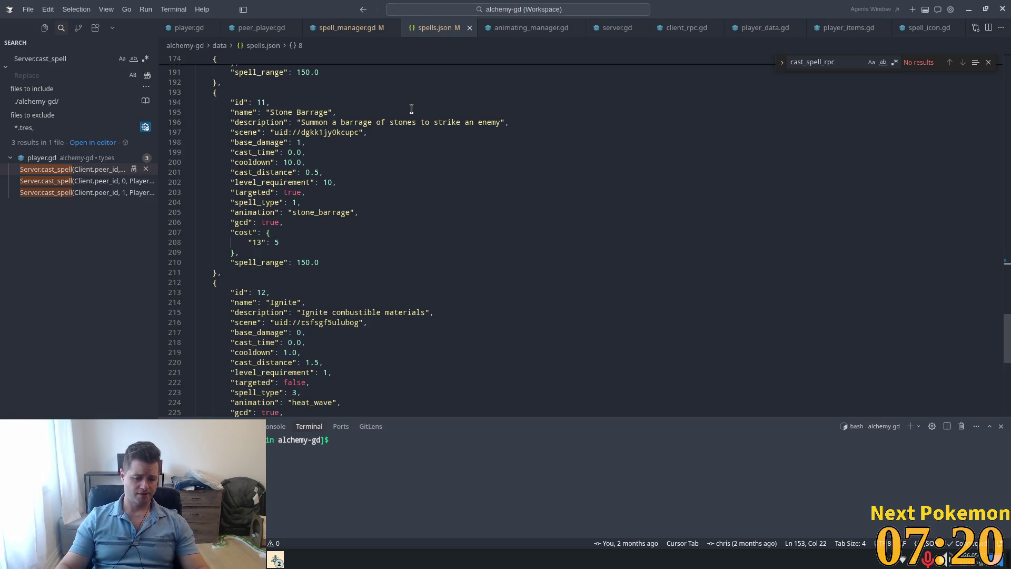
Step: Open sync_manager.gd and inspect the MultiplayerSynchronizer check and add_visibility_filter call
key(ctrl+p)
text(sync)
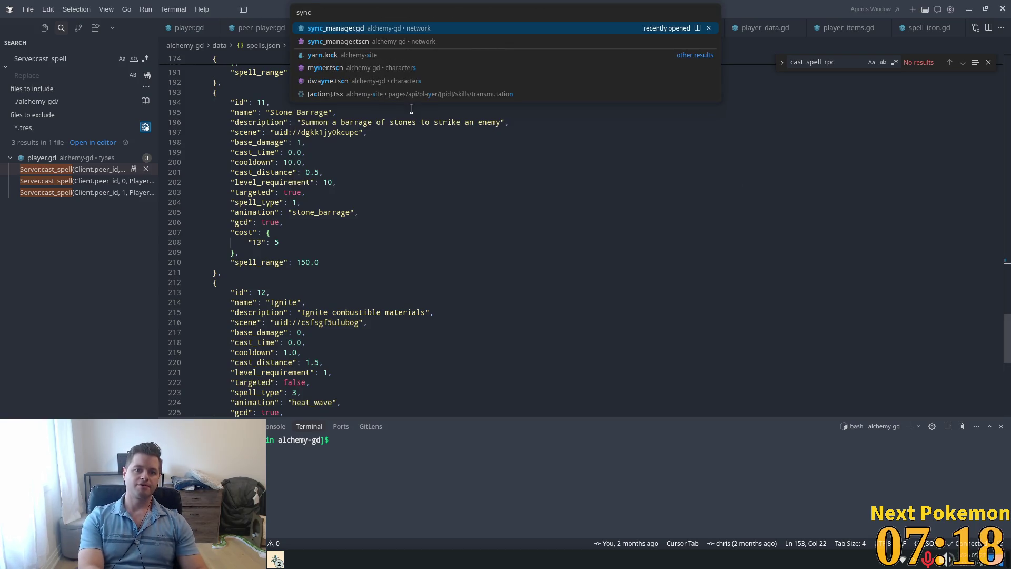
key(Return)
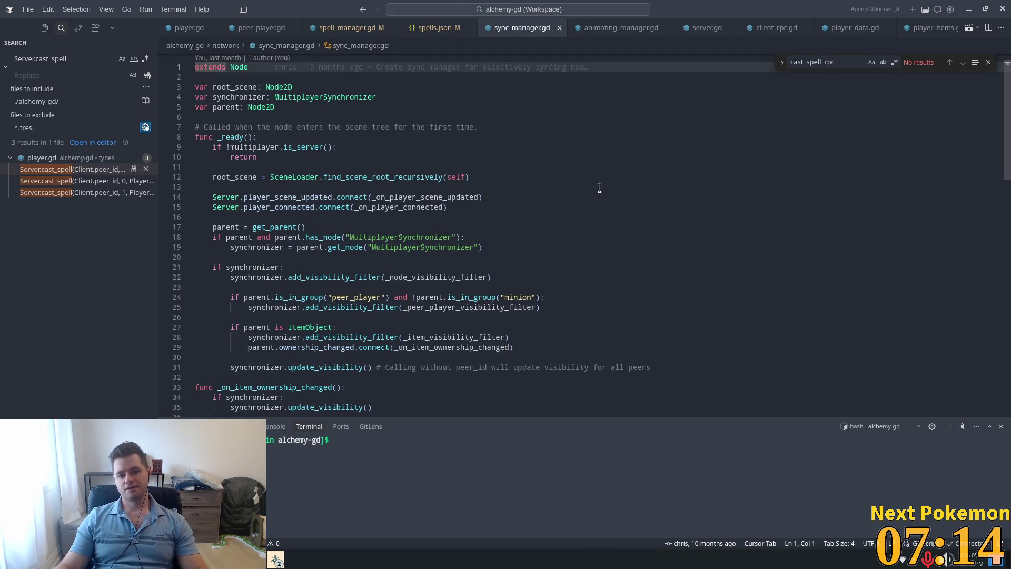
scroll(590, 237, down, 2)
triple_click(367, 184)
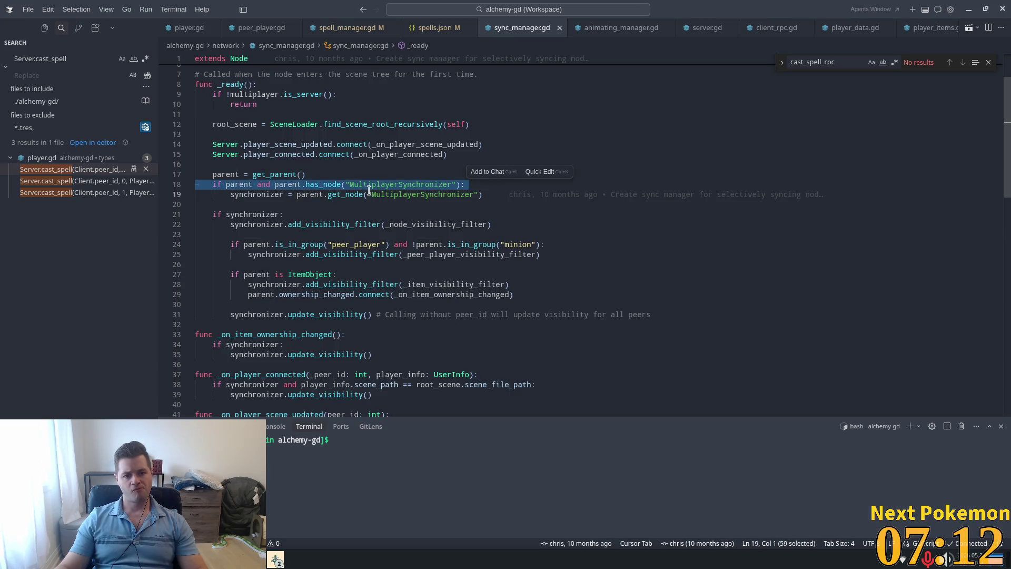
click(292, 184)
double_click(402, 184)
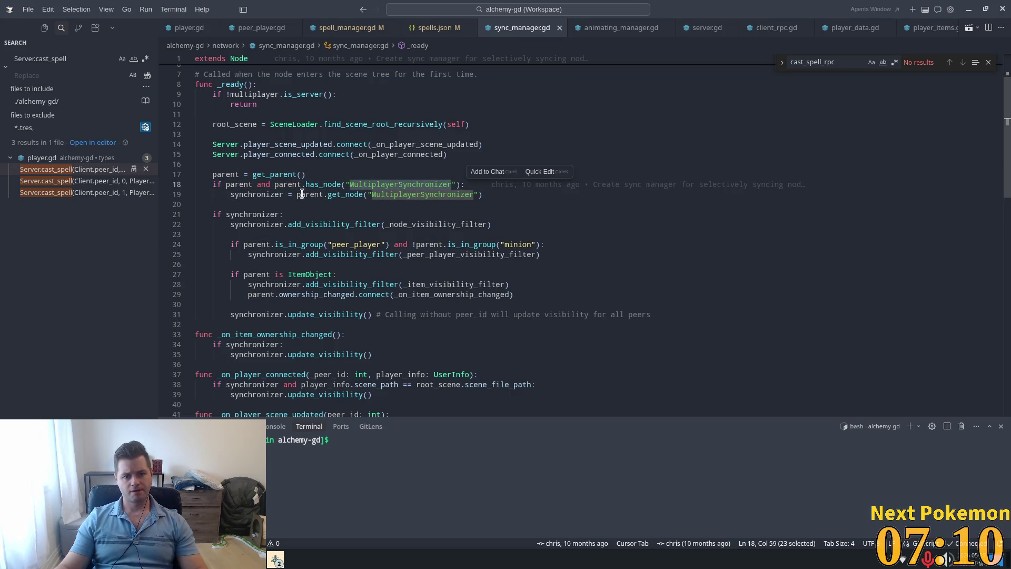
drag(234, 195, 234, 205)
double_click(299, 223)
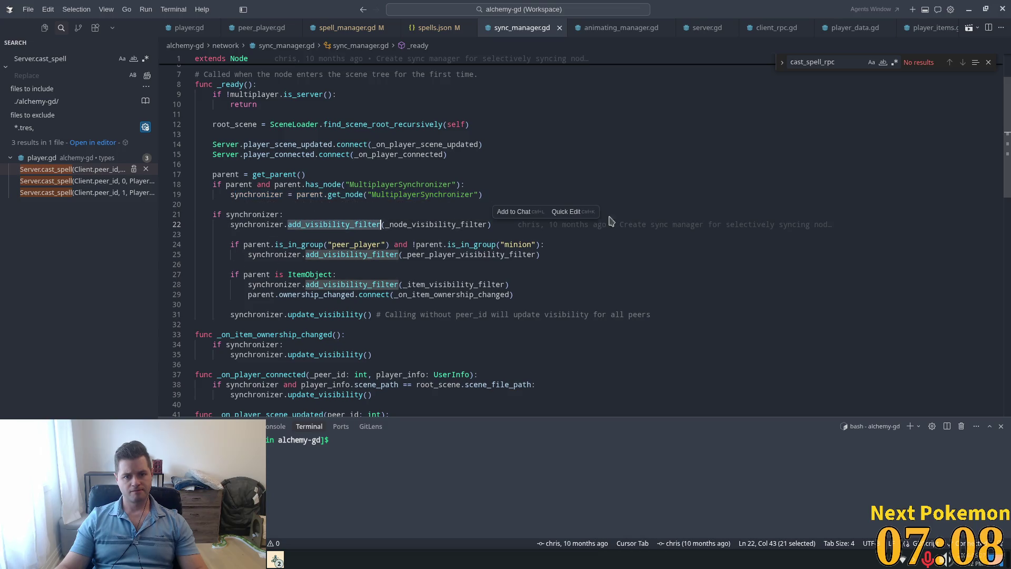
scroll(503, 210, down, 2)
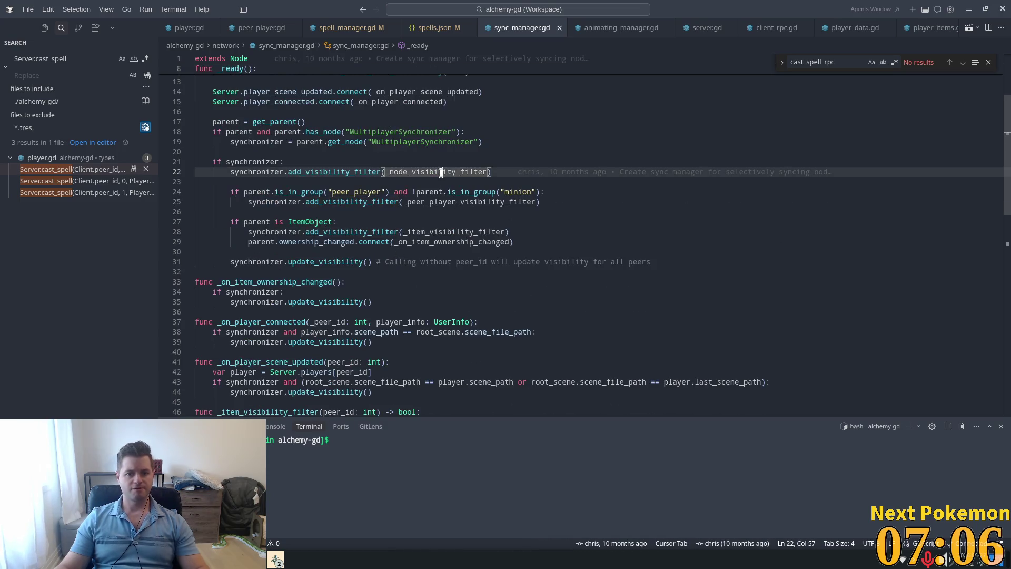
Step: Review _node_visibility_filter's player, player_scene, peer_id and scene_path logic, then switch to Godot
ctrl+click(435, 172)
drag(227, 191, 350, 191)
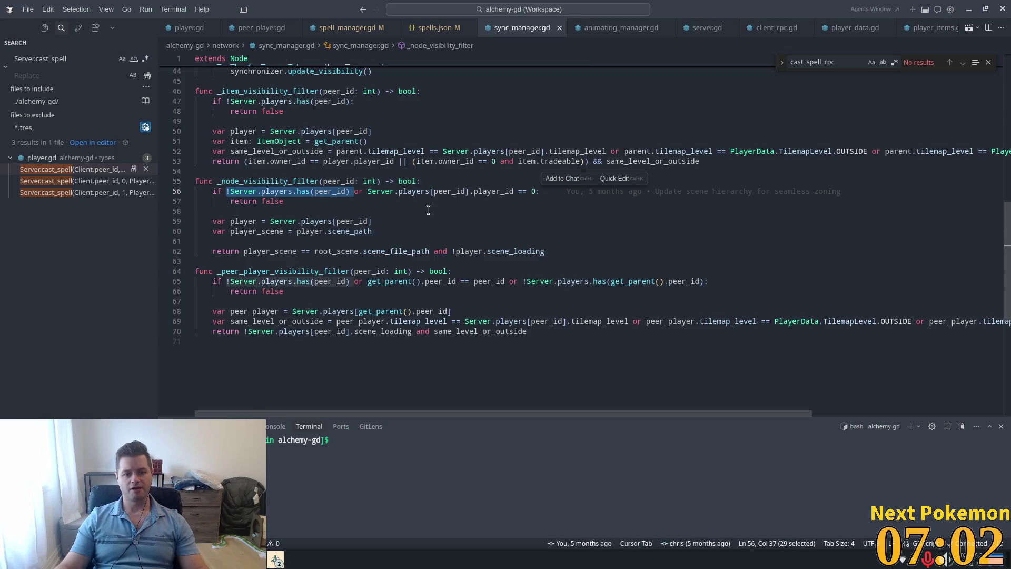
double_click(469, 190)
click(316, 209)
drag(372, 231, 209, 219)
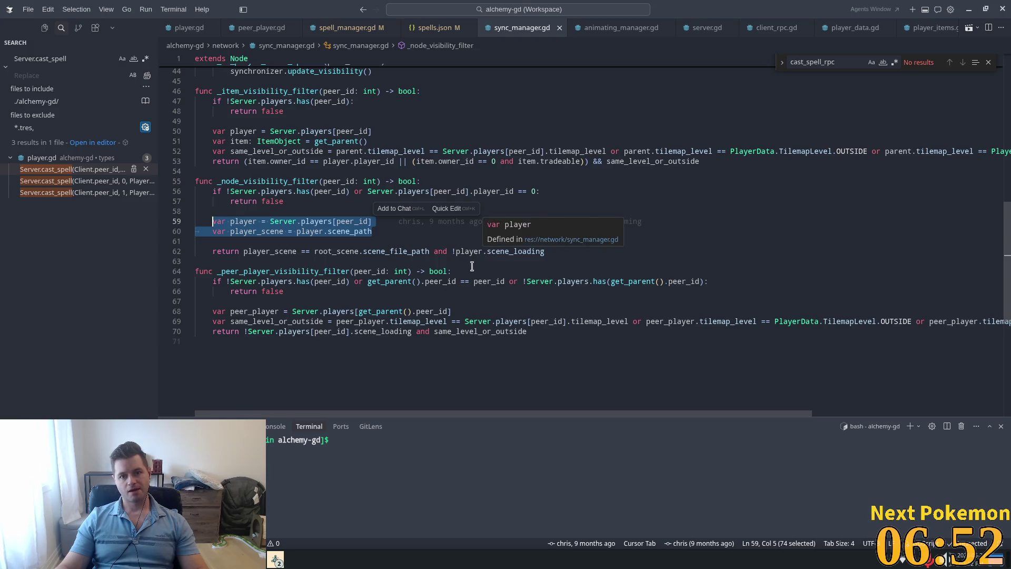
double_click(363, 221)
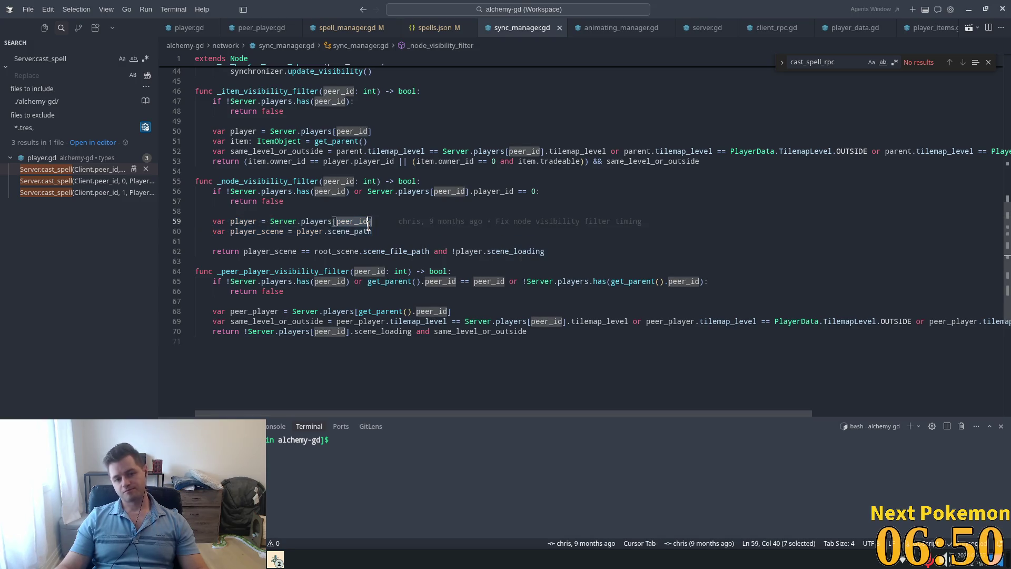
double_click(358, 231)
scroll(364, 216, up, 9)
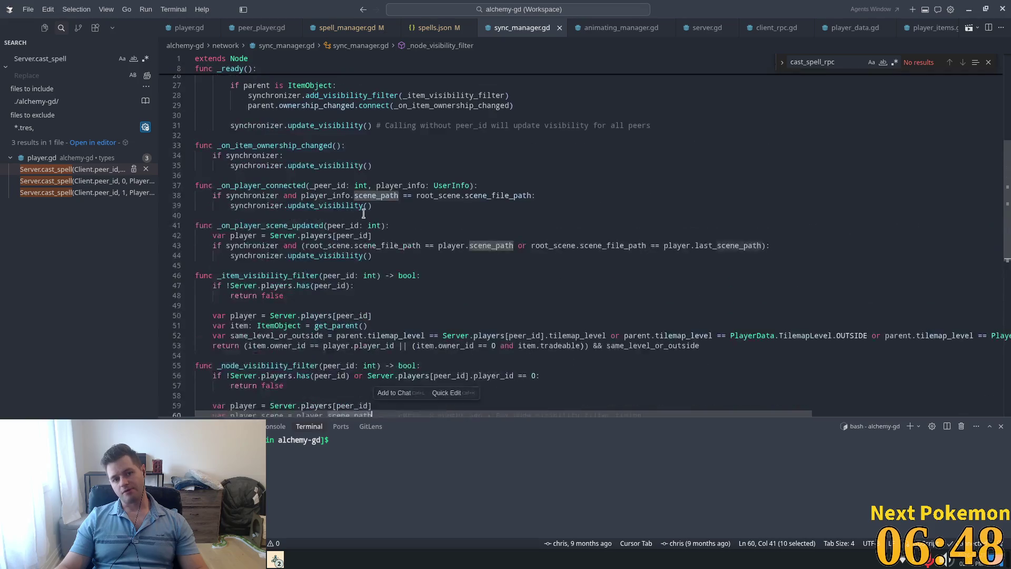
scroll(445, 234, up, 5)
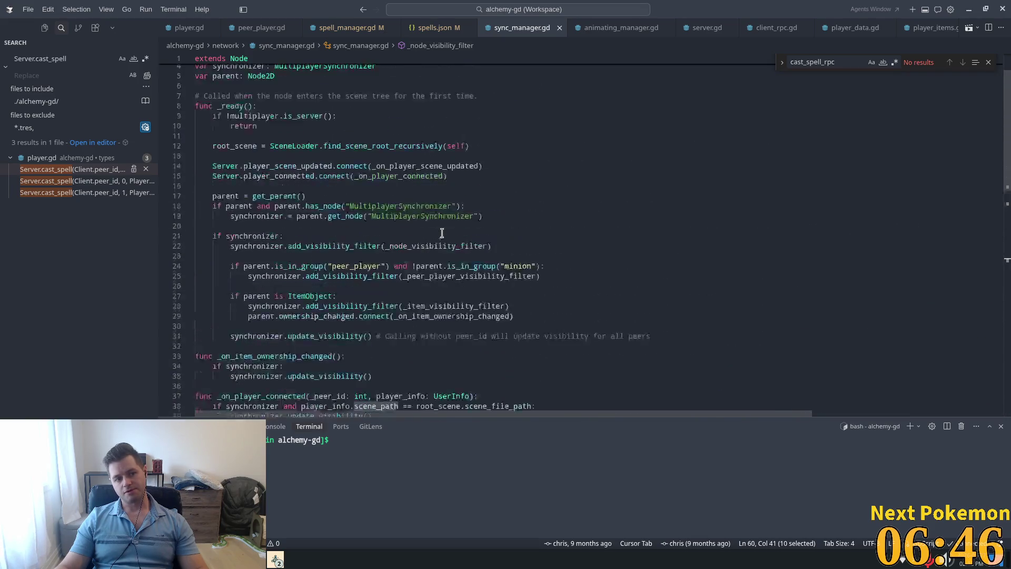
scroll(444, 234, down, 10)
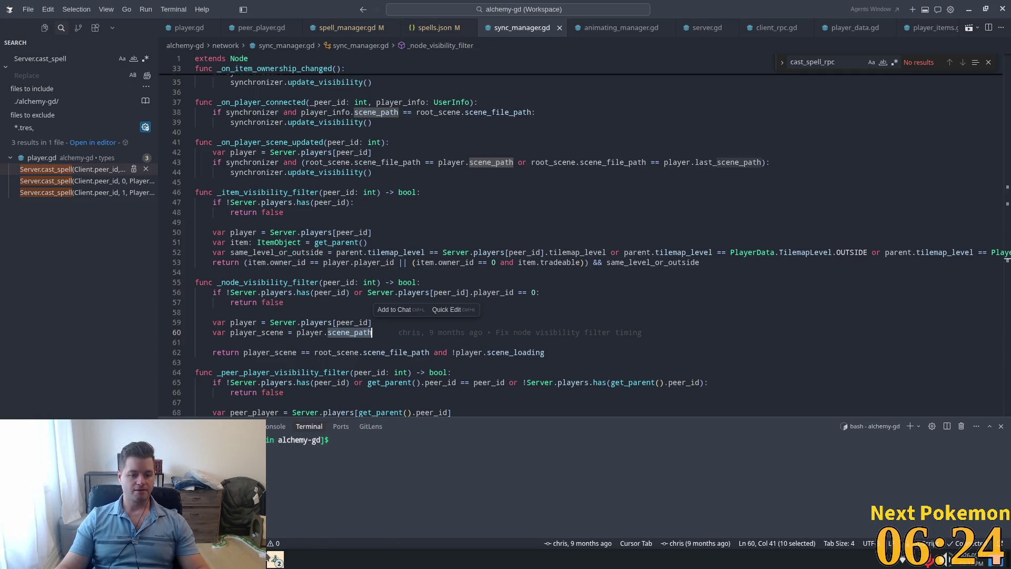
click(268, 557)
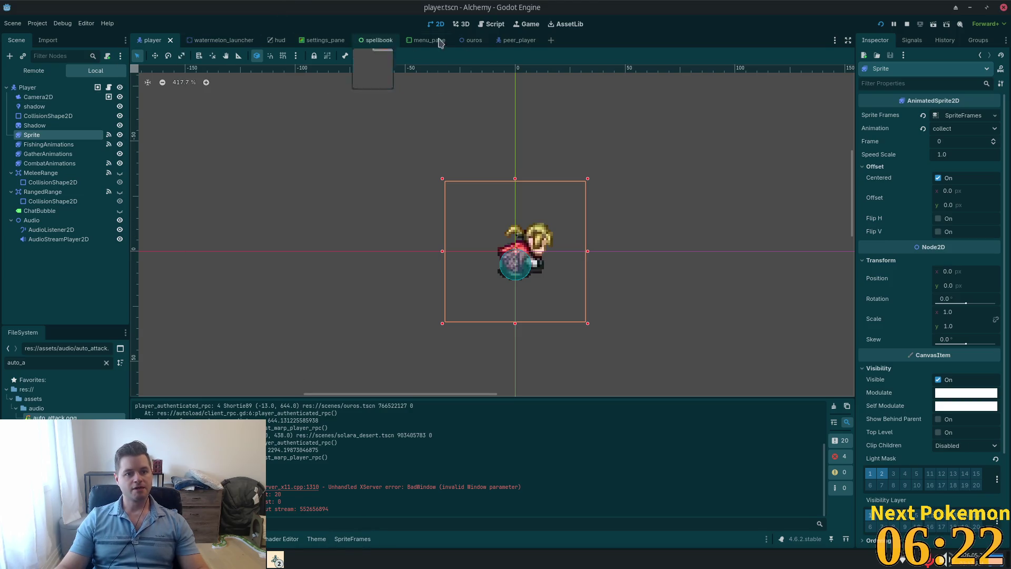
Step: Open the ouros scene and pan across the town map before returning to sync_manager.gd
click(473, 40)
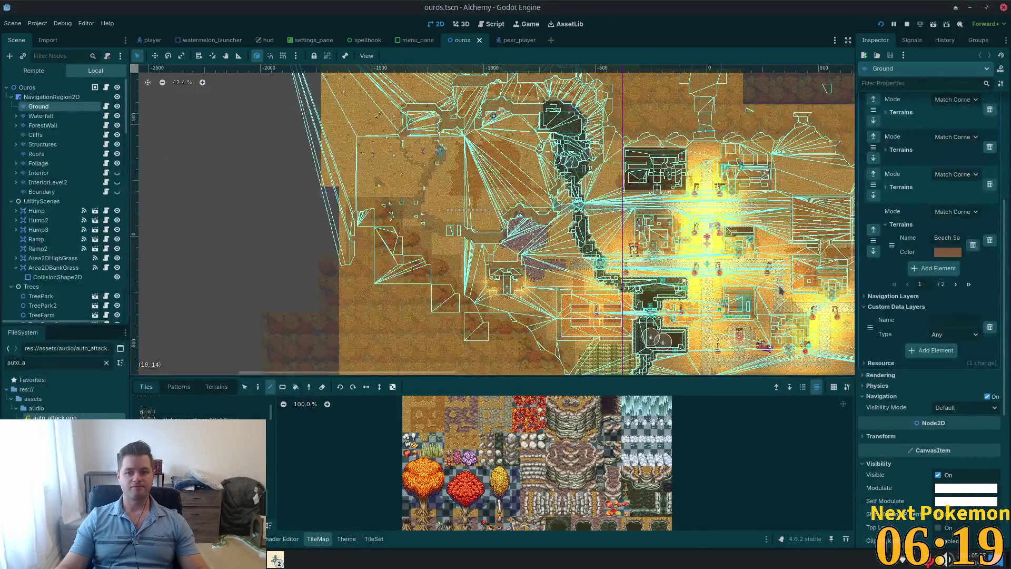
mouse_move(781, 290)
mouse_down()
mouse_move(473, 255)
mouse_move(497, 258)
mouse_up()
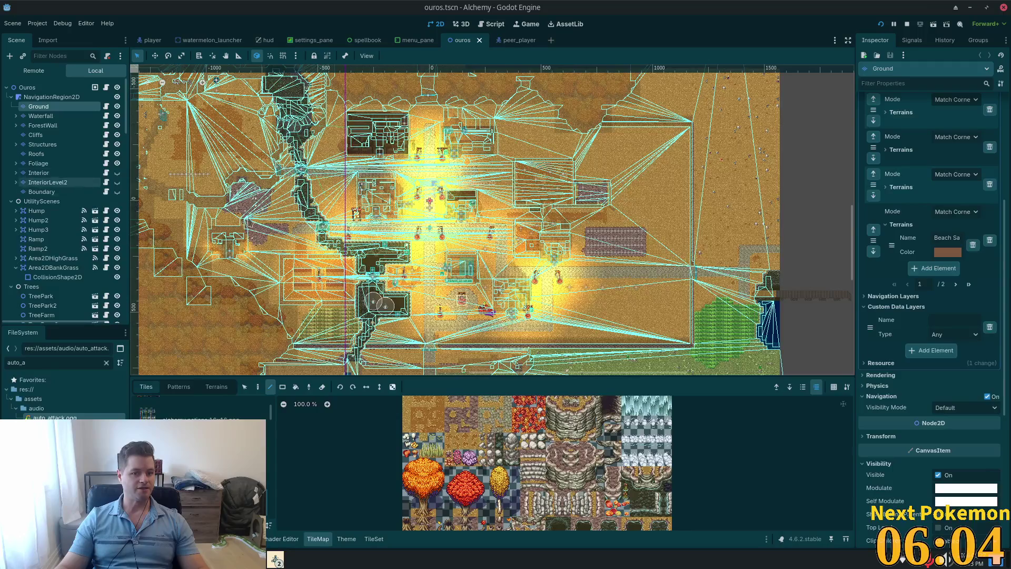
key(alt+Tab)
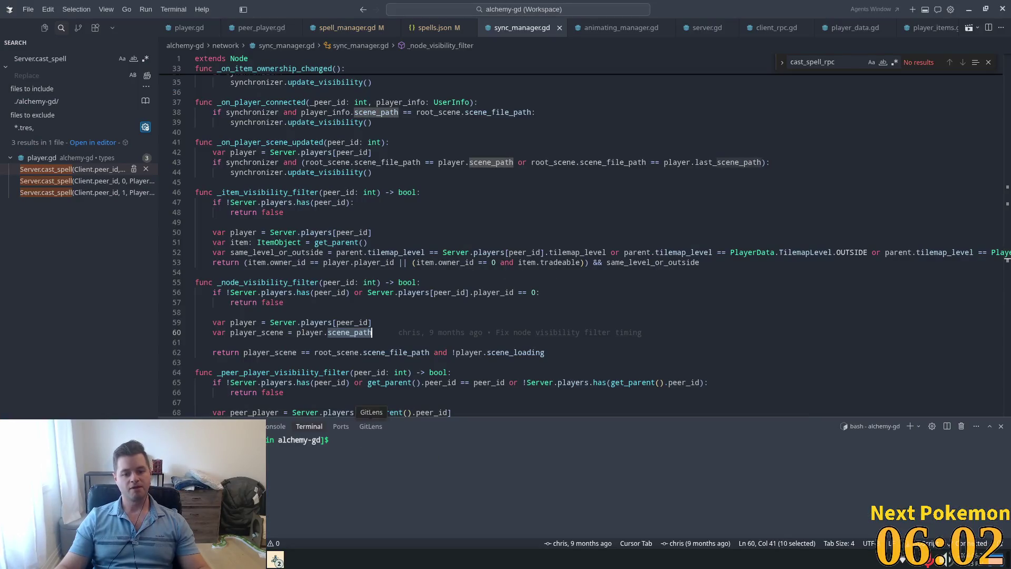
Step: Bring up the Alchemy debug client and walk the character north and west into the village house
mouse_move(285, 552)
click(321, 494)
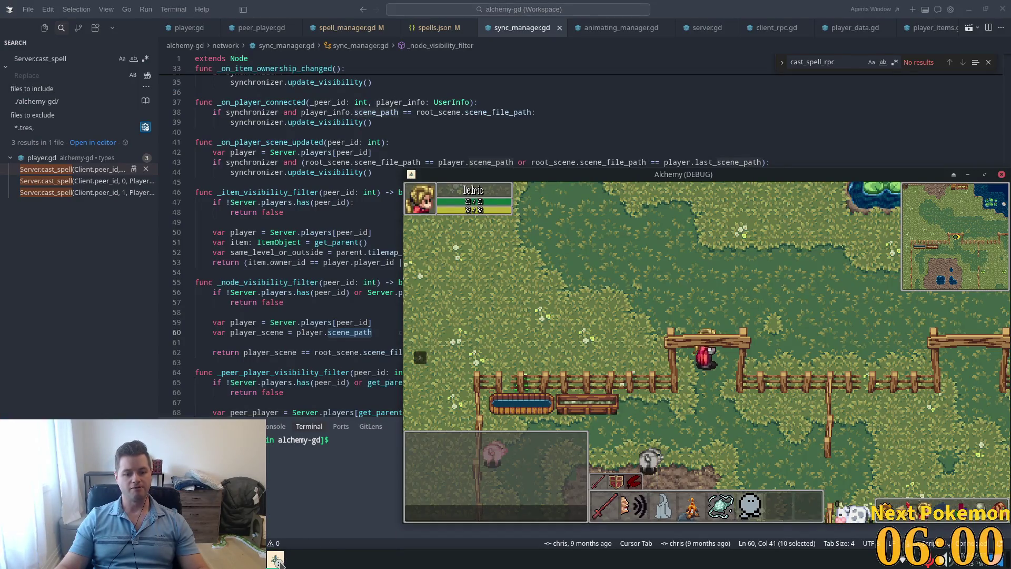
key(w)
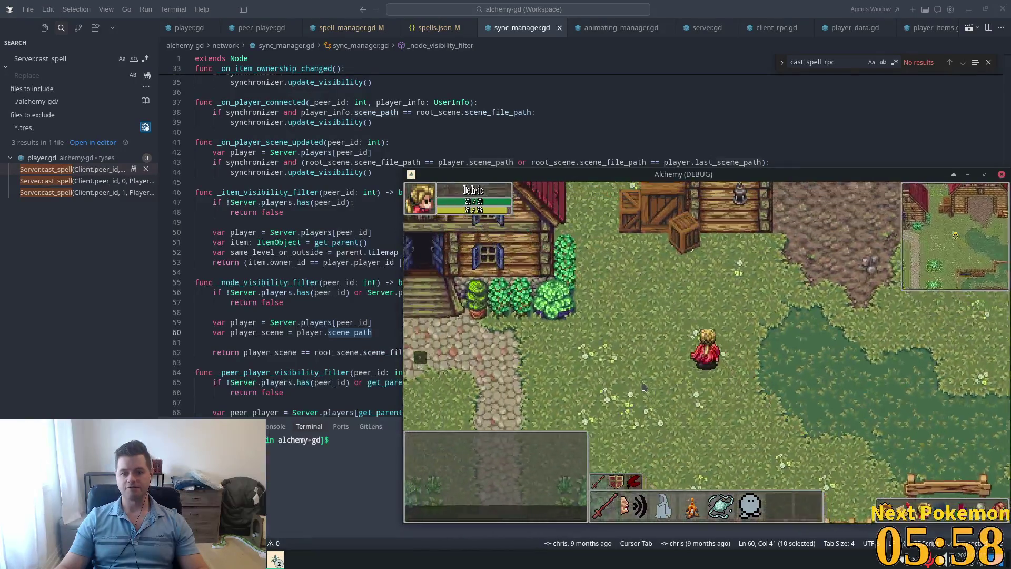
key(a)
key(w)
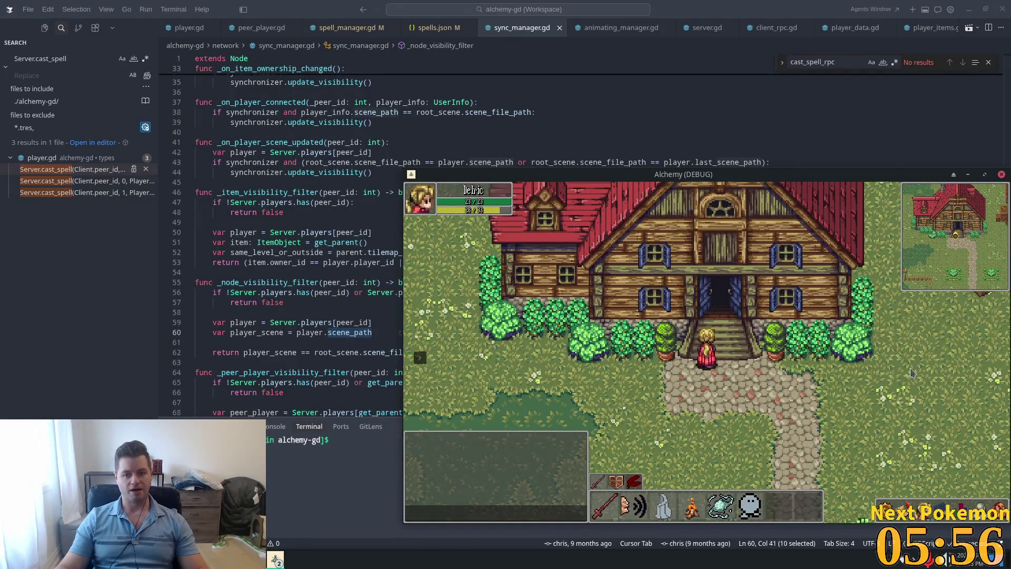
key(w)
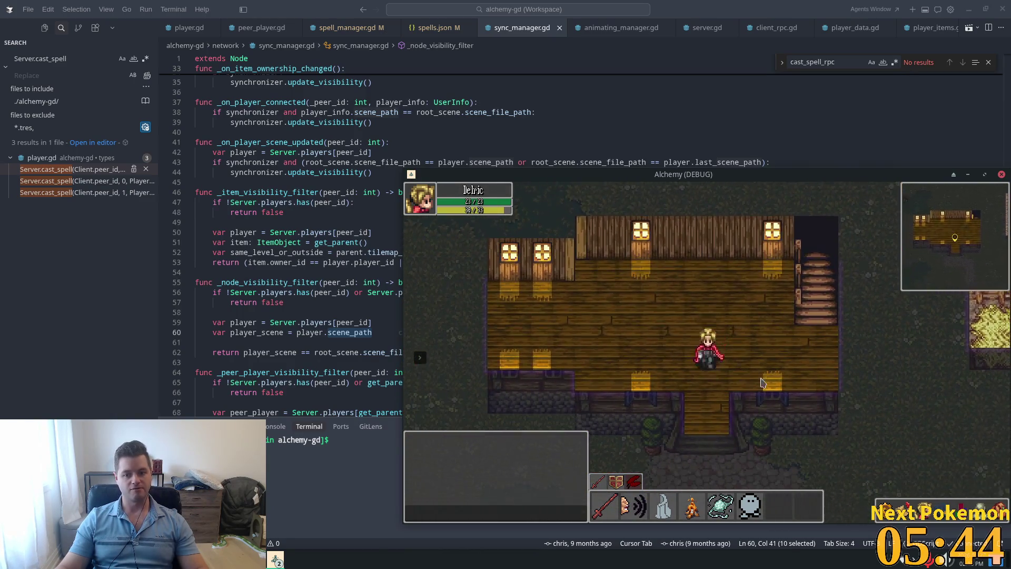
Step: Step out and back in, climb the stairs, exit by the front door, and list the game windows
key(Down)
key(Up)
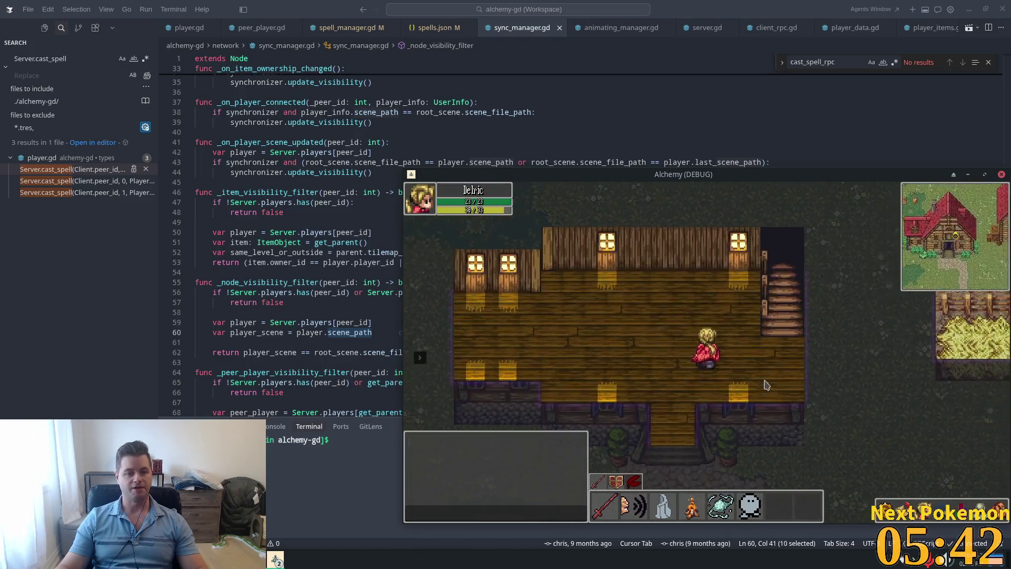
key(Up)
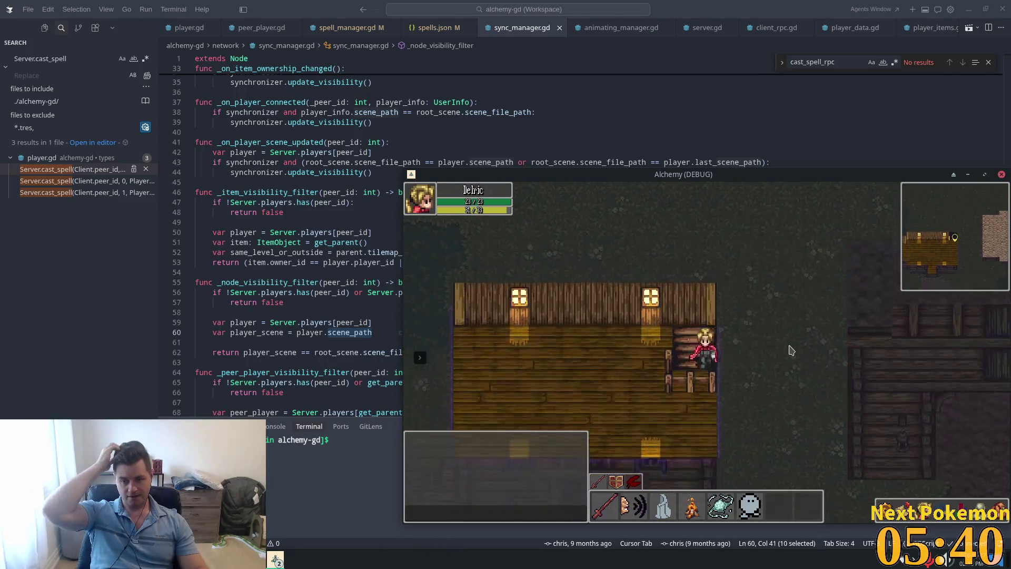
key(Down)
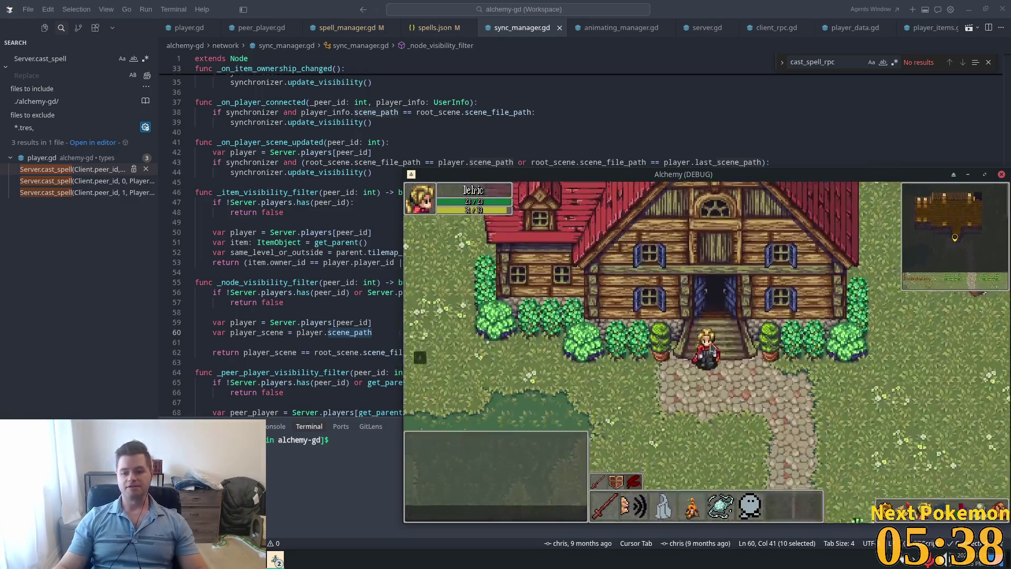
click(275, 560)
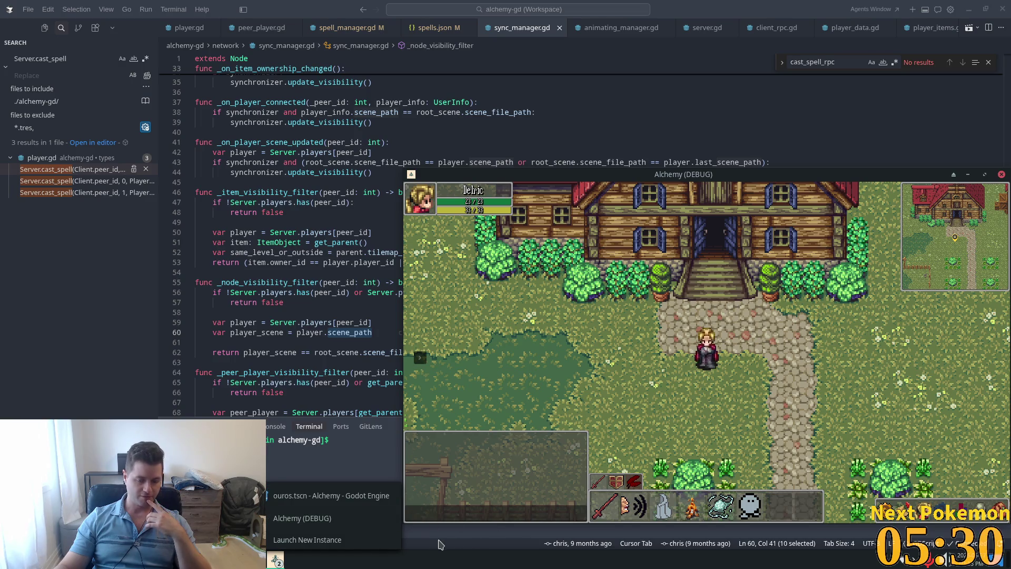
Step: Raise both Alchemy (DEBUG) game windows and move the second one up and to the left
click(306, 504)
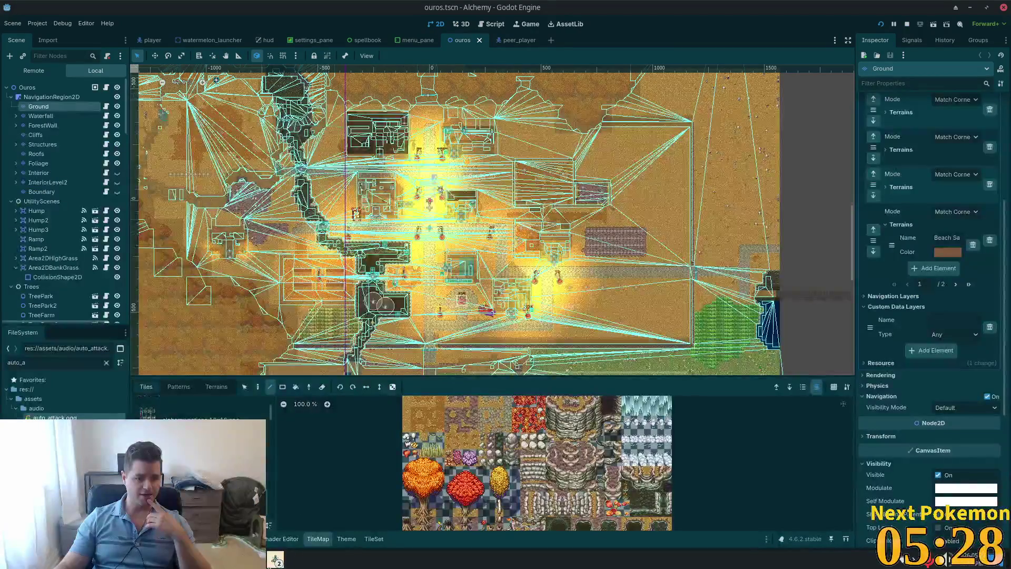
click(276, 558)
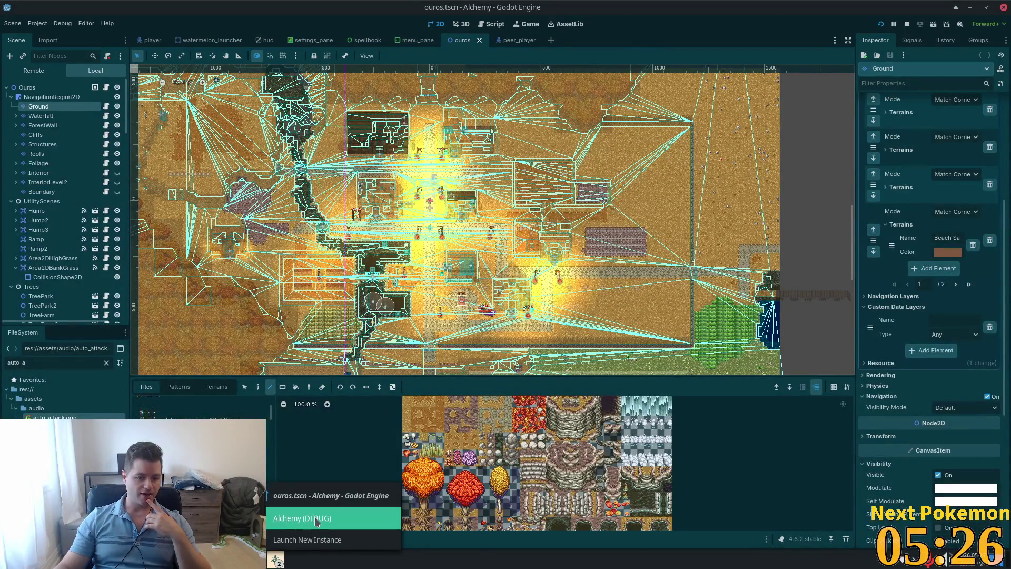
click(316, 518)
scroll(466, 222, down, 5)
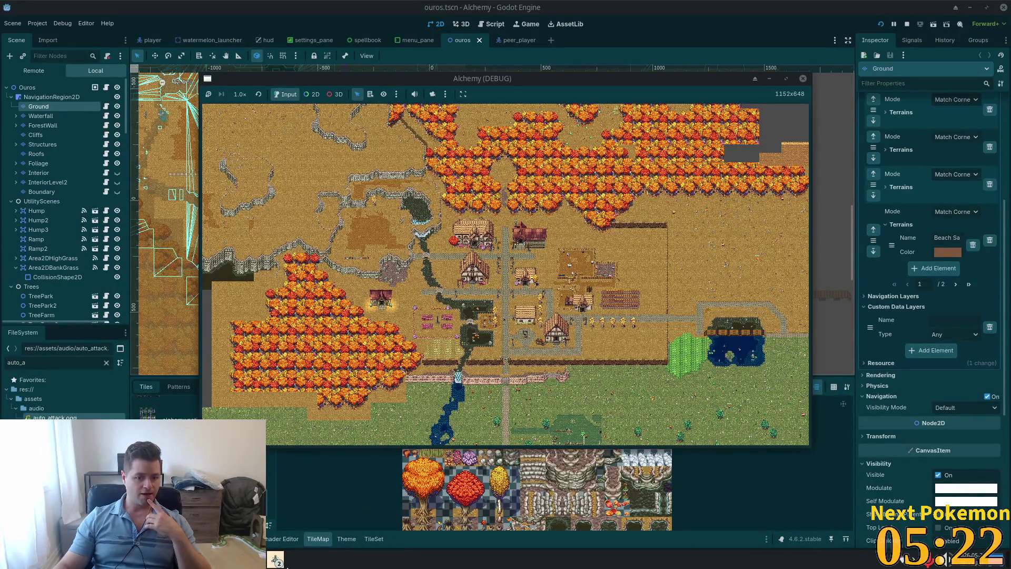
click(276, 559)
click(316, 429)
drag(390, 80, 245, 50)
Step: Walk the character south through the garden gate and down the dirt path into Sunken Pass
click(783, 352)
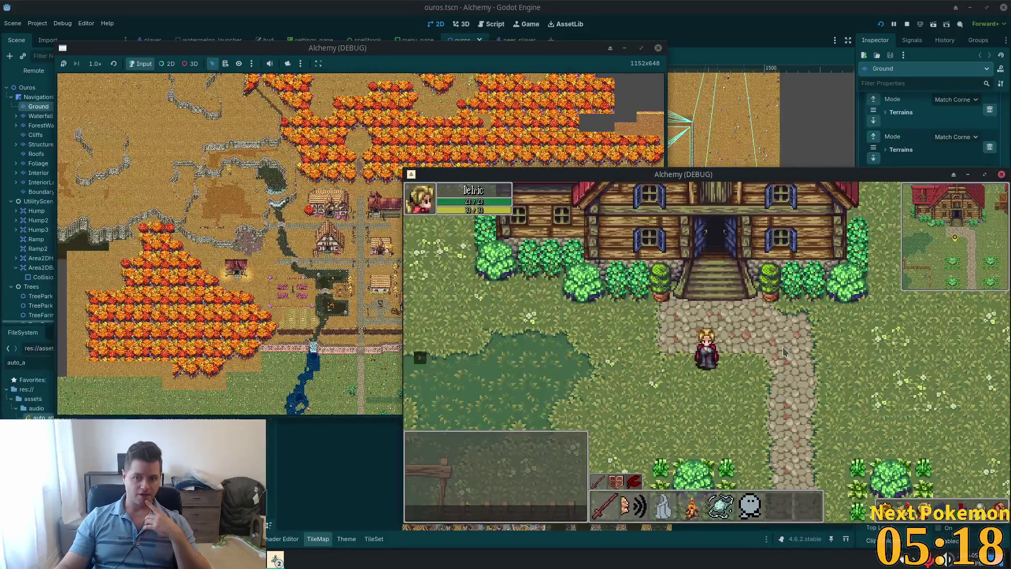
key(Down)
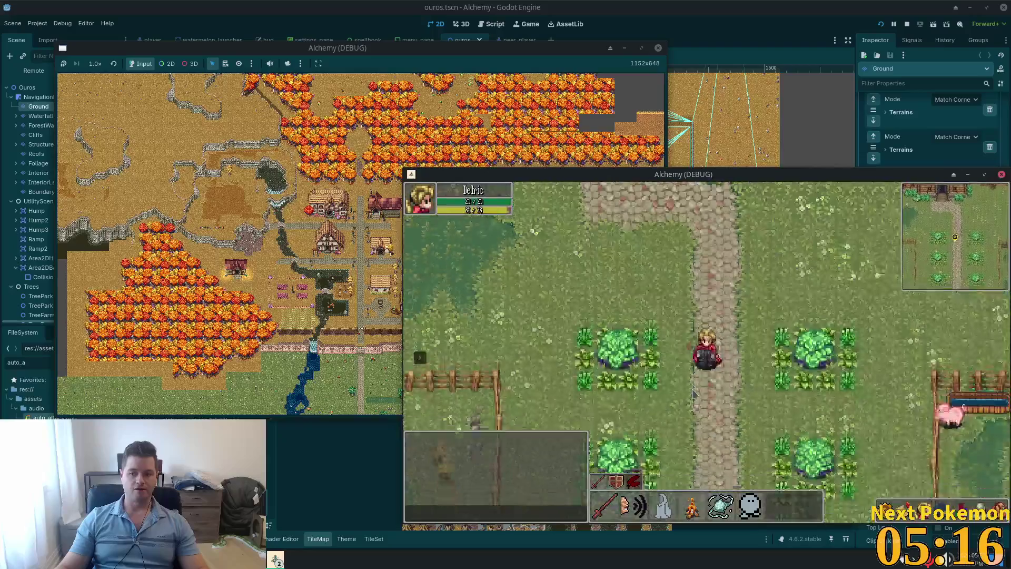
key(Down)
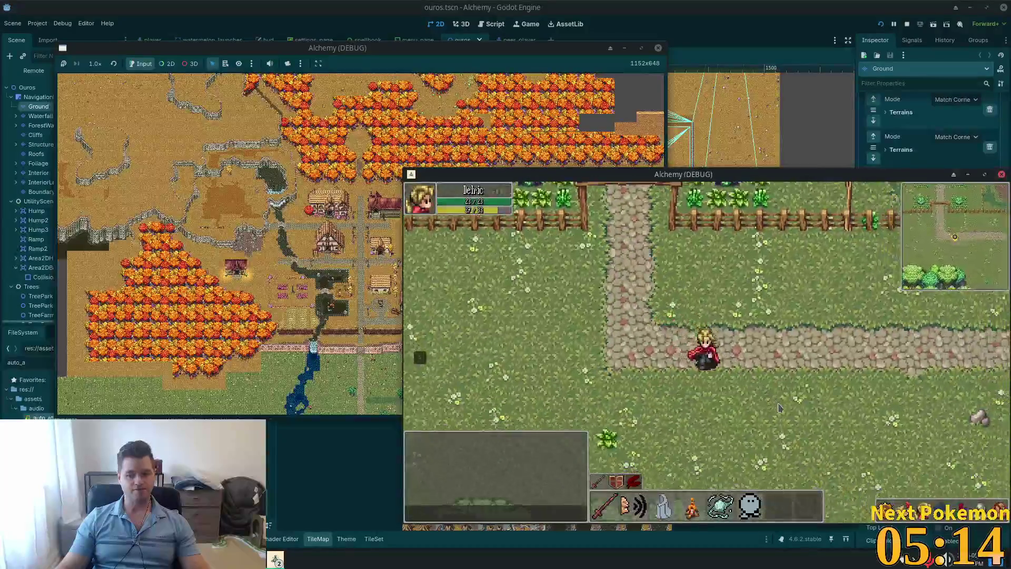
key(Left)
key(Left)
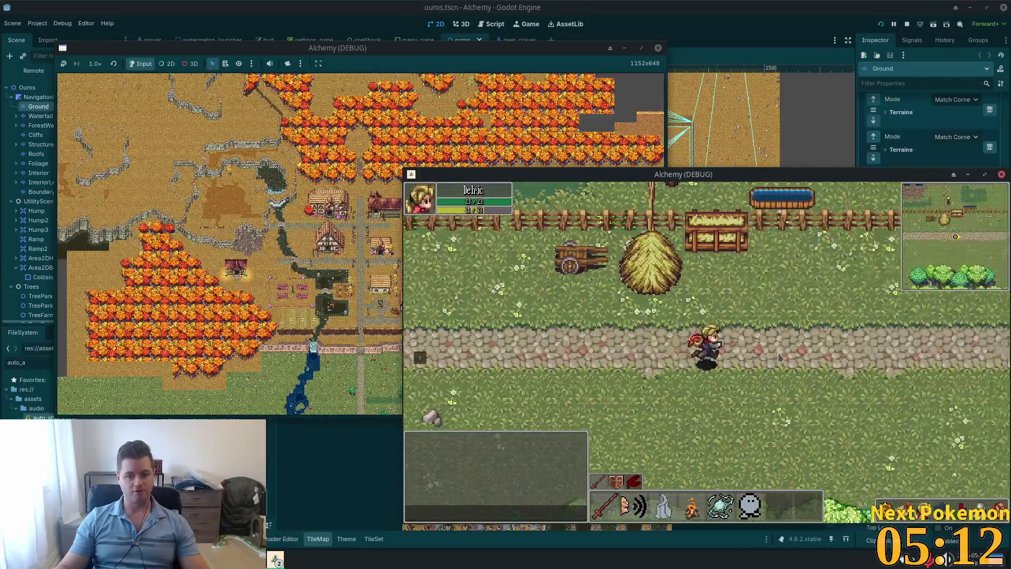
key(Down)
key(Right)
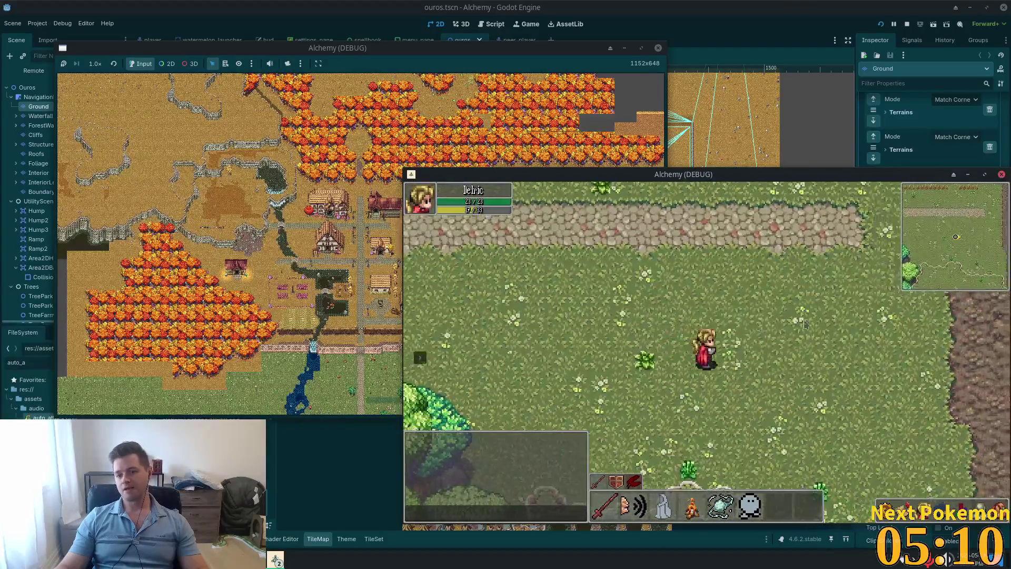
key(Right)
key(Down)
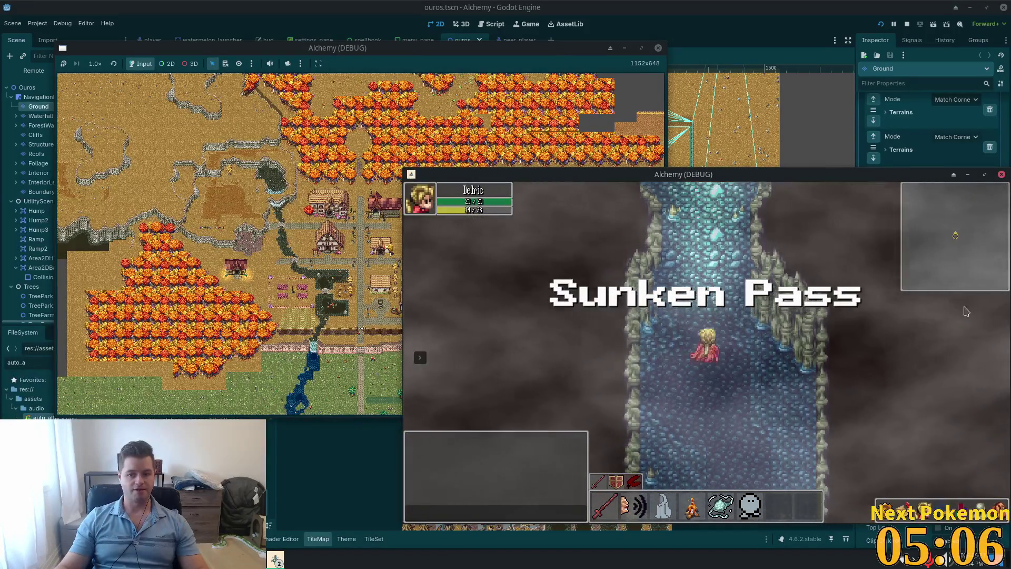
key(Up)
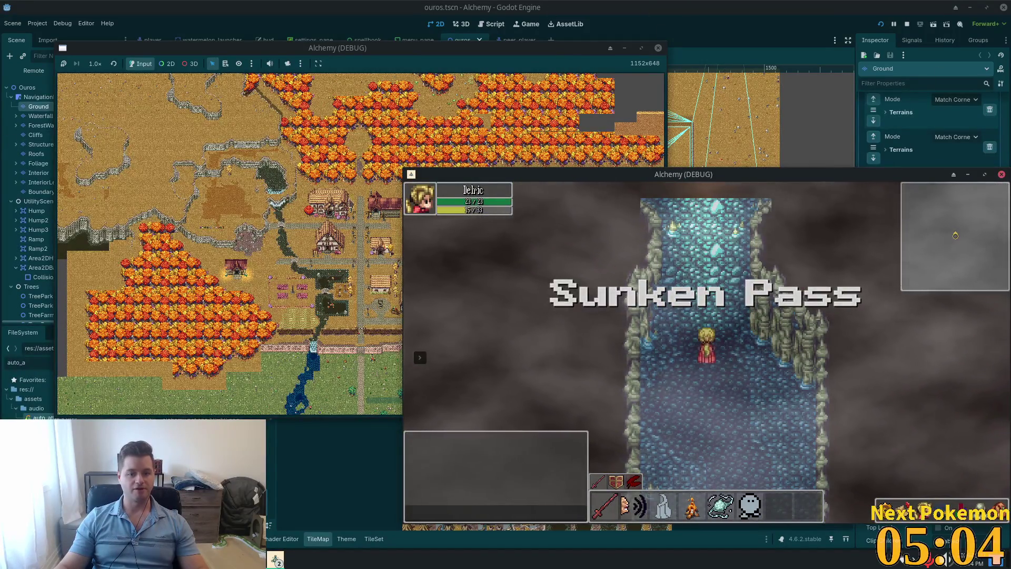
Step: Zoom and pan the debug map until the village with the red barns is in view
click(541, 48)
scroll(268, 210, down, 5)
scroll(268, 209, down, 2)
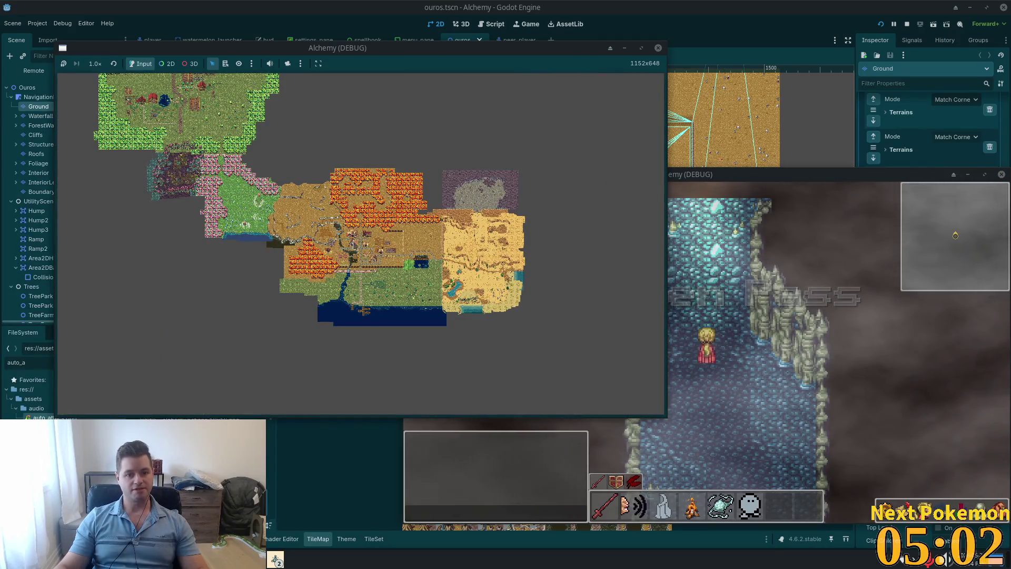
scroll(560, 221, down, 3)
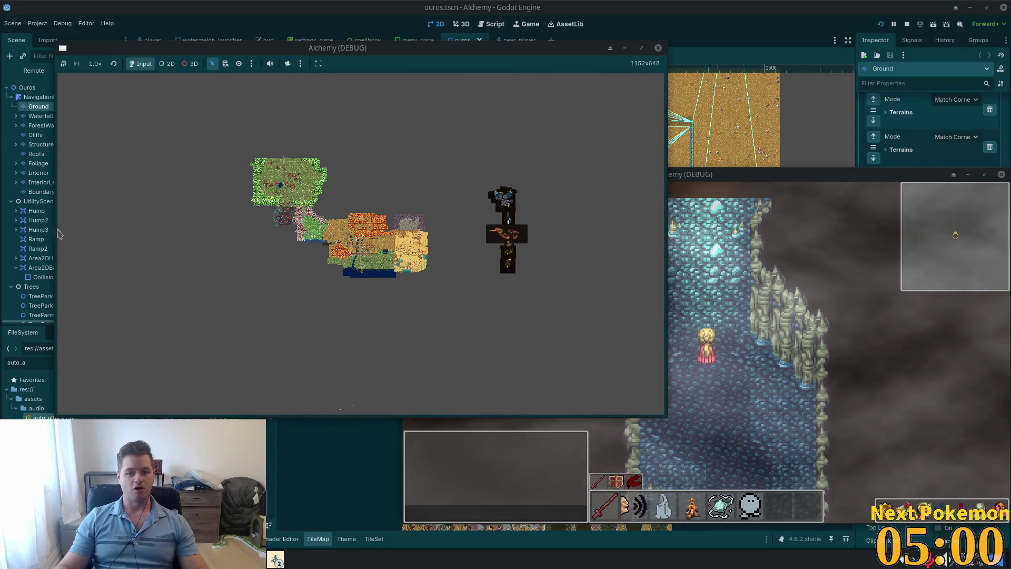
scroll(626, 238, up, 5)
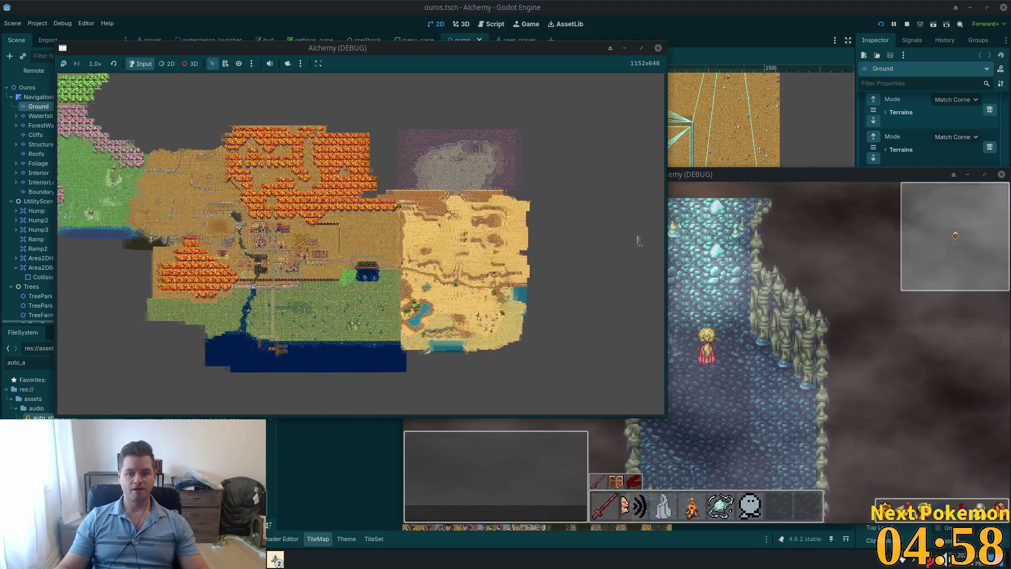
drag(630, 250, 584, 237)
scroll(586, 235, up, 4)
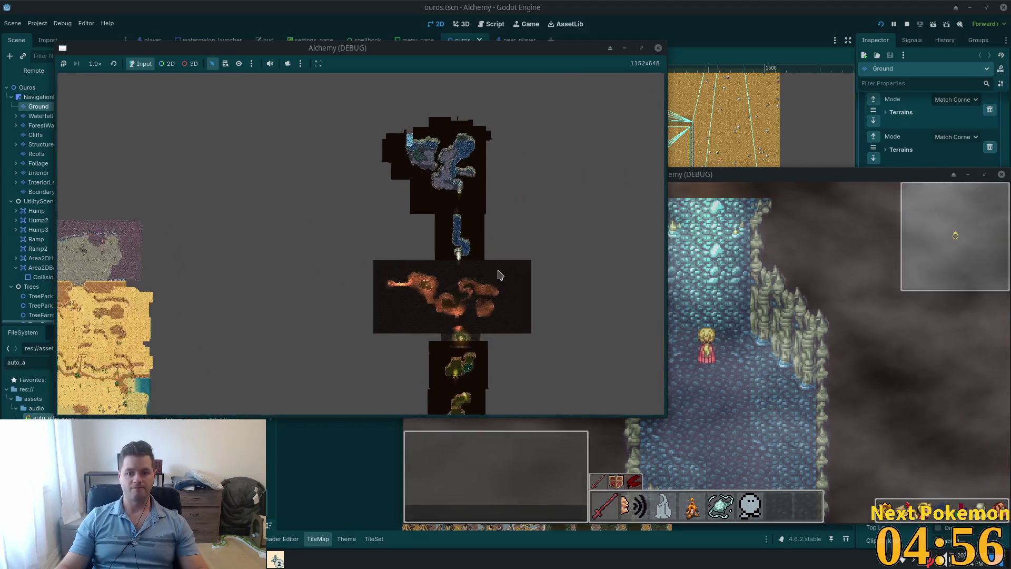
scroll(470, 257, up, 8)
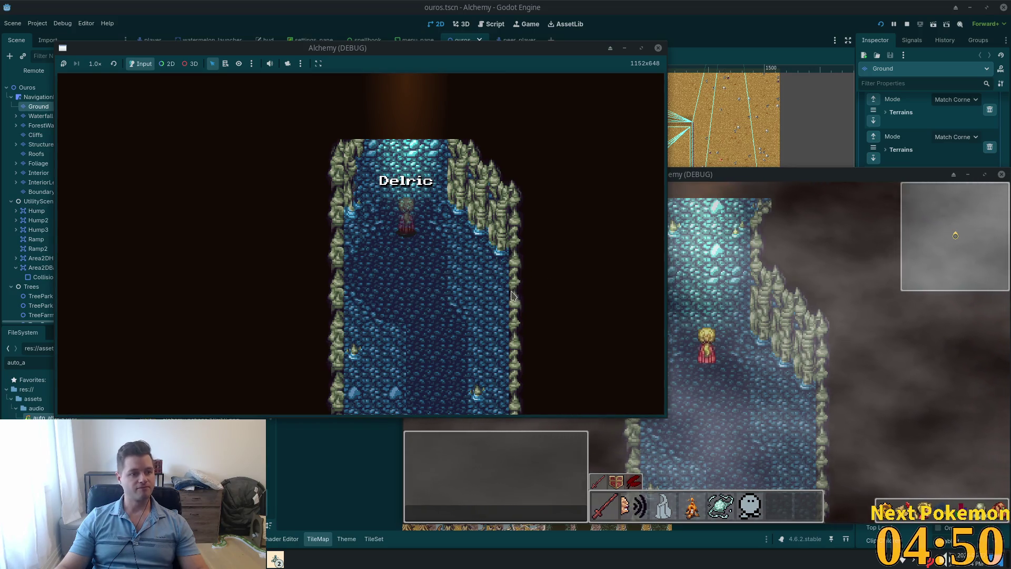
scroll(460, 274, down, 10)
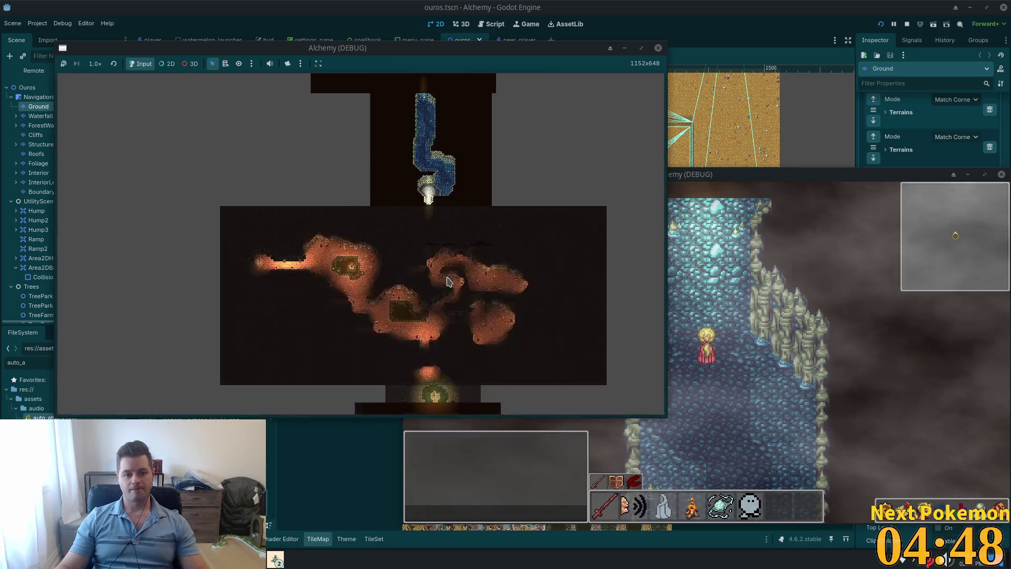
scroll(446, 282, down, 3)
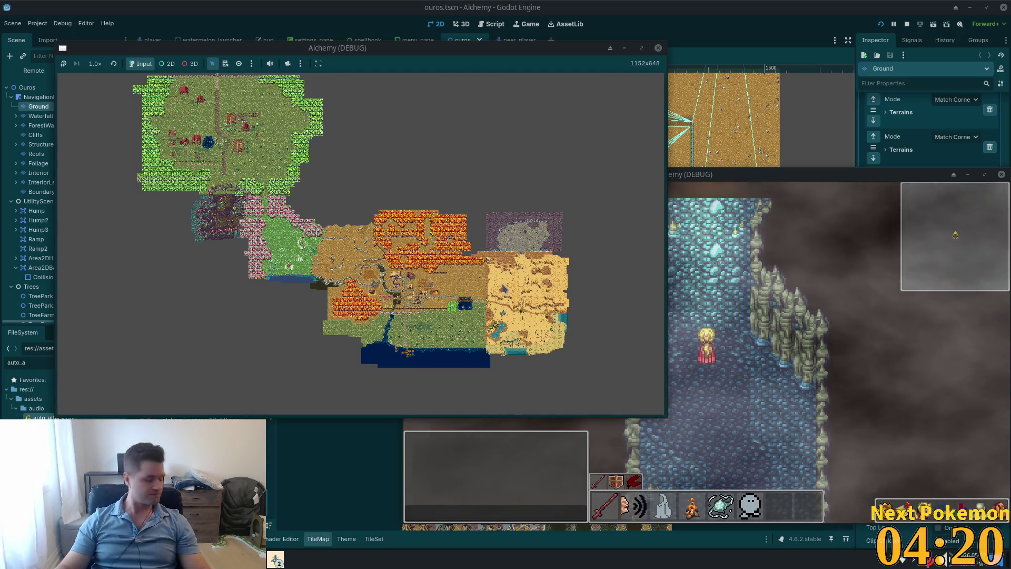
scroll(370, 252, up, 5)
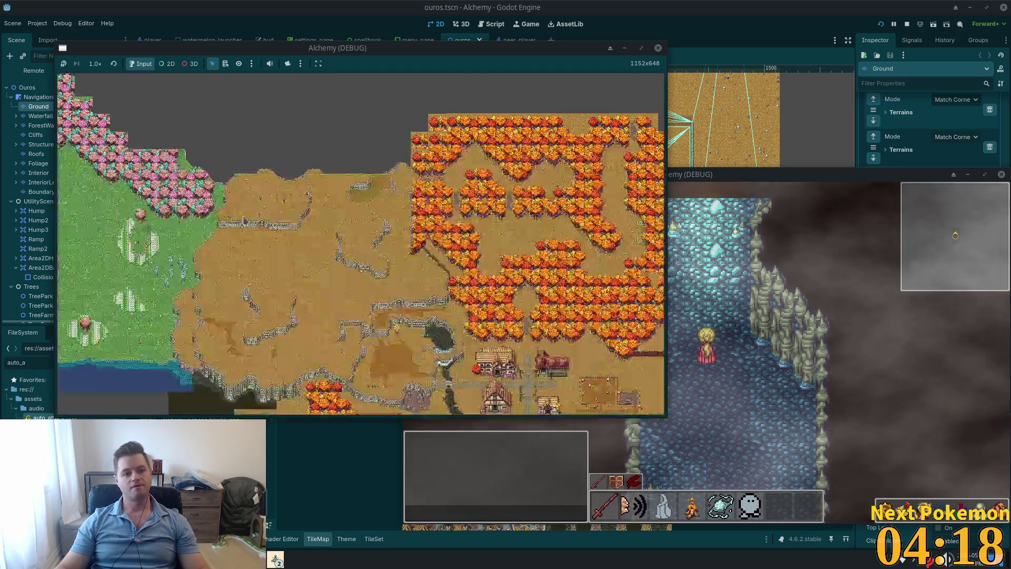
key(Left)
key(Up)
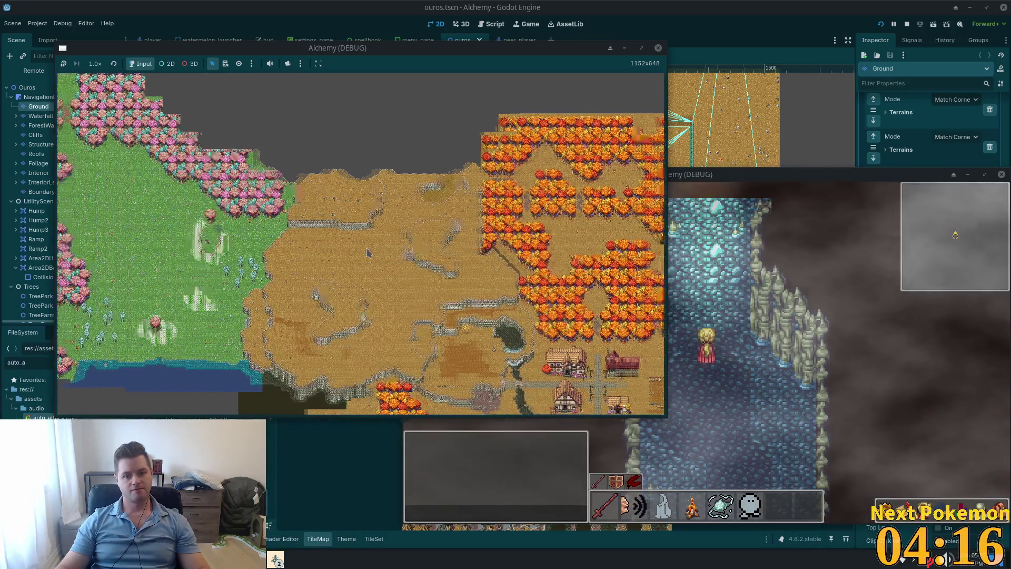
key(Left)
key(Up)
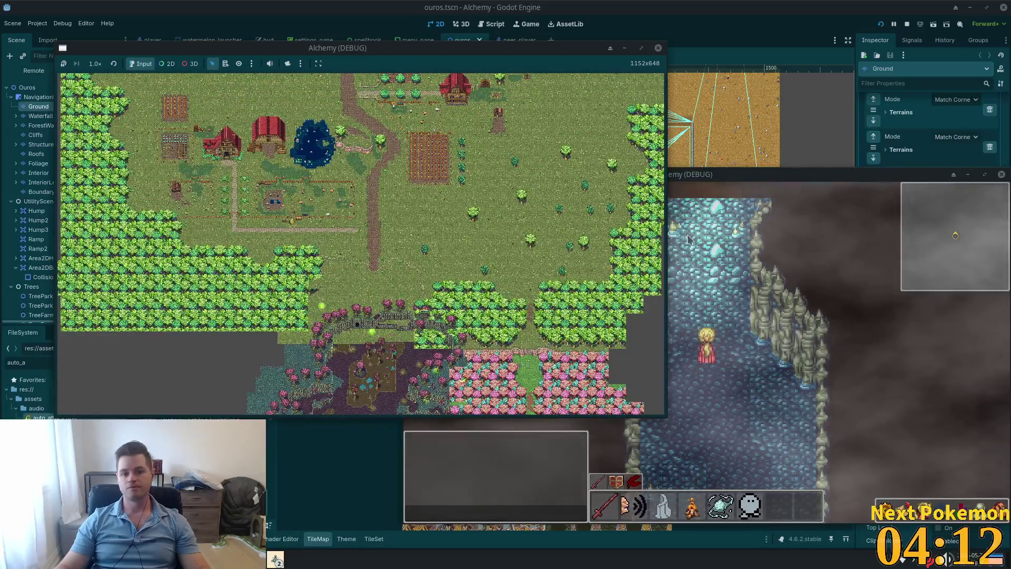
Step: Walk the second client's character up the dirt path, then switch to the web browser
click(721, 315)
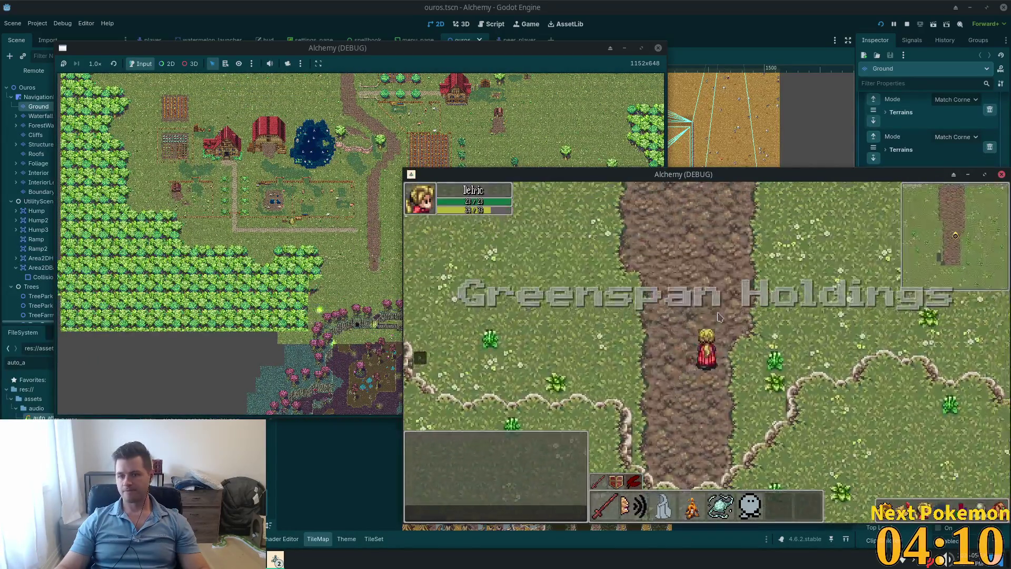
key(Up)
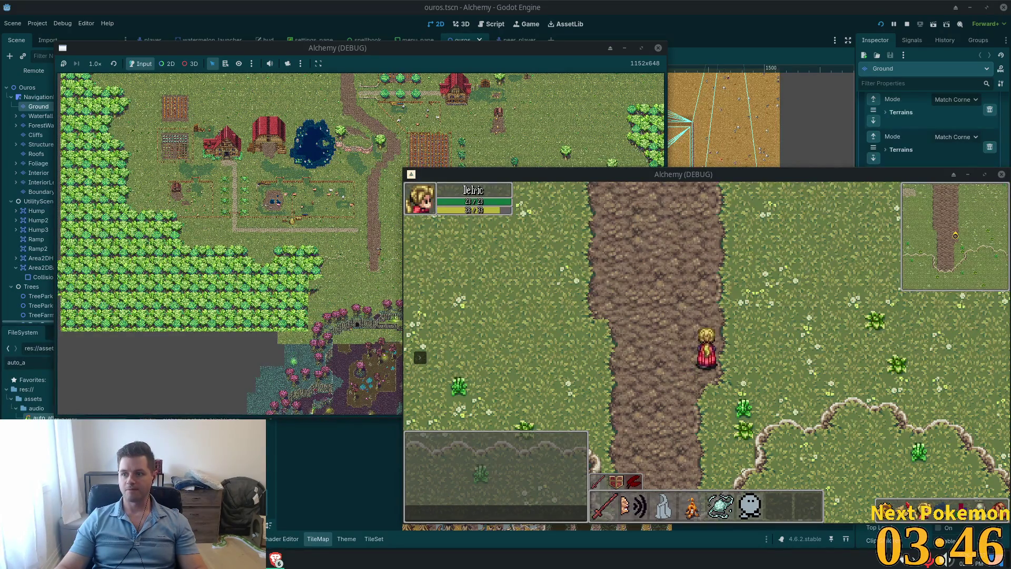
key(alt+Tab)
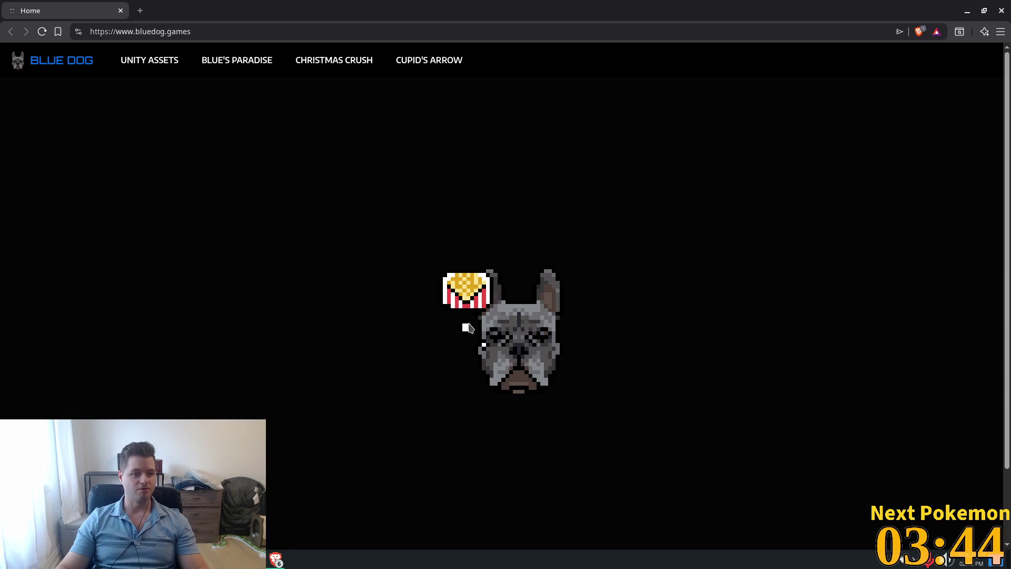
Step: Browse the Blue's Paradise, Christmas Crush and Cupid's Arrow pages, end on Christmas Crush, then type 'itch' as the address
click(248, 63)
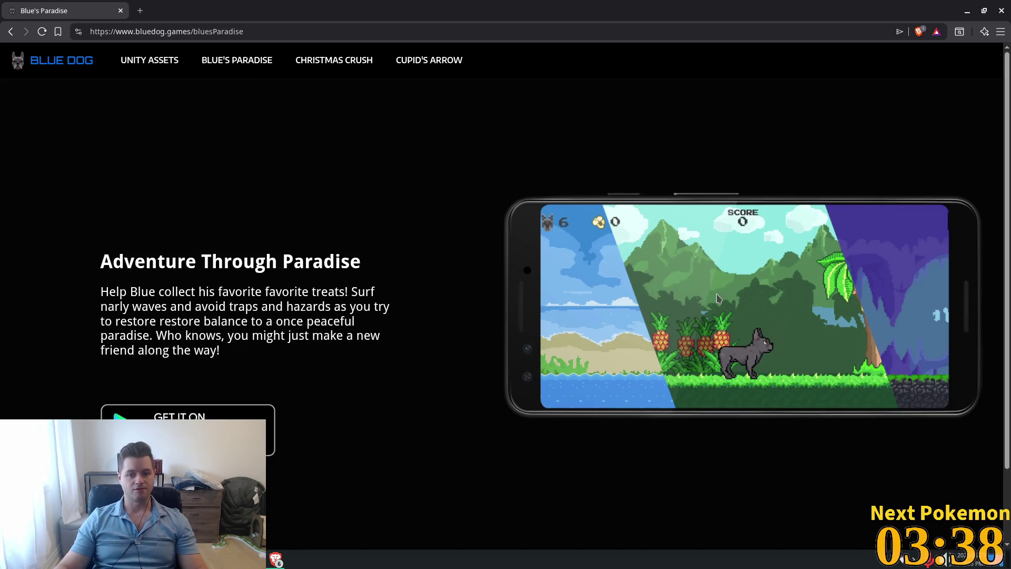
click(347, 67)
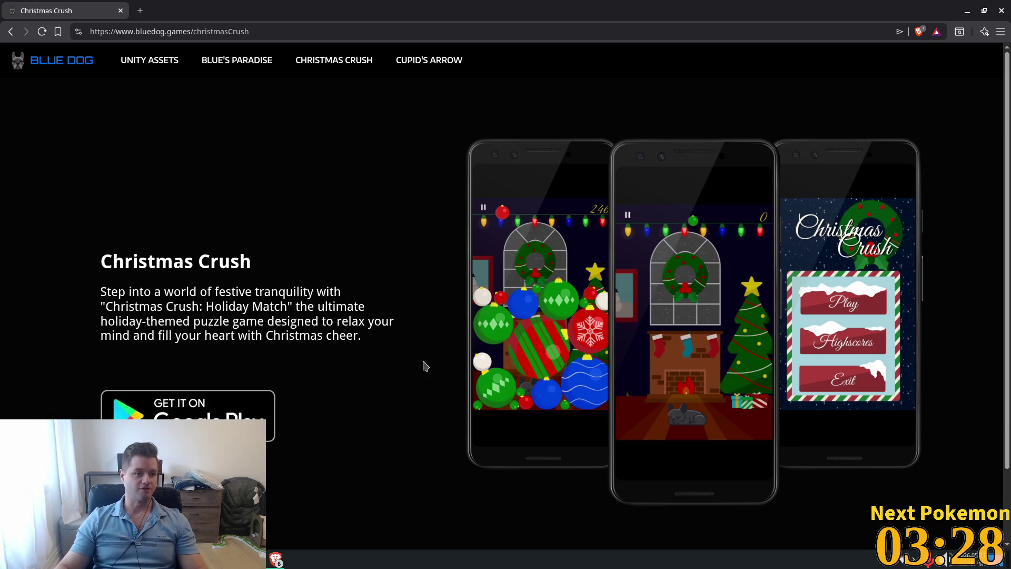
click(424, 64)
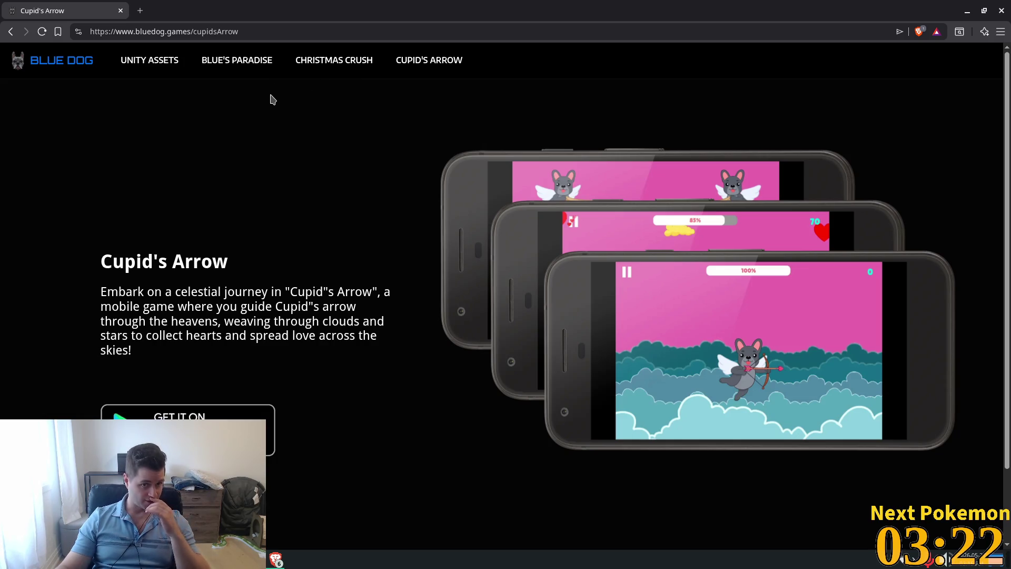
click(252, 62)
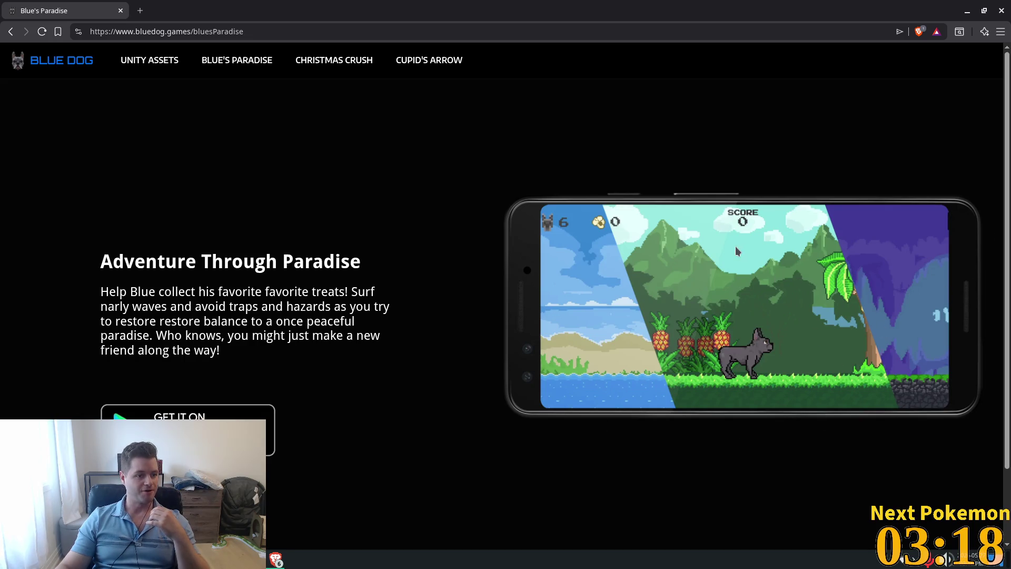
click(334, 60)
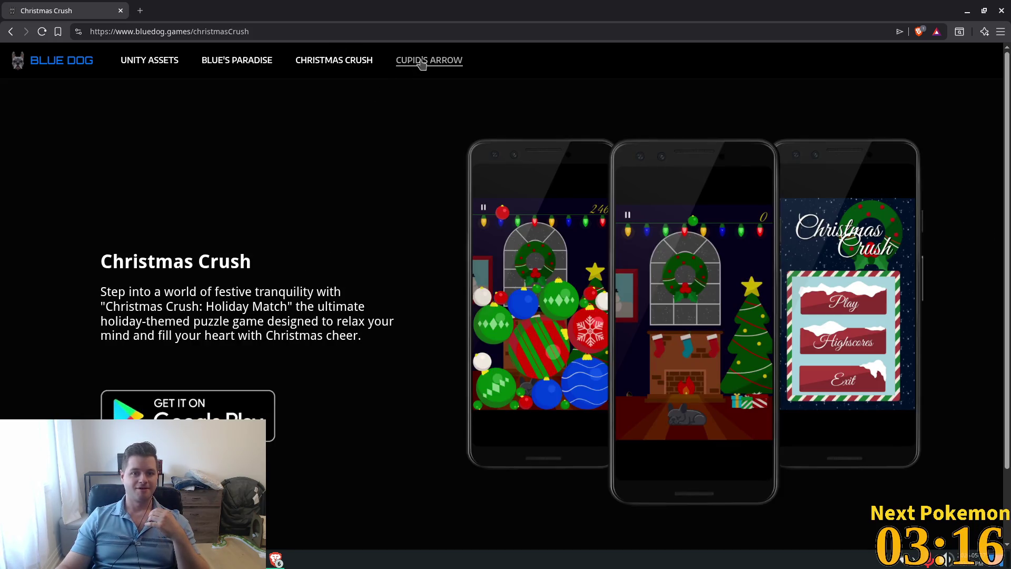
click(418, 63)
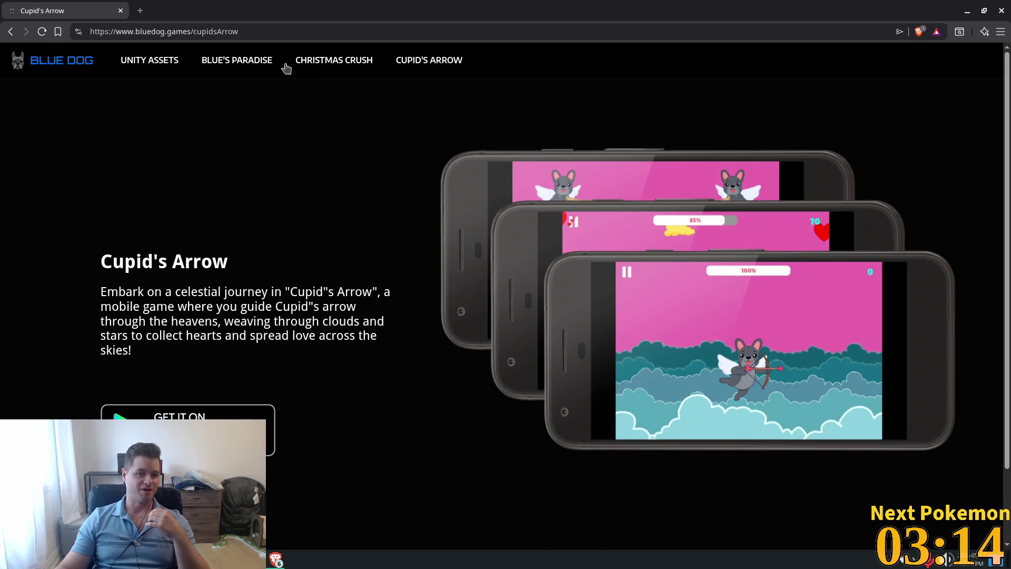
click(319, 60)
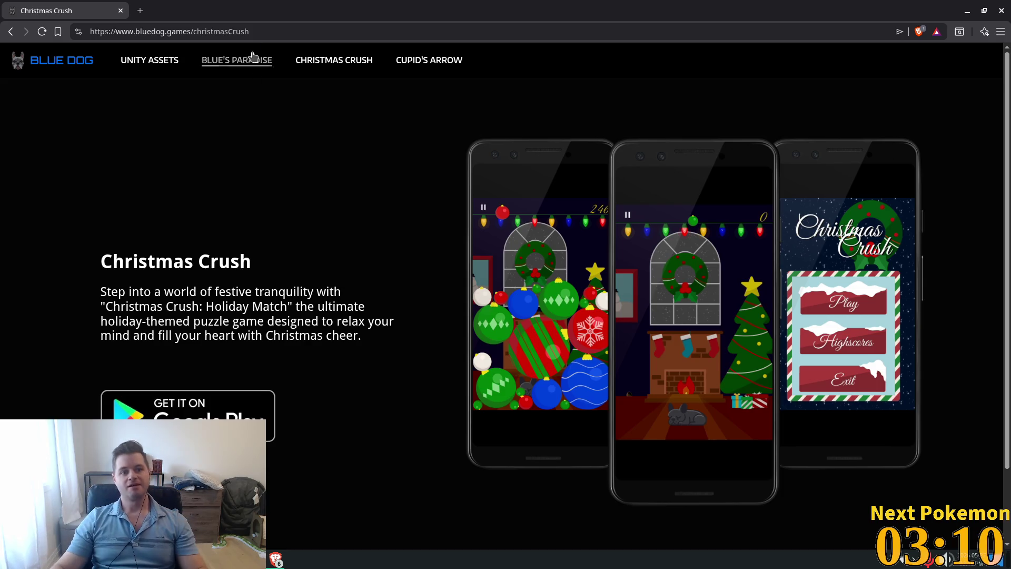
click(282, 34)
text(itch)
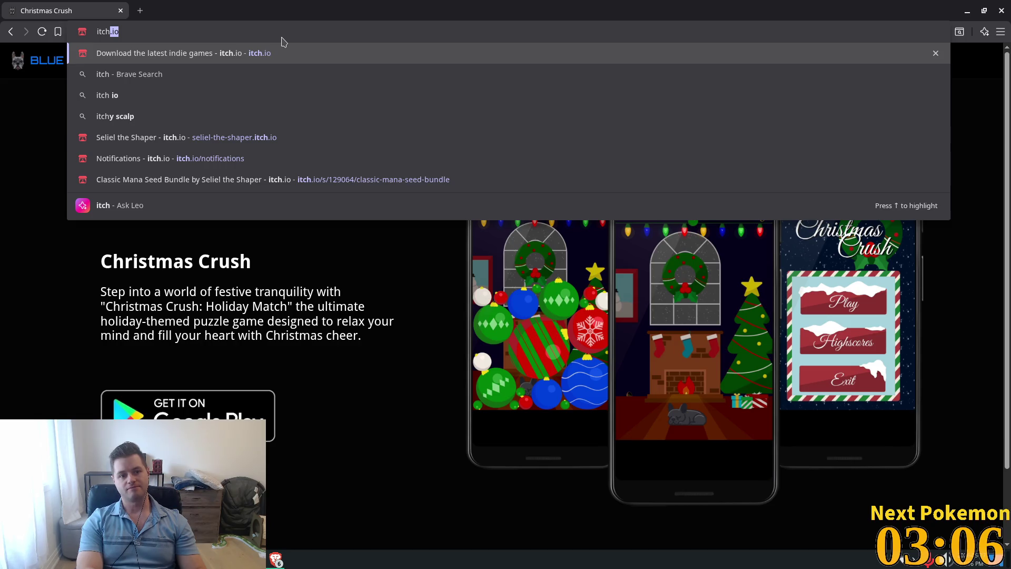
Step: Go to itch.io, open the Blue Dog Games profile, and scroll through its game list
click(253, 46)
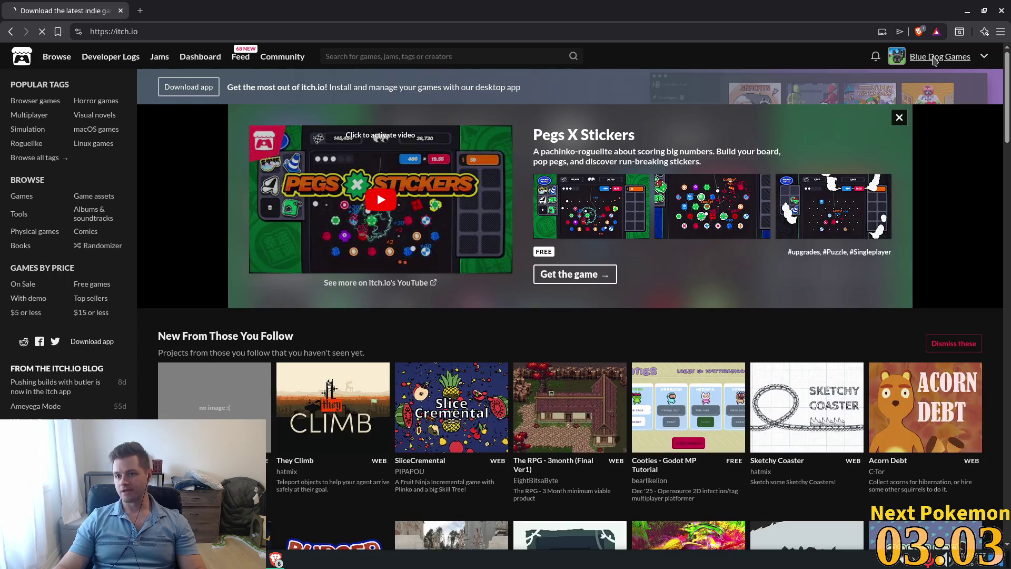
click(935, 59)
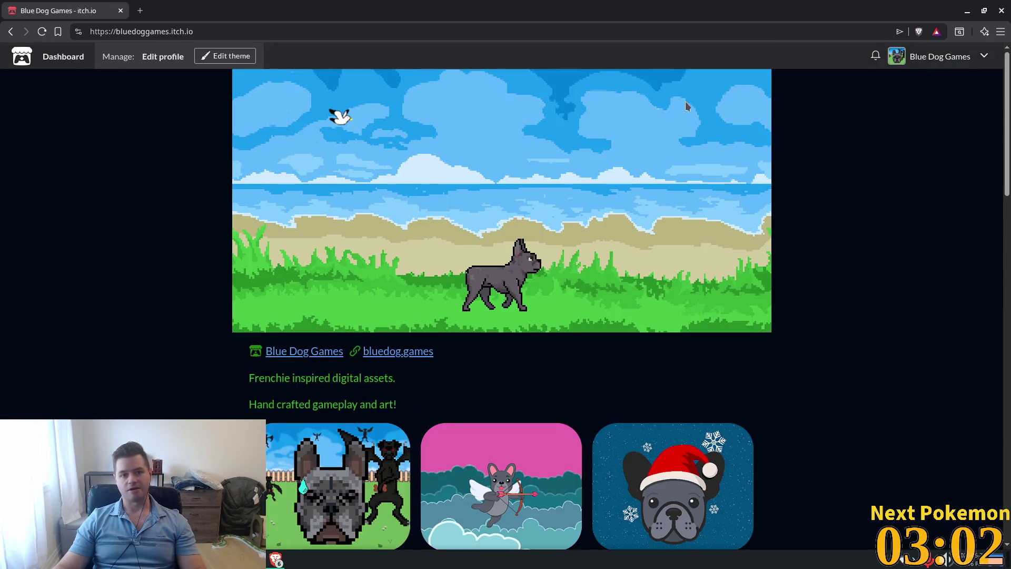
scroll(506, 320, down, 6)
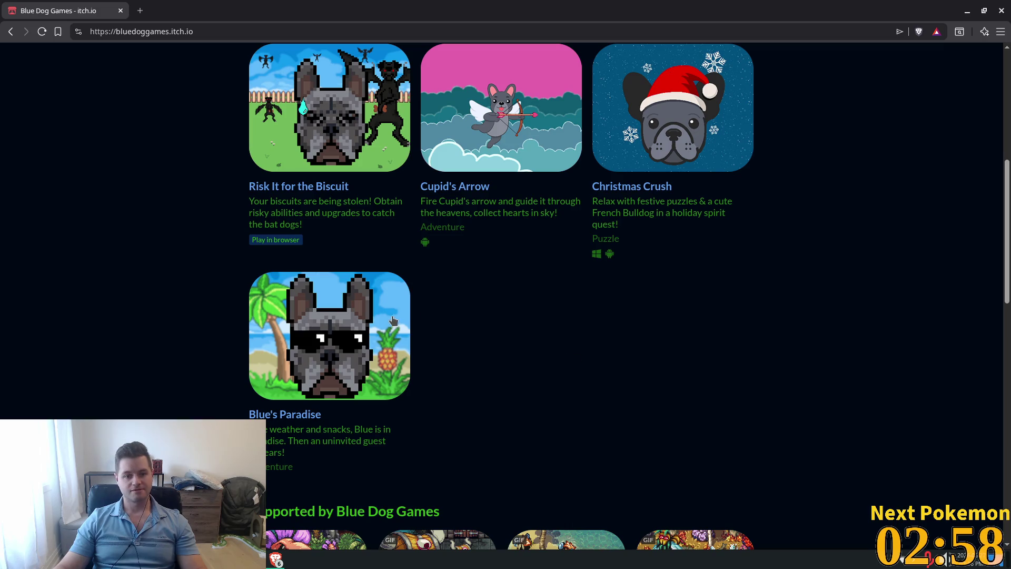
scroll(637, 327, down, 5)
scroll(564, 309, up, 7)
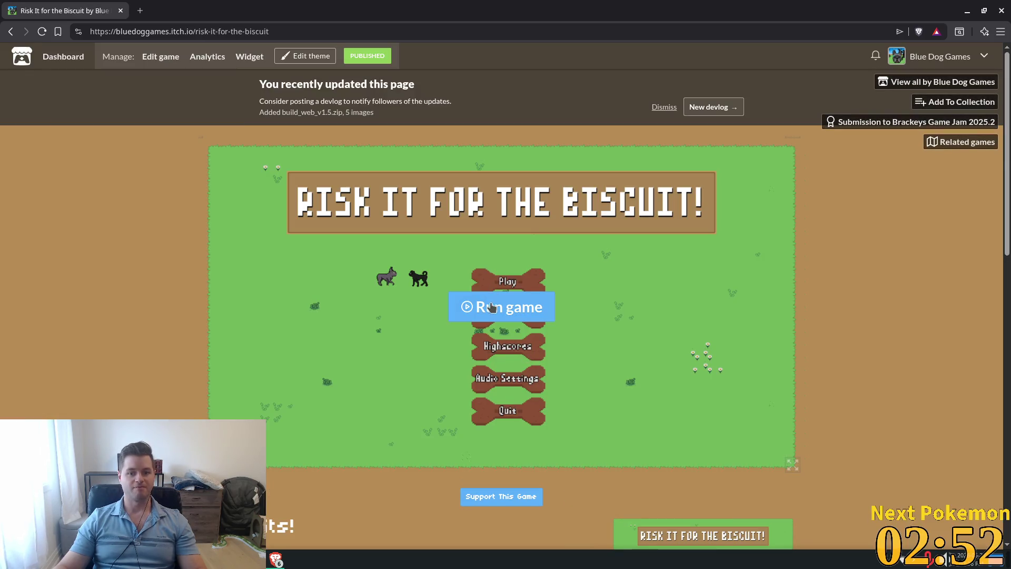
Step: Launch the Risk It for the Biscuit web build, check its audio settings, enter a username and start a round
click(509, 308)
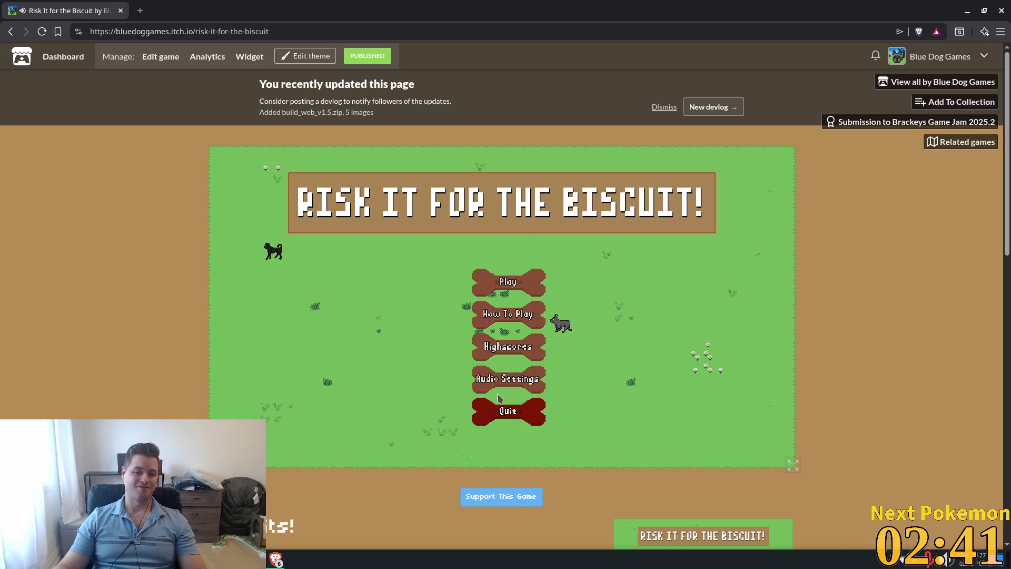
click(498, 380)
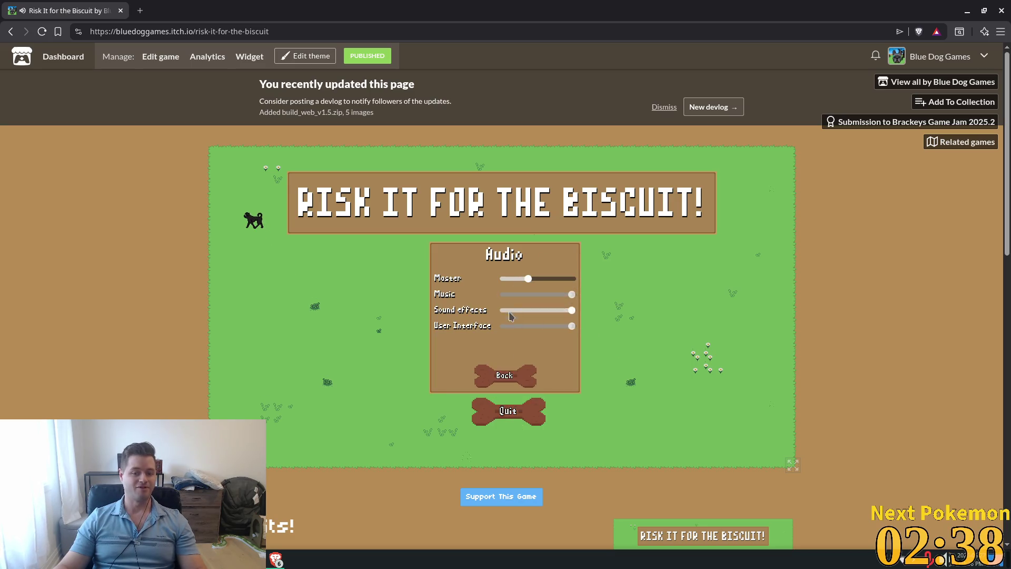
click(504, 375)
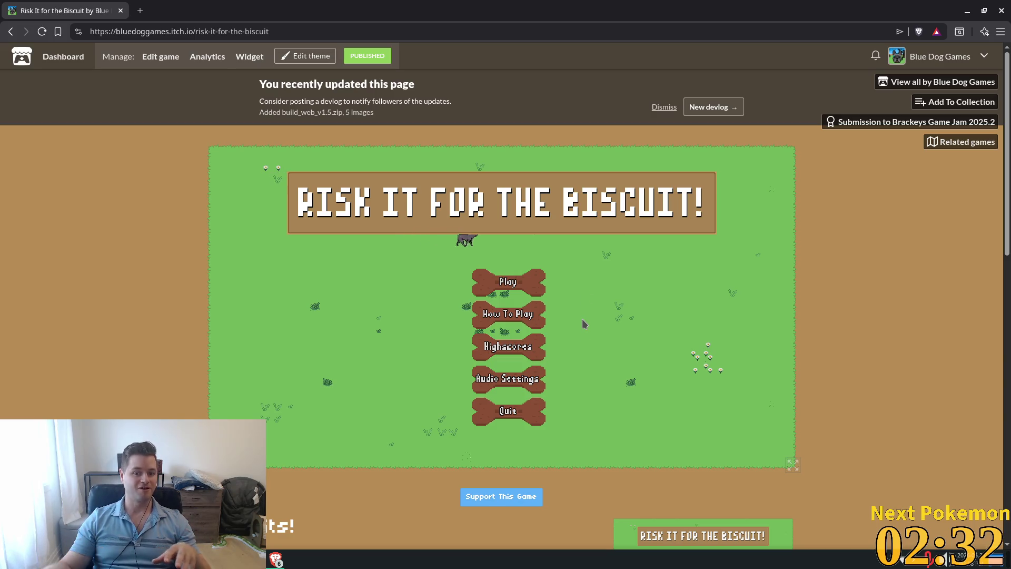
click(508, 282)
click(500, 275)
text(Delric)
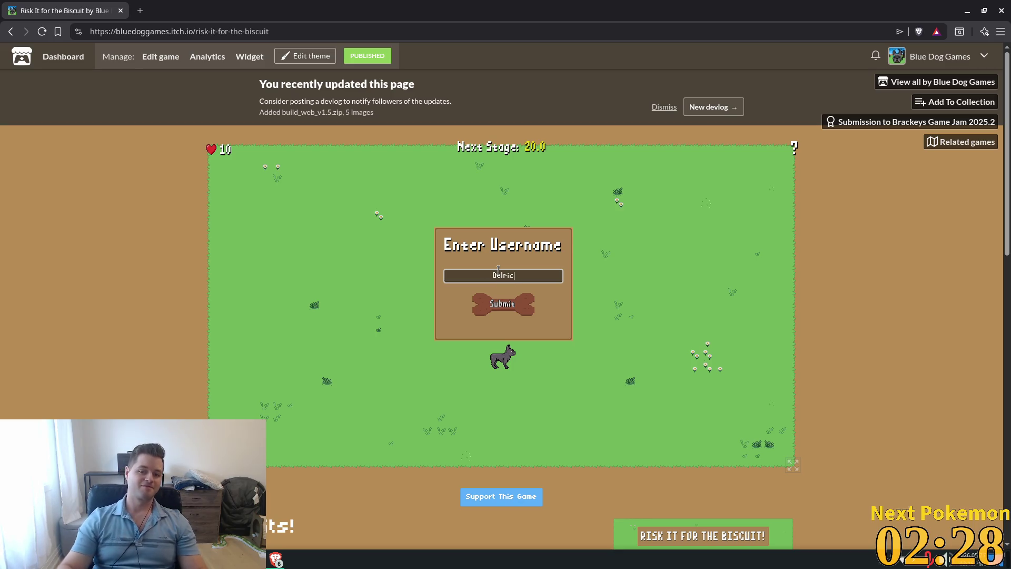
click(501, 304)
Step: Run the dog around the yard with the WASD keys
key(a)
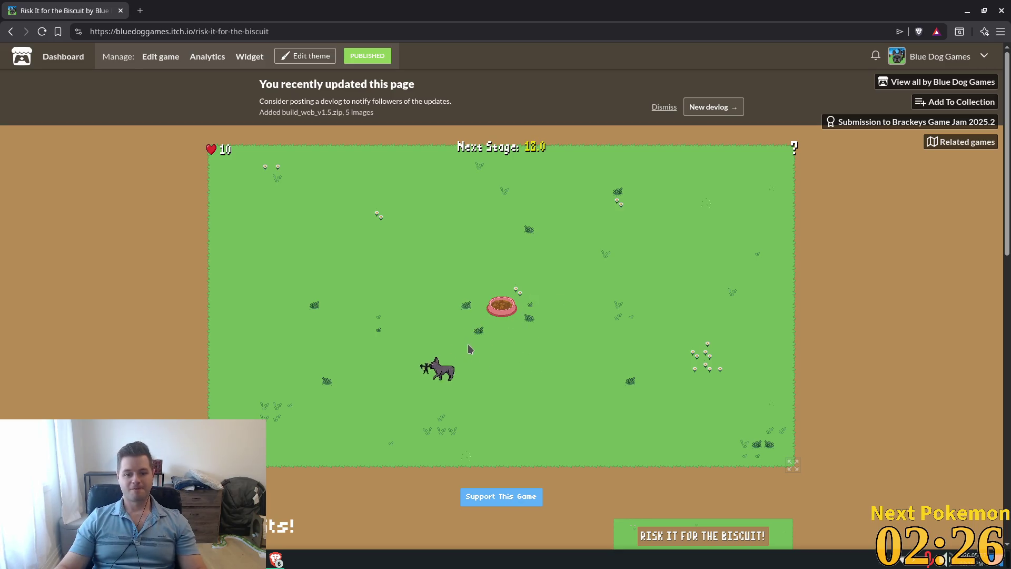
key(w)
key(d)
key(d)
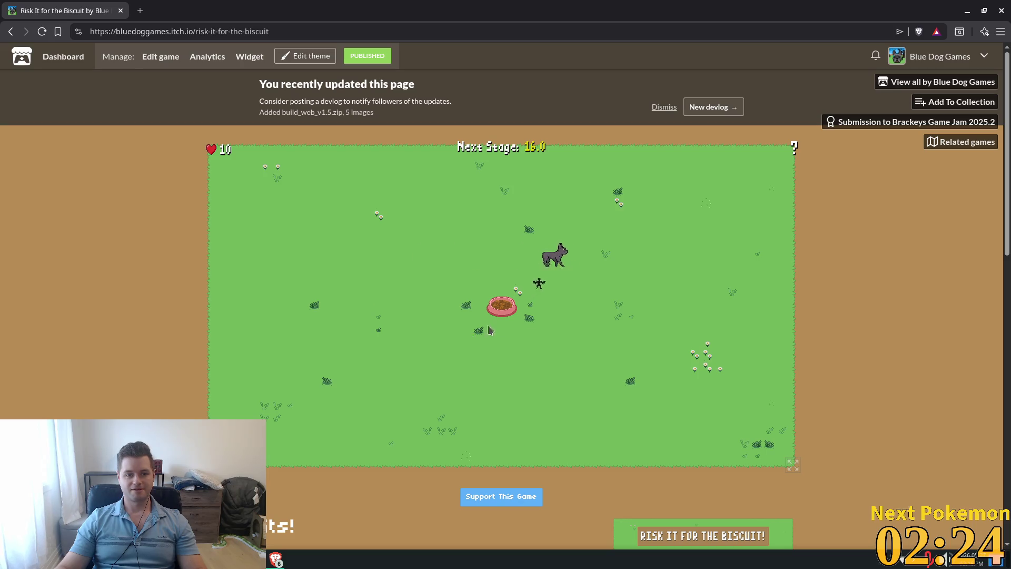
key(a)
key(s)
key(a)
key(d)
key(w)
key(s)
key(a)
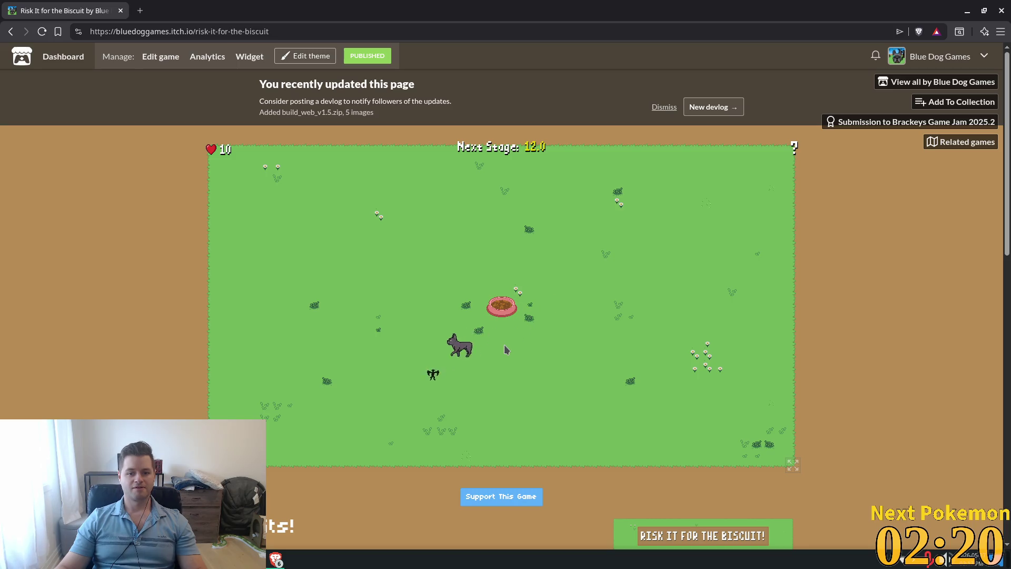
key(w)
key(d)
key(d)
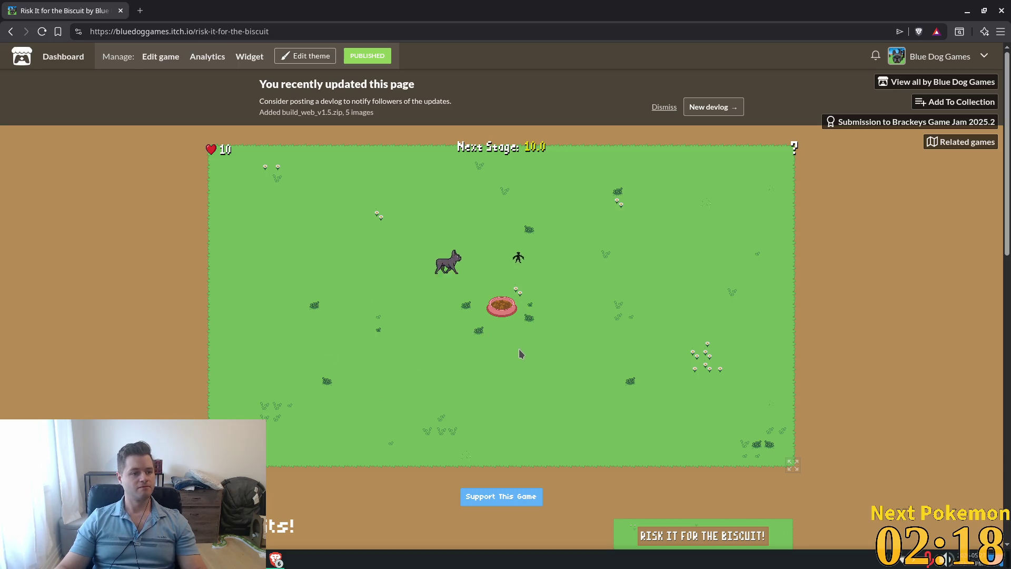
key(w)
key(s)
key(a)
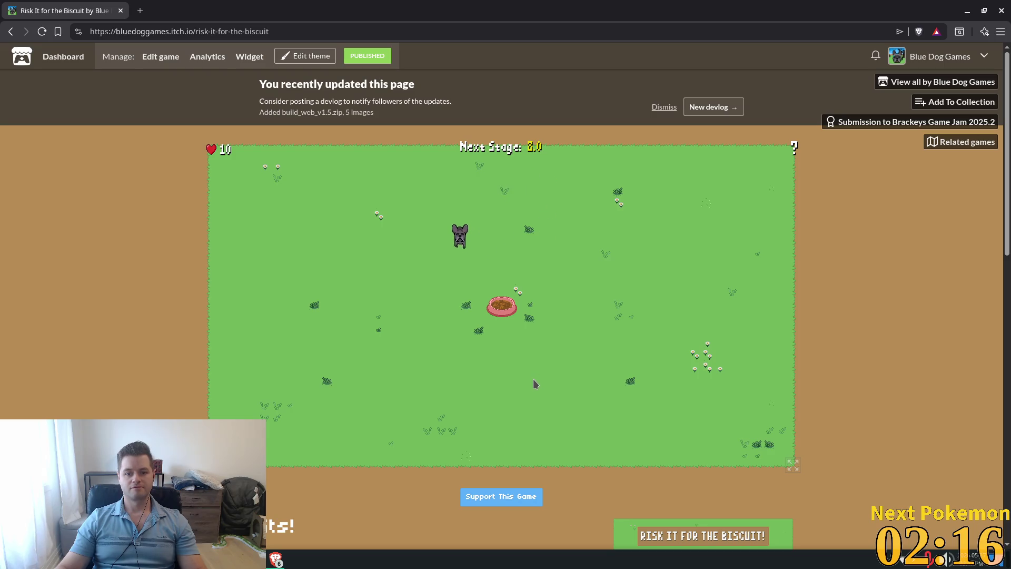
Step: Pause the game, raise the Master volume slightly, and resume
key(Escape)
click(500, 334)
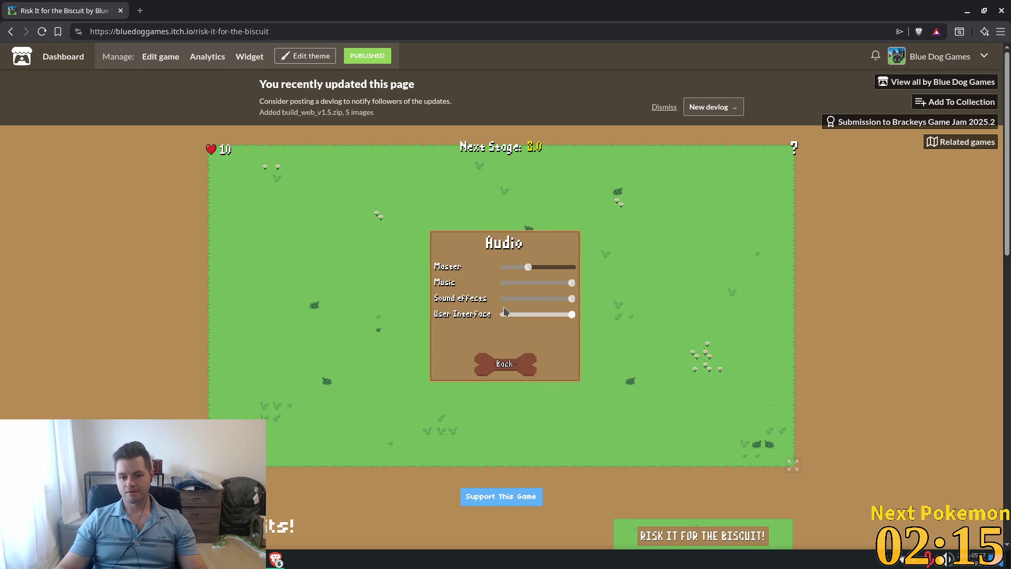
click(549, 270)
click(484, 364)
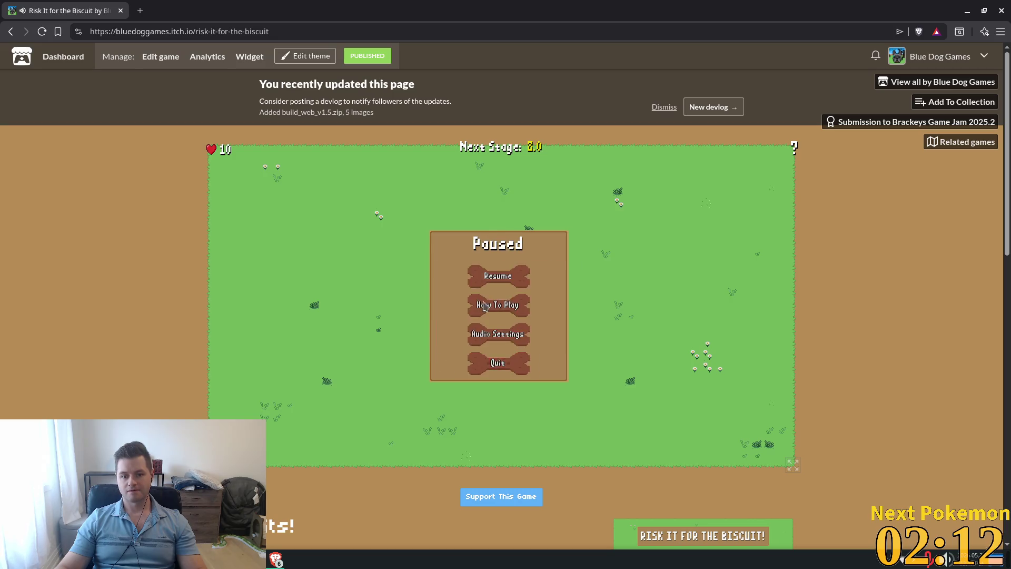
Step: Steer the dog around the food bowl with WASD until the stage ends
key(Escape)
key(d)
key(s)
key(w)
key(a)
key(d)
key(w)
key(a)
key(s)
key(w)
key(d)
key(s)
key(a)
key(w)
key(d)
key(s)
key(a)
key(a)
key(w)
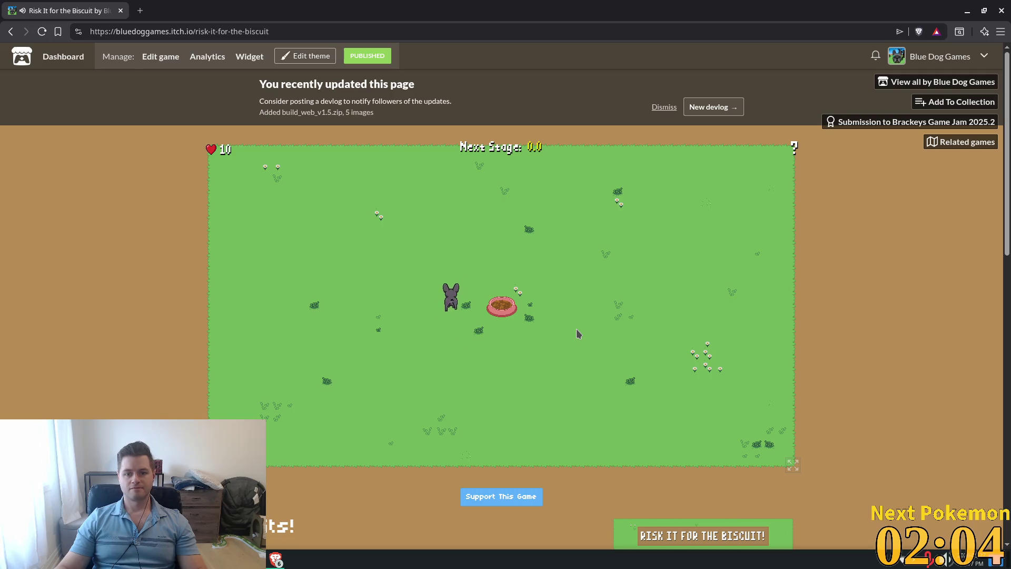
key(d)
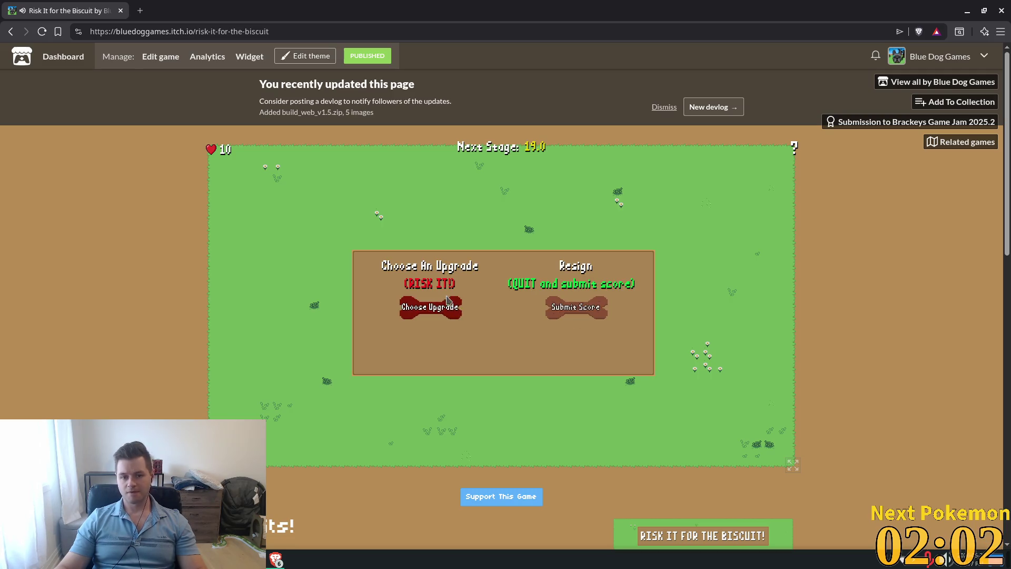
Step: Pick the Zoomies upgrade, open and dismiss the donation form, then close the game's browser window
click(436, 310)
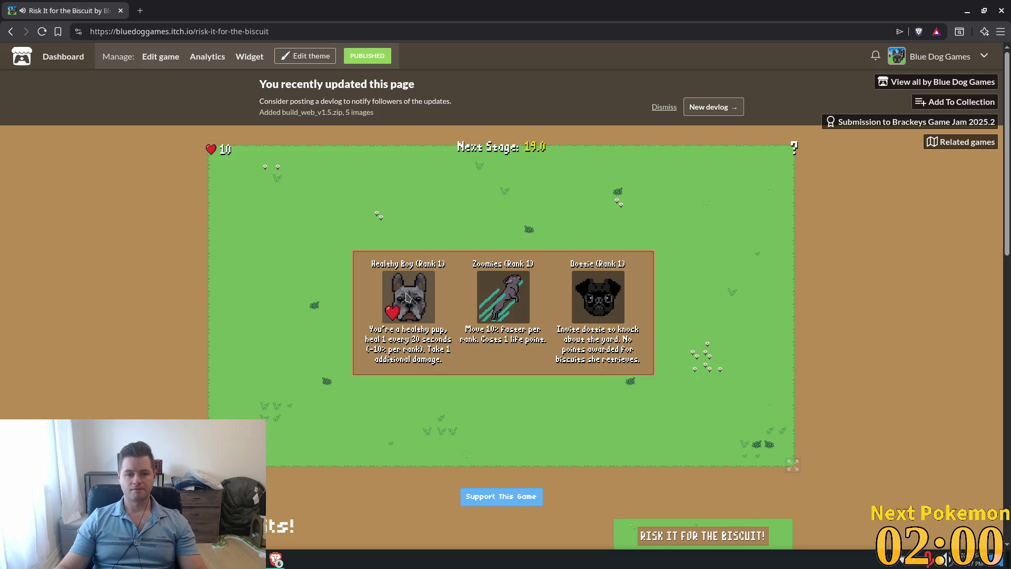
click(509, 296)
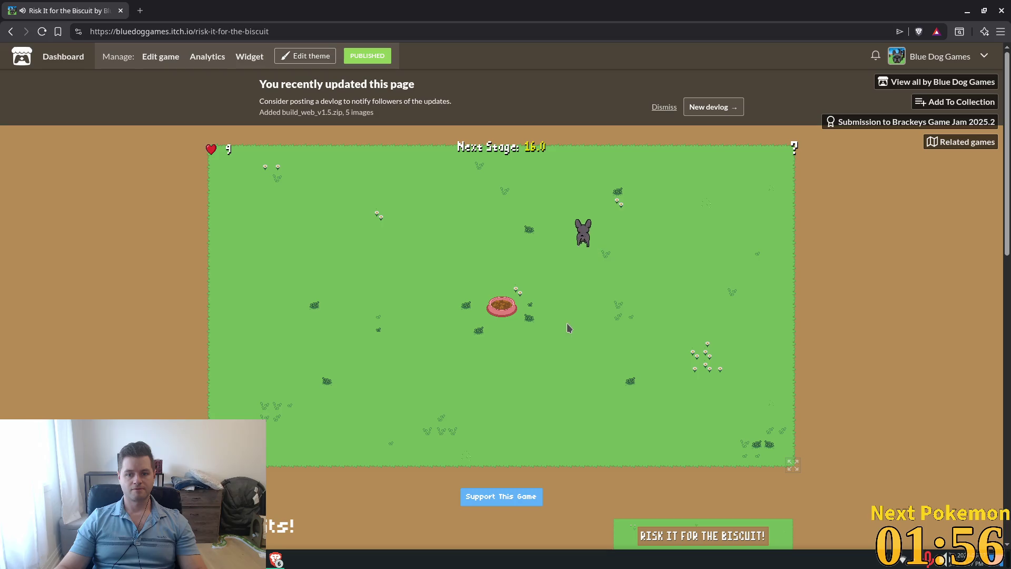
click(523, 498)
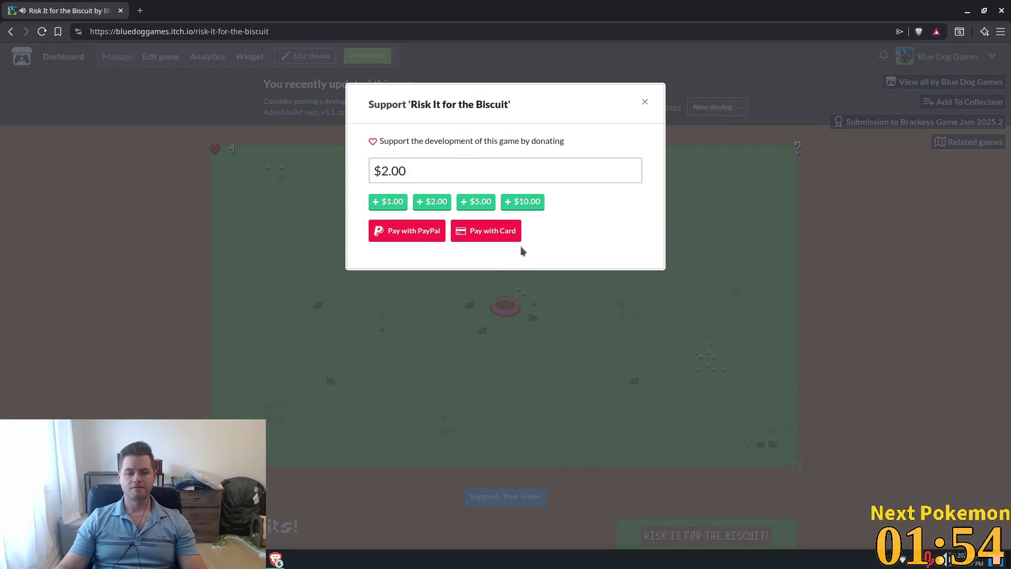
click(669, 113)
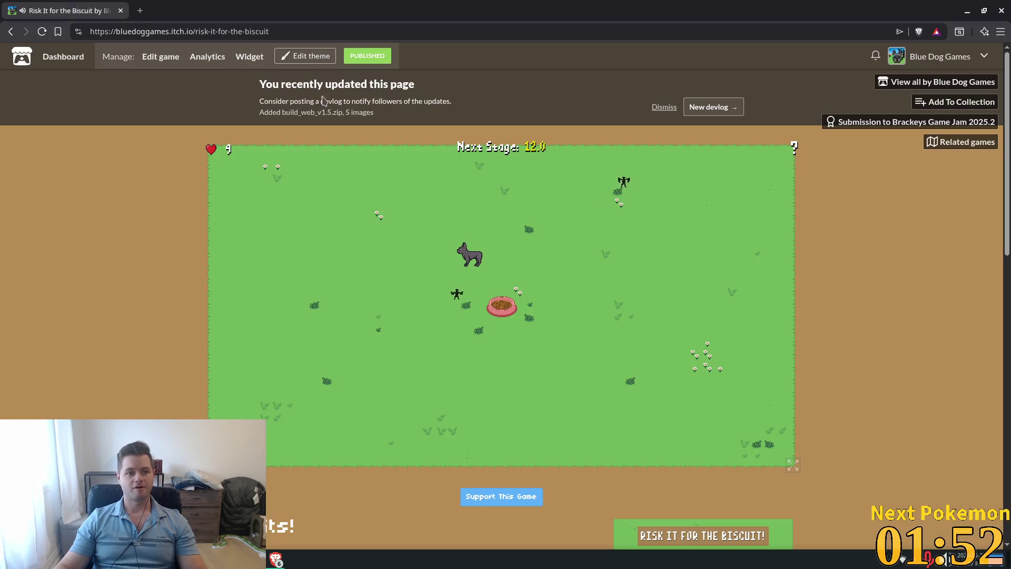
click(121, 11)
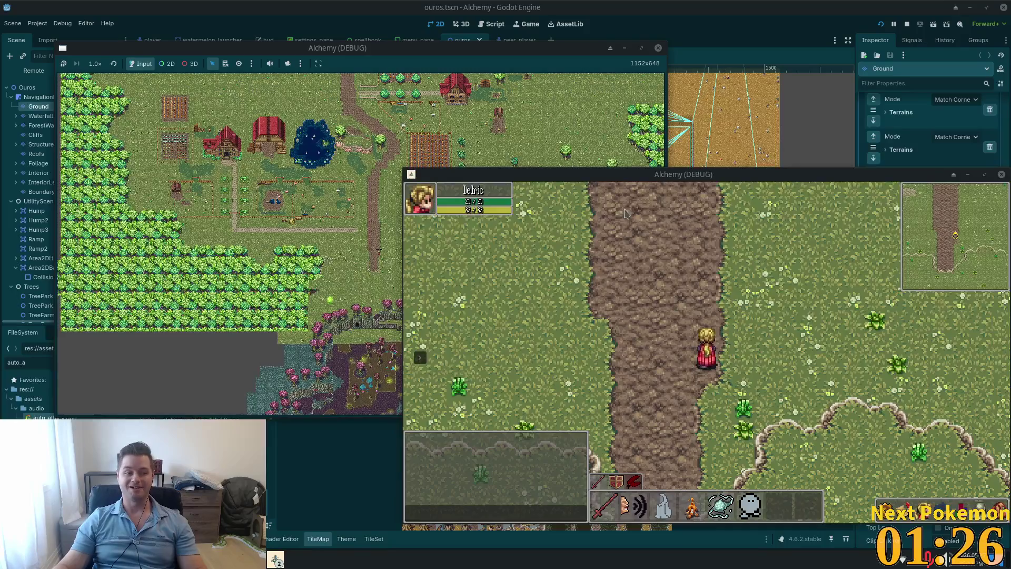
Step: Walk the character north through the crop fields up the cobblestone path, then switch to Discord's #pets channel
key(w)
key(a)
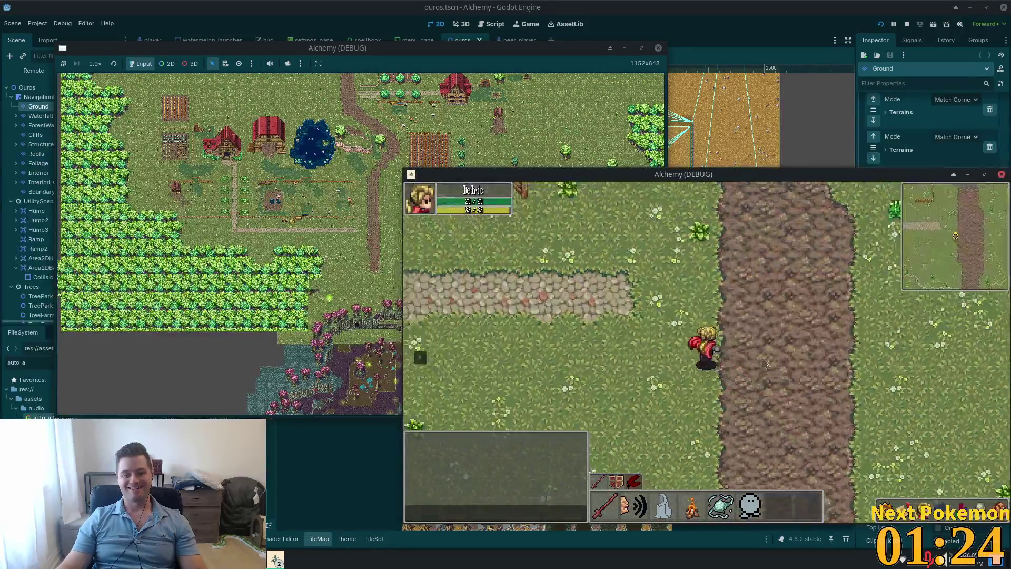
key(w)
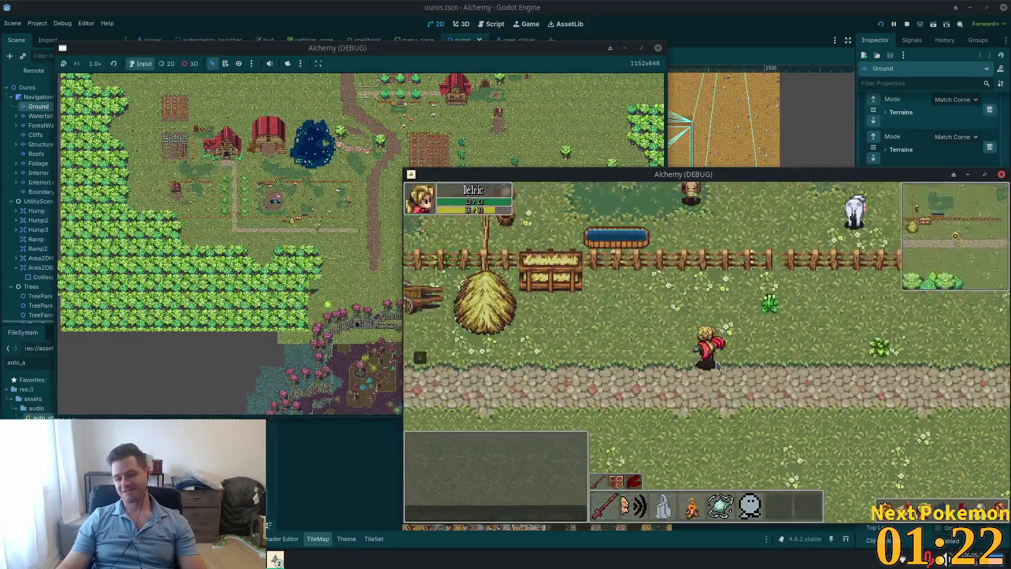
key(a)
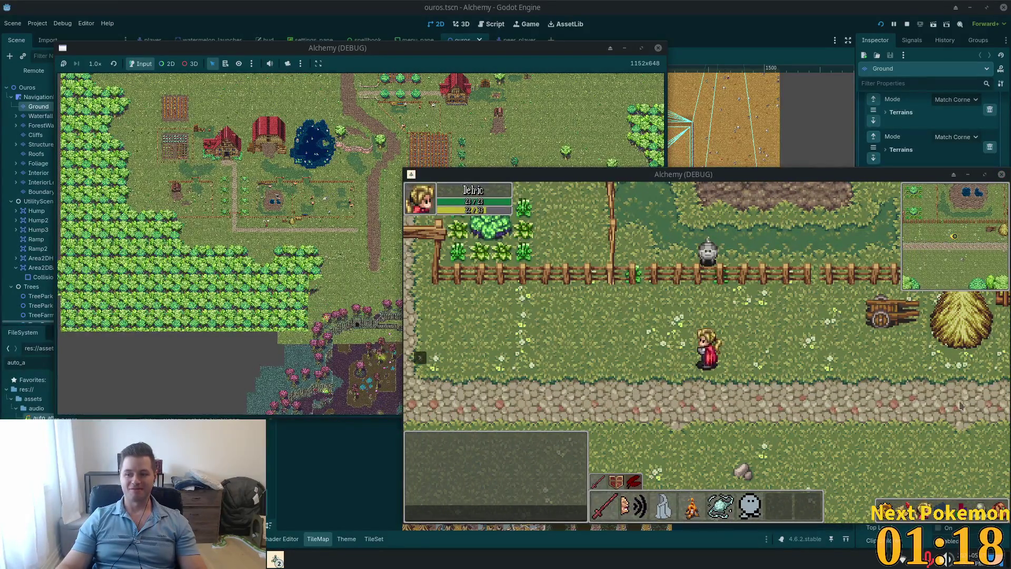
key(a)
key(w)
key(w)
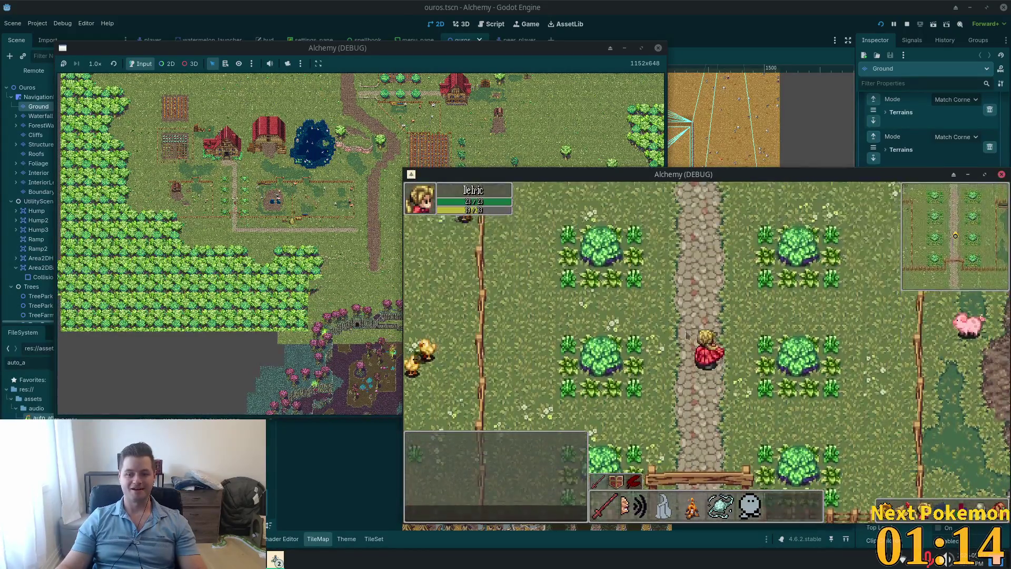
key(w)
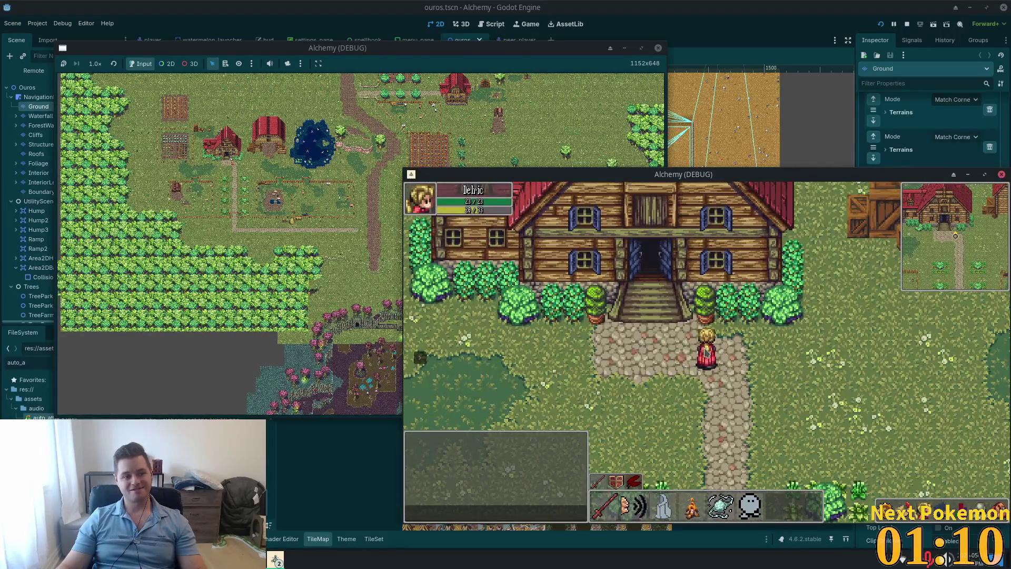
key(s)
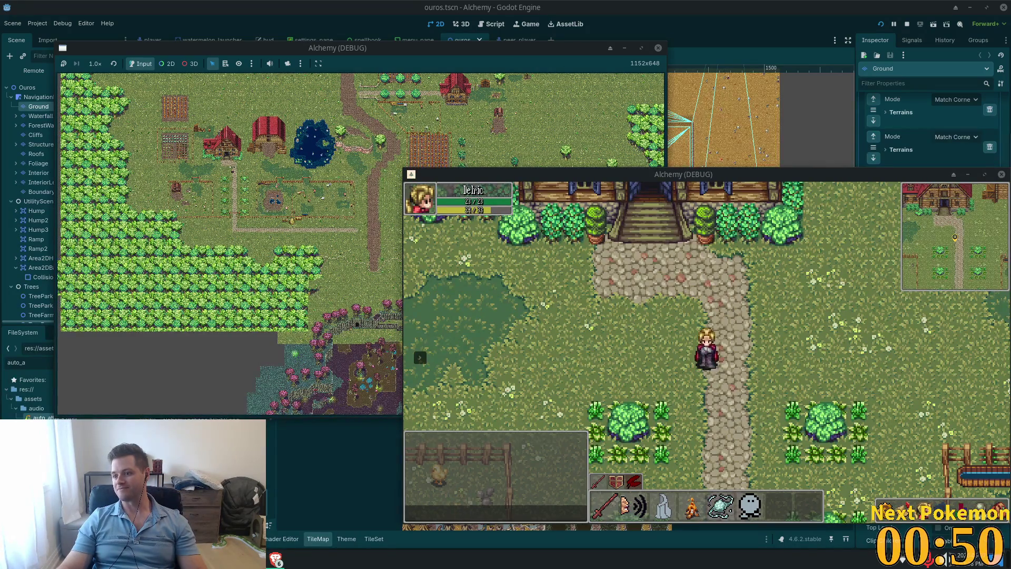
key(alt+Tab)
scroll(841, 351, up, 2)
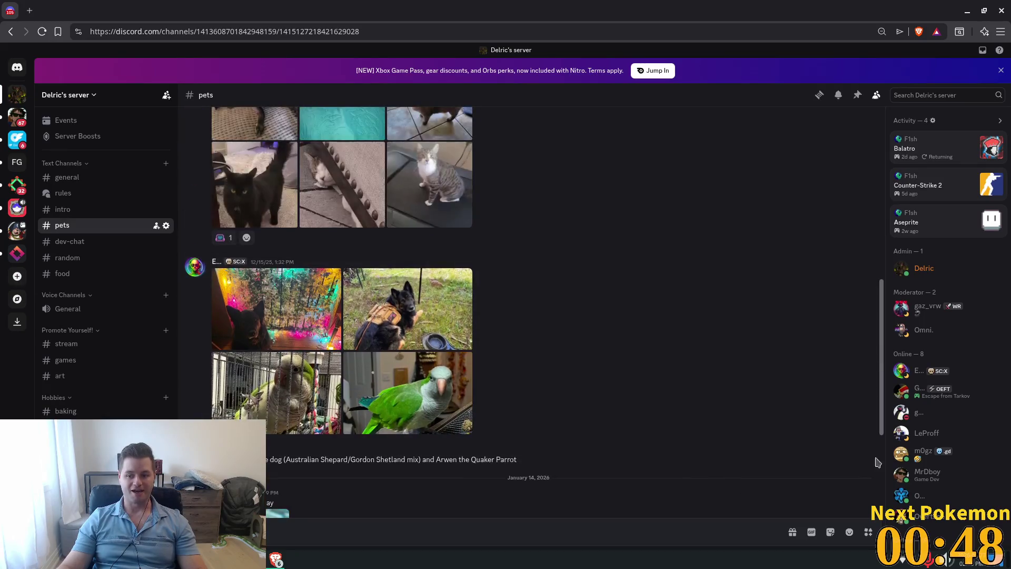
Step: View the orange cat, black dog and French bulldog photos full size, zooming in and out on the bulldogs
scroll(883, 403, up, 10)
click(326, 337)
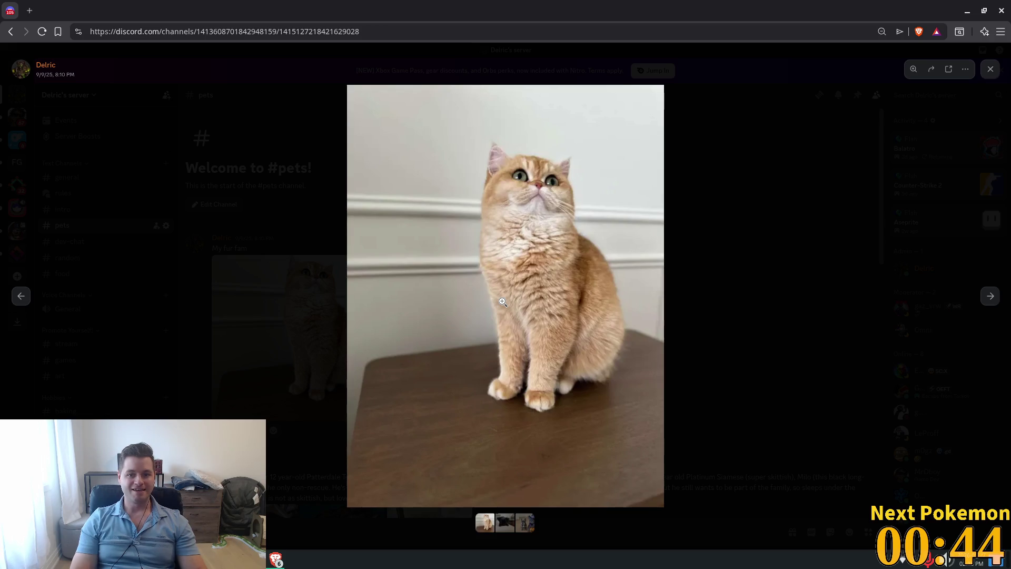
key(Right)
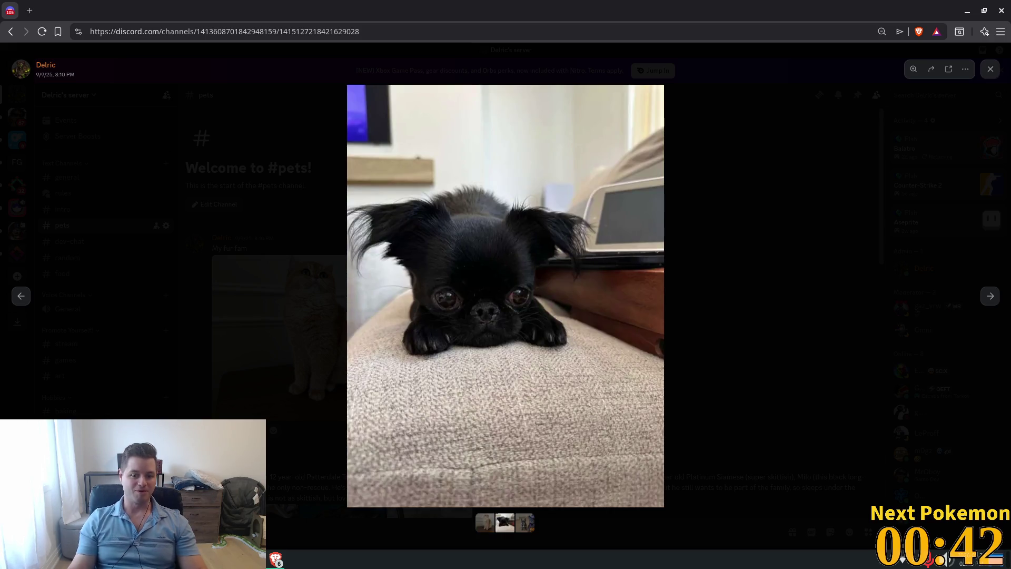
key(Right)
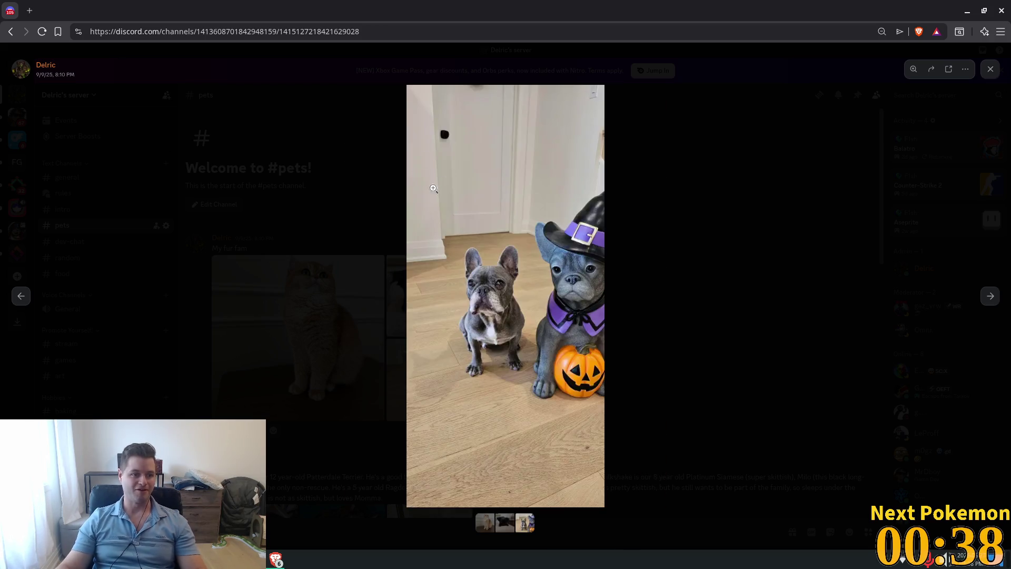
click(480, 314)
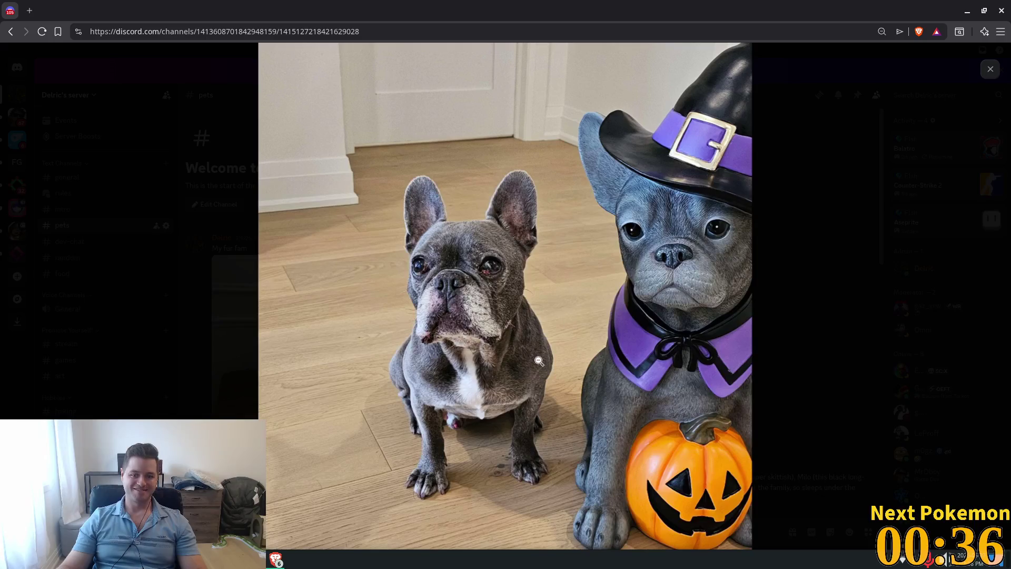
click(544, 328)
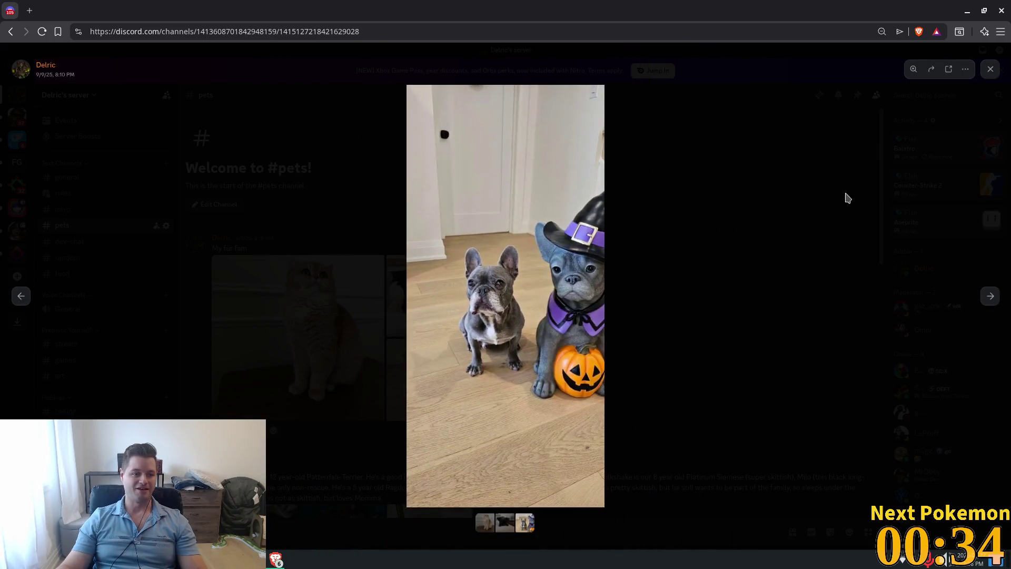
click(990, 69)
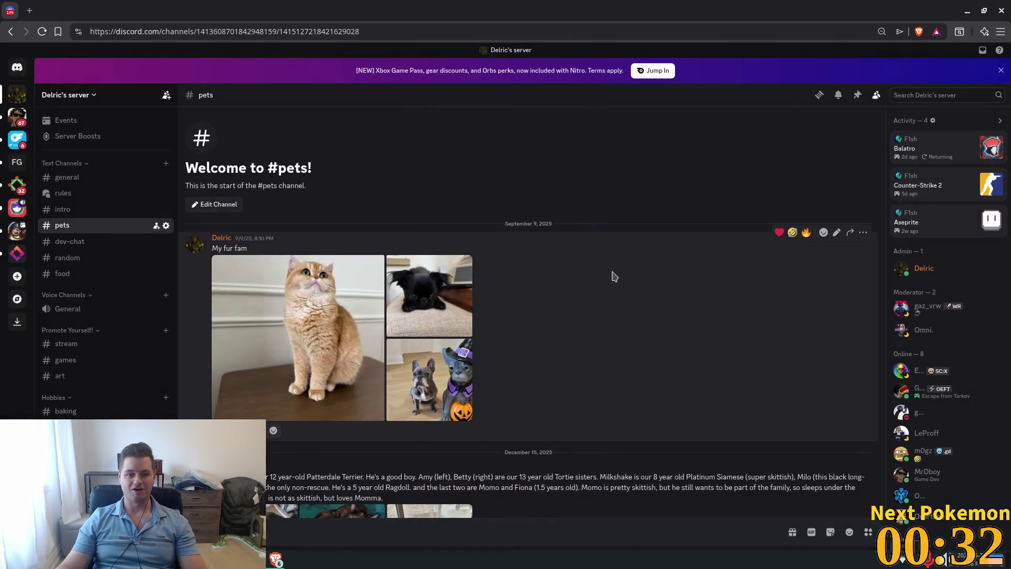
Step: Scroll down to view the sleeping cat photo, close it, and return to the Godot game windows
scroll(613, 312, down, 3)
scroll(612, 312, down, 3)
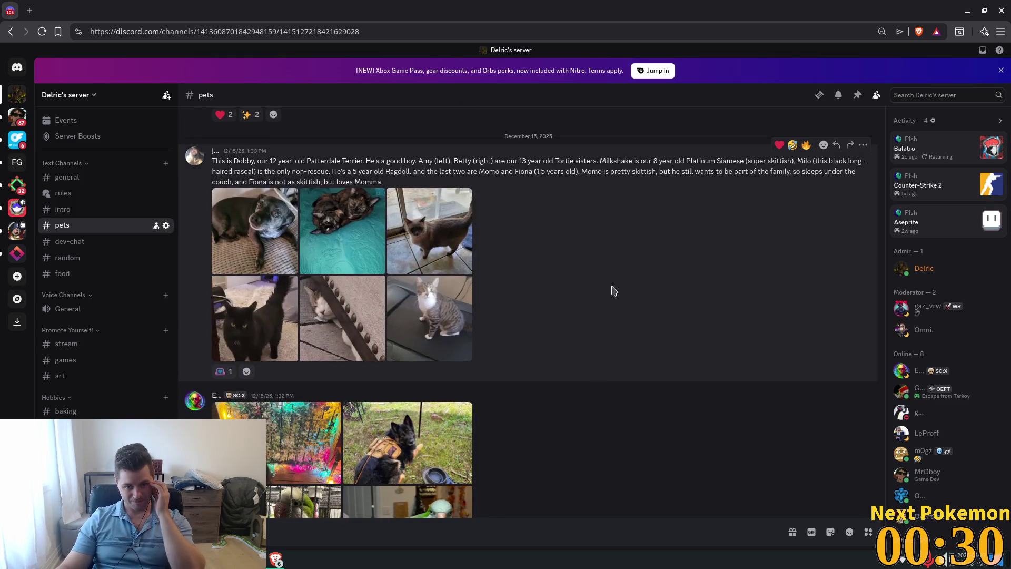
scroll(602, 310, down, 4)
scroll(602, 307, down, 1)
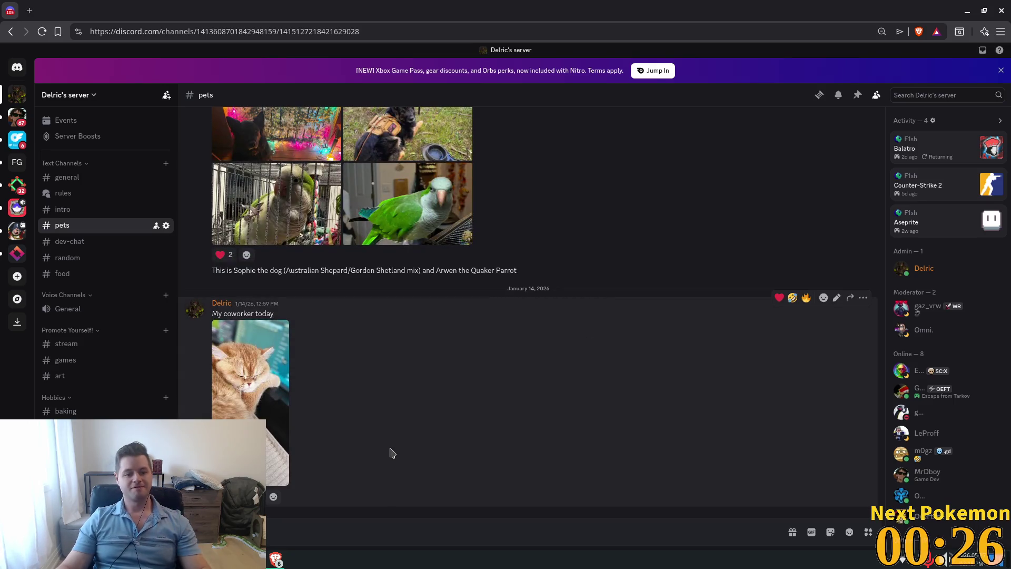
click(262, 404)
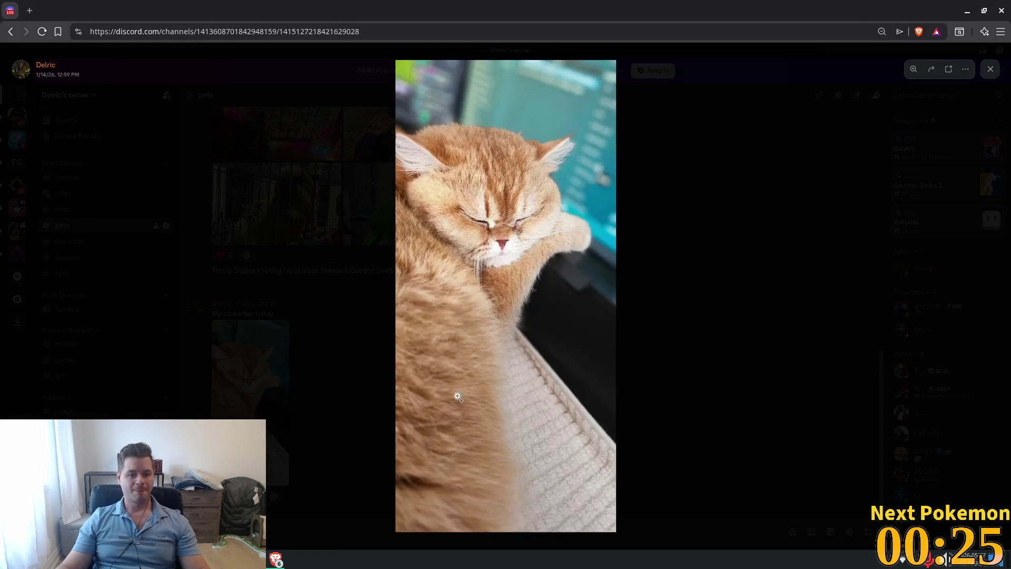
click(993, 72)
key(alt+Tab)
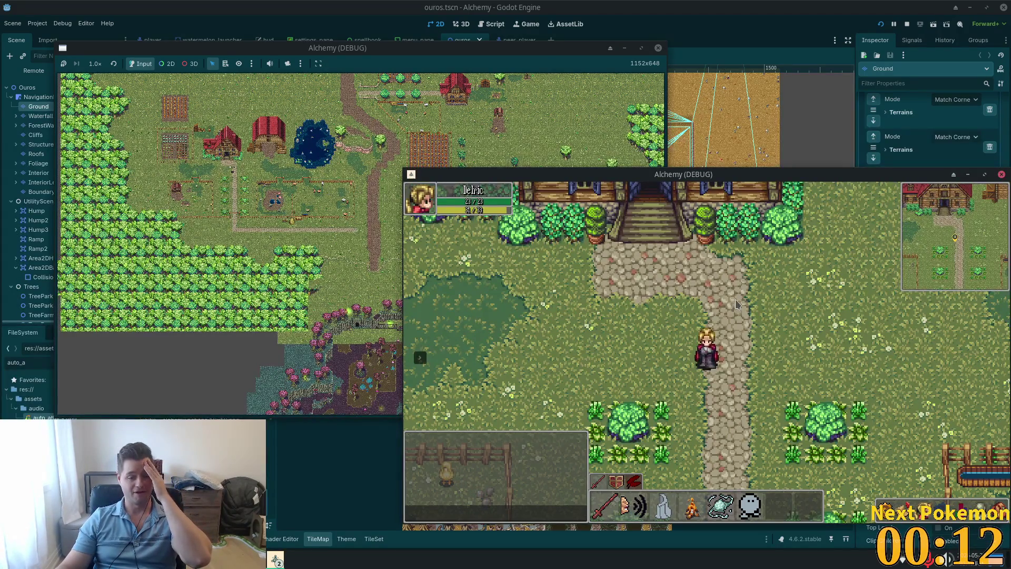
Step: Walk the player up to the house stairs and back down onto the cobblestone path
key(Up)
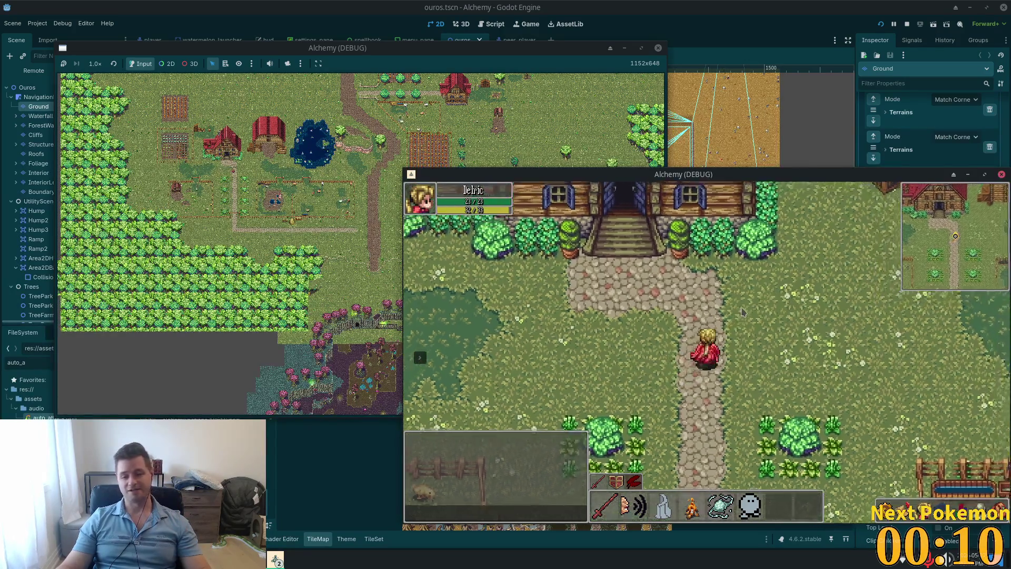
key(Down)
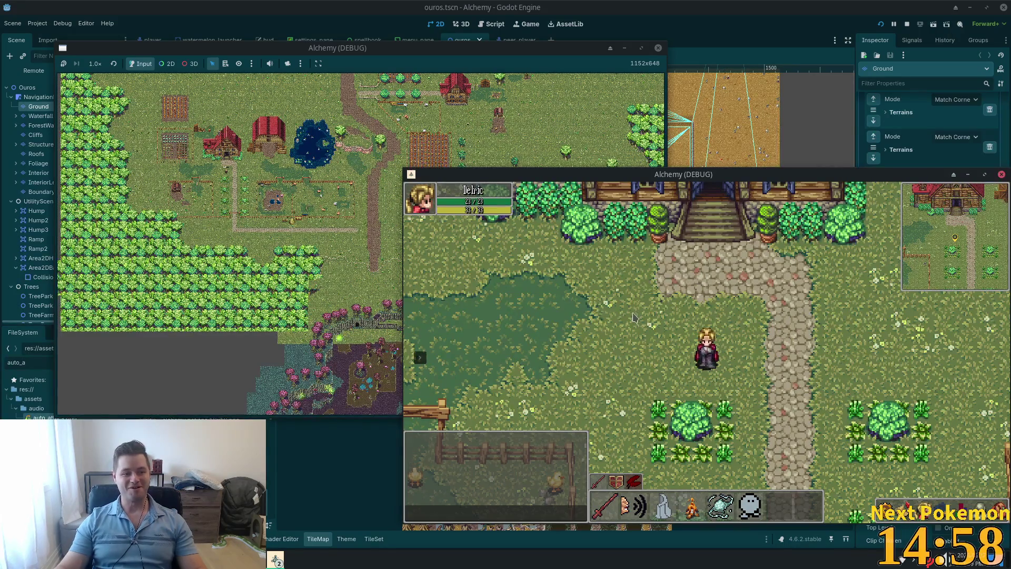
key(w)
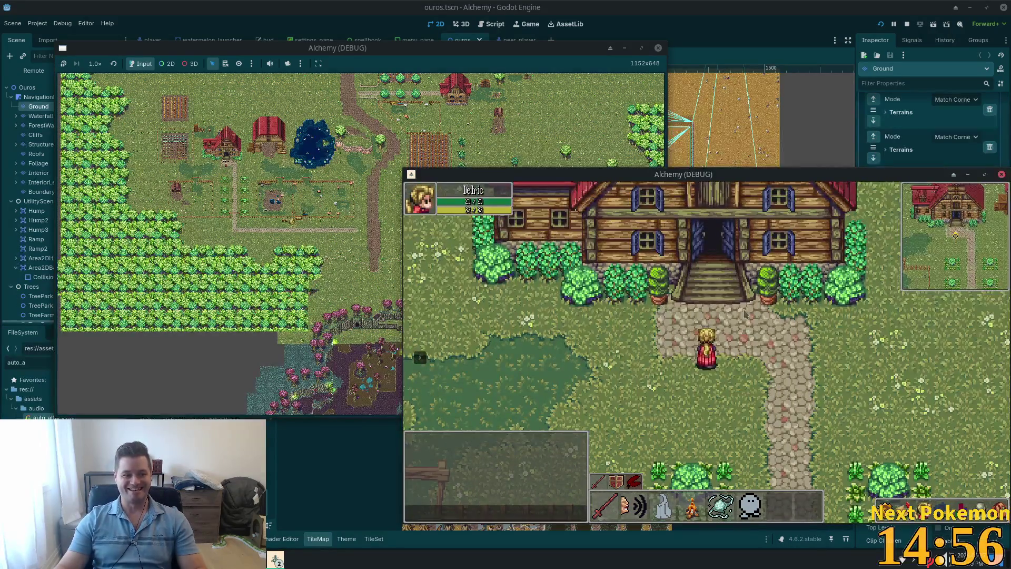
key(s)
key(d)
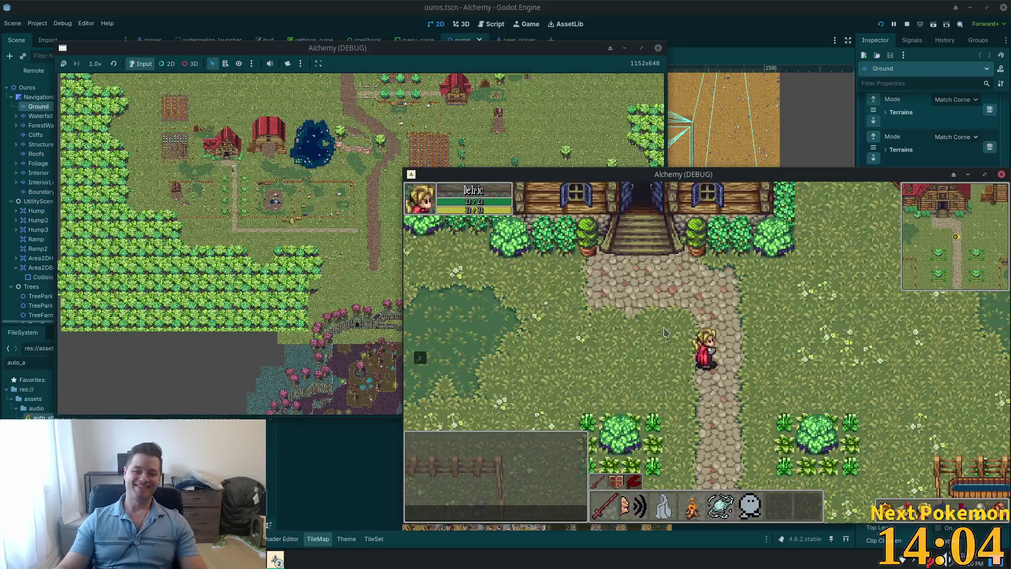
Step: Walk the character from the house through the fence gate into the chick field, then stop the debug run with F8
key(a)
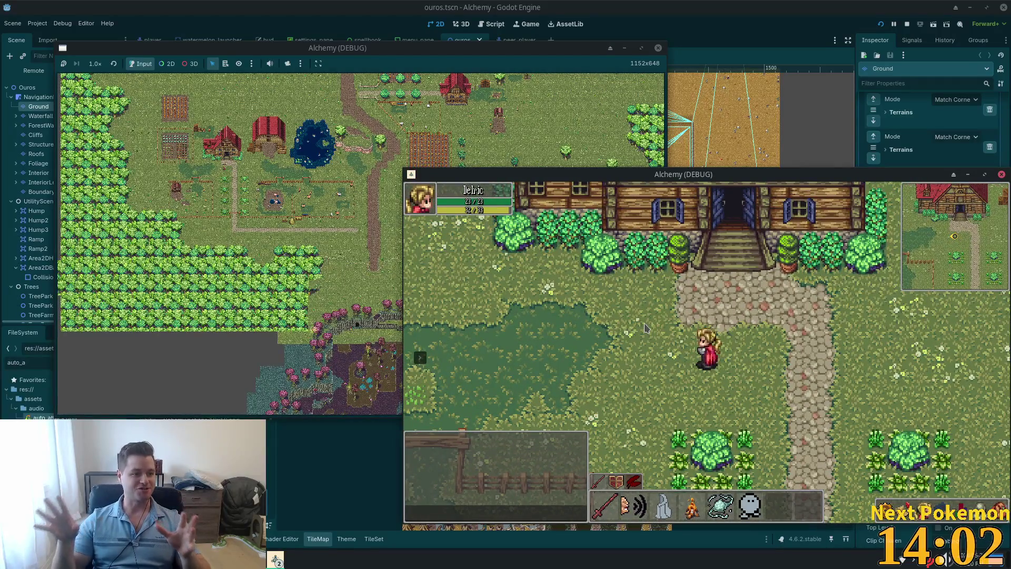
key(w)
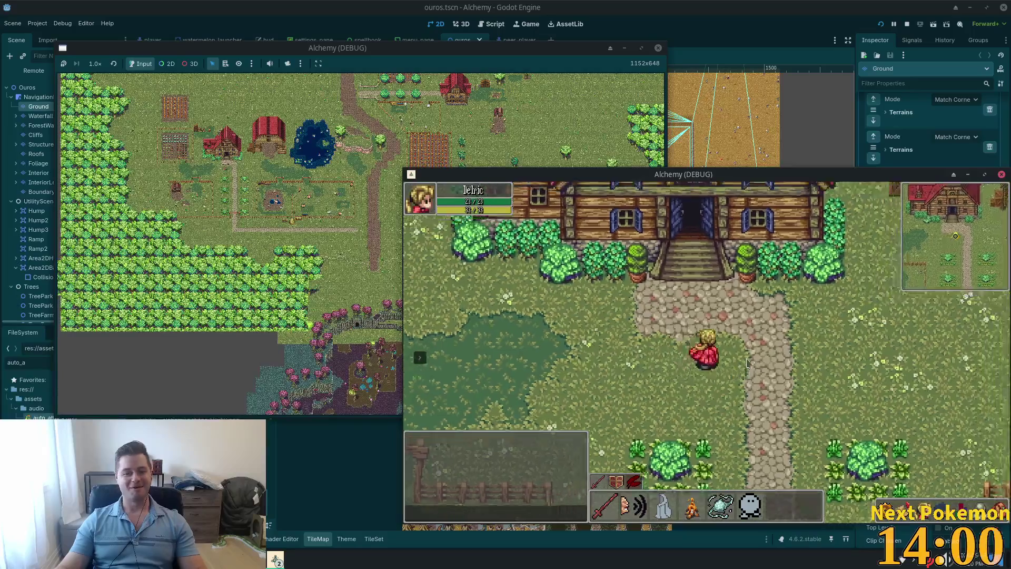
key(s)
key(s)
key(a)
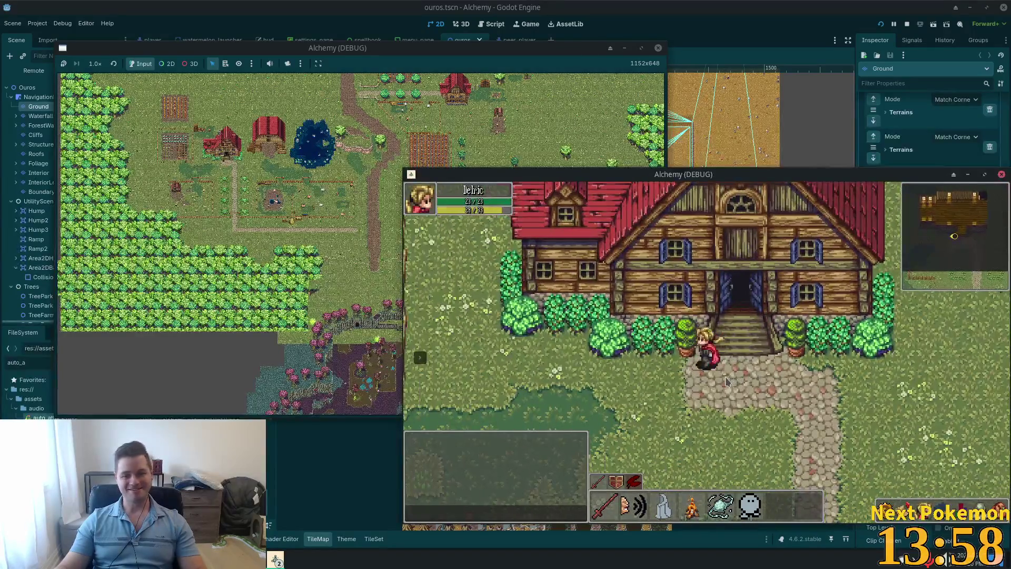
key(s)
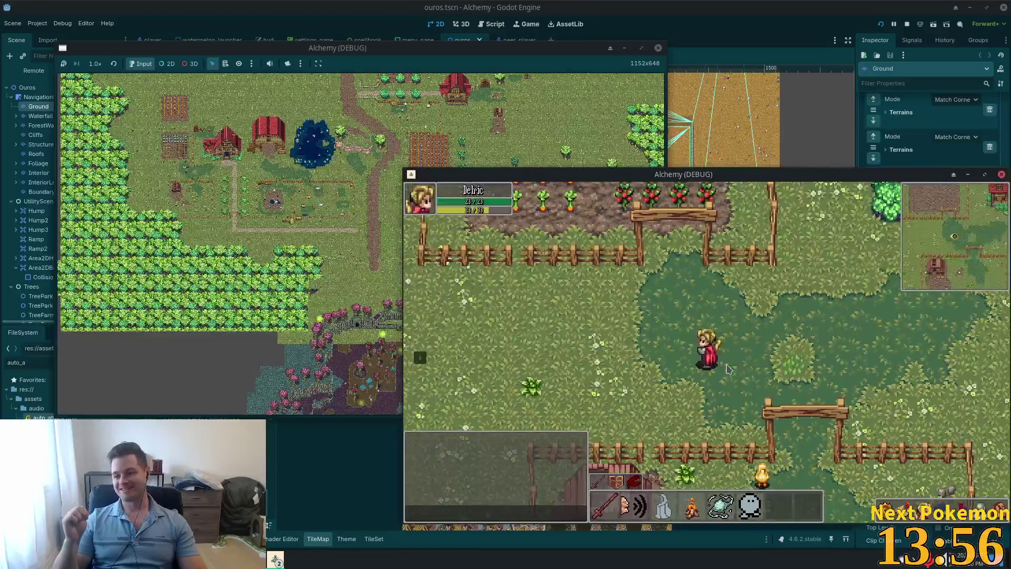
key(s)
key(d)
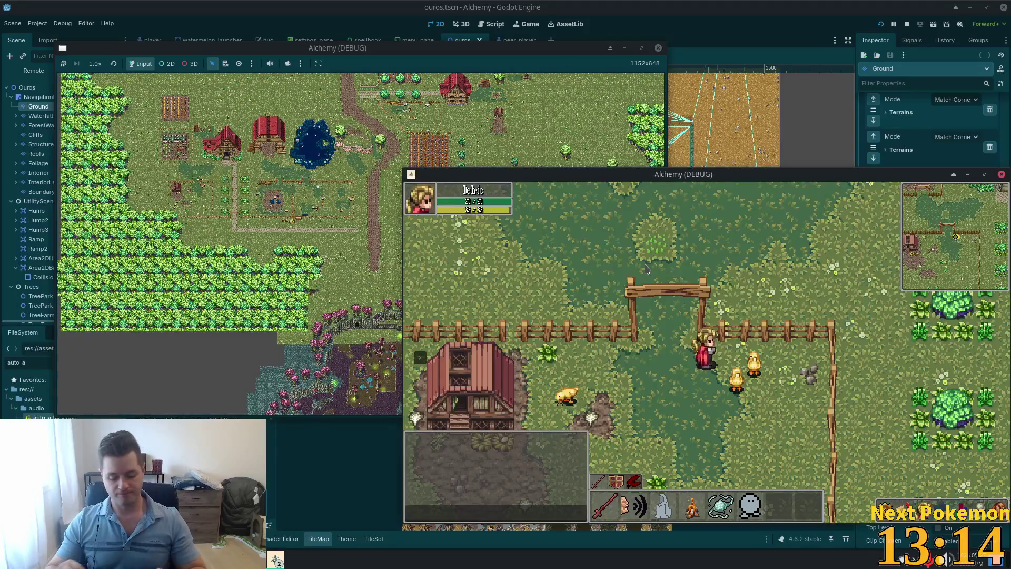
click(716, 301)
key(F8)
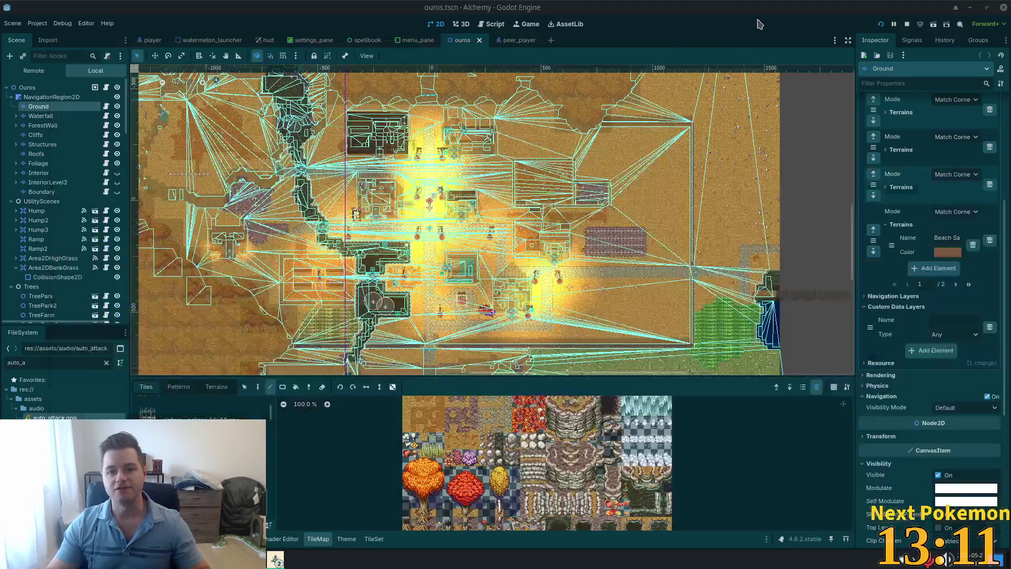
Step: In Cursor, open a blank line at the top of sync_manager.gd, above the variable declarations
key(alt+Tab)
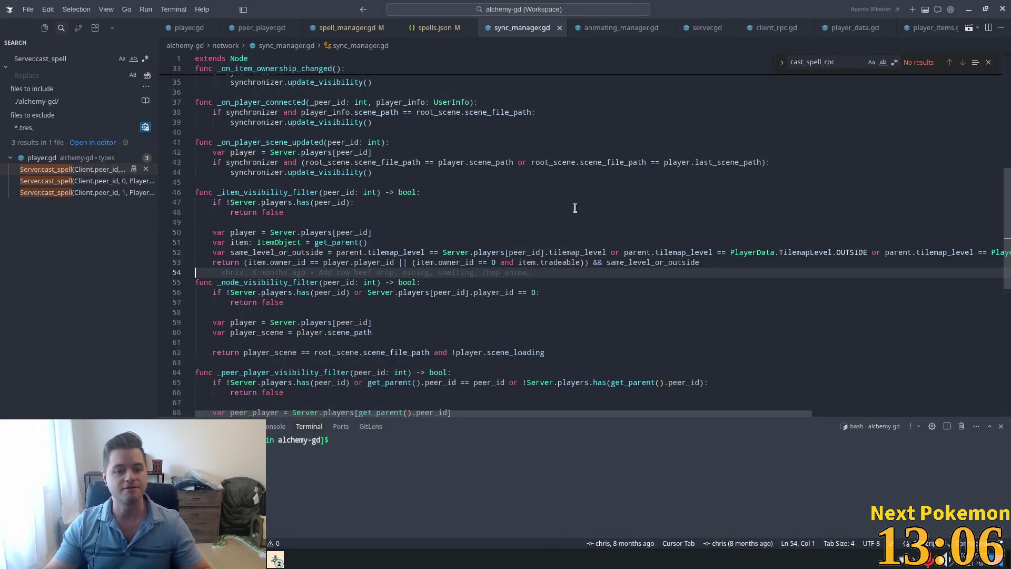
click(539, 223)
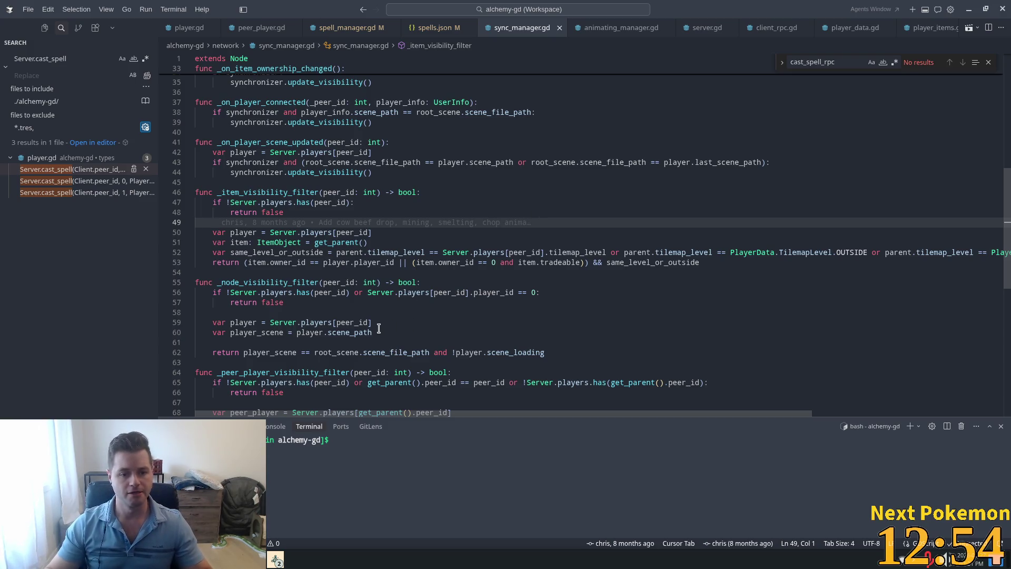
scroll(473, 323, down, 2)
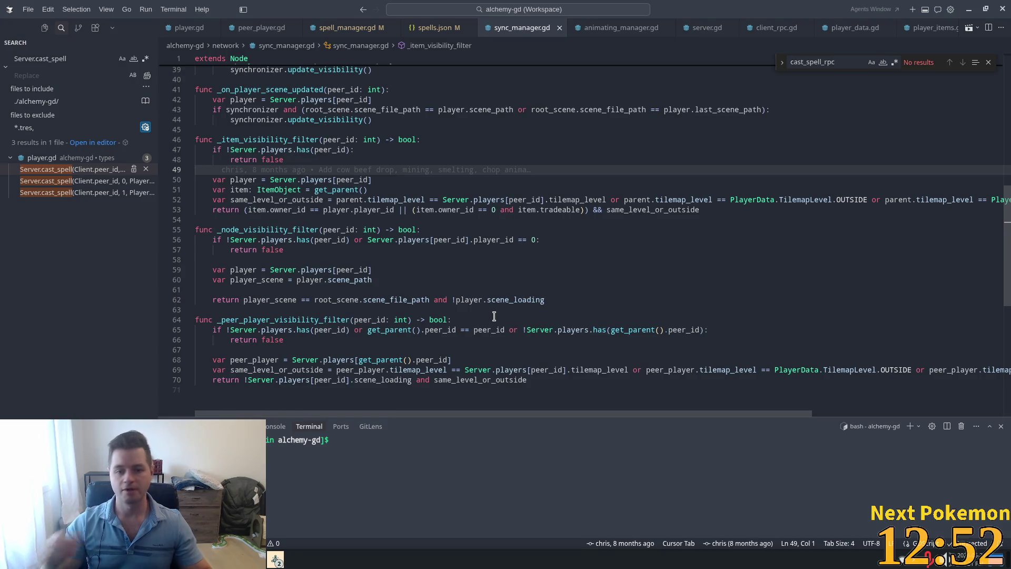
drag(1007, 248, 1006, 63)
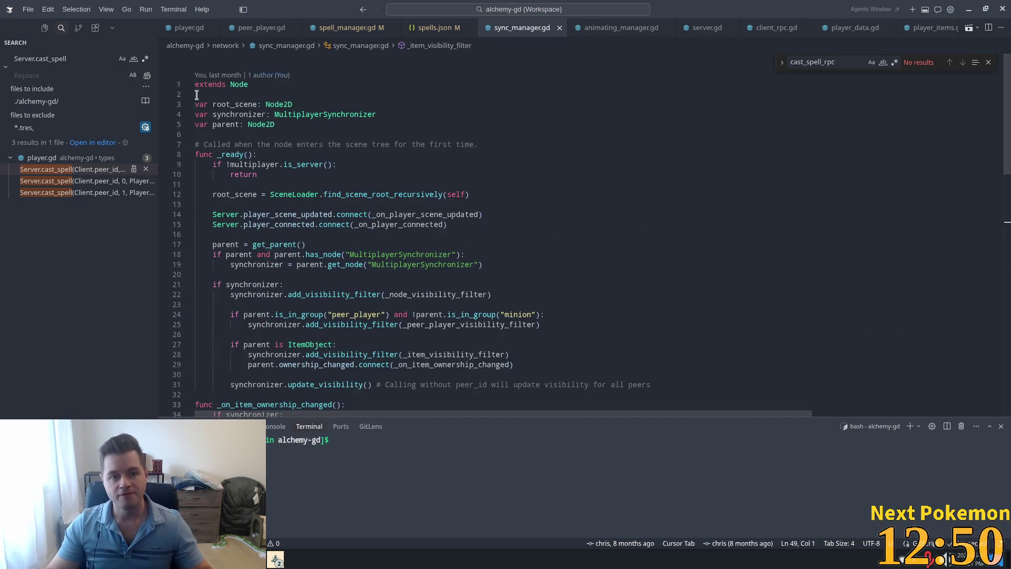
click(330, 124)
mouse_move(347, 114)
key(Up)
key(Up)
key(Home)
key(Return)
key(Return)
key(Up)
key(Up)
Step: Declare const RENDER_DISTANCE = 150.0 from the completion and save the file
text(co)
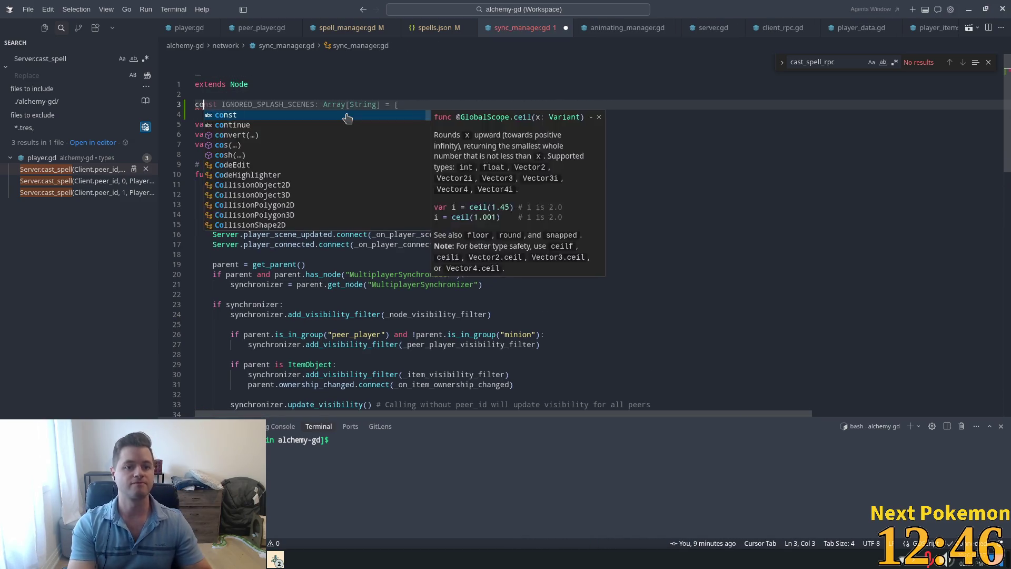
text(nst RENDER)
key(Tab)
key(ctrl+s)
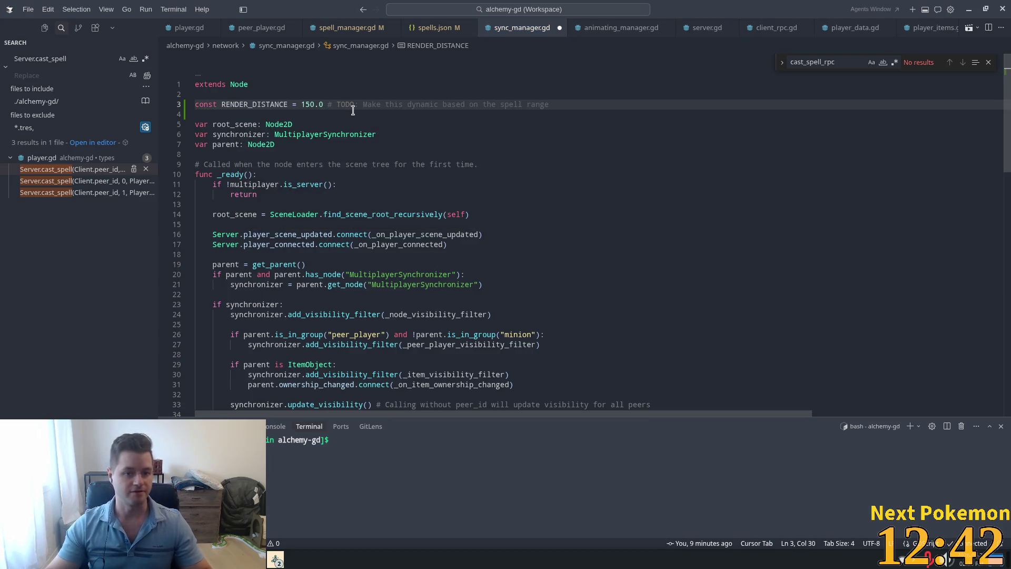
scroll(816, 157, down, 5)
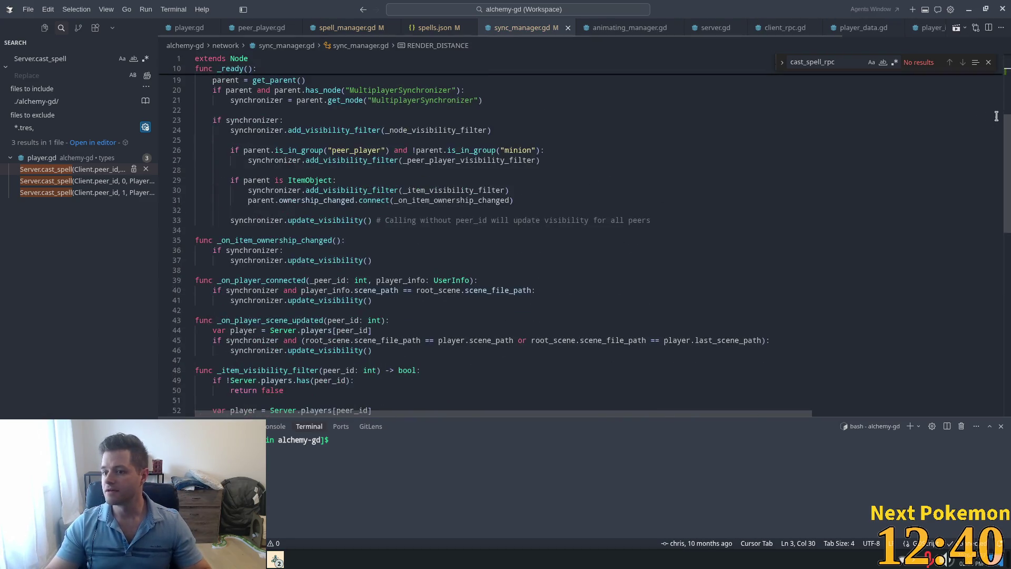
scroll(842, 158, down, 15)
scroll(558, 243, up, 7)
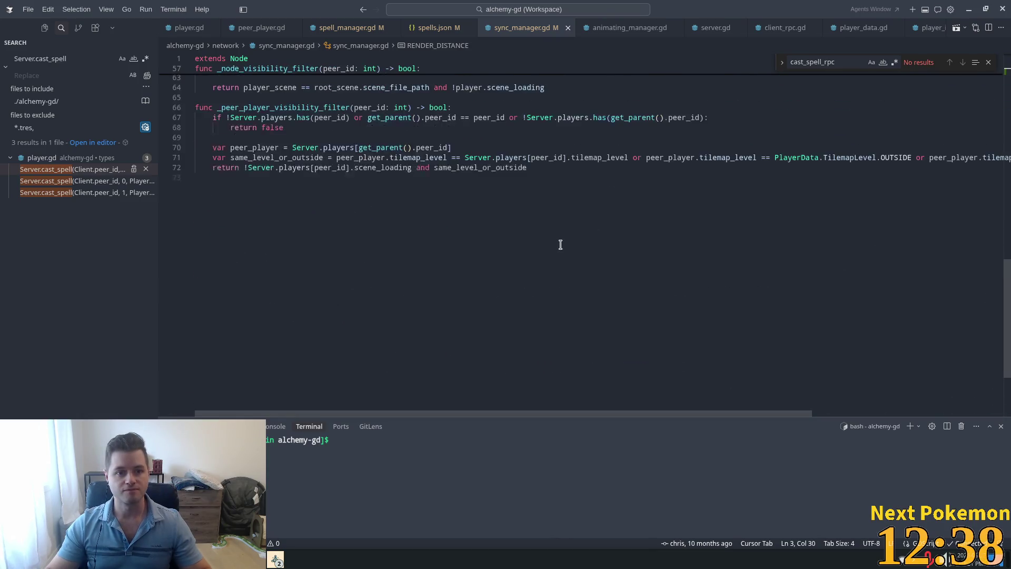
mouse_move(398, 248)
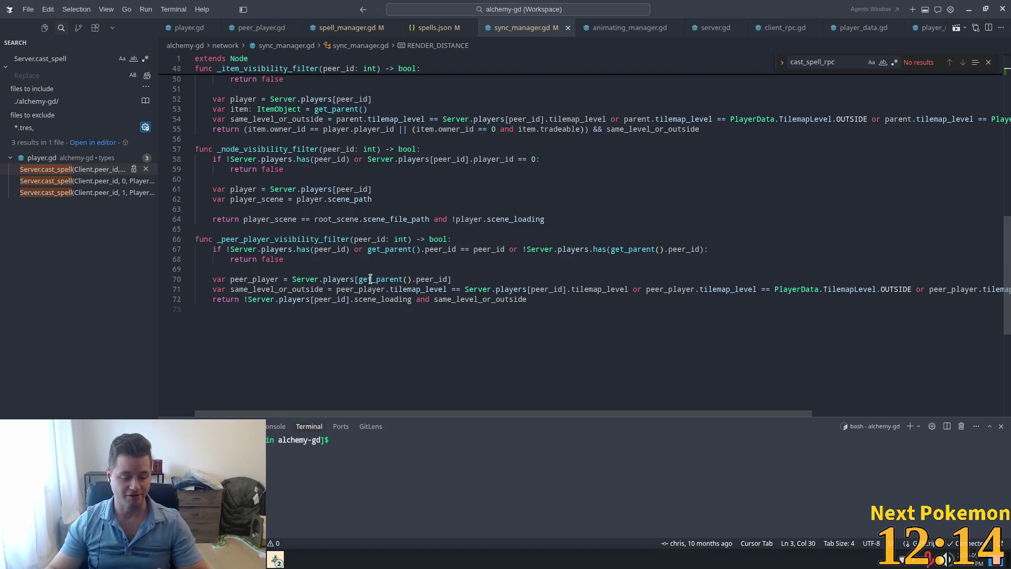
mouse_move(390, 284)
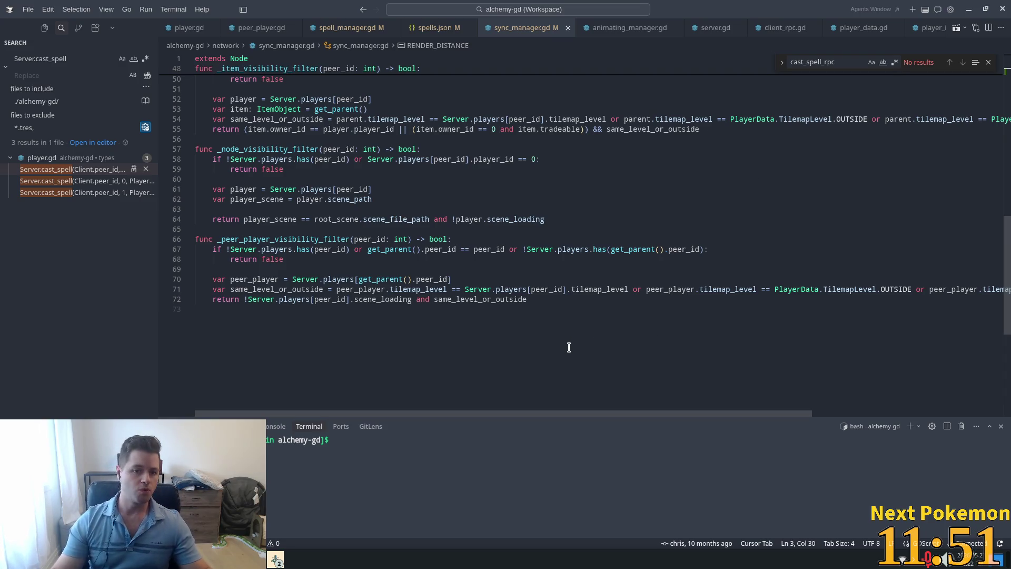
Step: Inspect the _node_visibility_filter, _peer_player_visibility_filter and _on_item_ownership_changed references in sync_manager.gd
scroll(548, 316, up, 5)
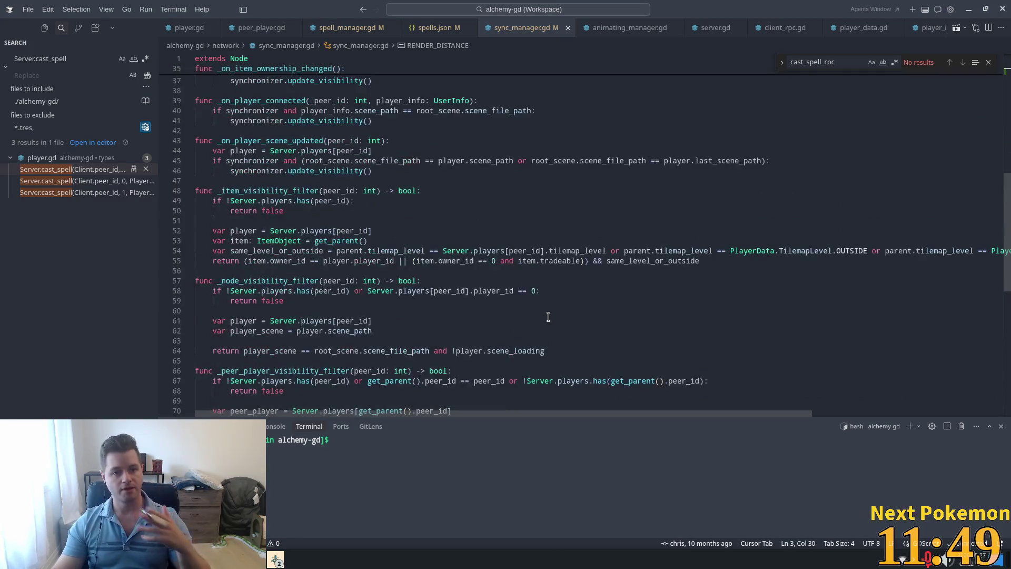
scroll(548, 316, up, 7)
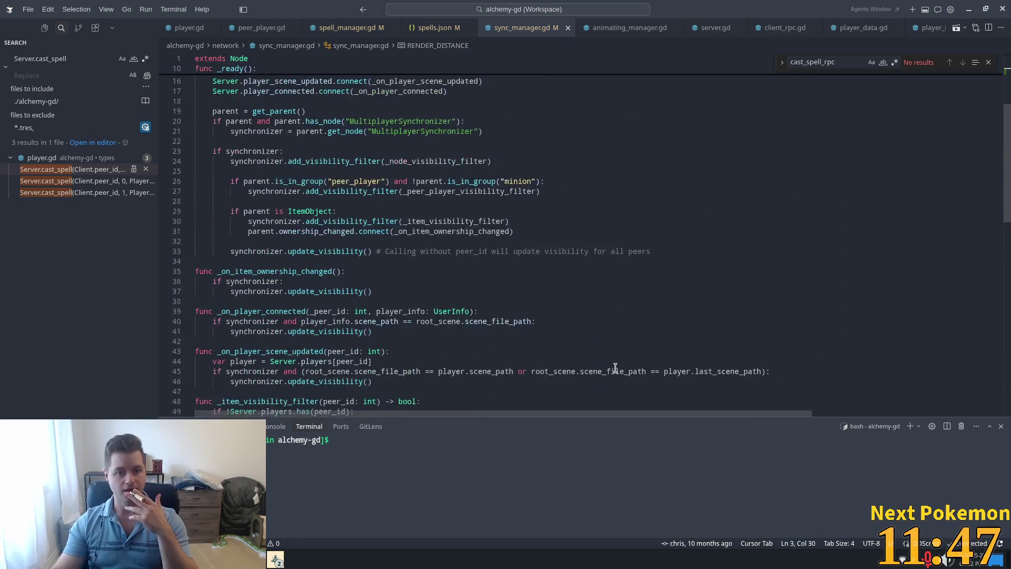
scroll(611, 363, up, 3)
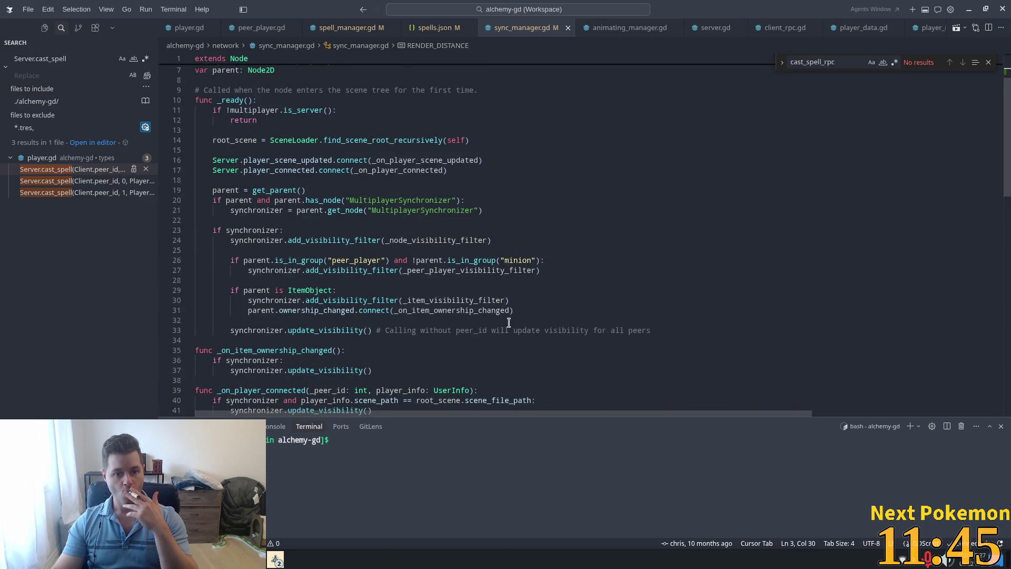
double_click(417, 240)
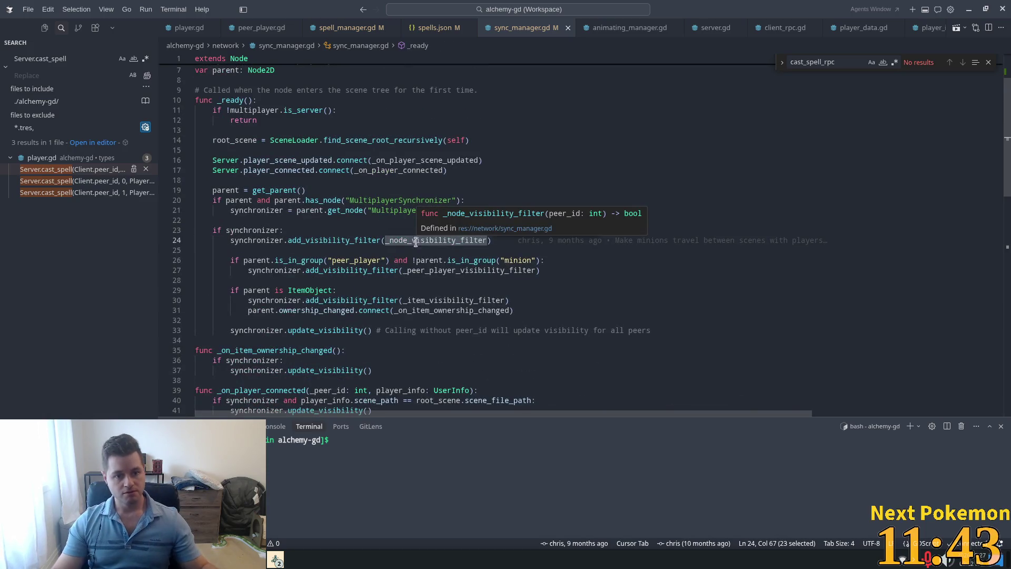
double_click(435, 270)
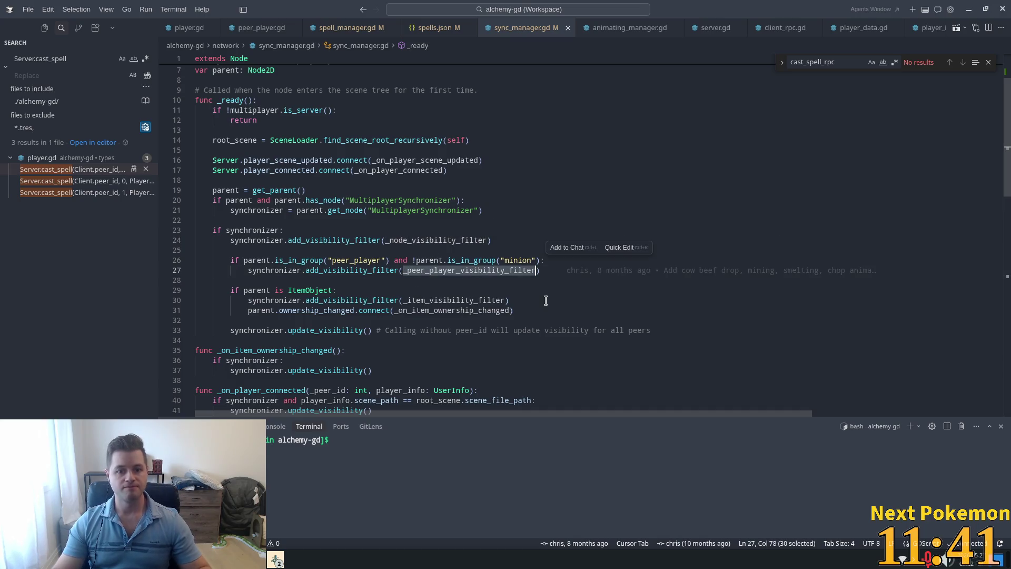
double_click(470, 310)
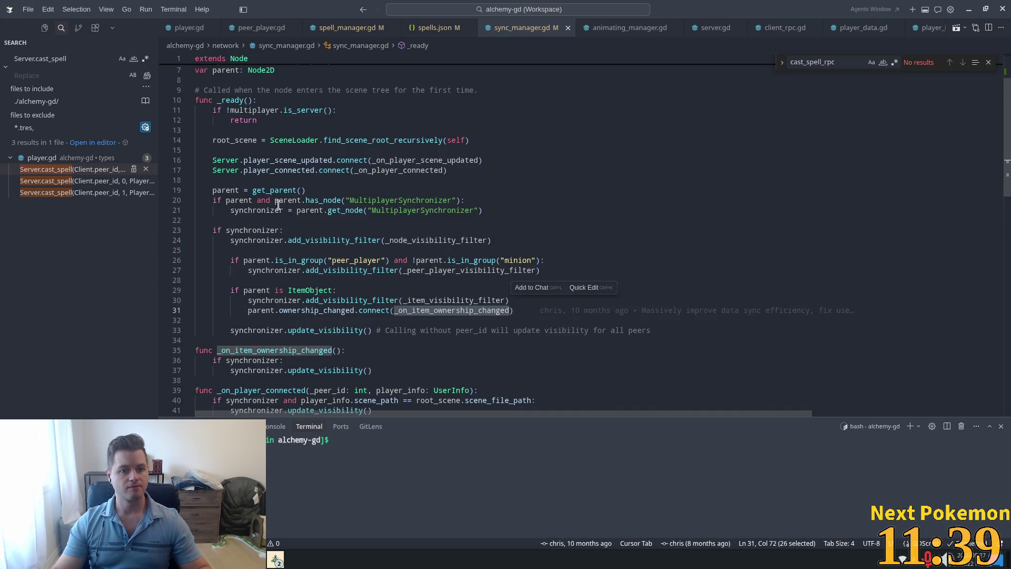
double_click(405, 242)
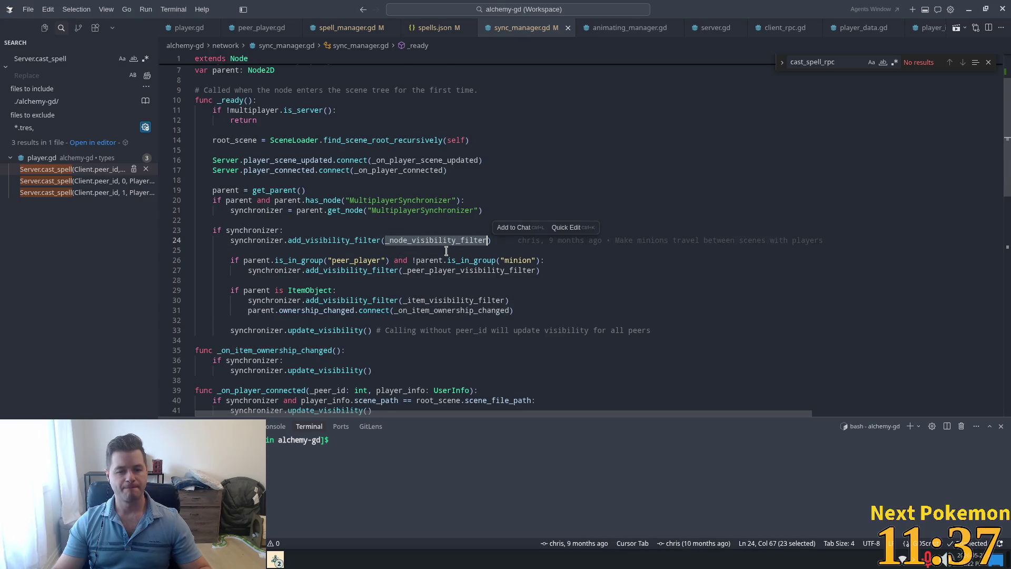
Step: Scroll through the script and check where the peer_player group name is used
scroll(446, 252, down, 1)
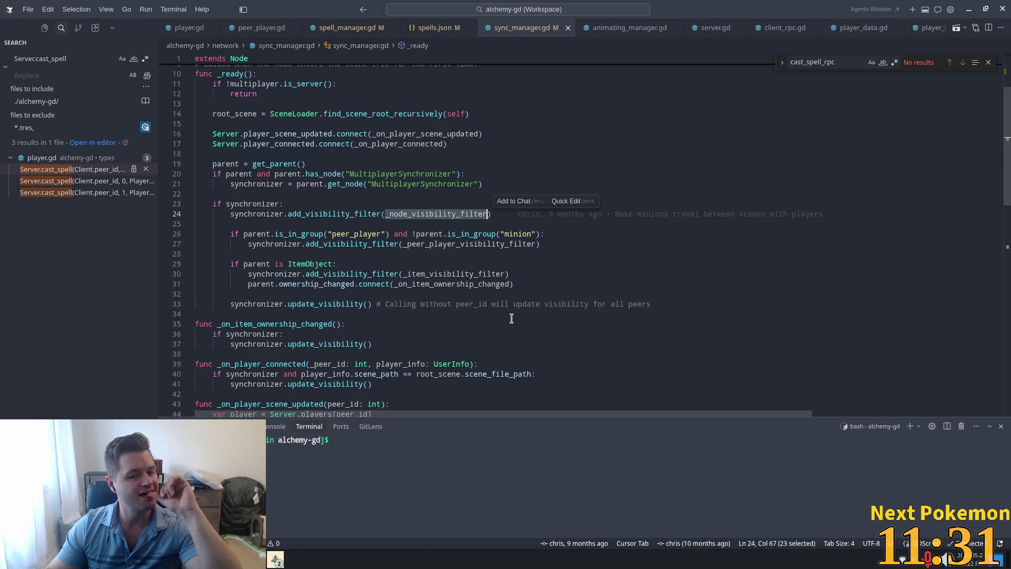
scroll(507, 319, down, 3)
scroll(505, 320, down, 1)
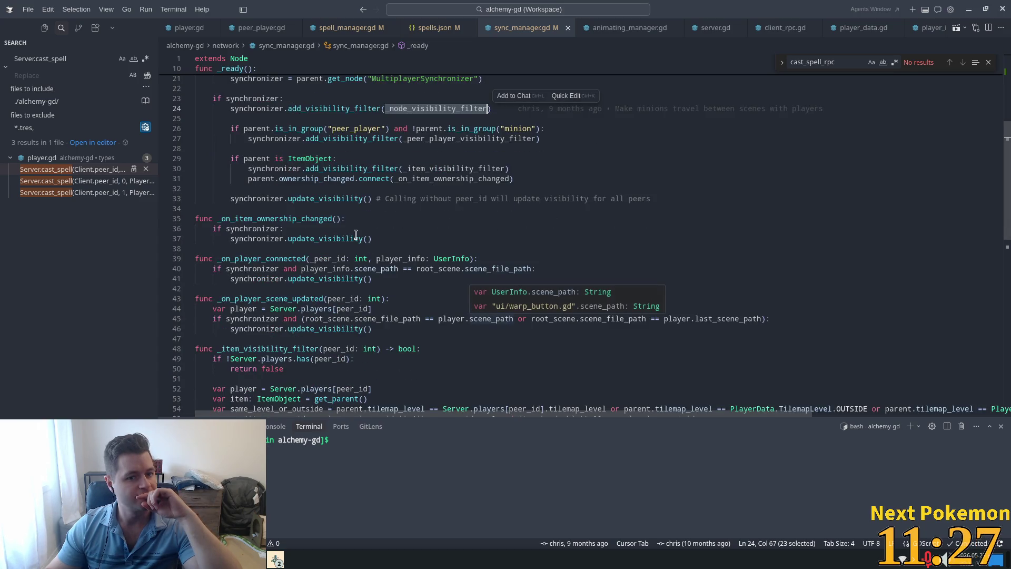
scroll(497, 236, up, 1)
double_click(528, 152)
double_click(356, 155)
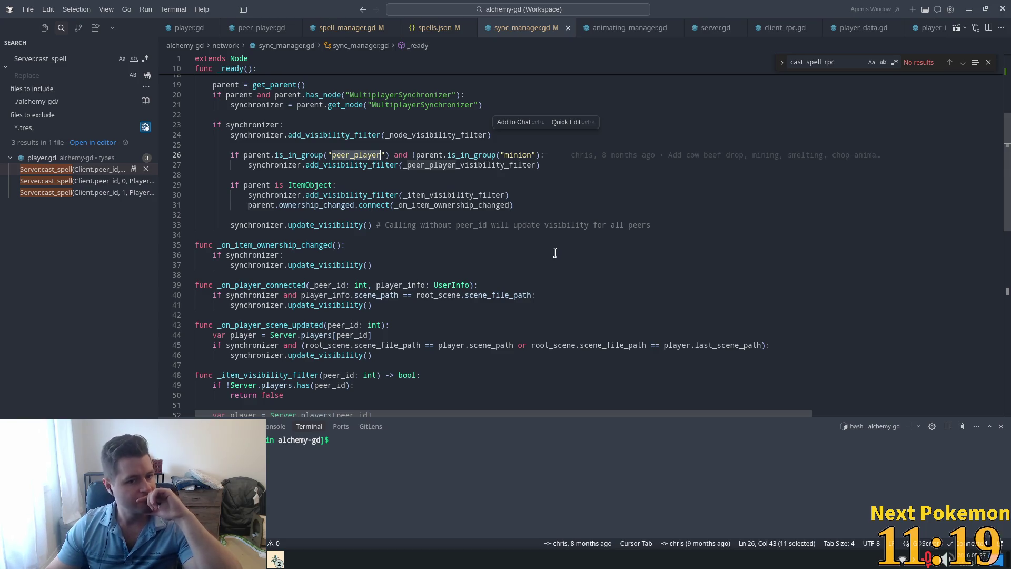
scroll(481, 217, up, 3)
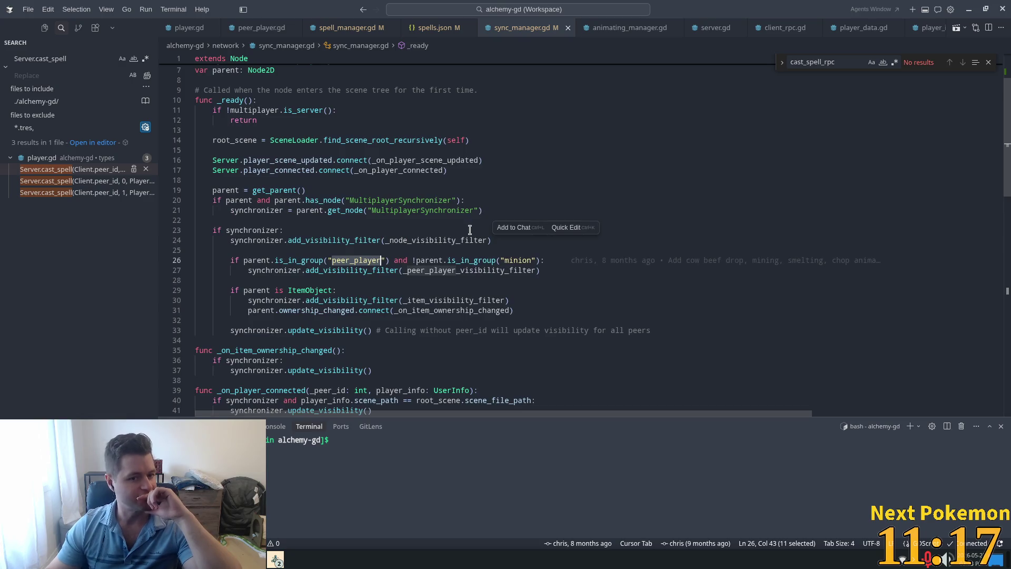
mouse_move(466, 238)
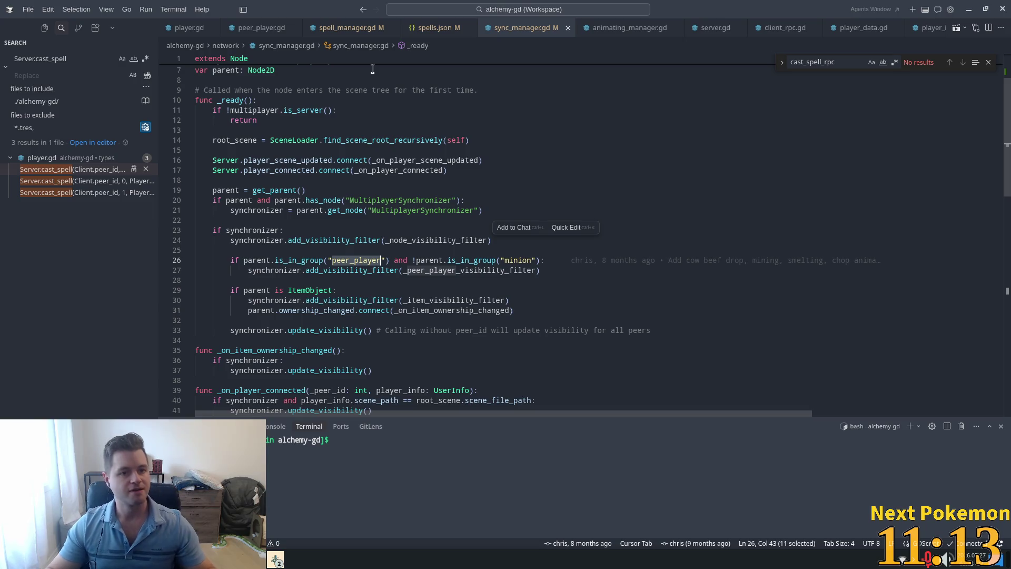
Step: Back in Godot, search the project's resources for 'chicken' and fix the typo
key(alt+Tab)
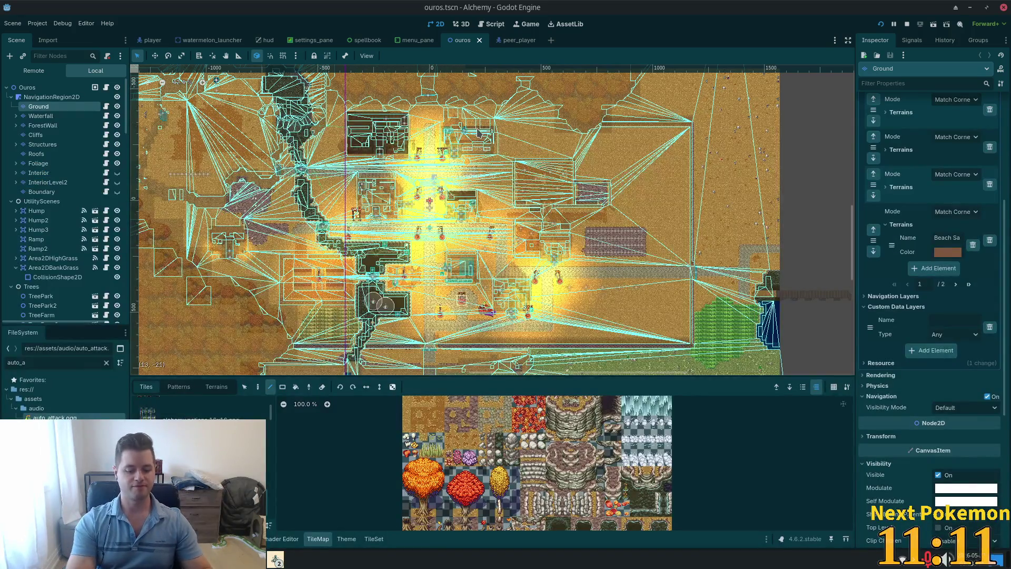
key(shift+alt+o)
text(chiu)
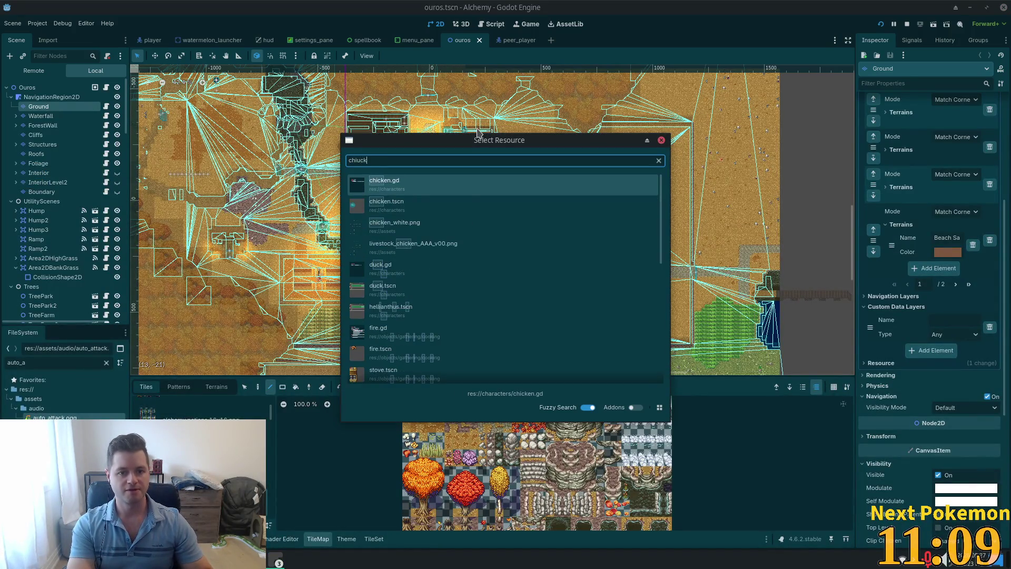
key(BackSpace)
text(ckenm)
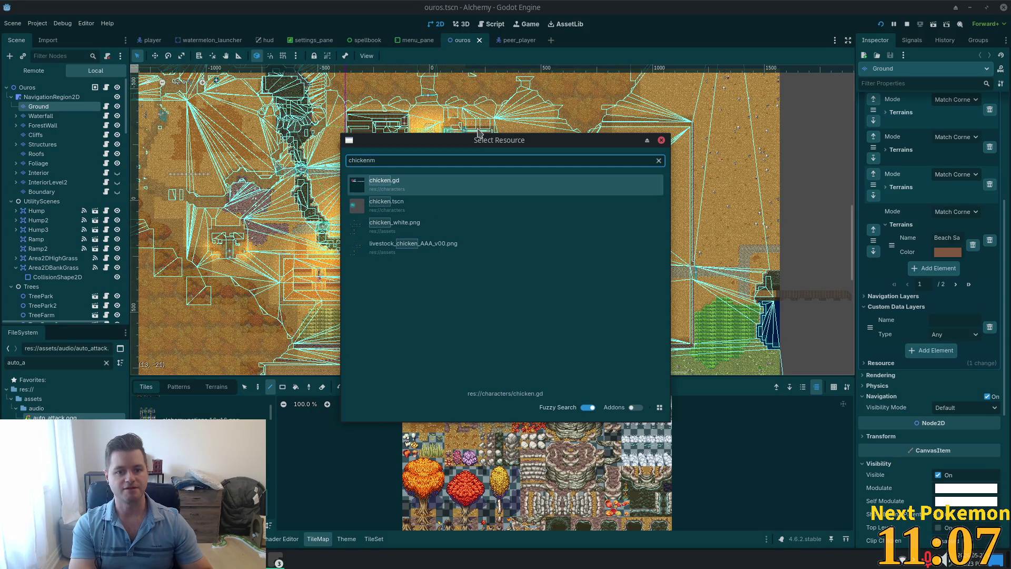
key(BackSpace)
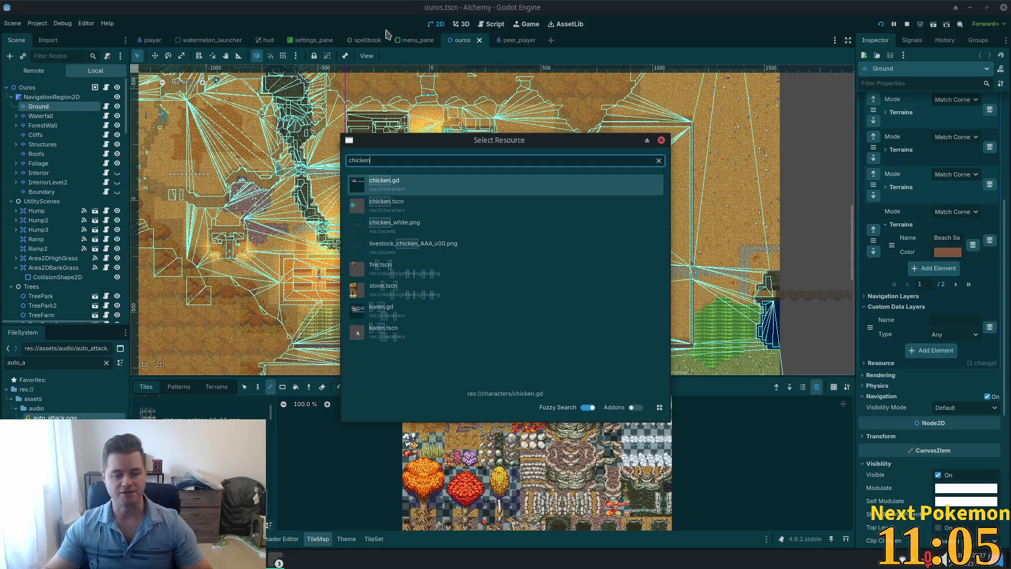
Step: Open chicken.tscn, view its script and parent combat_npc.gd, then open the SyncManager scene
double_click(456, 206)
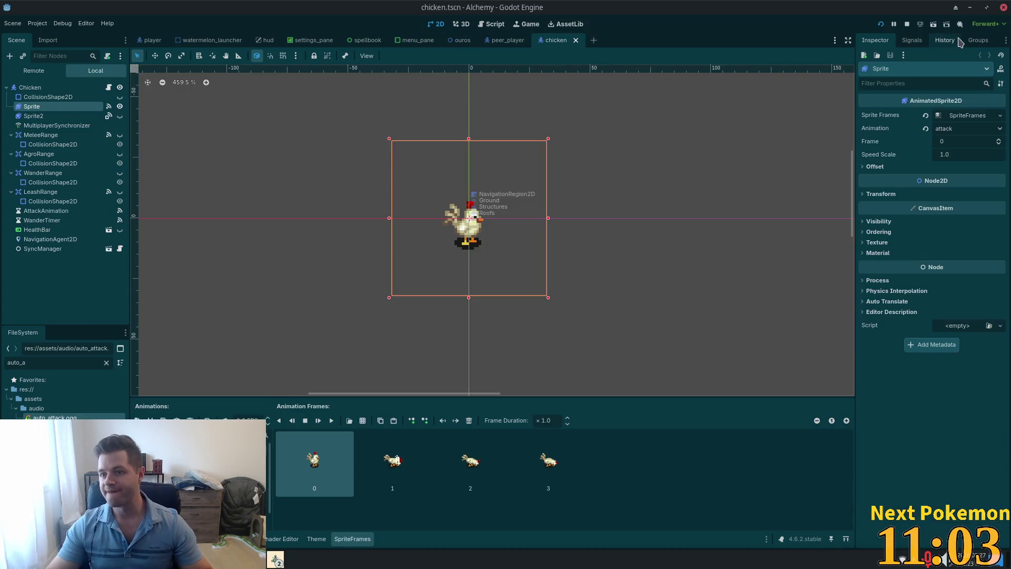
click(975, 41)
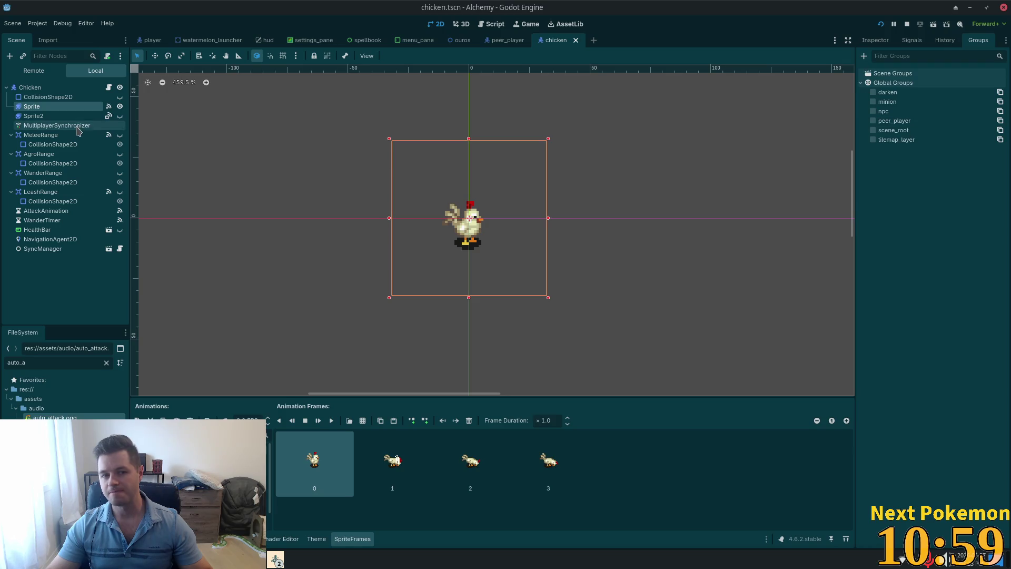
click(108, 87)
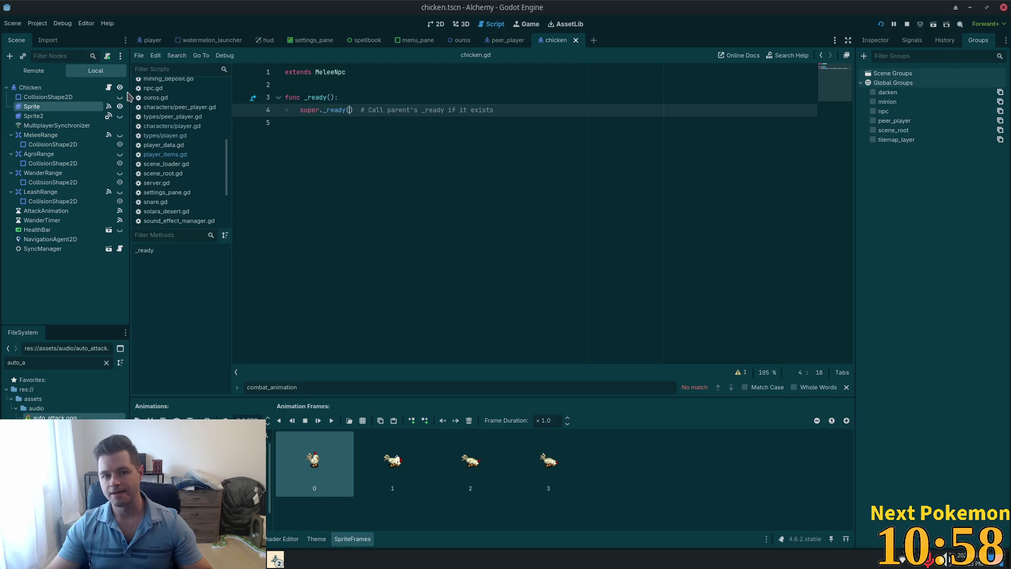
ctrl+click(330, 72)
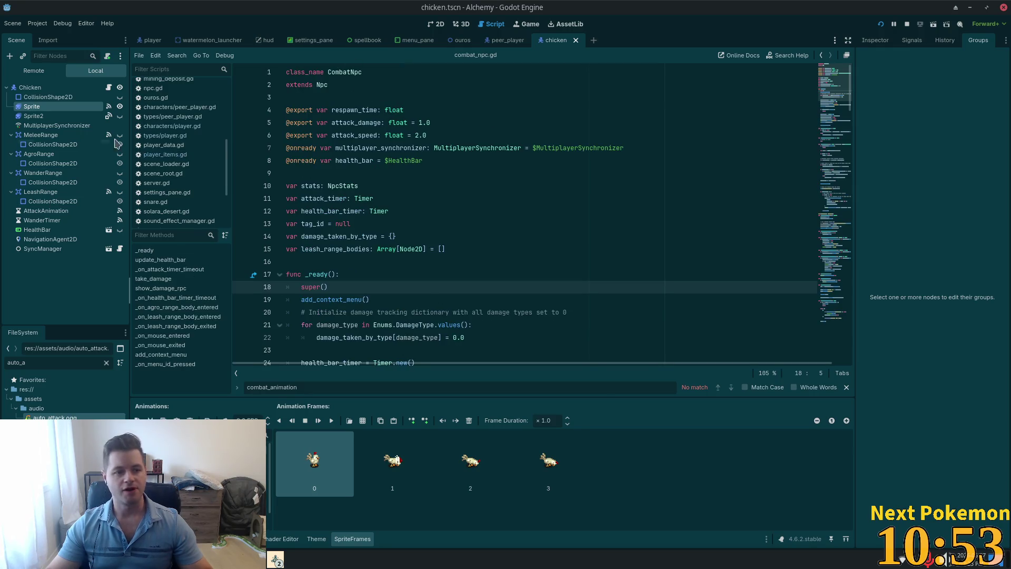
click(52, 253)
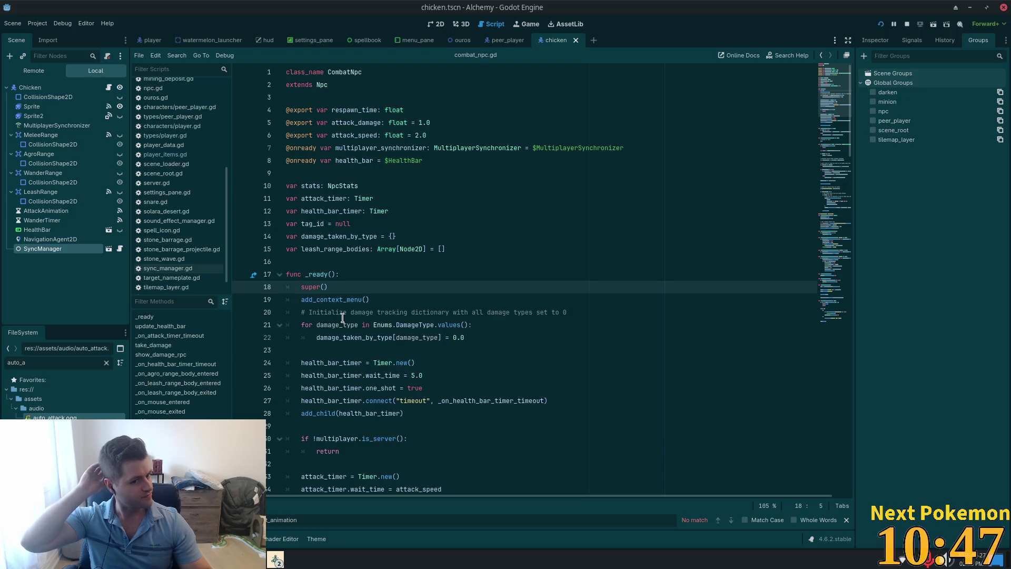
click(109, 249)
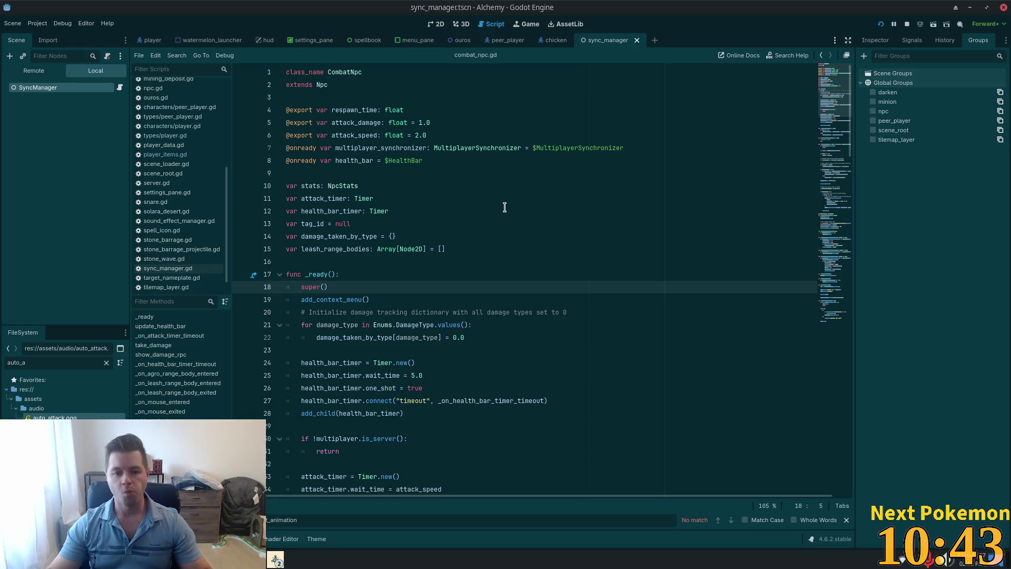
Step: Open the SyncManager script and jump to the _node_visibility_filter definition
click(120, 86)
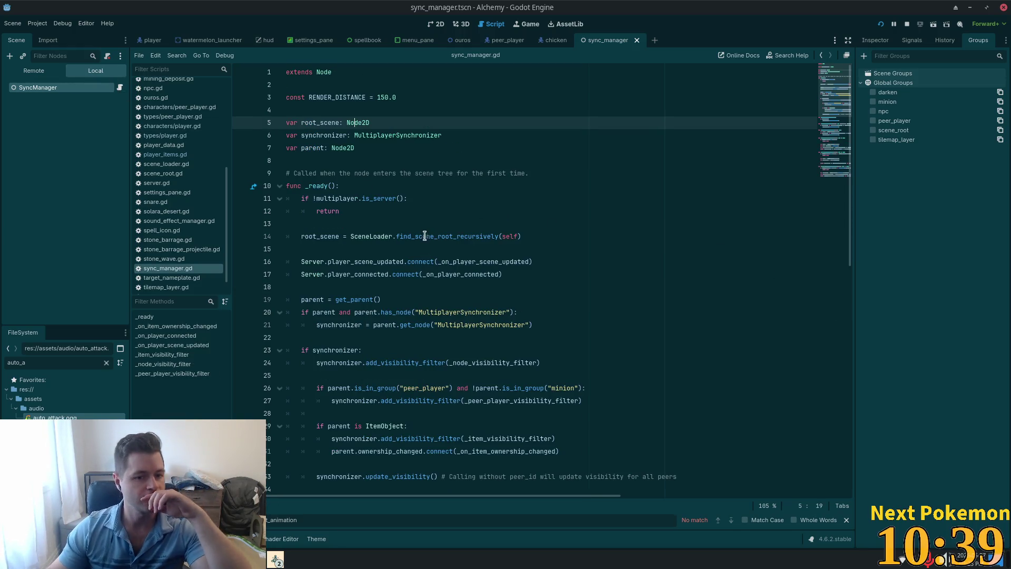
scroll(421, 254, down, 2)
scroll(421, 254, down, 1)
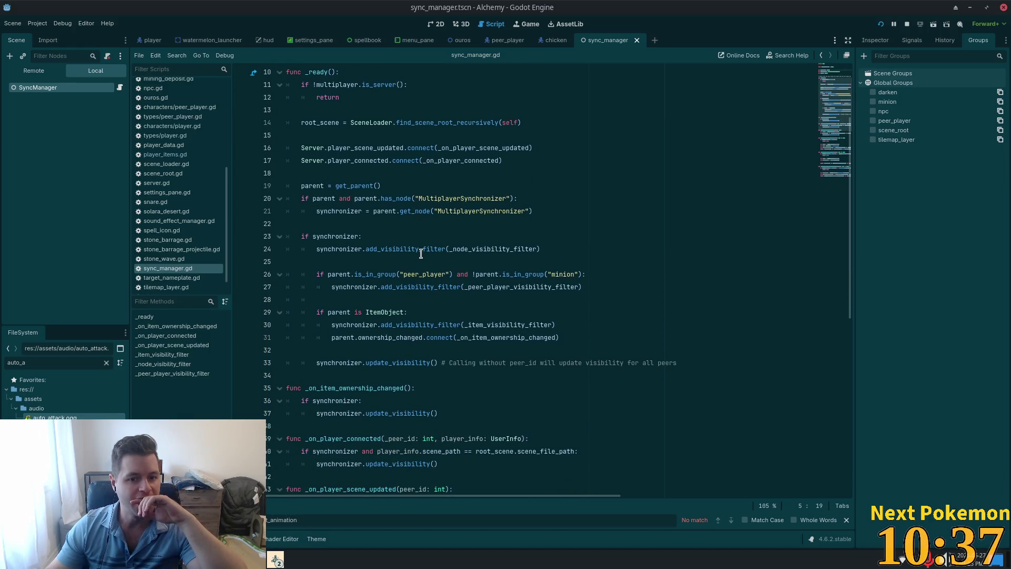
double_click(339, 210)
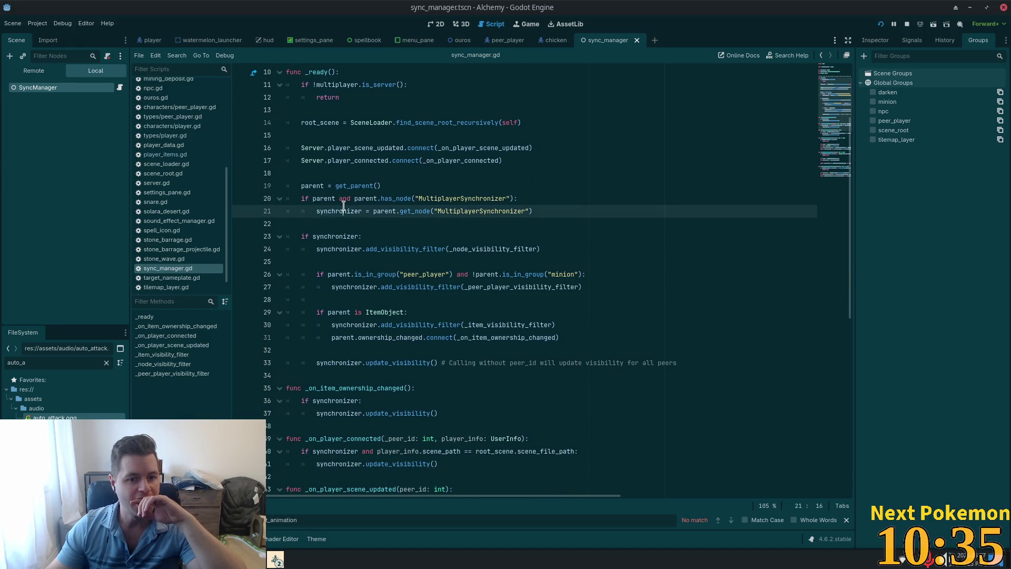
double_click(482, 248)
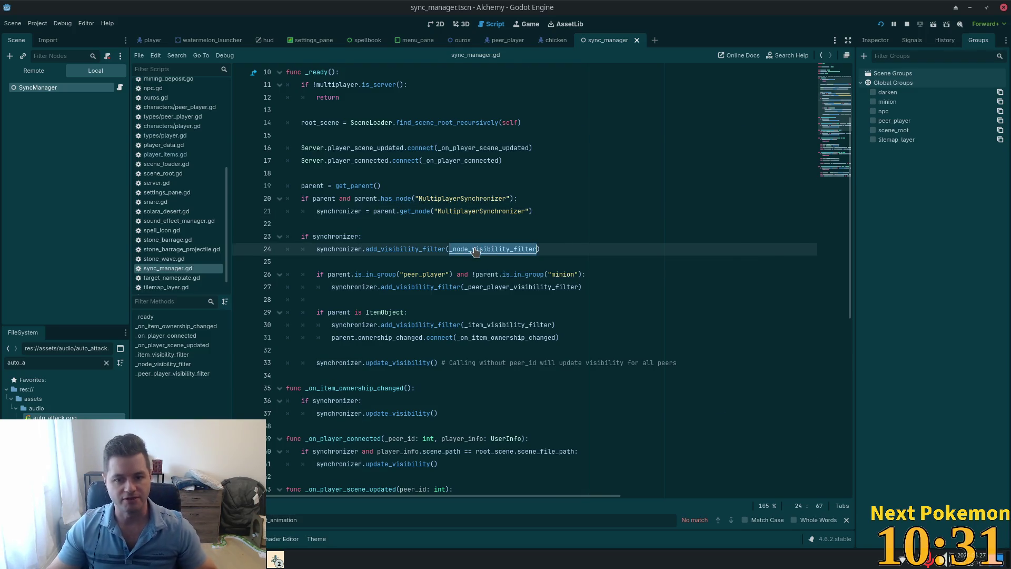
ctrl+click(475, 250)
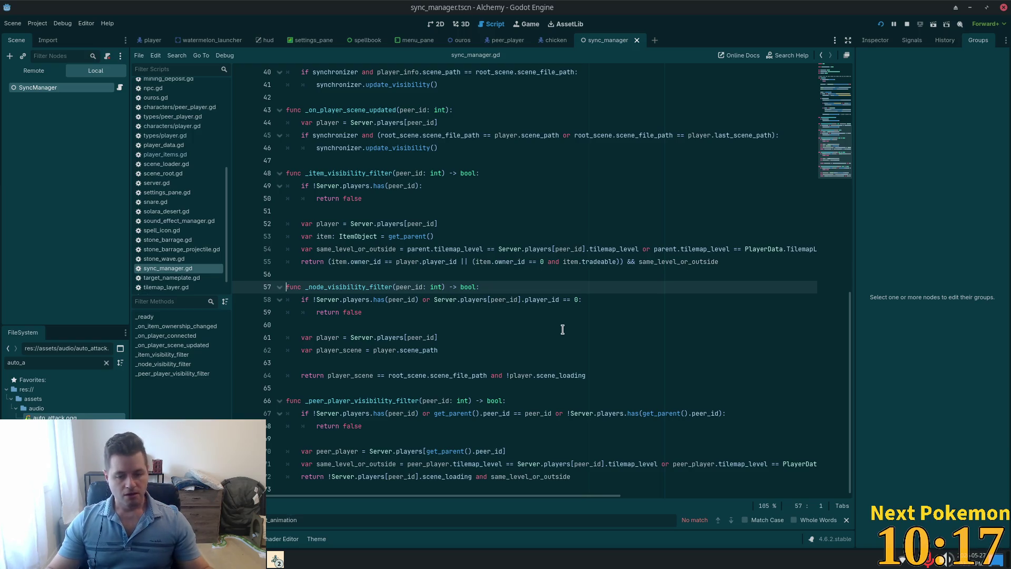
Step: Look over the filter's lines, discard a trial var line, and save sync_manager.gd
click(541, 358)
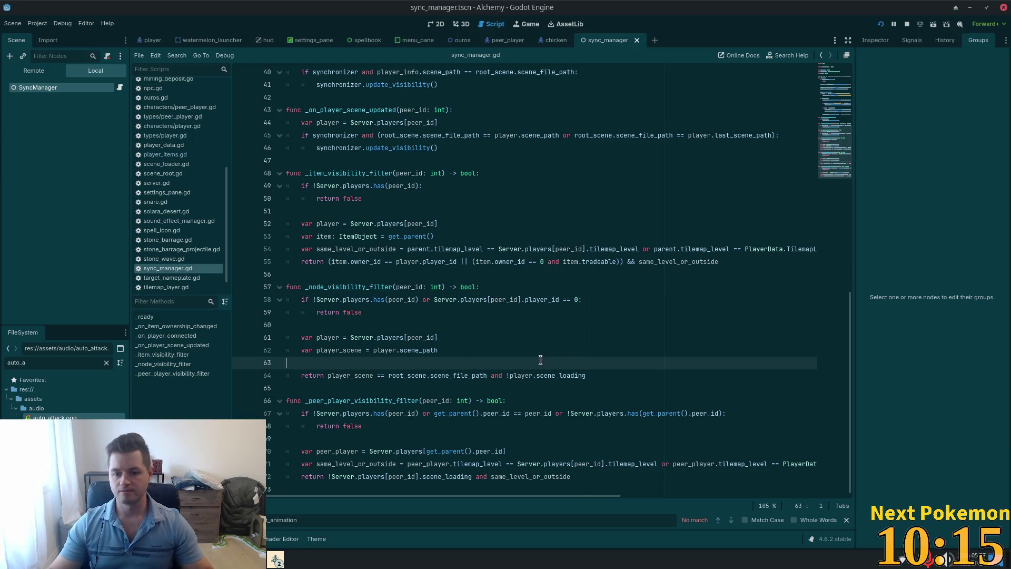
click(355, 339)
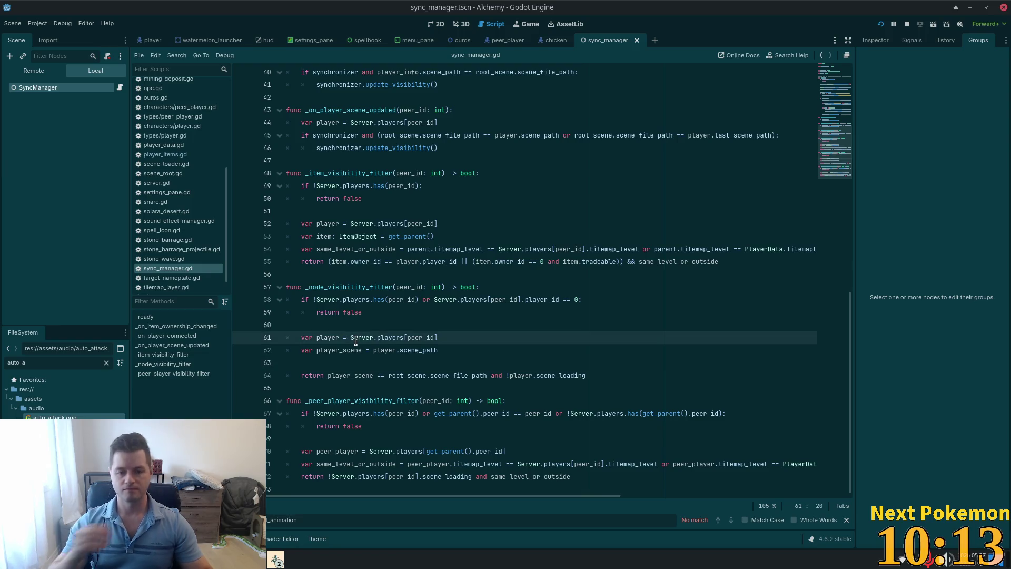
mouse_move(356, 341)
click(500, 400)
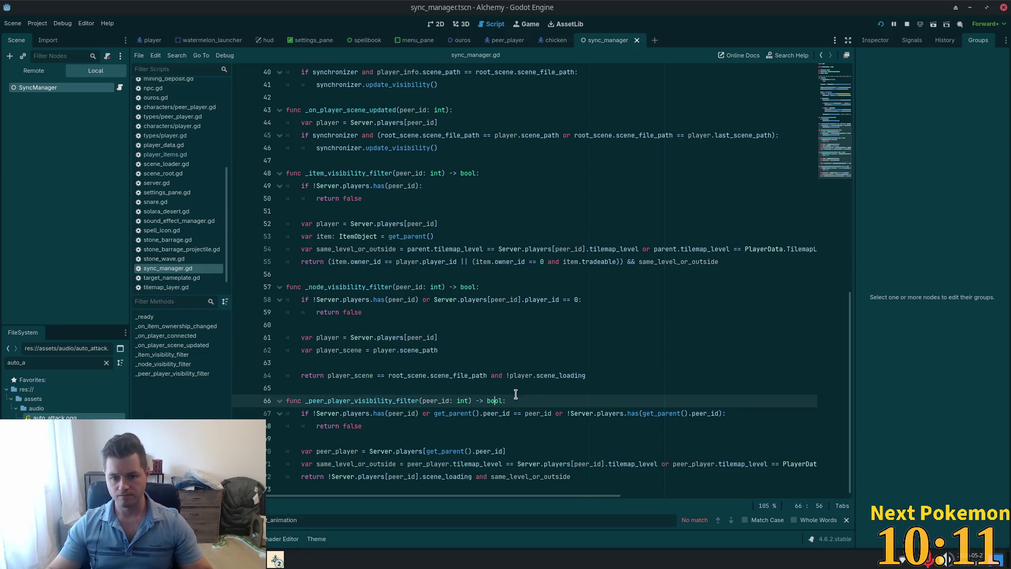
click(587, 376)
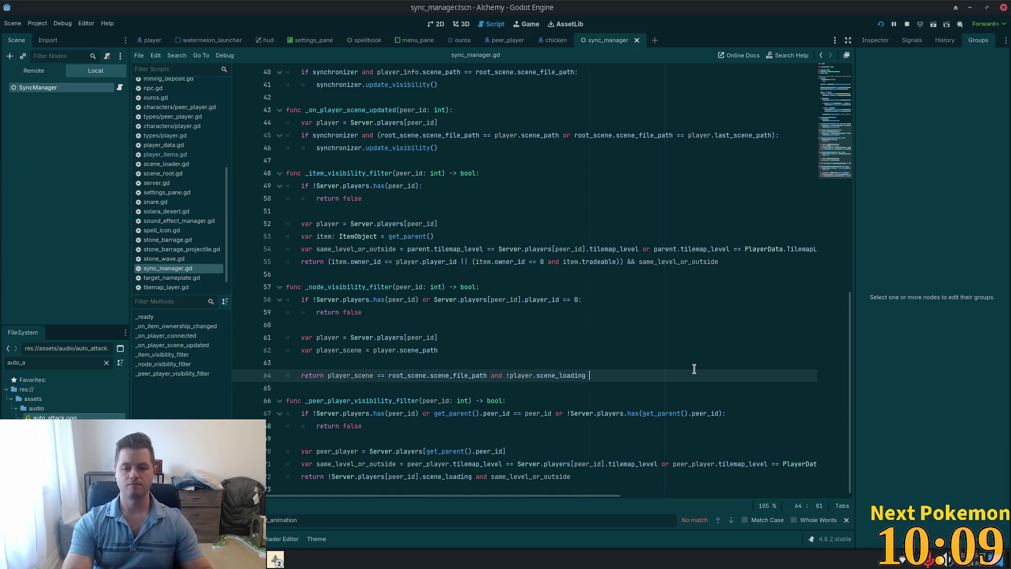
click(482, 349)
key(Return)
text(var)
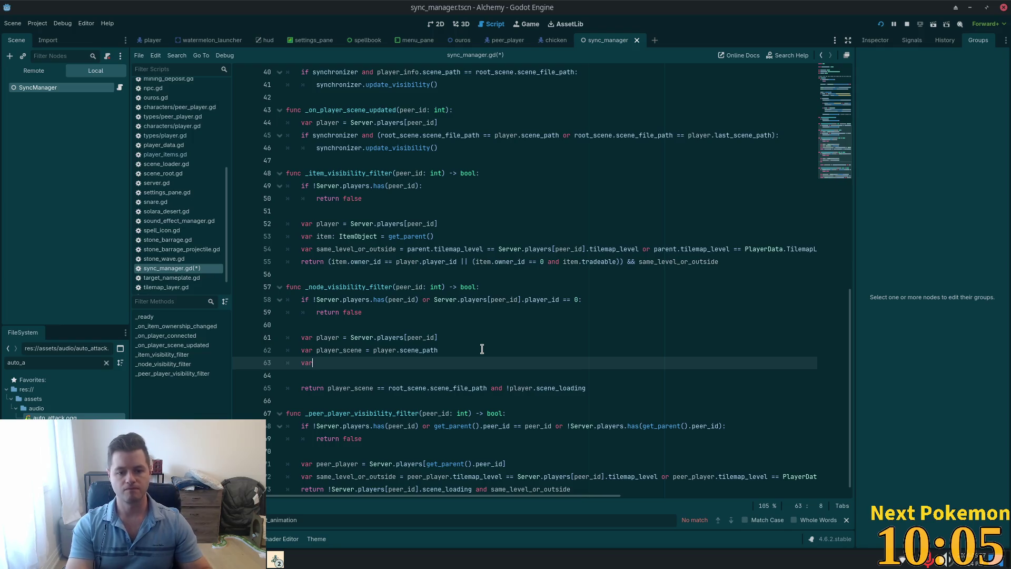
key(BackSpace)
key(BackSpace)
key(BackSpace)
key(ctrl+s)
key(alt+Tab)
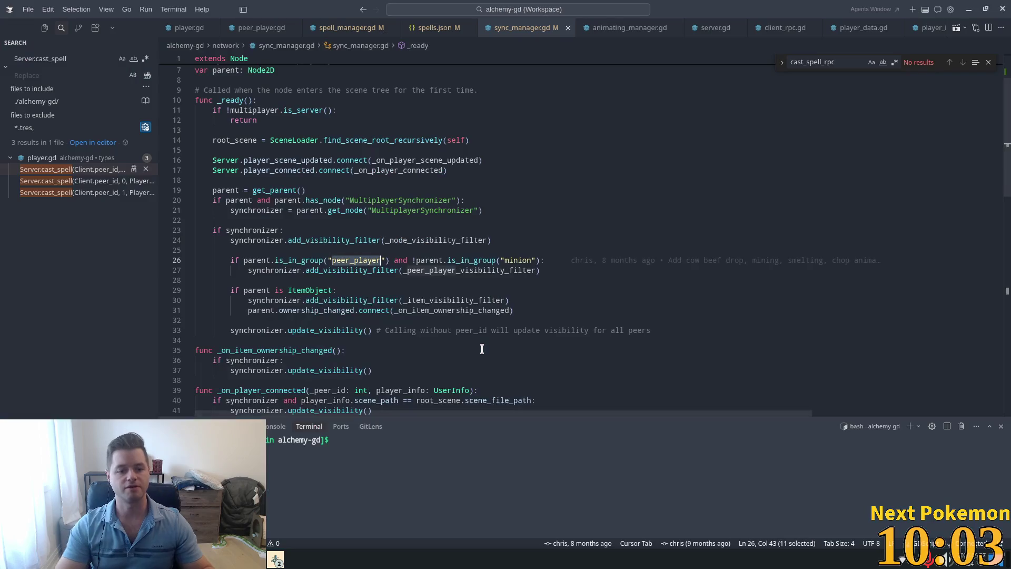
Step: In _node_visibility_filter, compute player distance and return only if under RENDER_DISTANCE, dropping the old return
click(386, 283)
scroll(493, 238, down, 3)
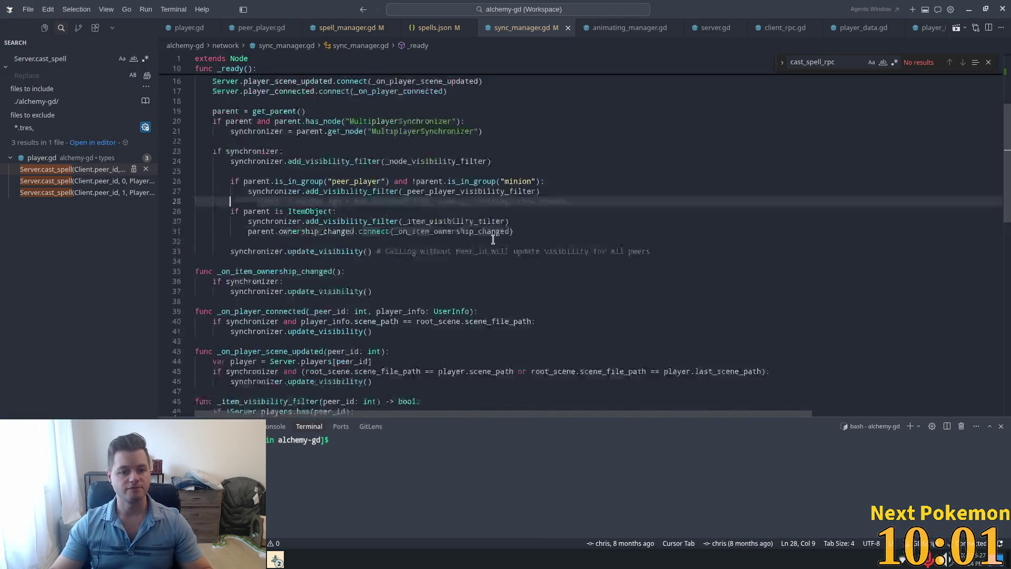
scroll(493, 239, down, 8)
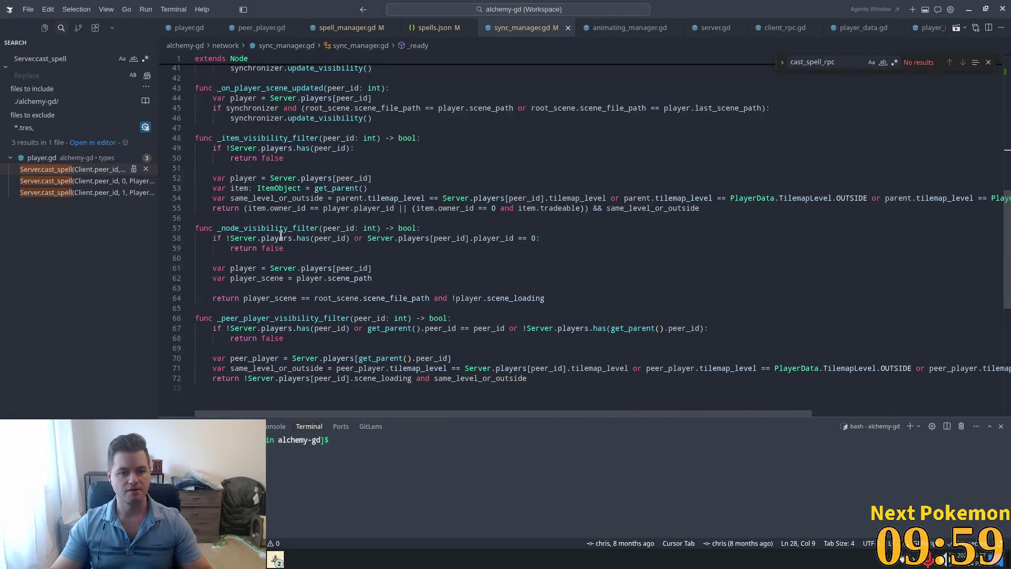
click(281, 235)
click(382, 275)
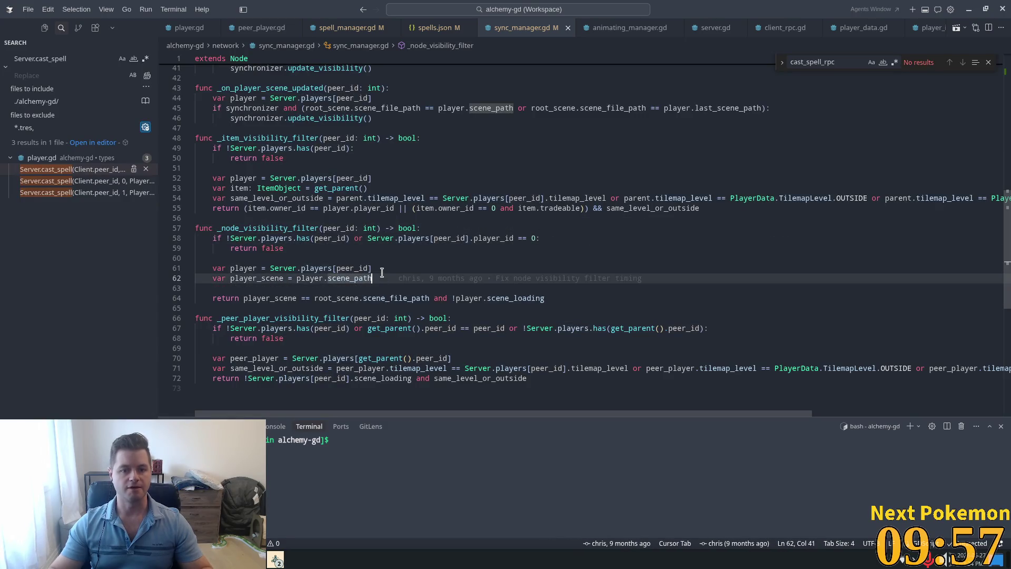
key(Return)
text(var)
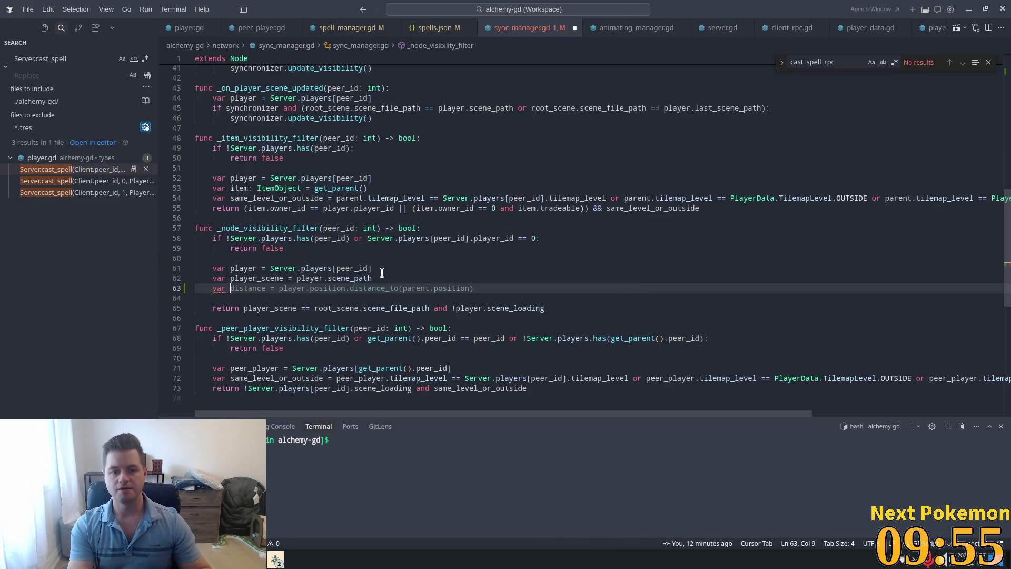
key(Tab)
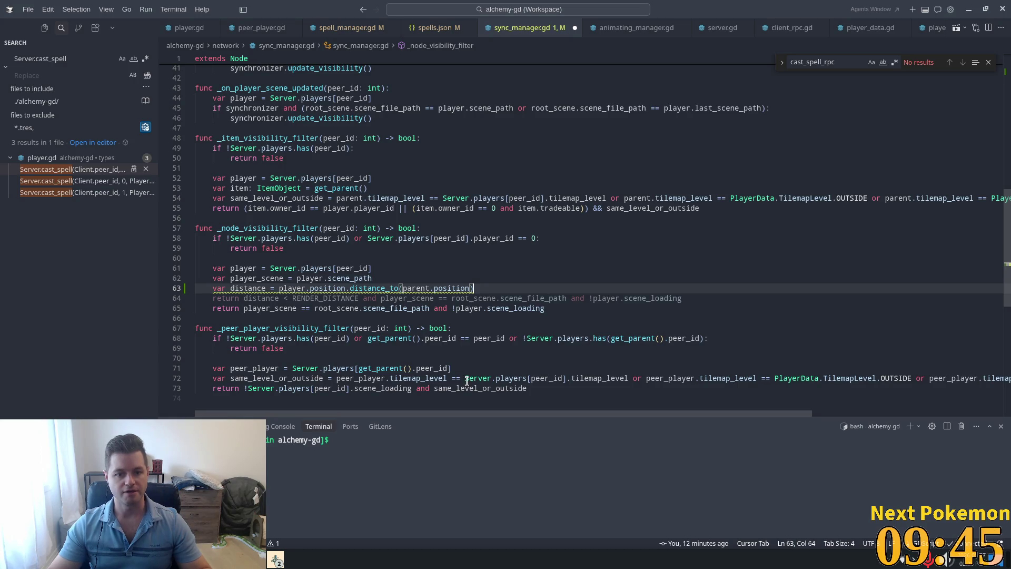
key(Tab)
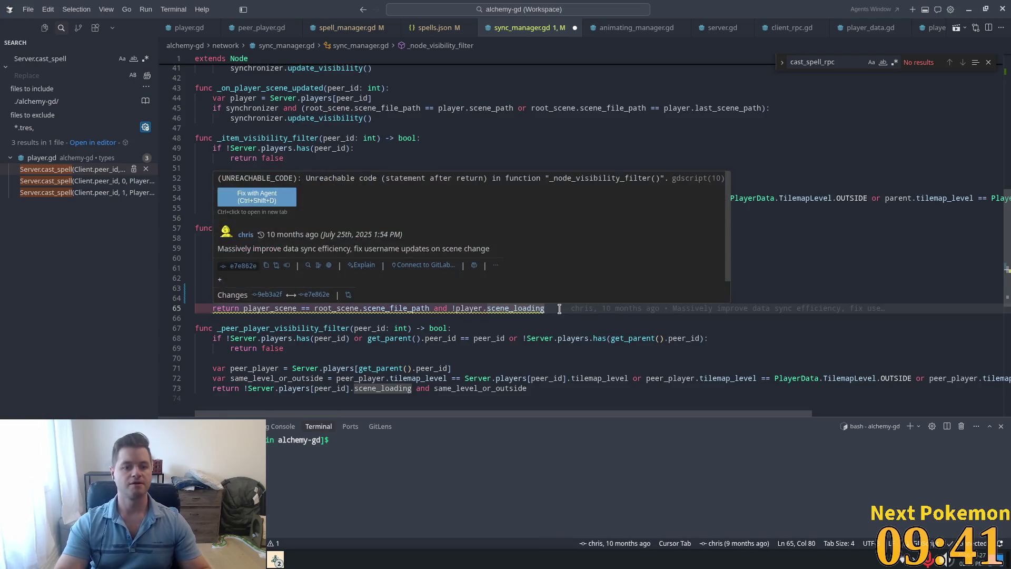
key(Tab)
key(ctrl+s)
Step: Add a blank line before the distance return and save sync_manager.gd
click(502, 288)
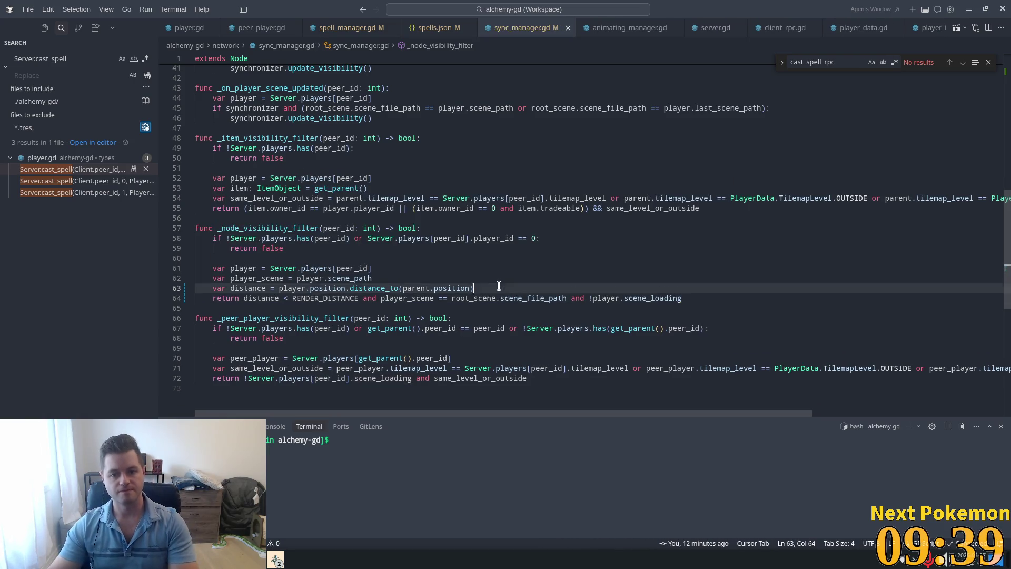
key(Return)
key(ctrl+s)
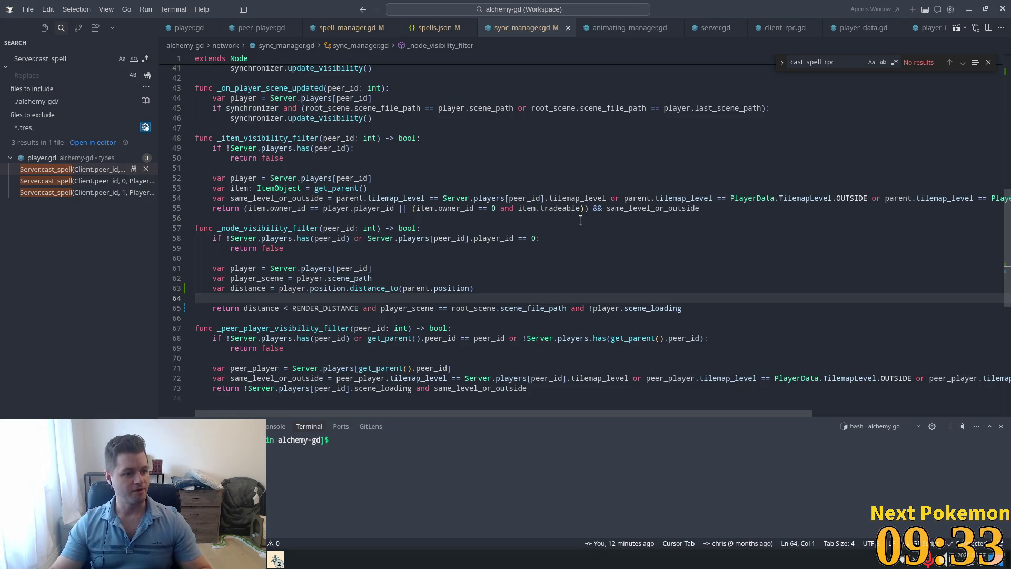
mouse_move(572, 196)
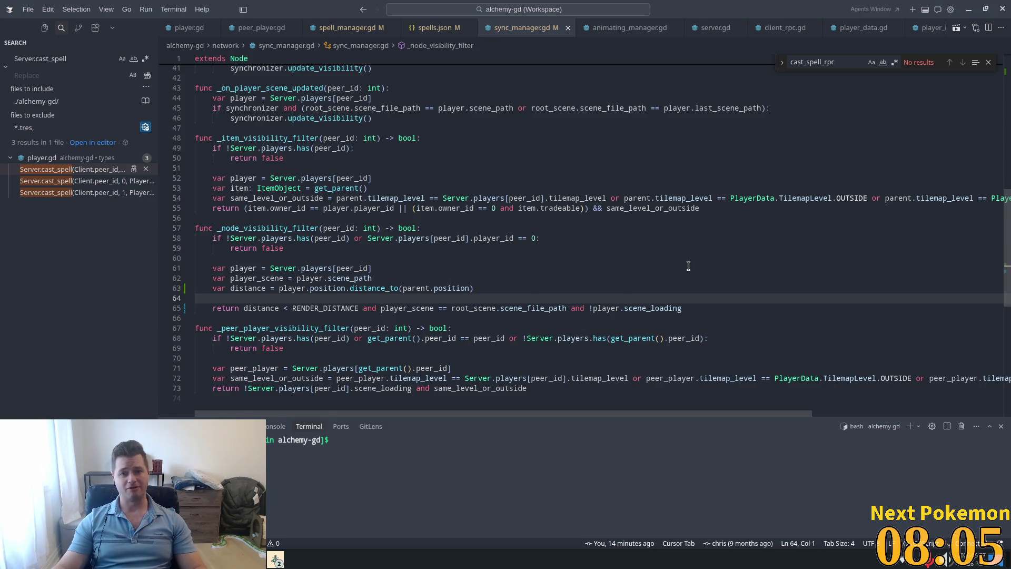
Step: Highlight the synchronizer uses, then check the RENDER_DISTANCE return line in _node_visibility_filter
scroll(550, 293, up, 9)
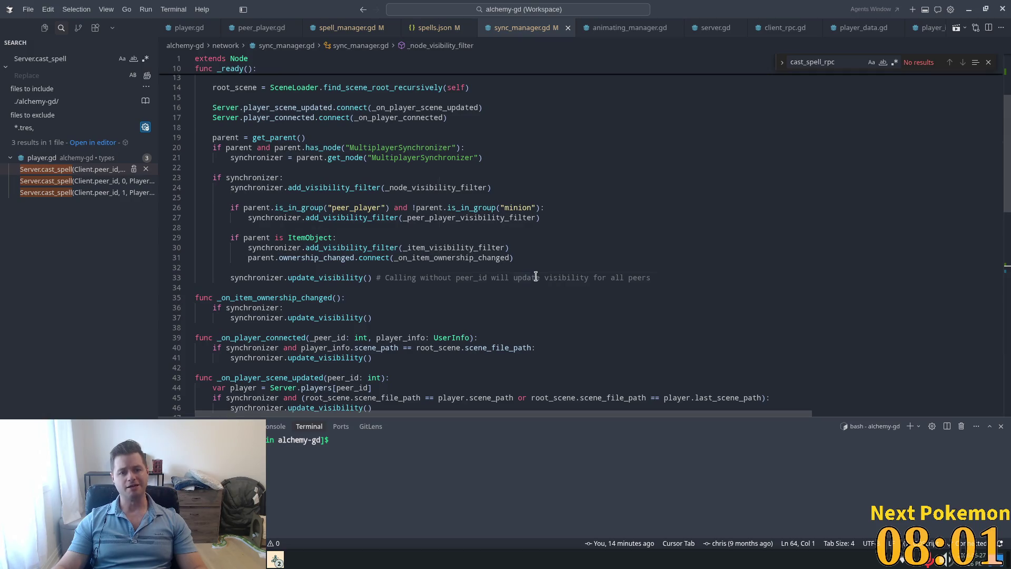
click(315, 147)
double_click(273, 158)
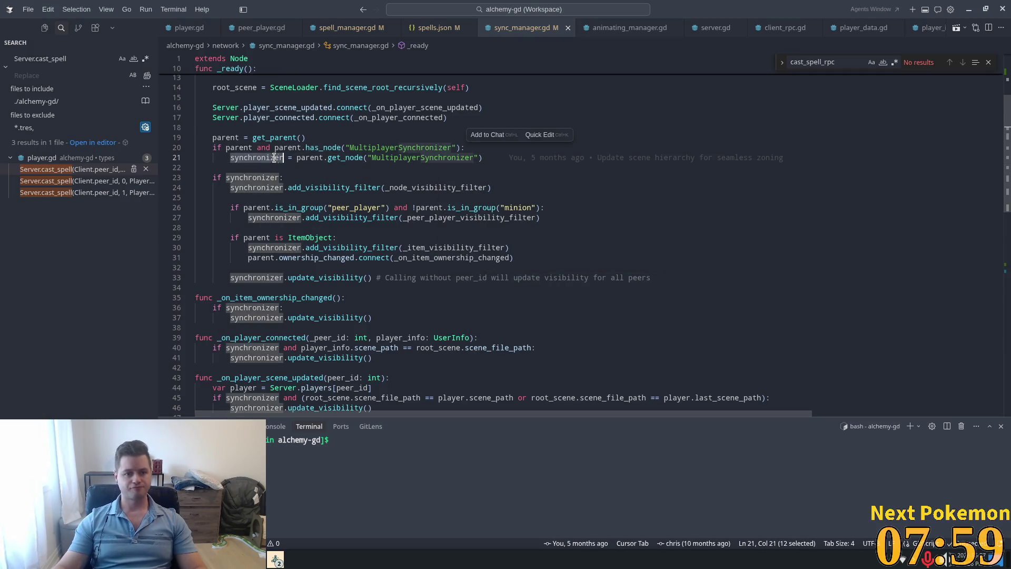
click(632, 169)
scroll(424, 177, down, 4)
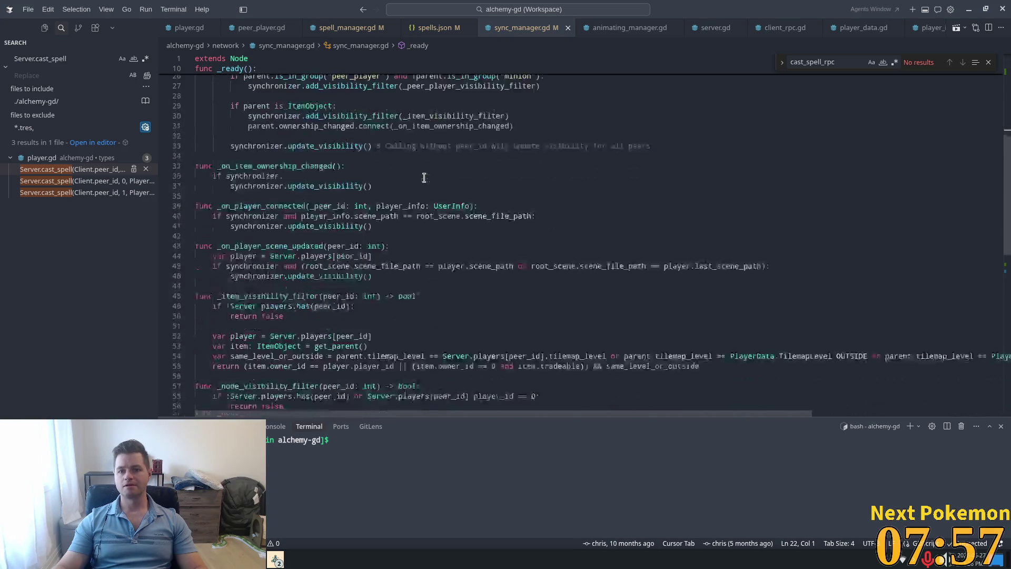
scroll(424, 177, down, 5)
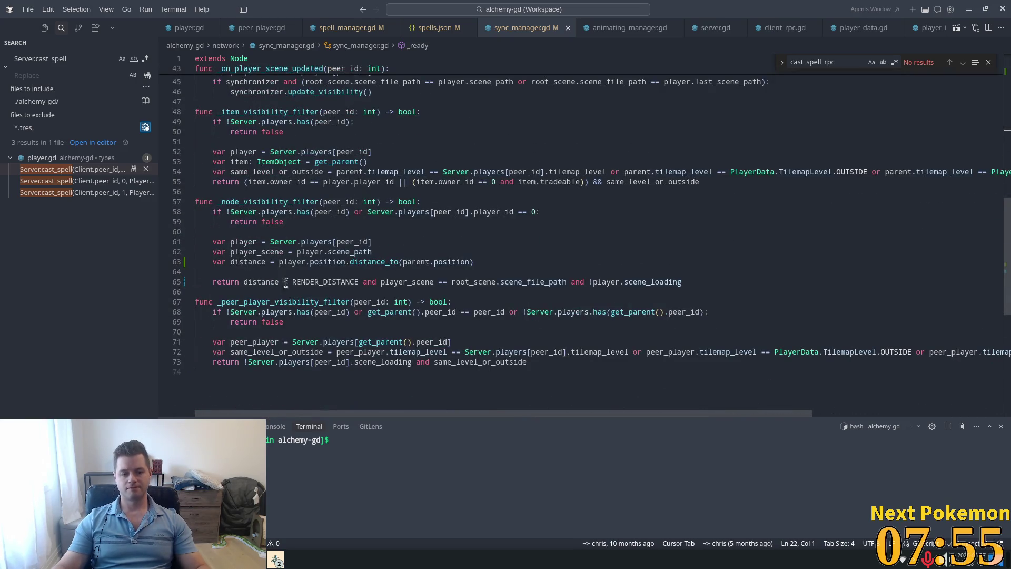
click(323, 303)
click(312, 286)
click(377, 282)
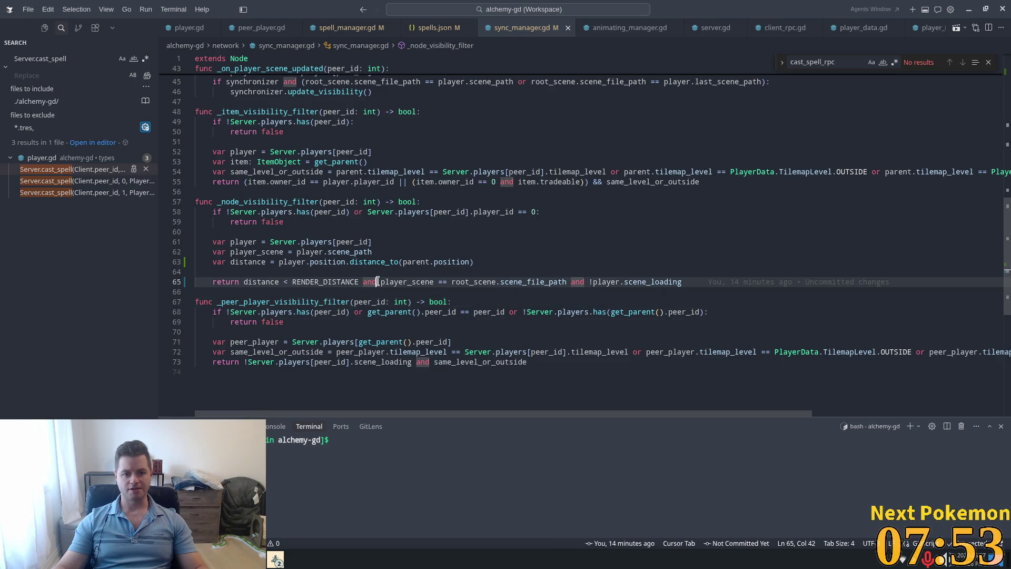
key(alt+Tab)
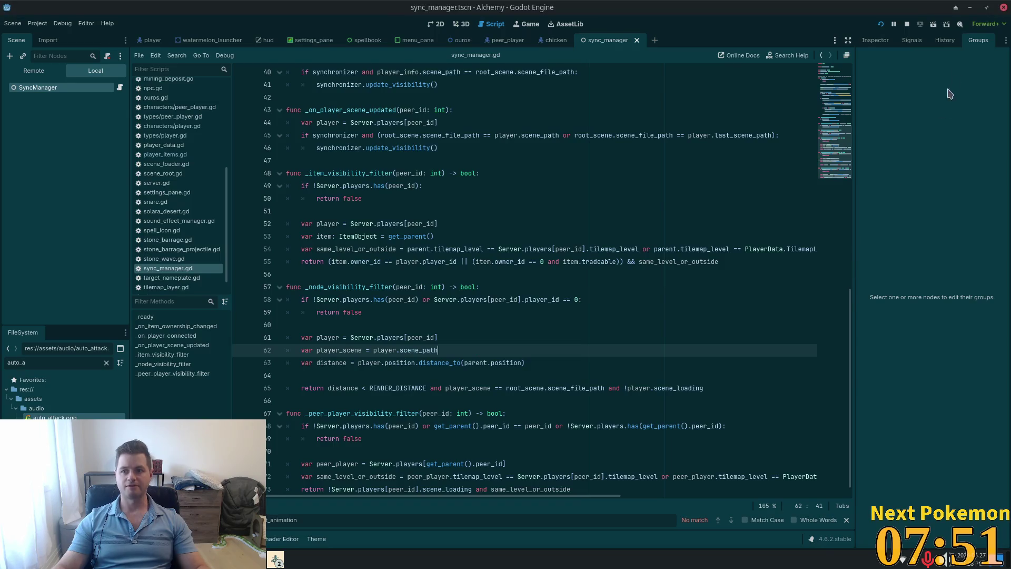
Step: Run the Alchemy project in a debug window
click(883, 27)
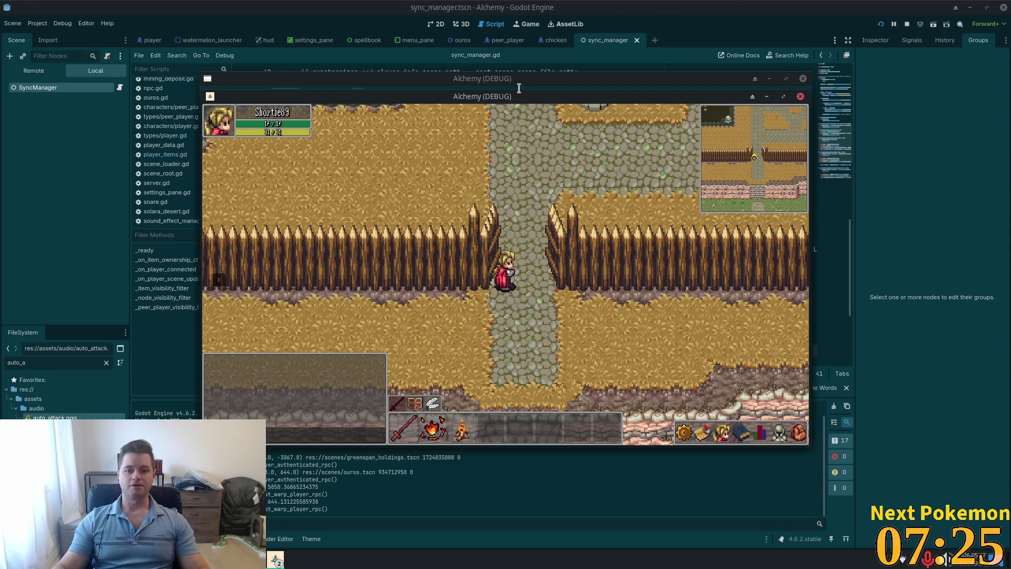
Step: Walk the character down the path from the gate, glancing at the stats panel and inventory
key(Down)
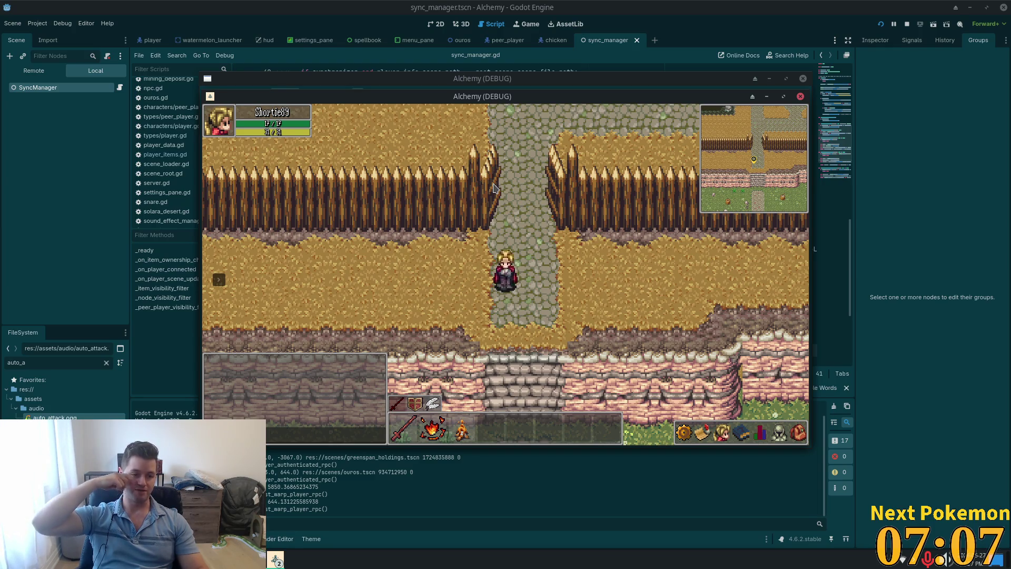
key(a)
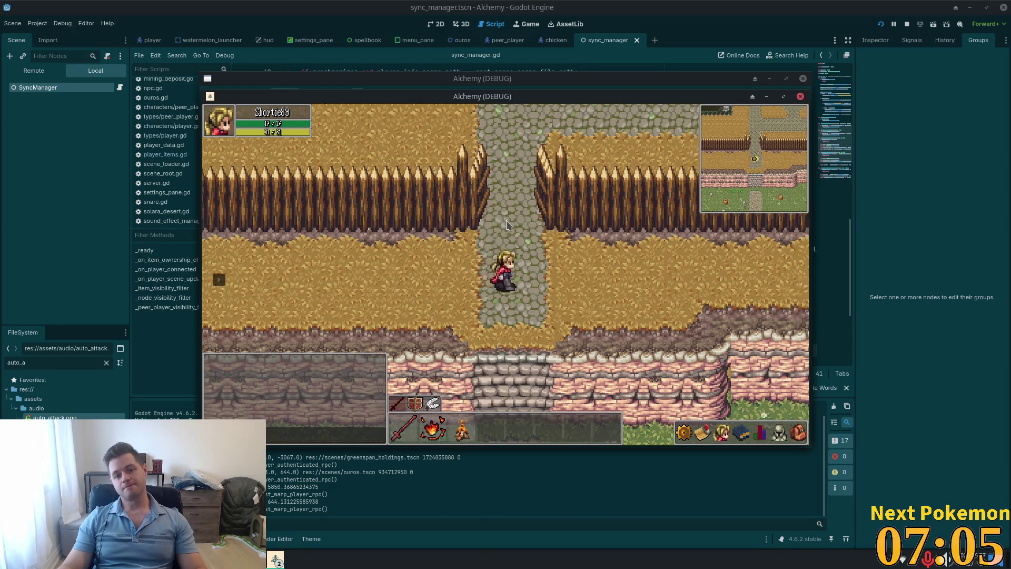
key(s)
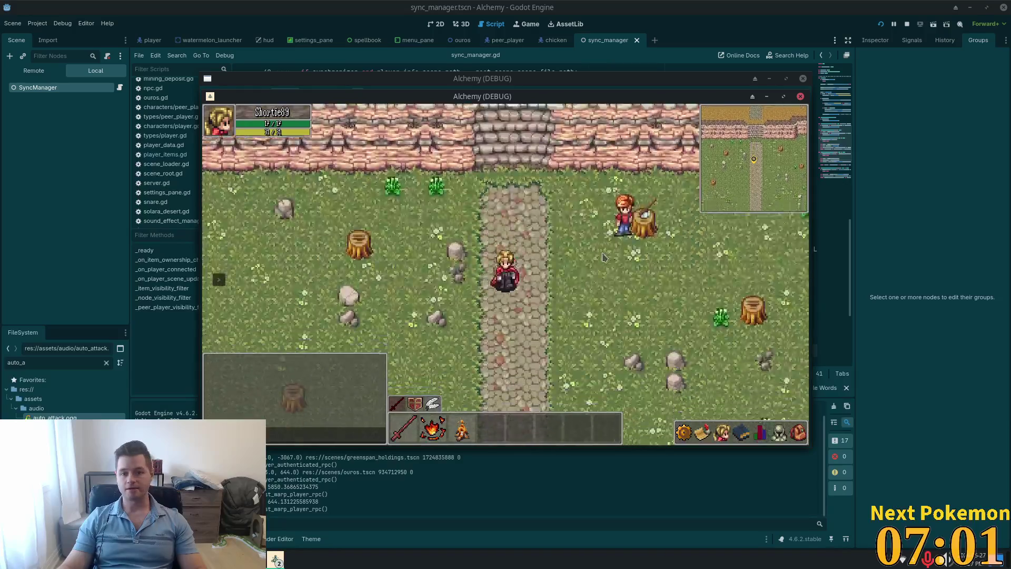
key(c)
key(i)
key(s)
key(a)
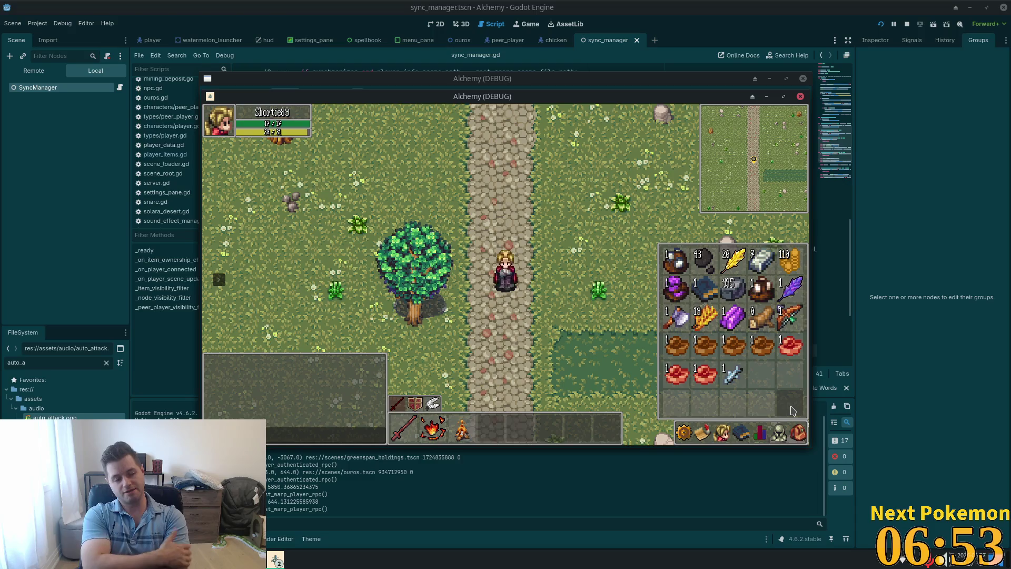
key(i)
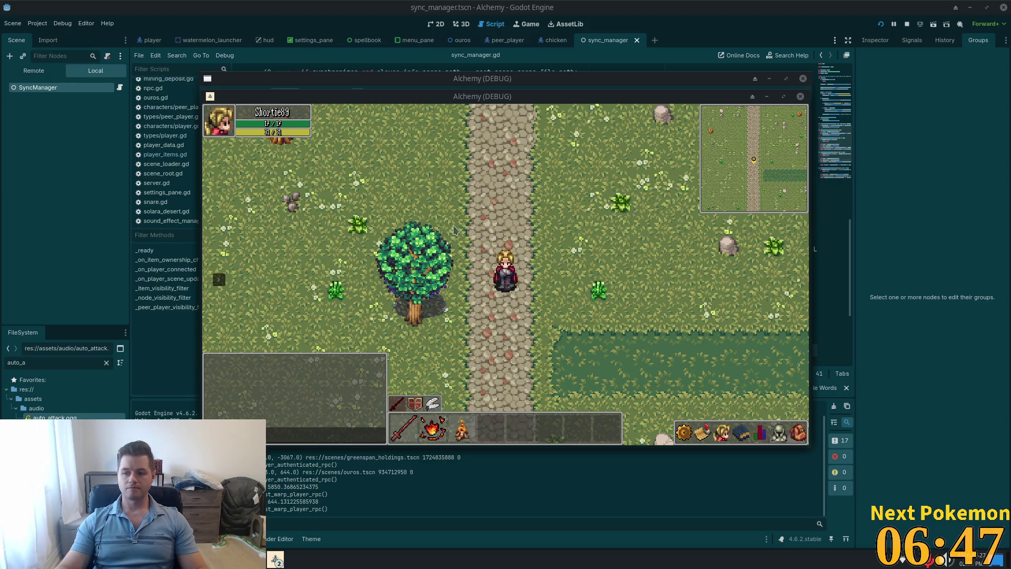
Step: Wander the character through the fields, water and woods around the stone path
key(w)
click(798, 433)
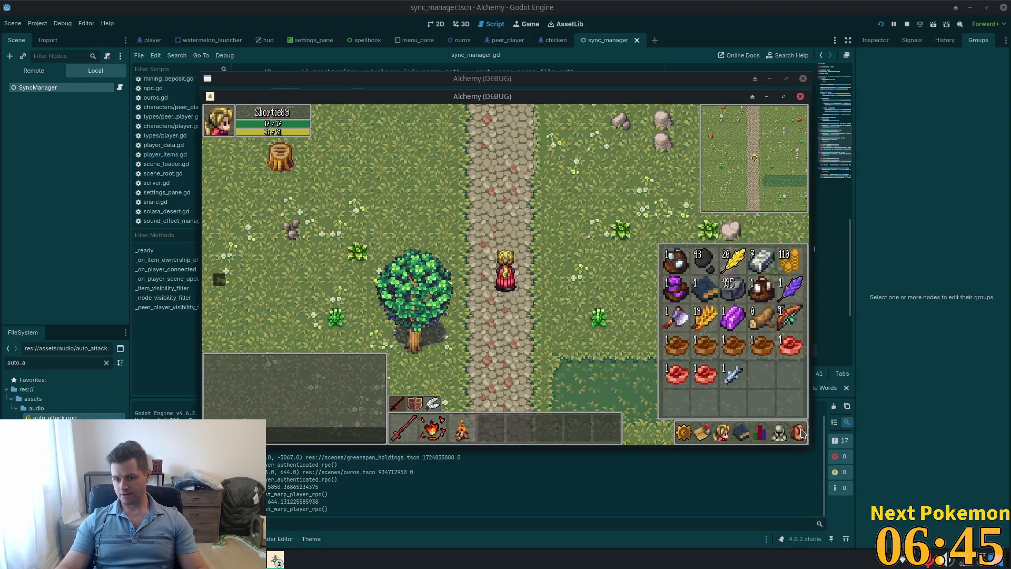
key(s)
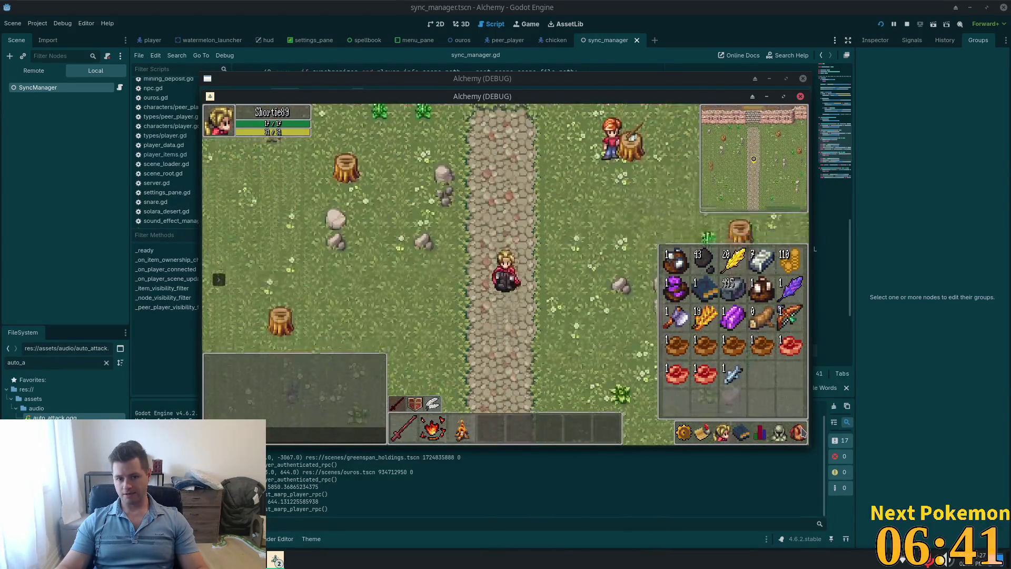
key(s)
key(w)
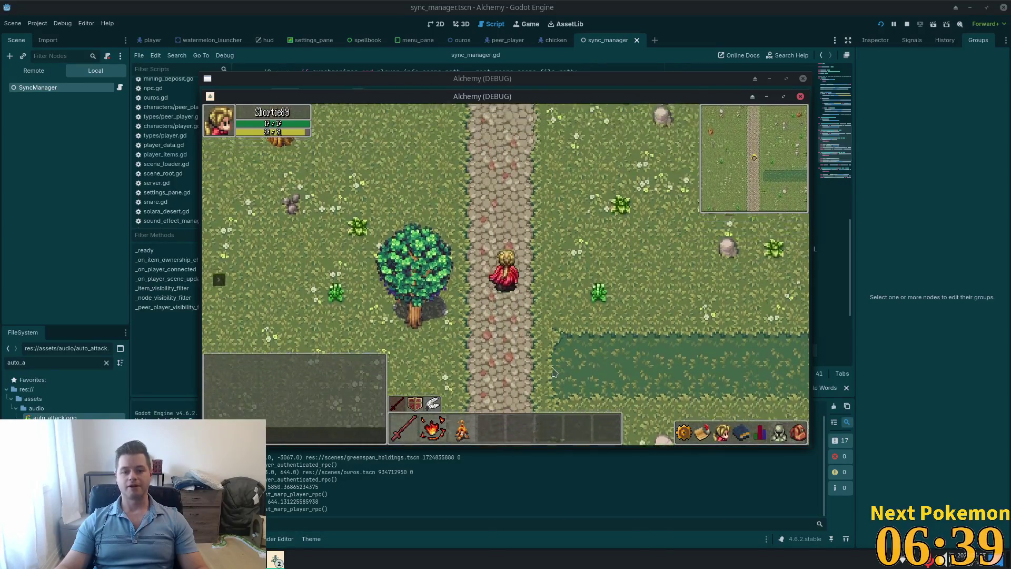
key(w)
key(w)
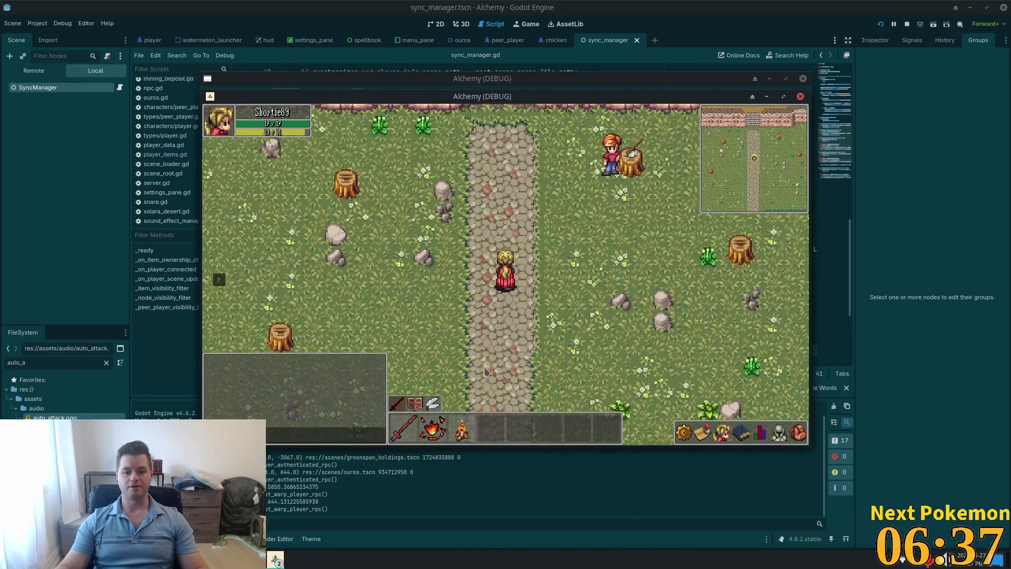
key(s)
key(s)
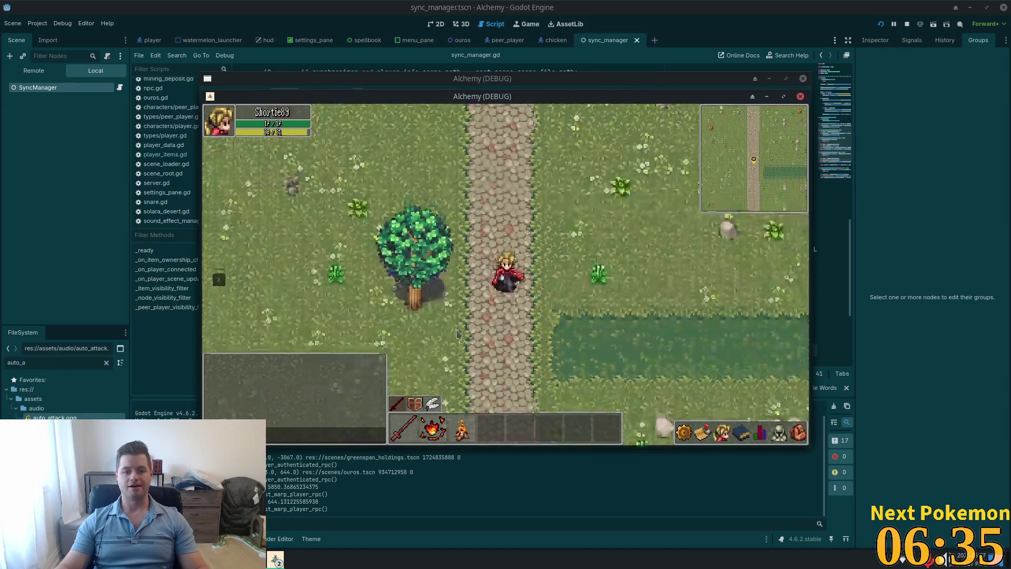
key(s)
key(a)
key(a)
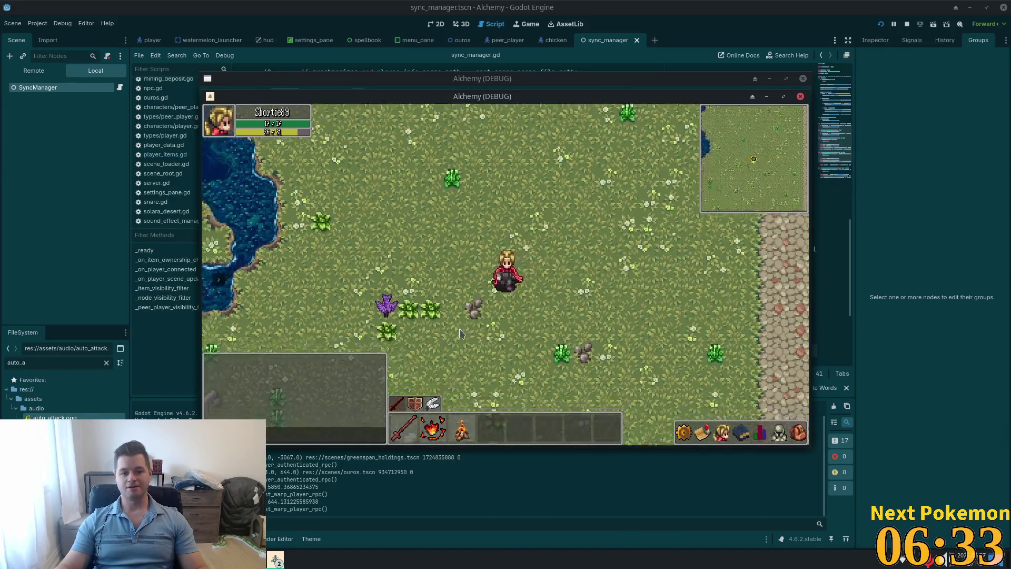
key(s)
key(d)
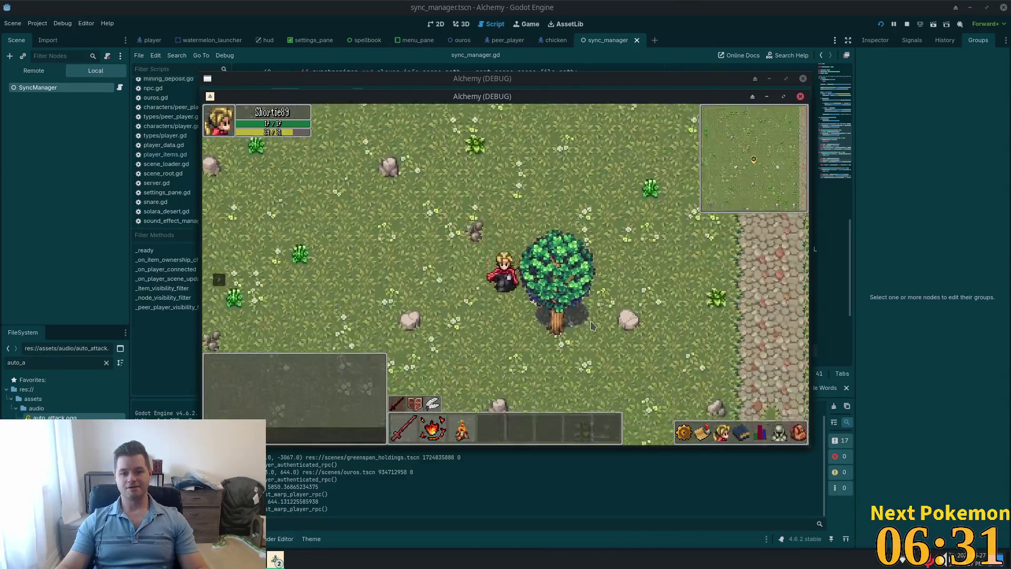
key(a)
key(w)
key(d)
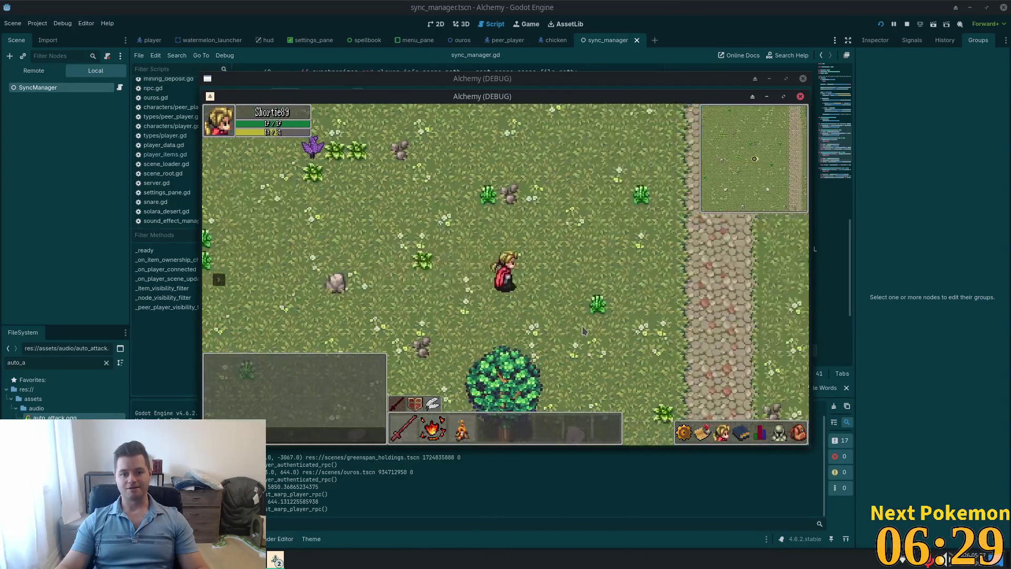
key(s)
key(a)
key(w)
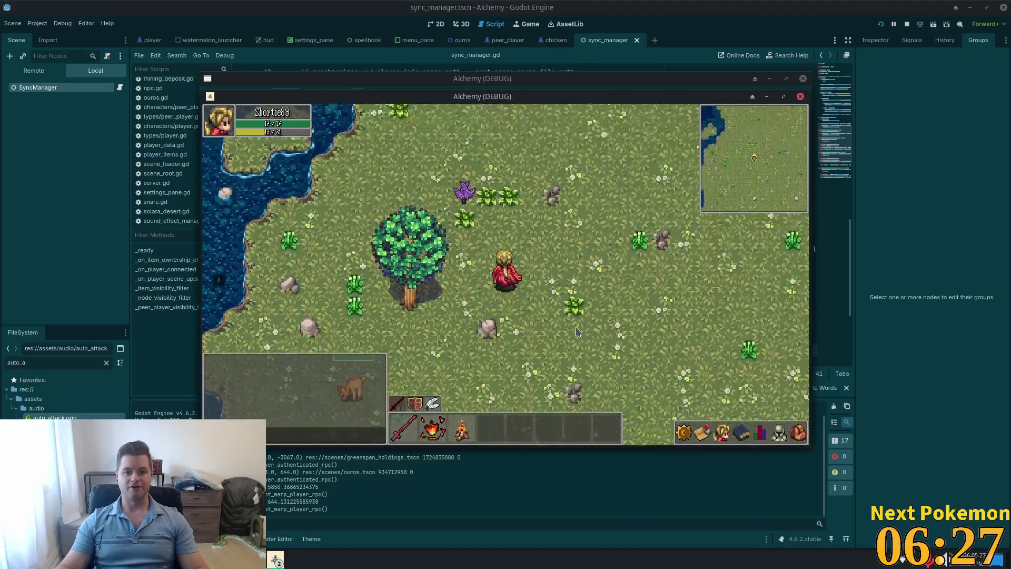
key(d)
key(w)
key(a)
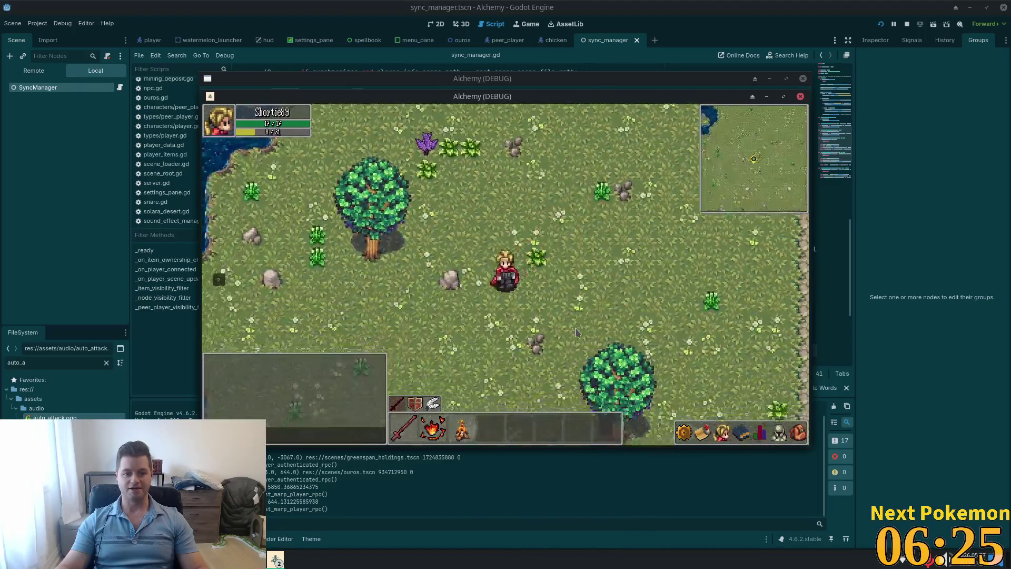
key(d)
key(w)
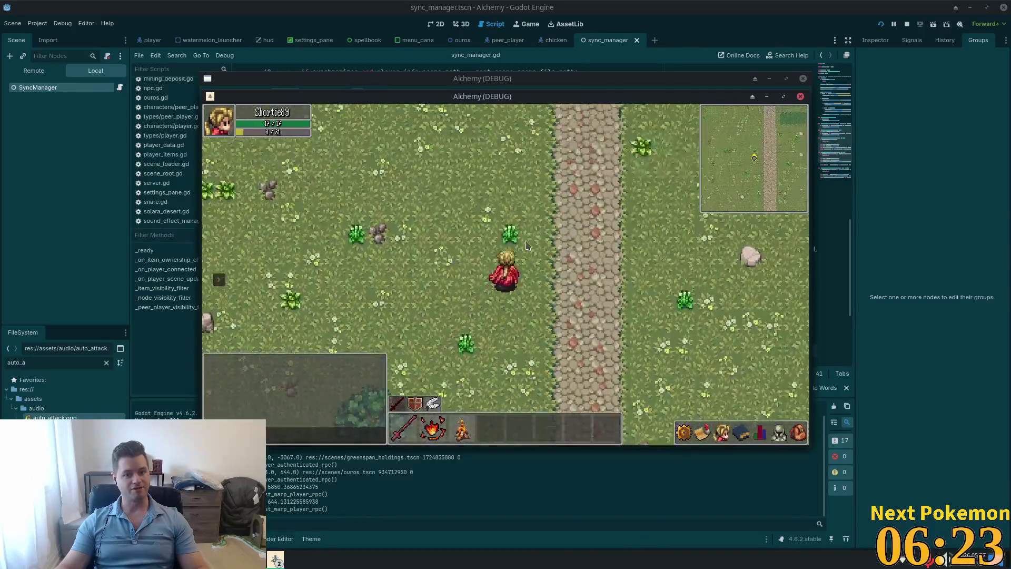
key(w)
key(a)
key(s)
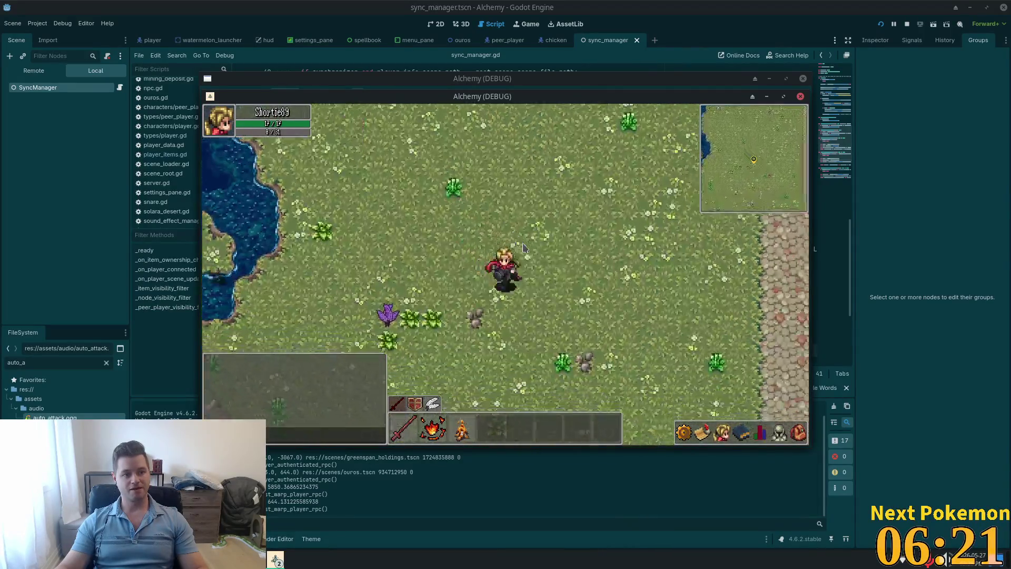
key(d)
key(d)
key(s)
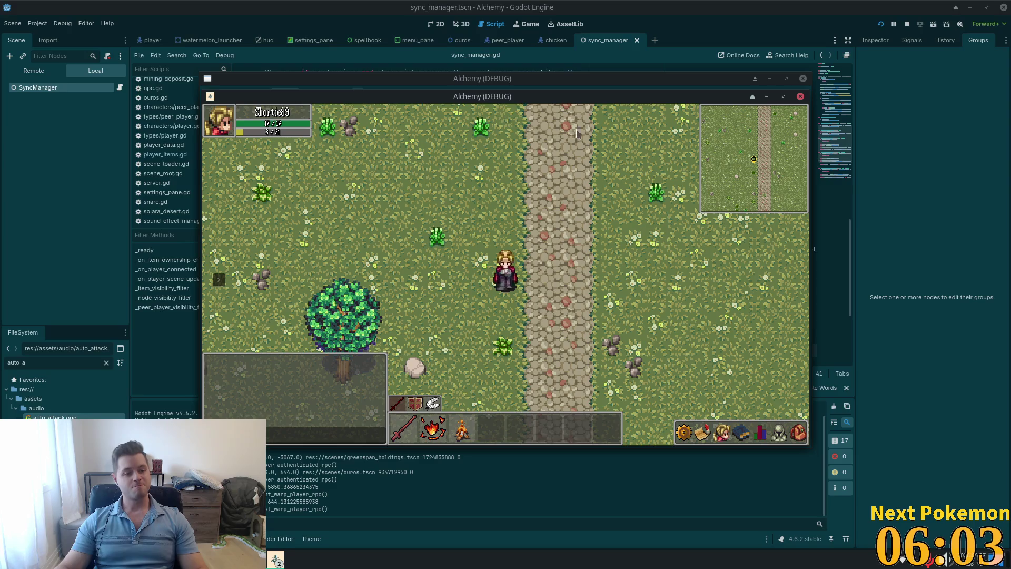
Step: Return to the cobblestone road and walk north along it toward Ouros
key(w)
key(d)
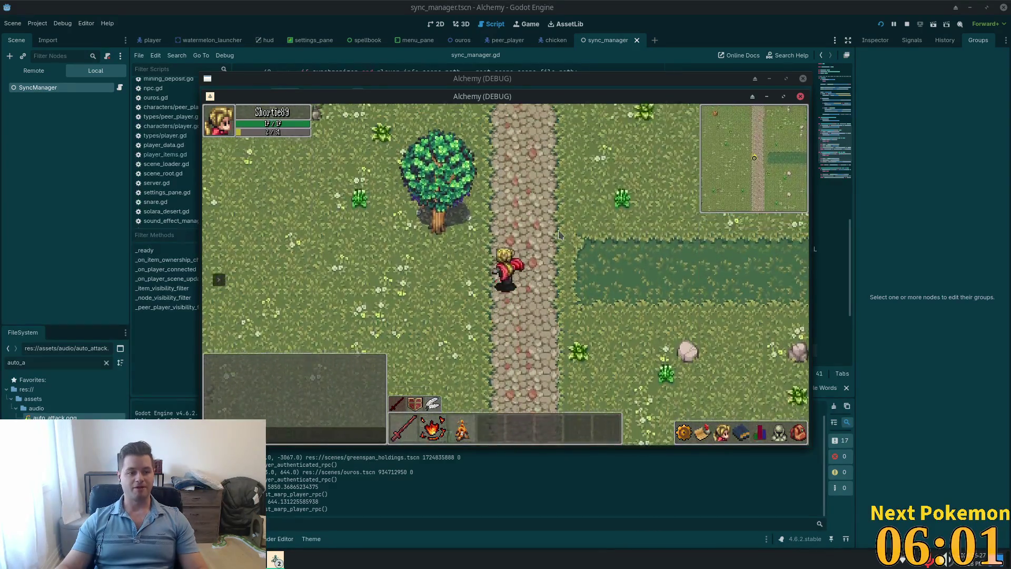
key(w)
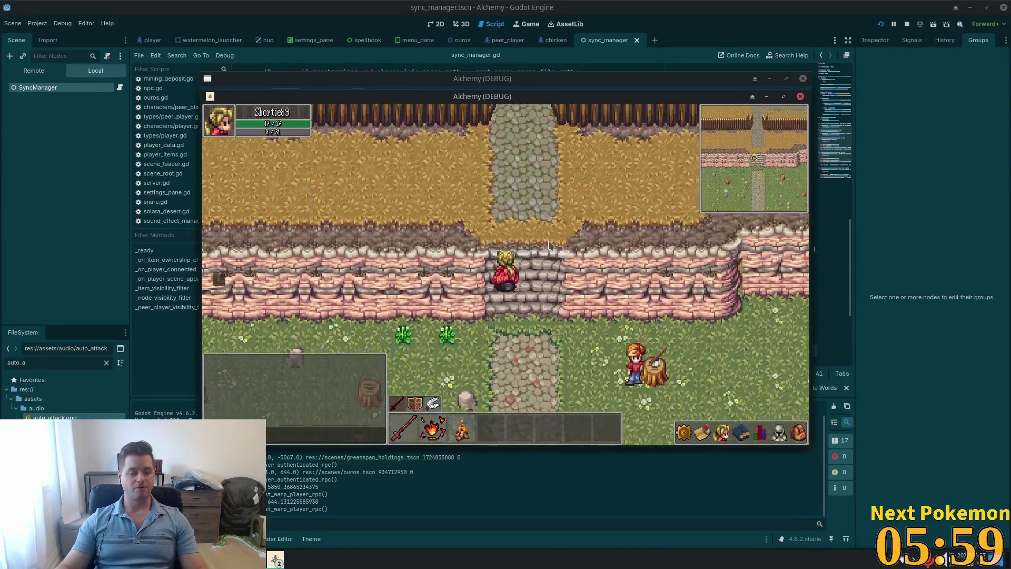
key(s)
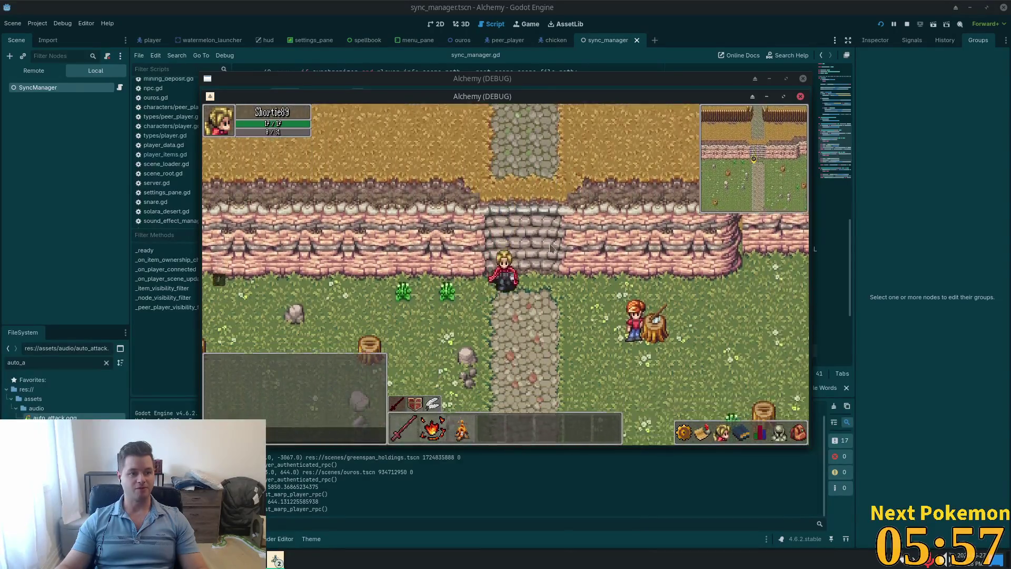
key(s)
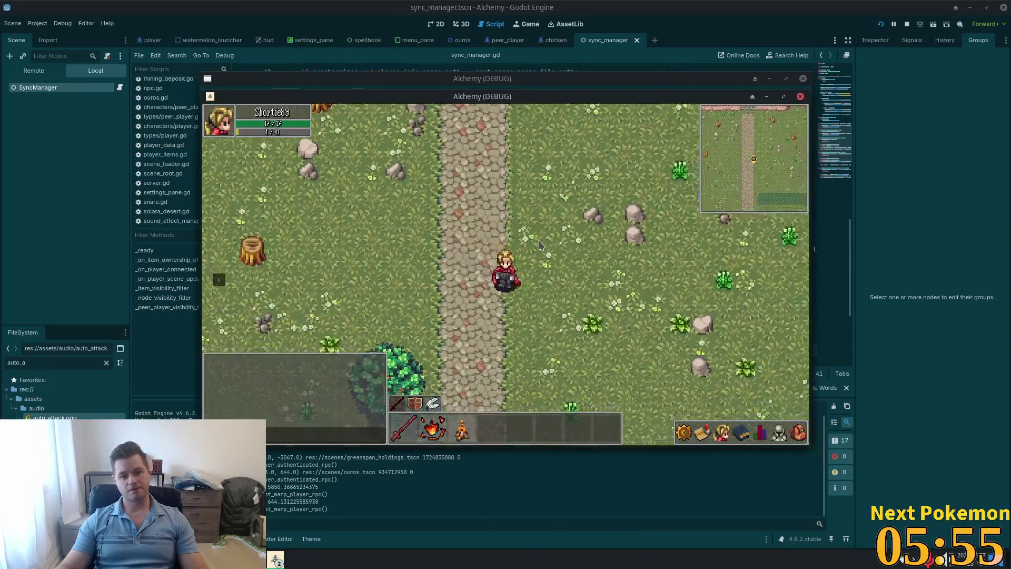
key(s)
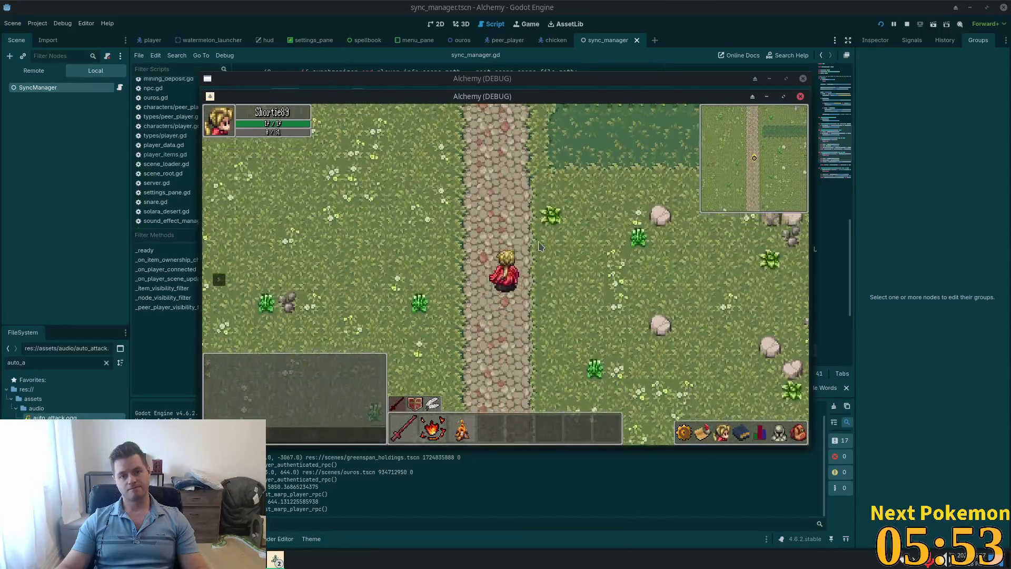
key(w)
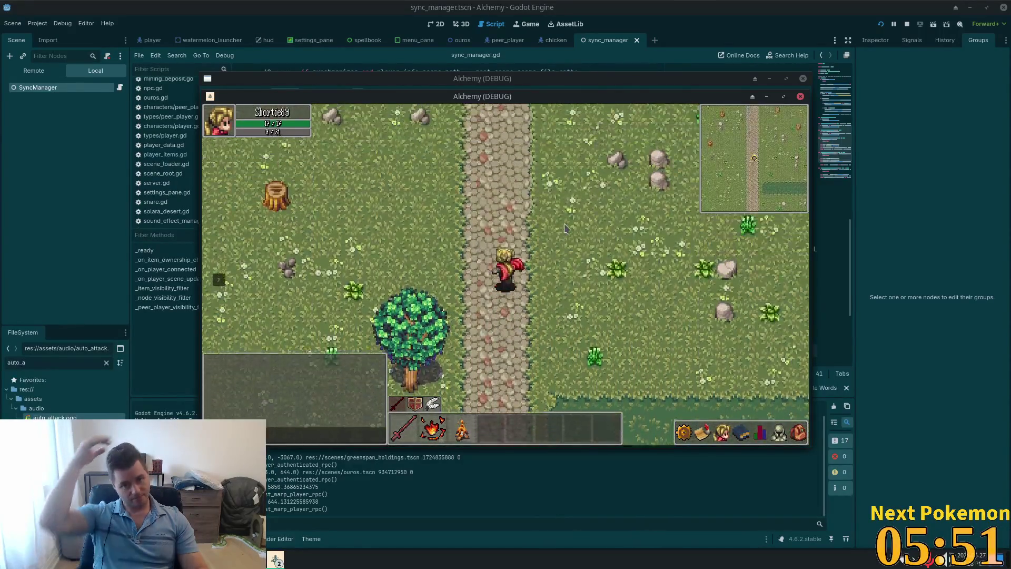
key(a)
key(s)
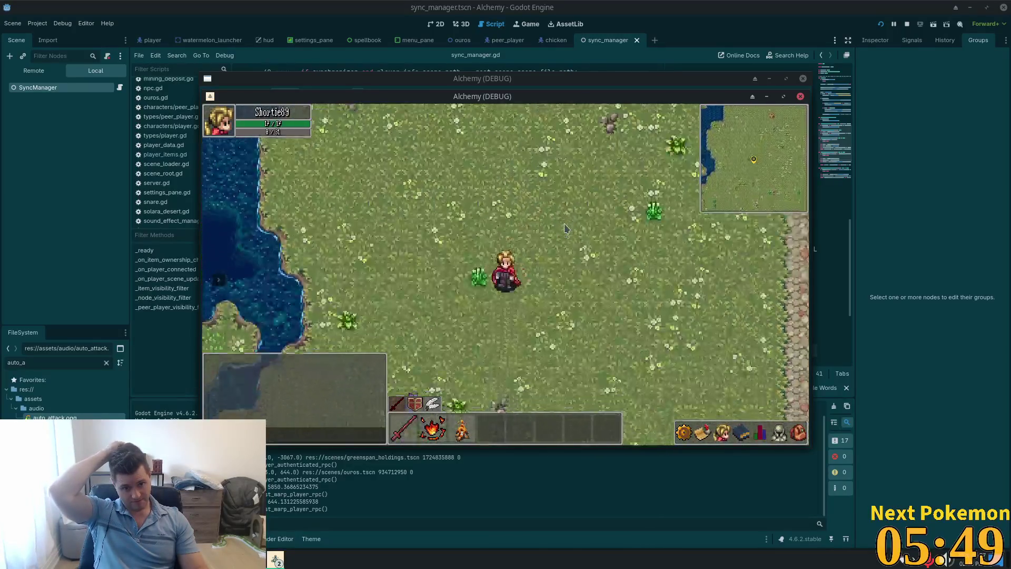
key(d)
key(w)
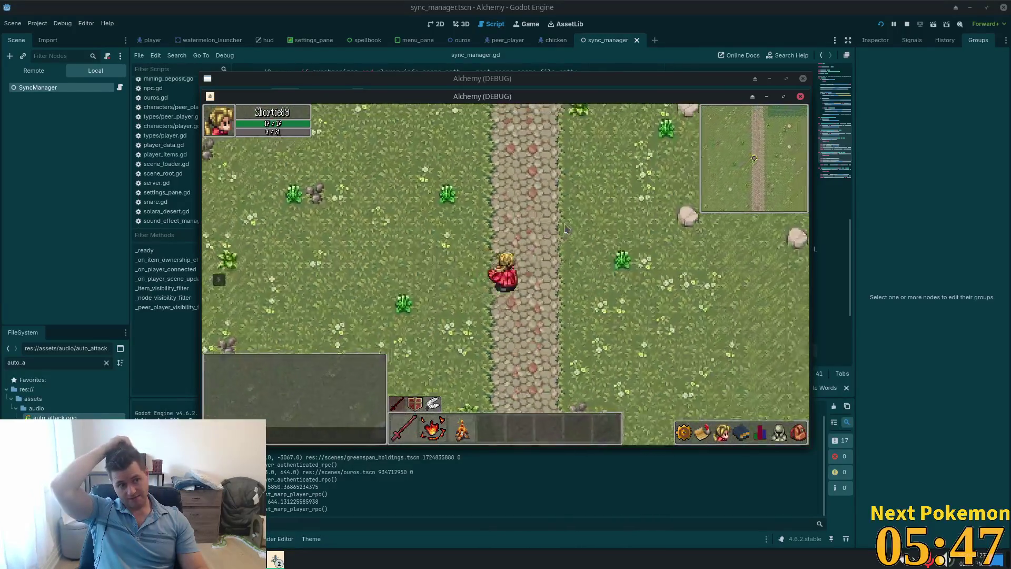
key(d)
key(w)
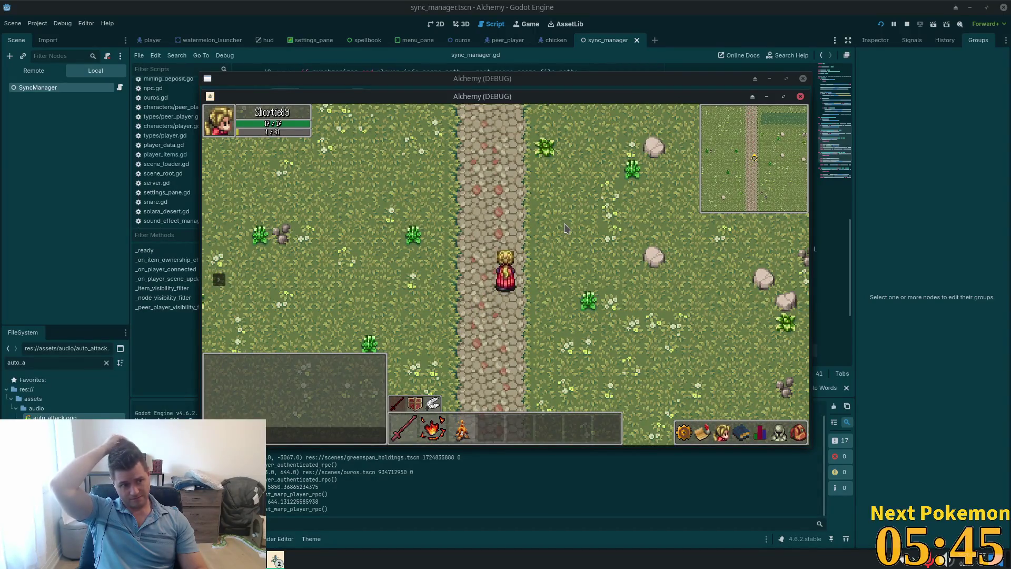
key(w)
key(w)
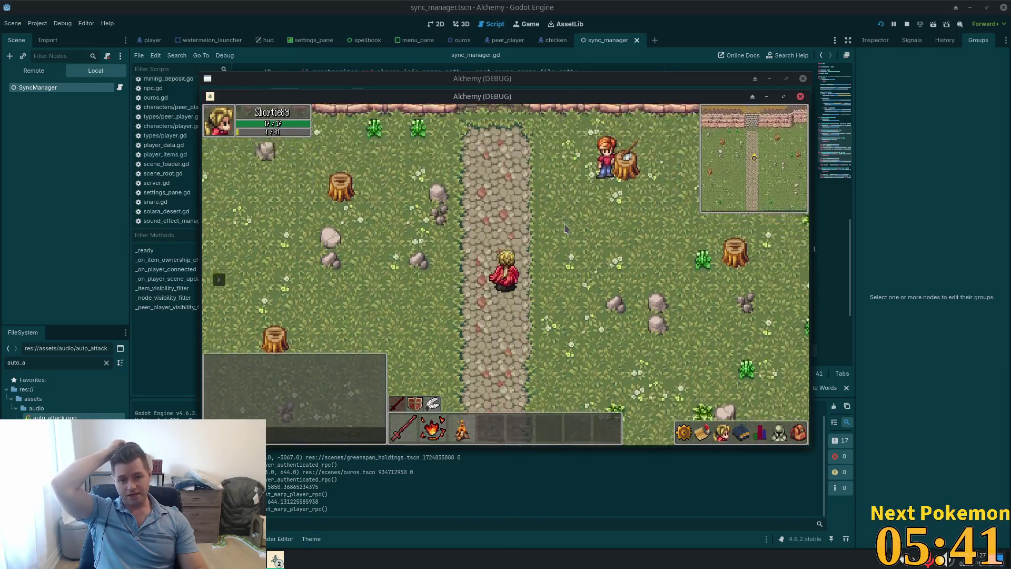
Step: Walk north into Ouros and inspect the character's Level 4 skills and experience panel
key(w)
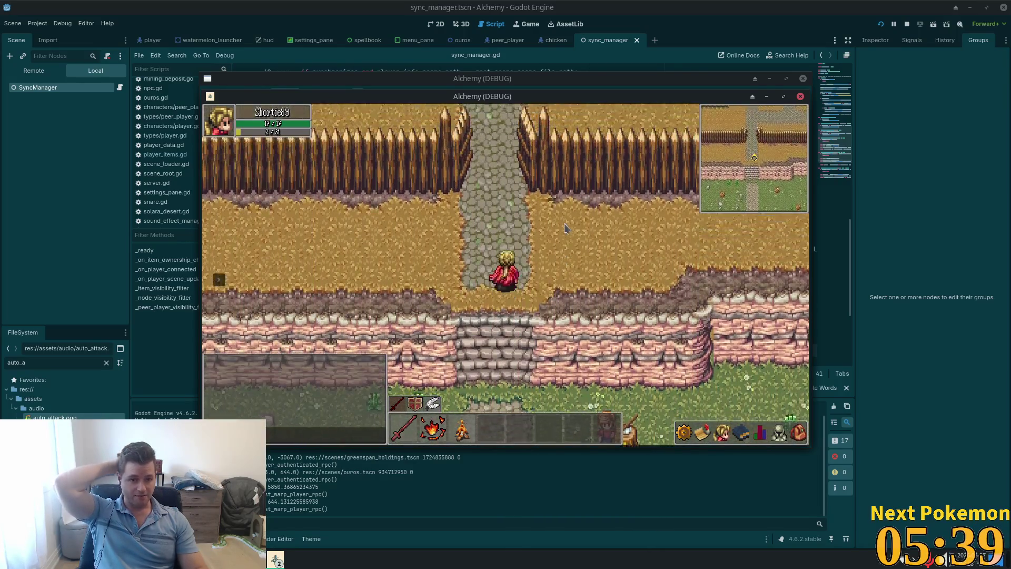
key(w)
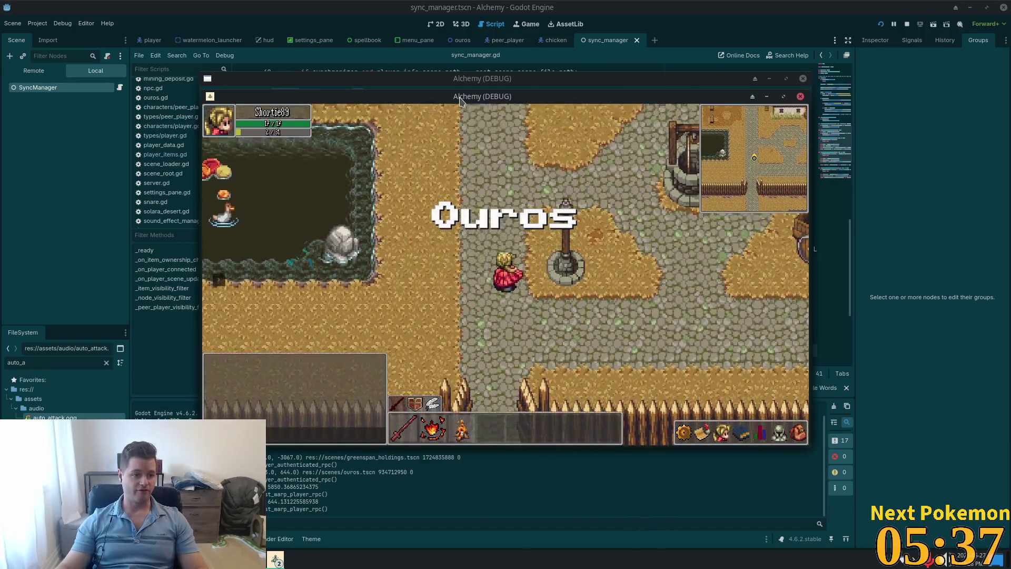
key(w)
click(759, 433)
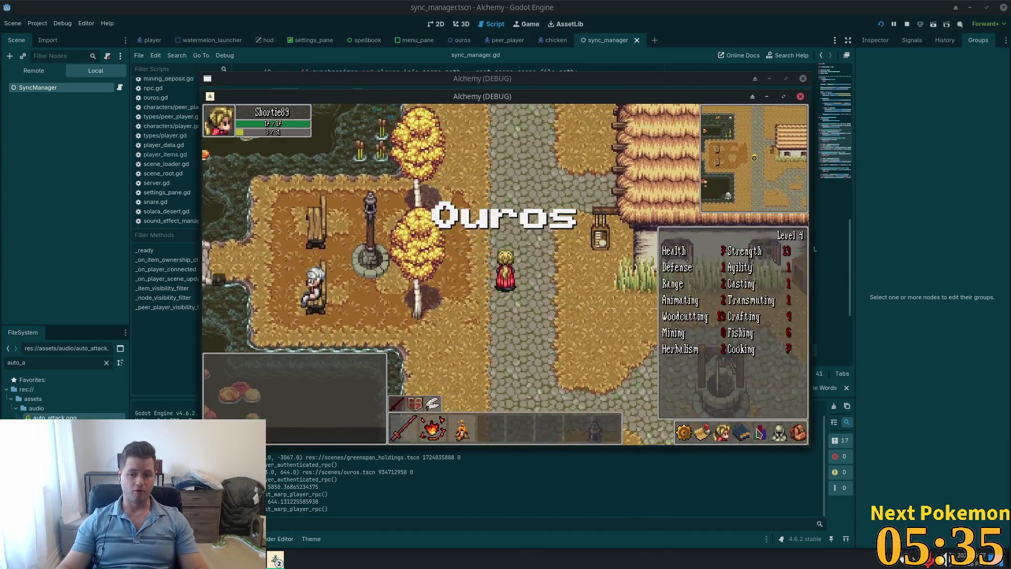
mouse_move(680, 278)
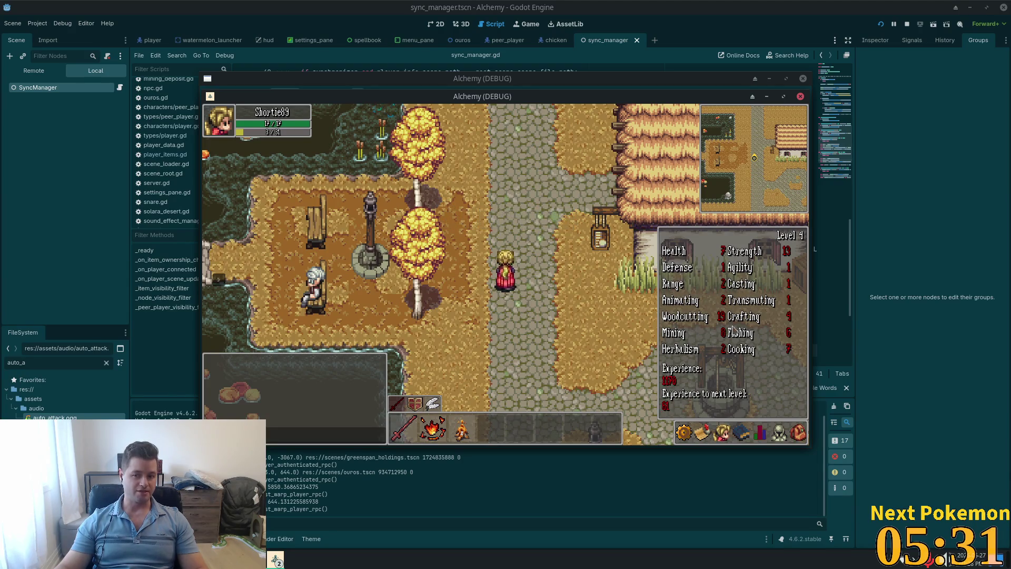
mouse_move(753, 285)
mouse_move(758, 340)
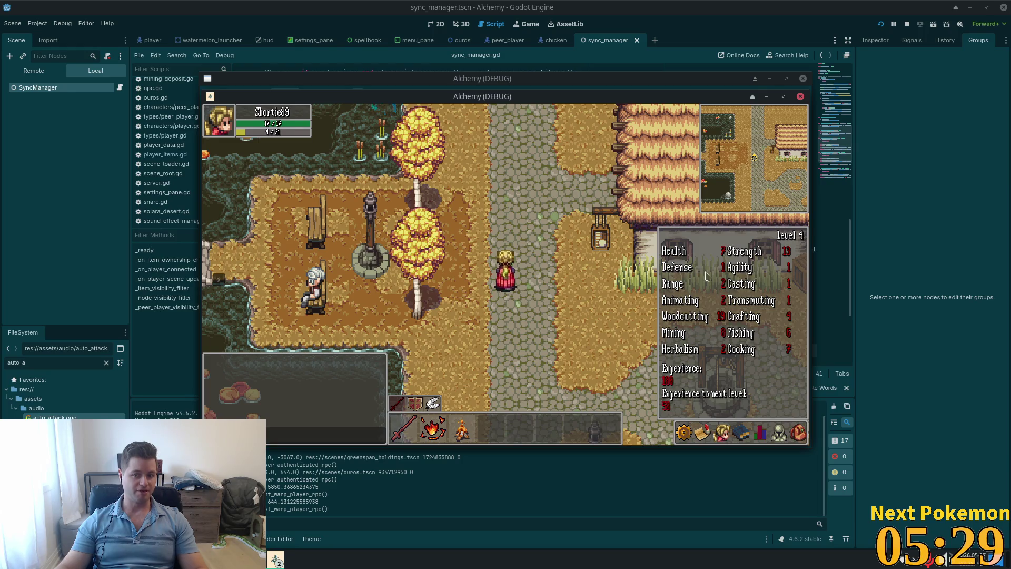
Step: Walk around Ouros town, close the skills panel, and move the first game window down-left
key(d)
key(w)
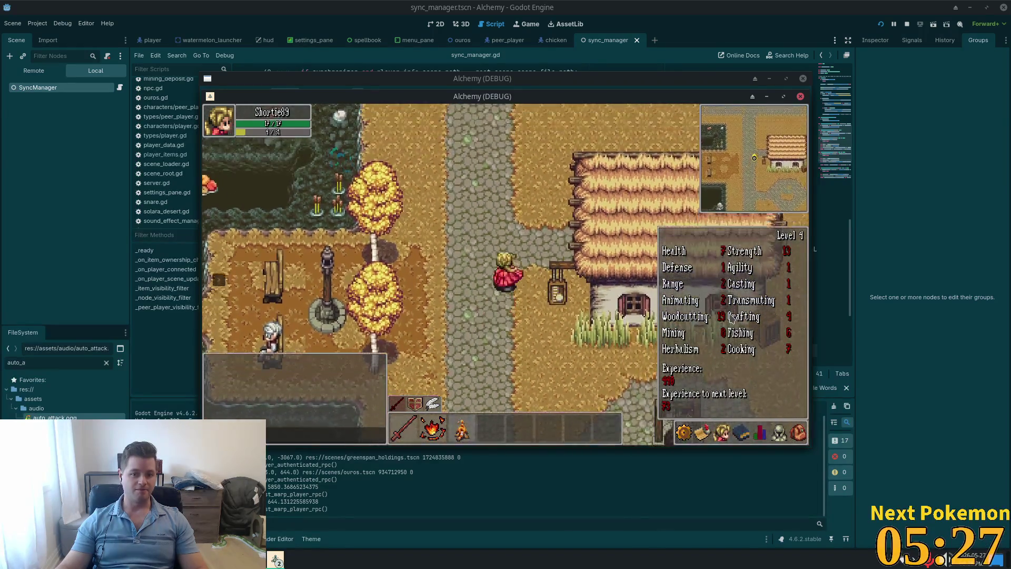
key(w)
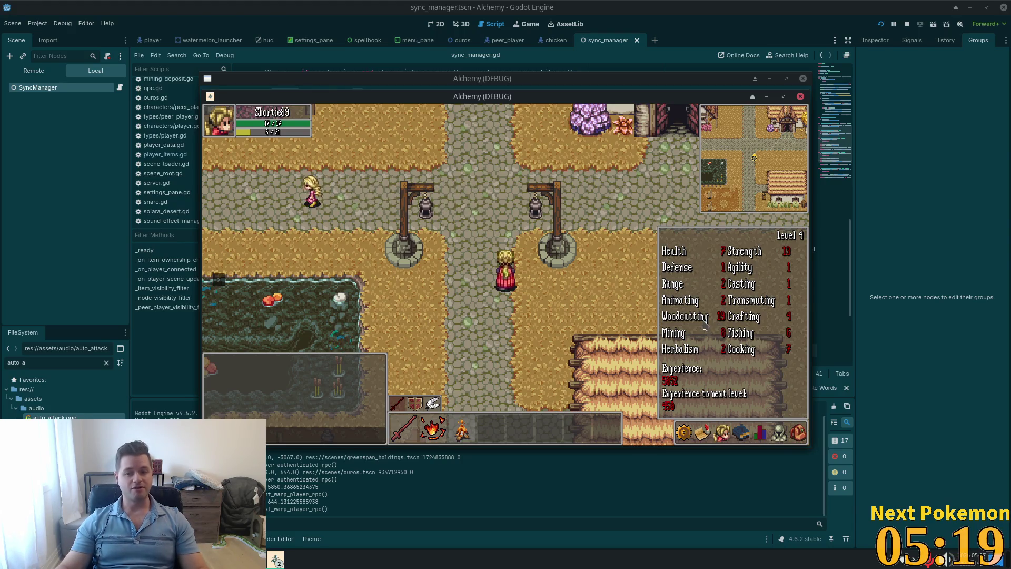
key(Up)
key(Right)
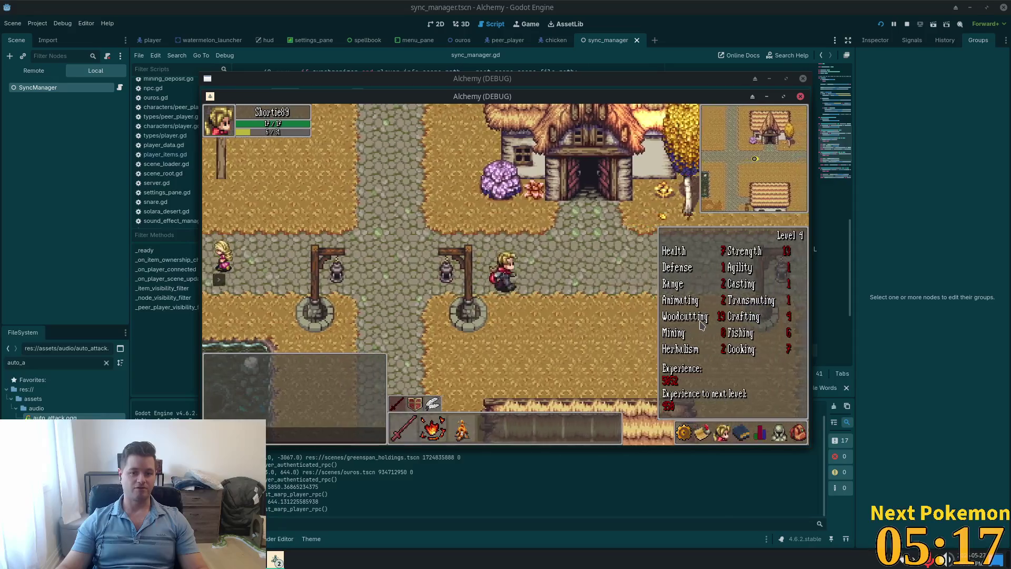
key(Right)
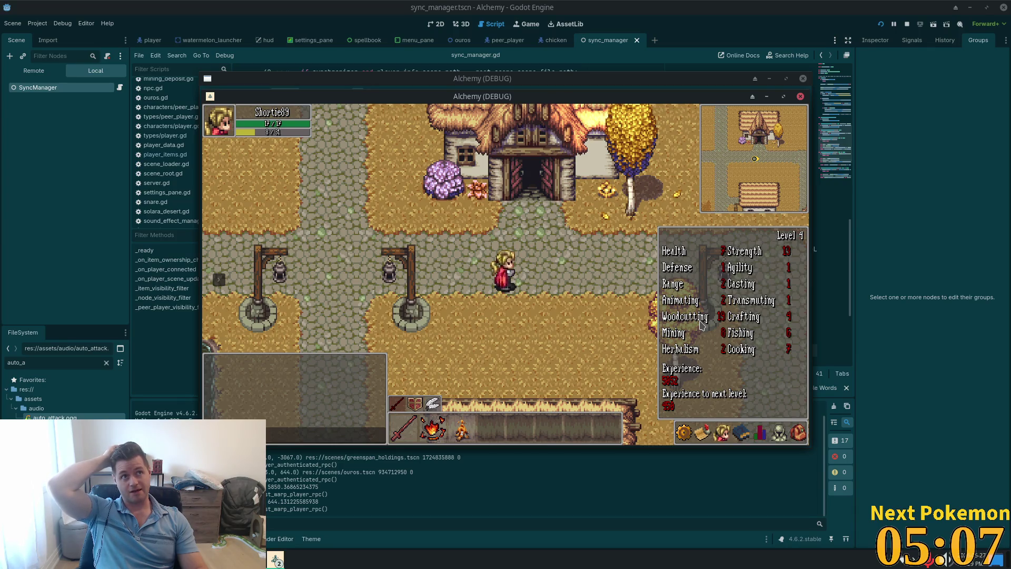
key(Left)
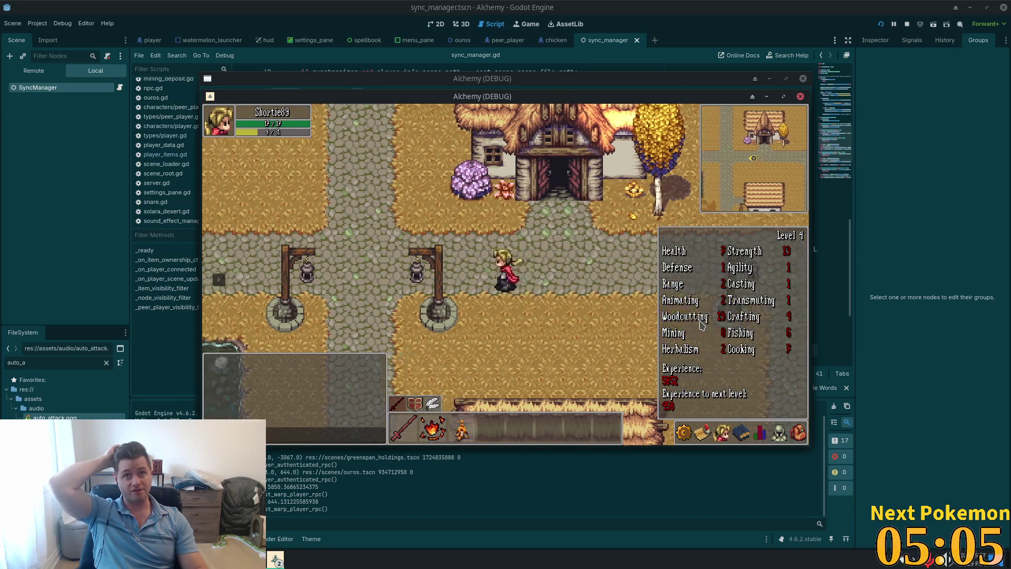
key(Right)
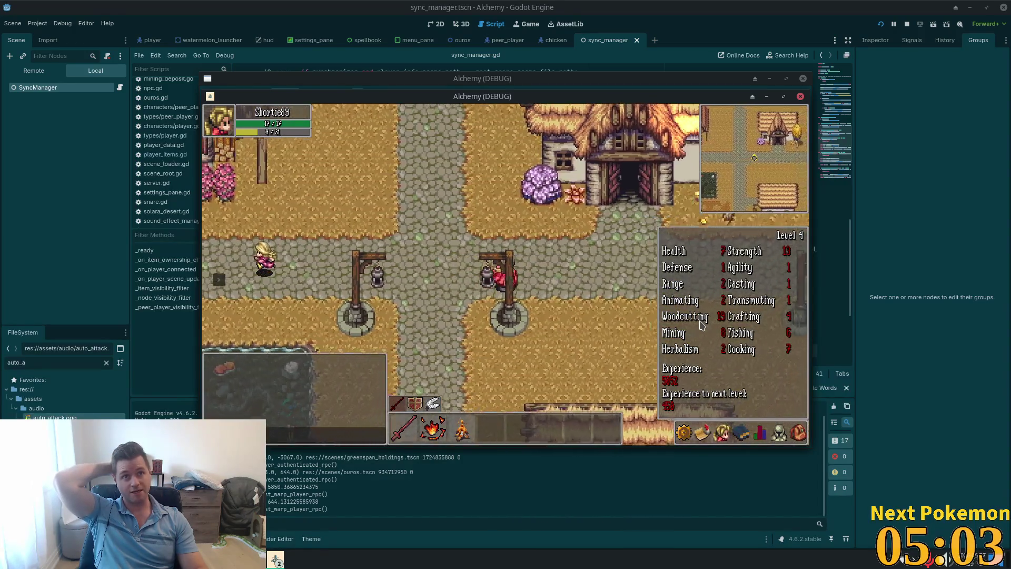
key(Up)
key(Down)
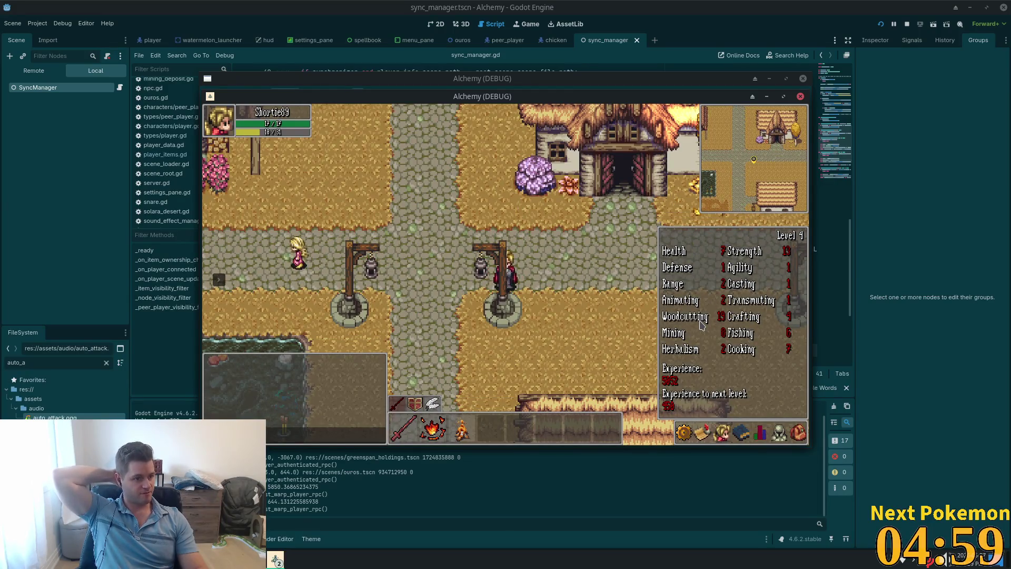
key(Up)
drag(503, 99, 363, 157)
Step: Warp the second debug client's character to Ouros beside the first
click(507, 175)
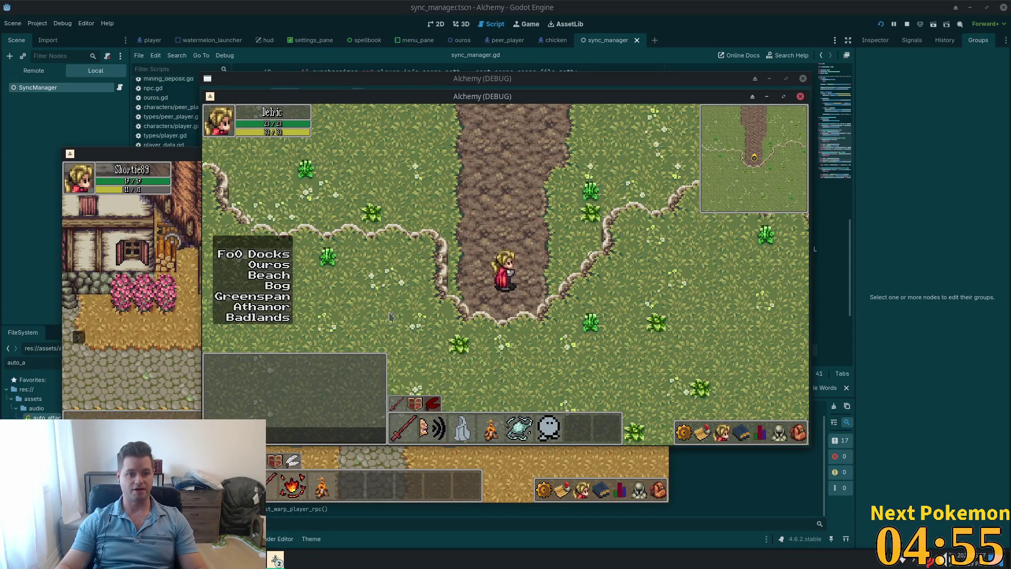
click(266, 265)
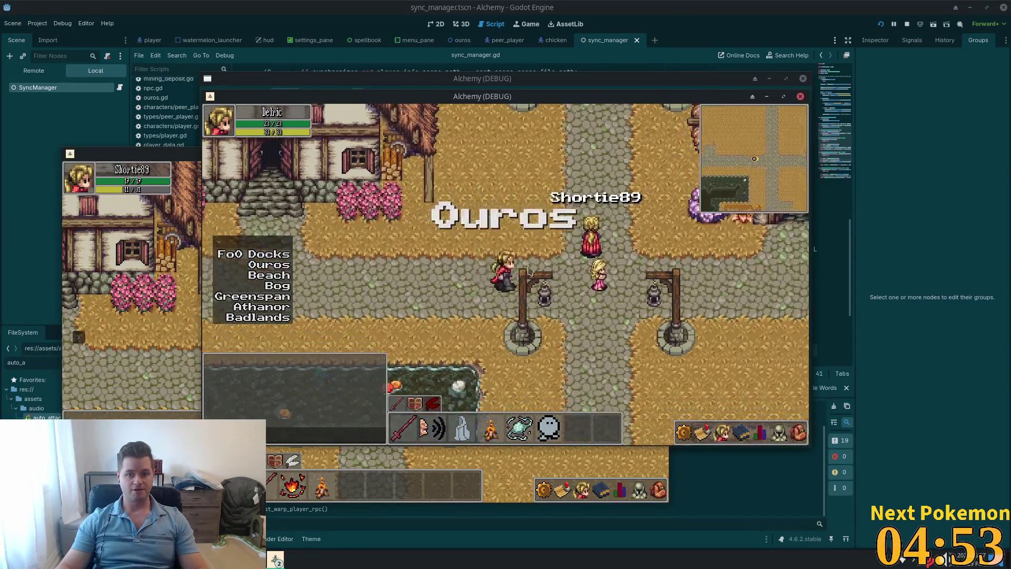
click(194, 342)
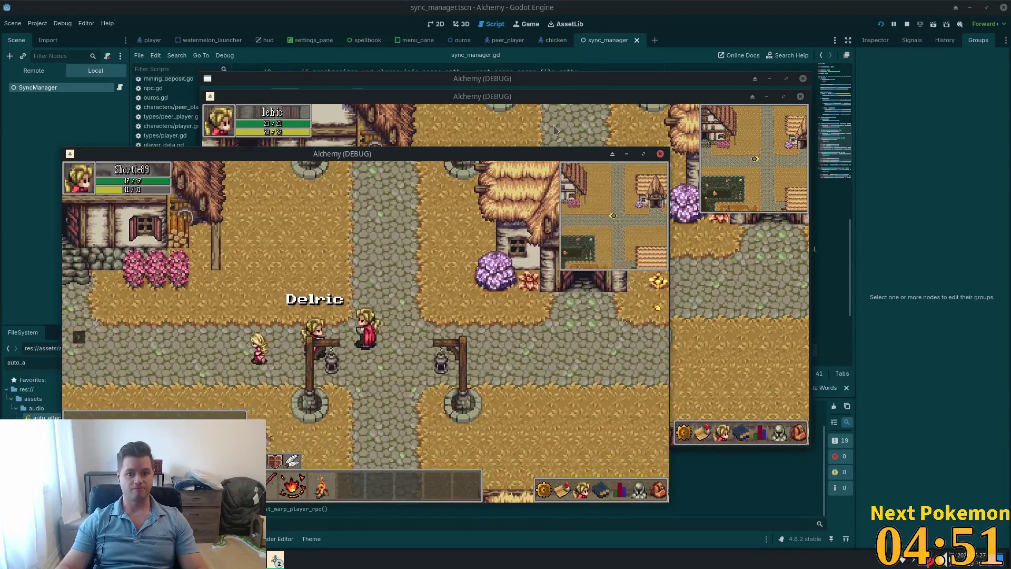
click(534, 304)
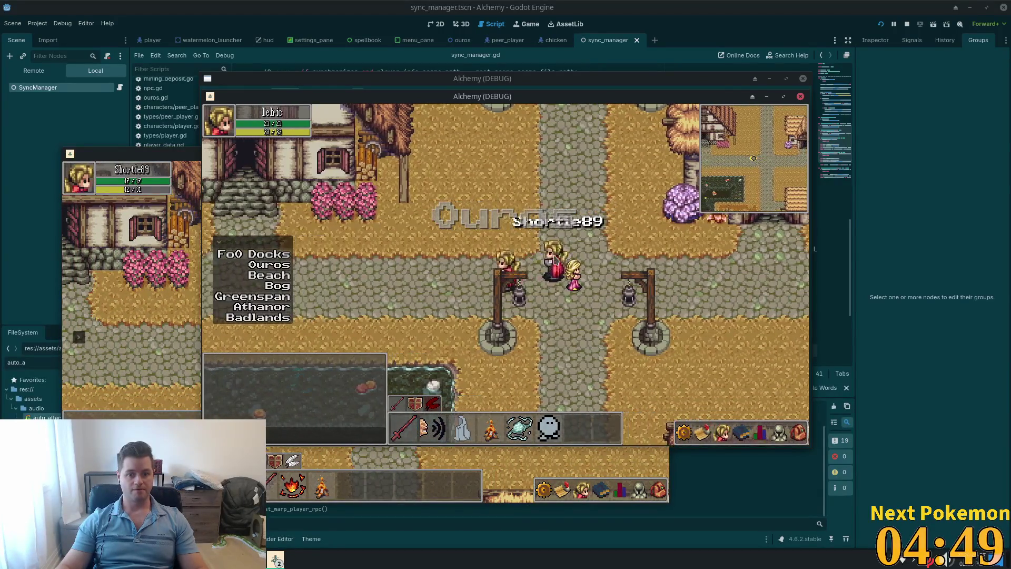
Step: Trade an axe between the two characters, accepting in both clients, and check the received item
click(592, 273)
click(103, 361)
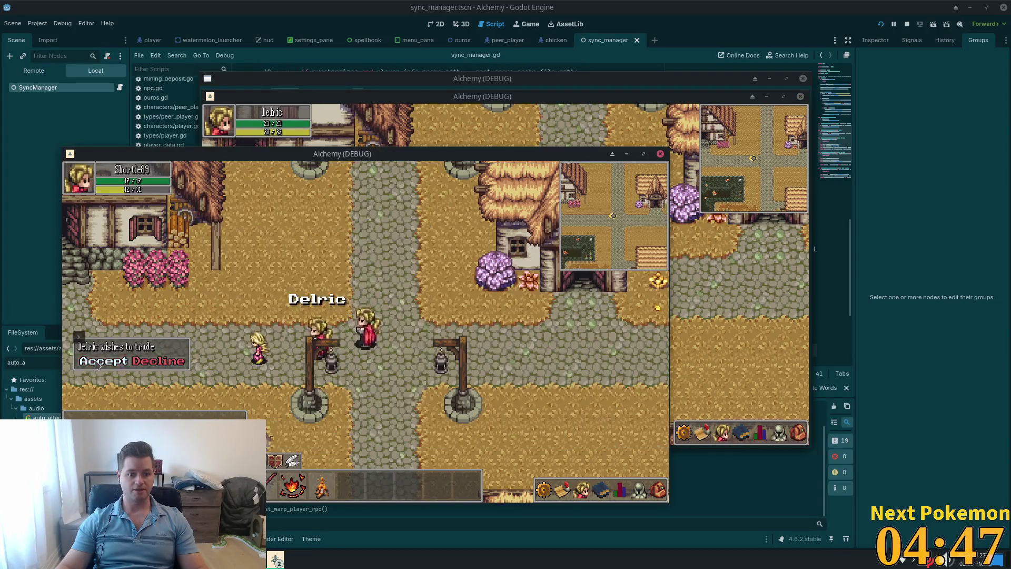
click(656, 489)
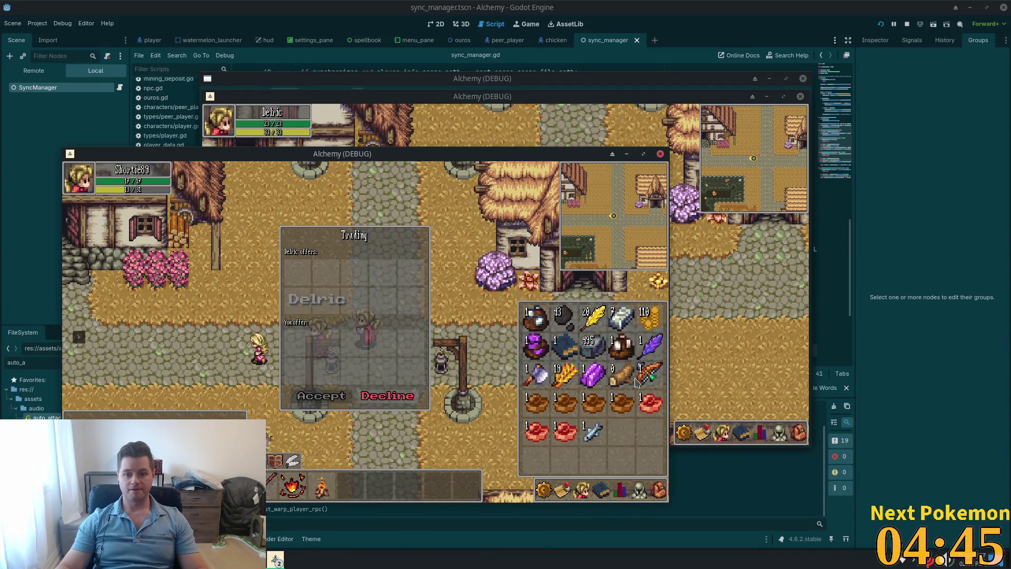
click(275, 413)
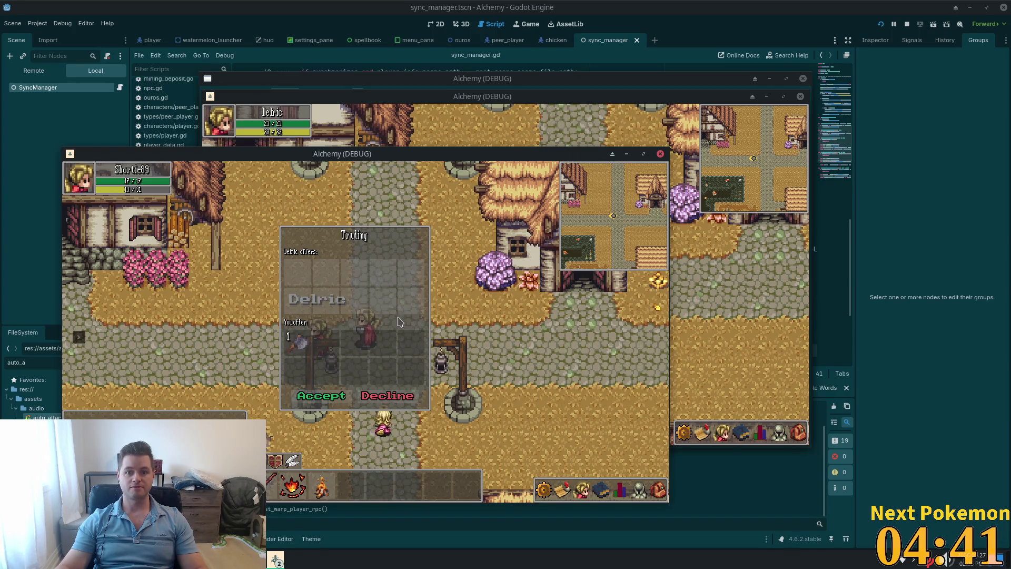
click(517, 123)
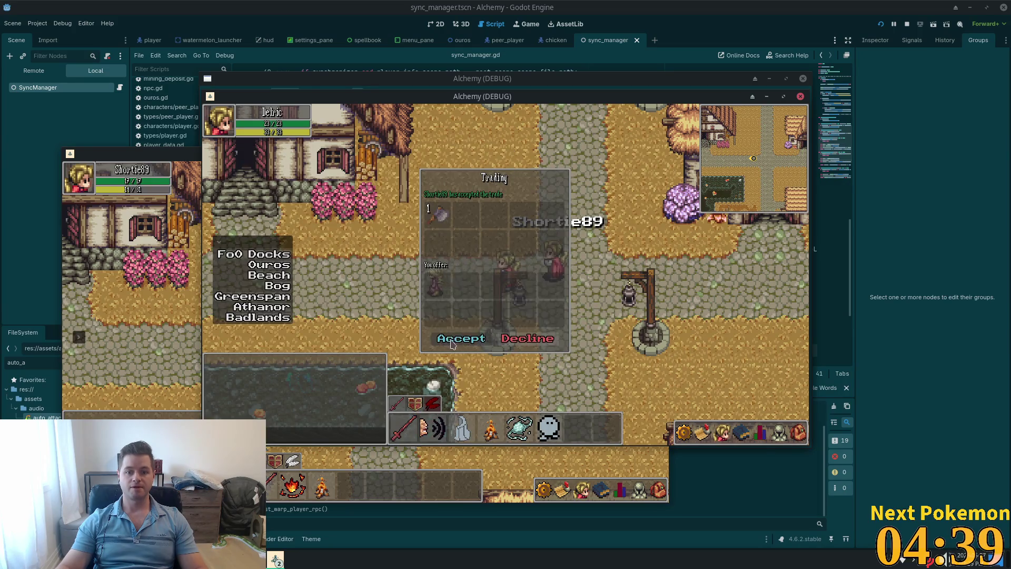
click(450, 341)
click(797, 430)
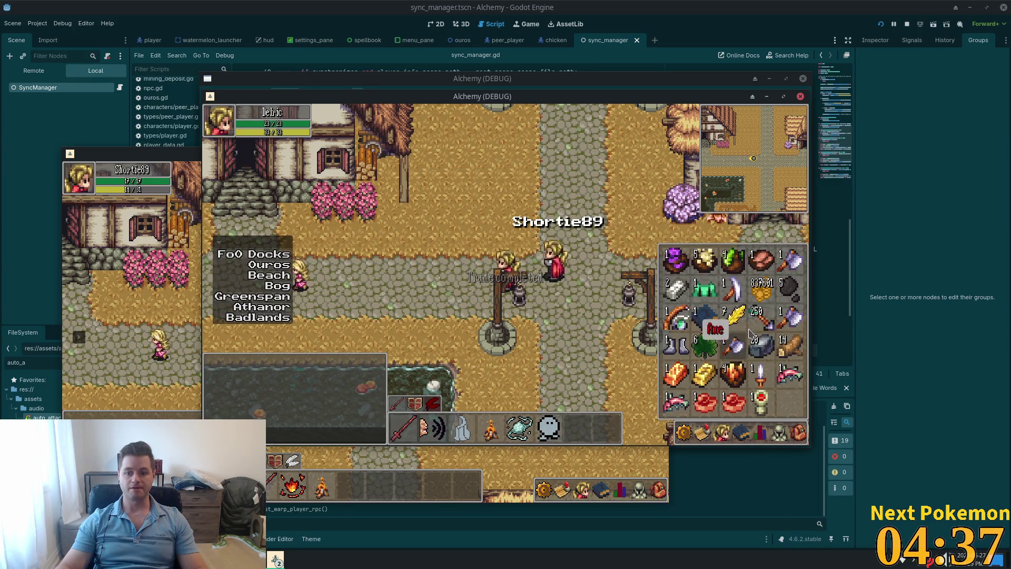
click(653, 392)
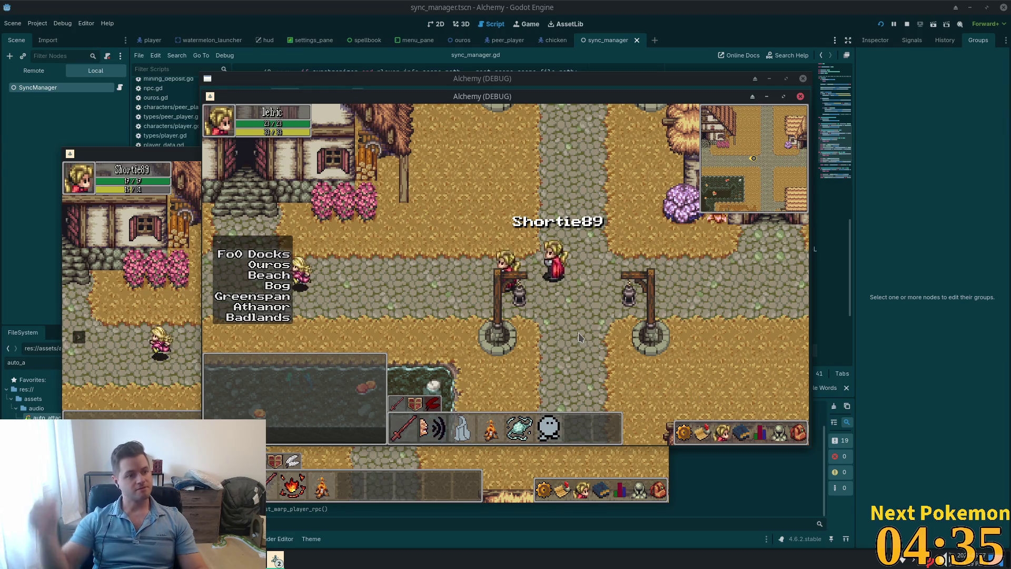
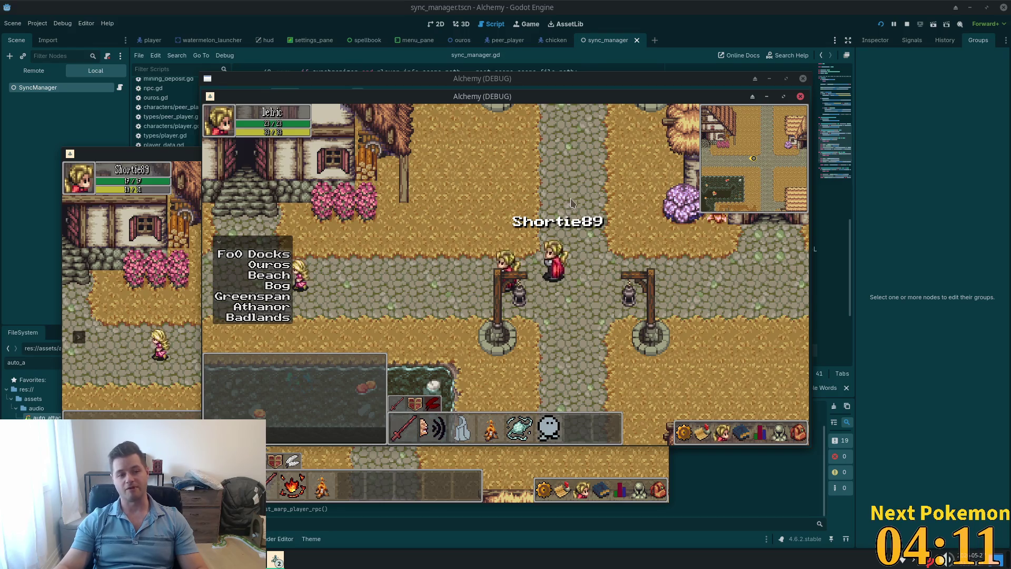
Step: Walk the player north through Ouros to the east-west road, then west toward the flower beds
key(w)
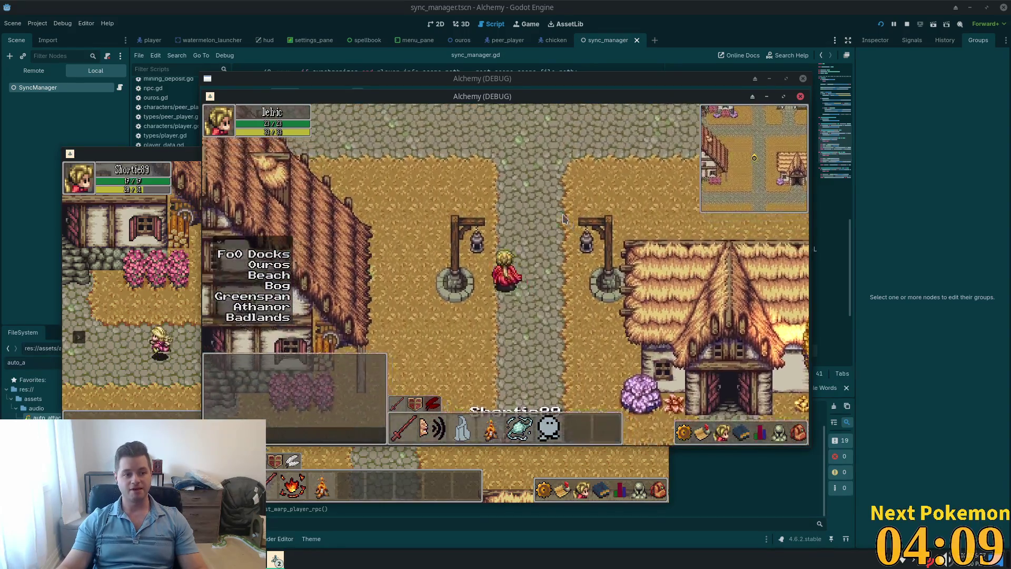
key(w)
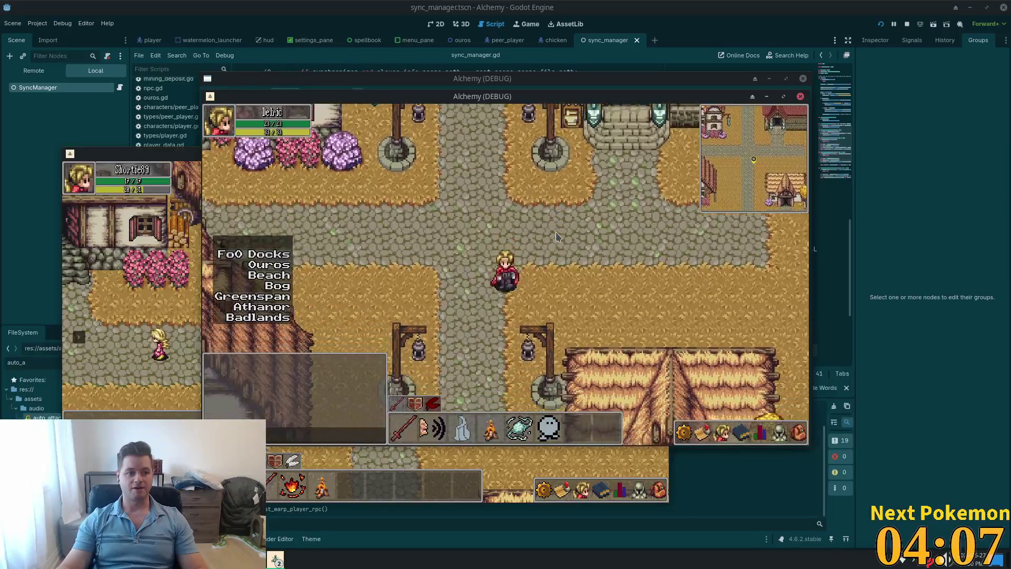
key(w)
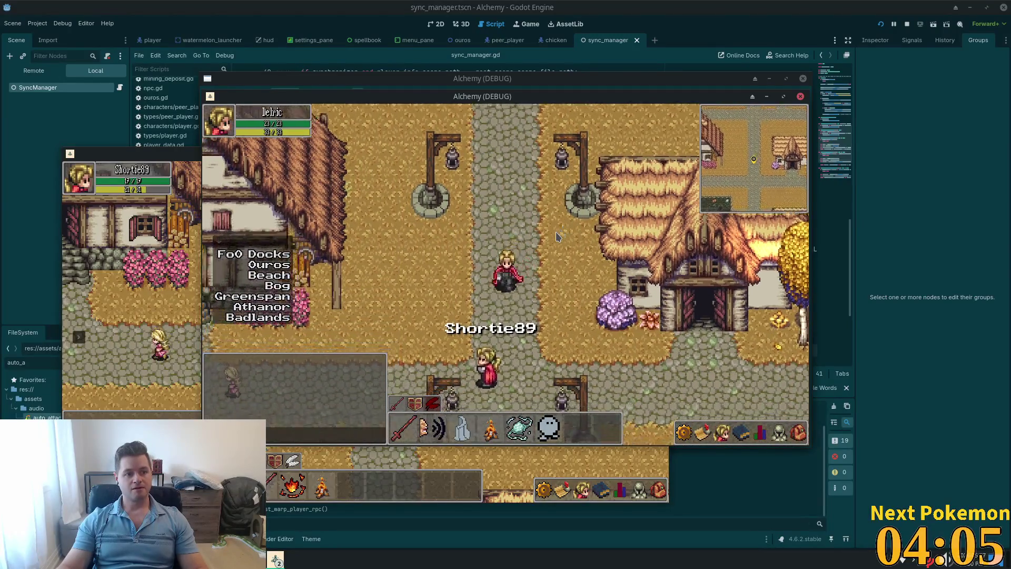
key(w)
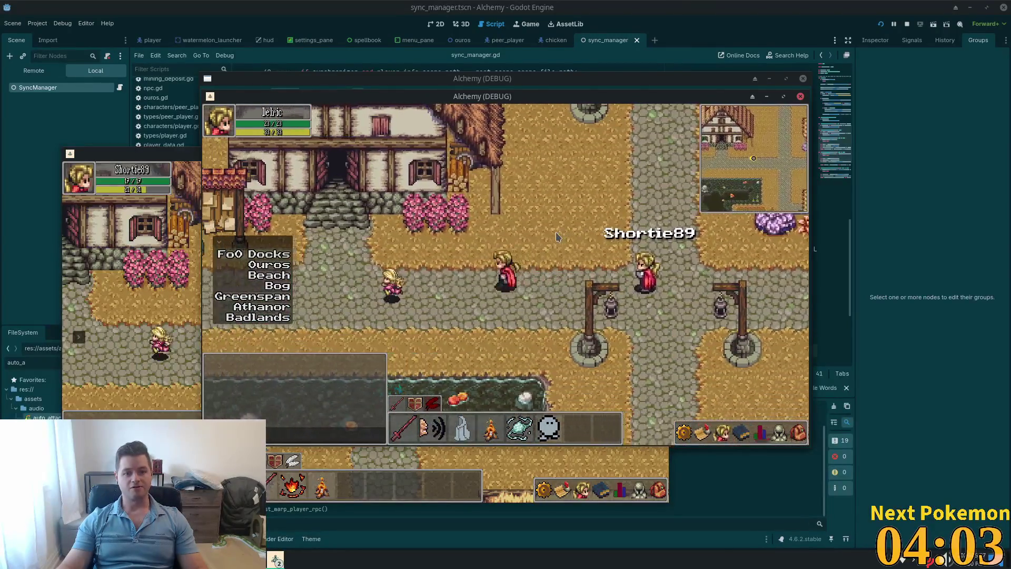
key(a)
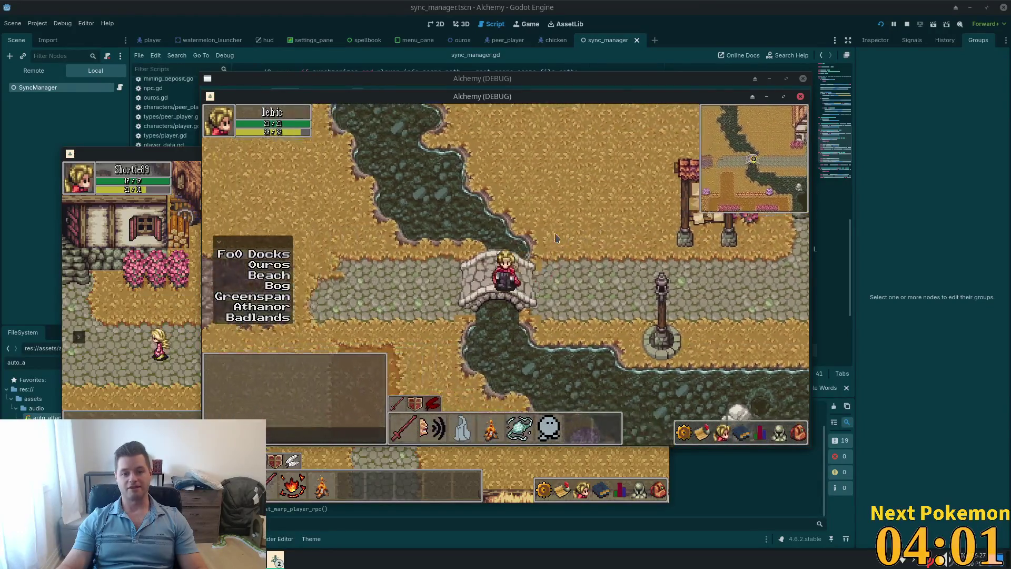
key(a)
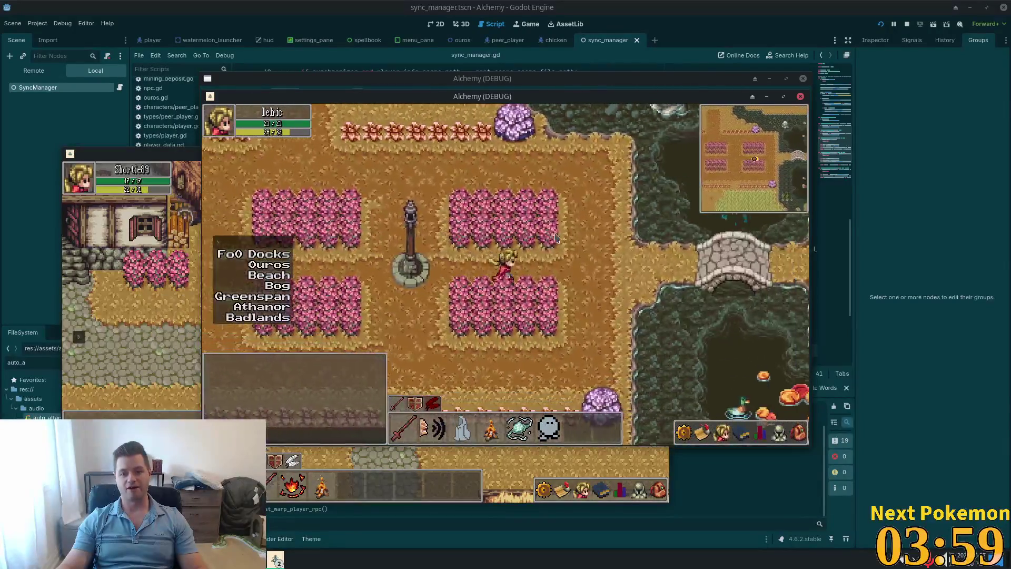
Step: Walk east across the stone bridge into the town square, north, then south past the lampposts
key(d)
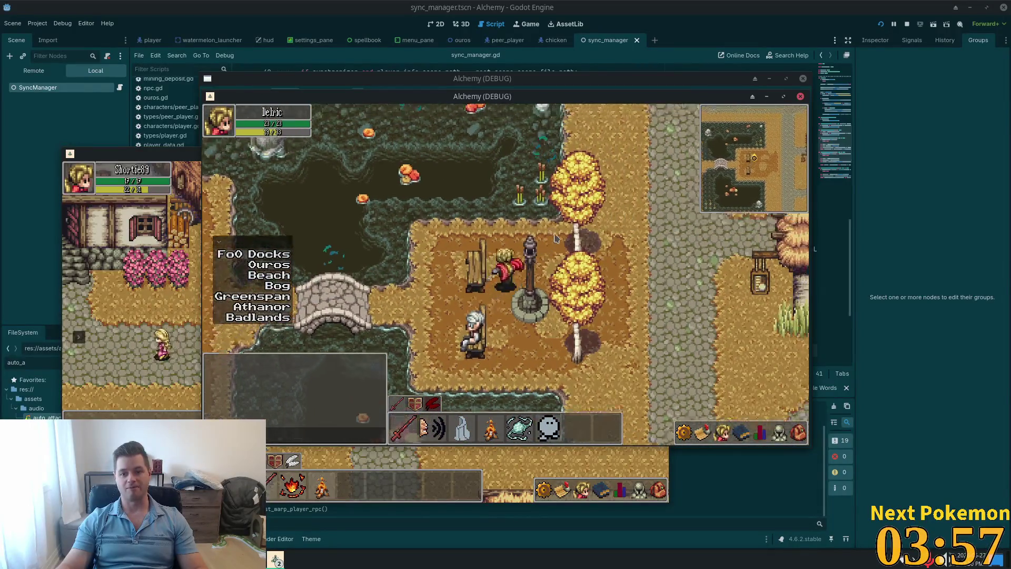
key(d)
key(s)
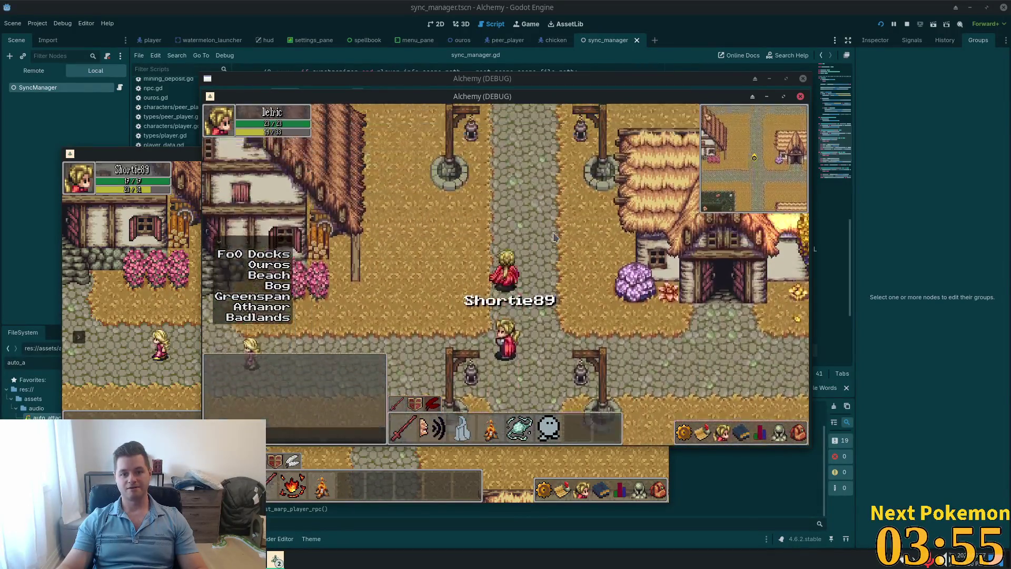
key(w)
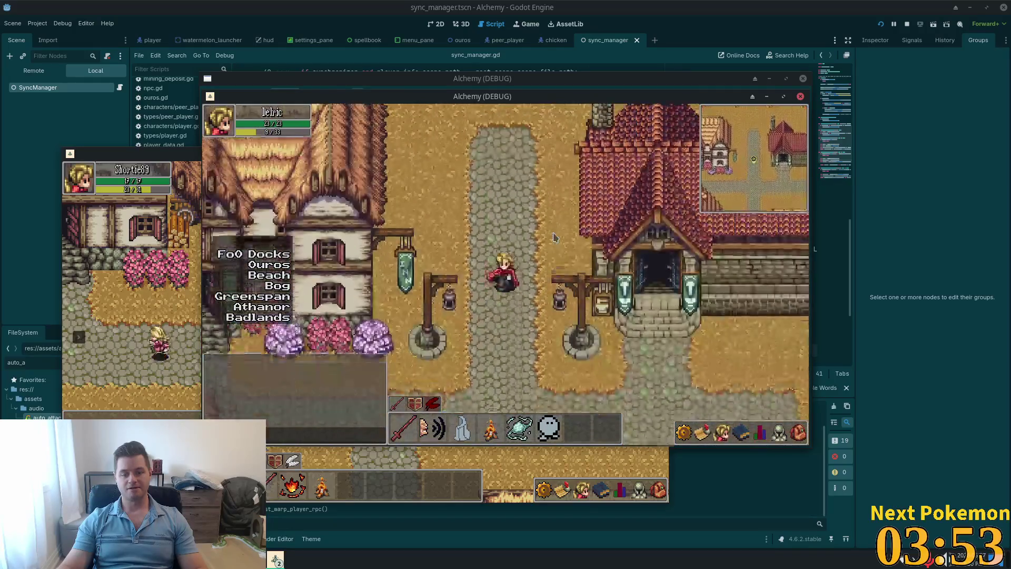
key(s)
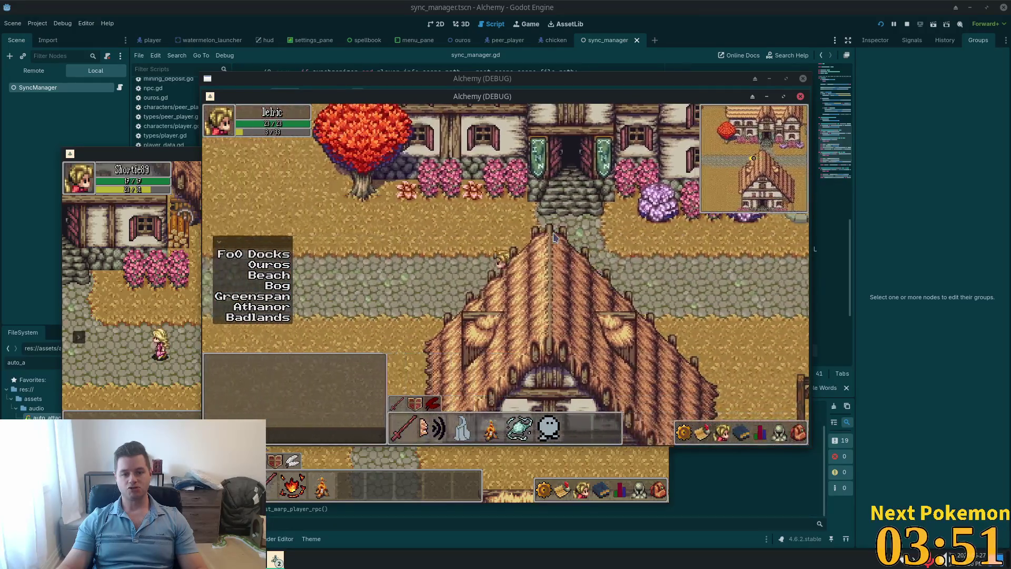
Step: Walk south-east past the notice board, then stop and relaunch the game for both players
key(d)
key(s)
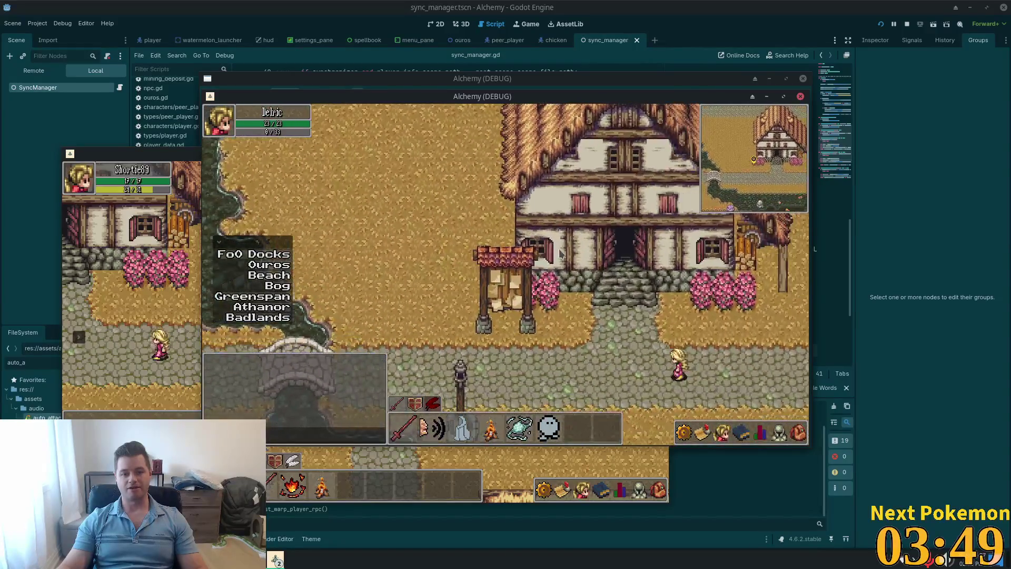
key(s)
click(881, 25)
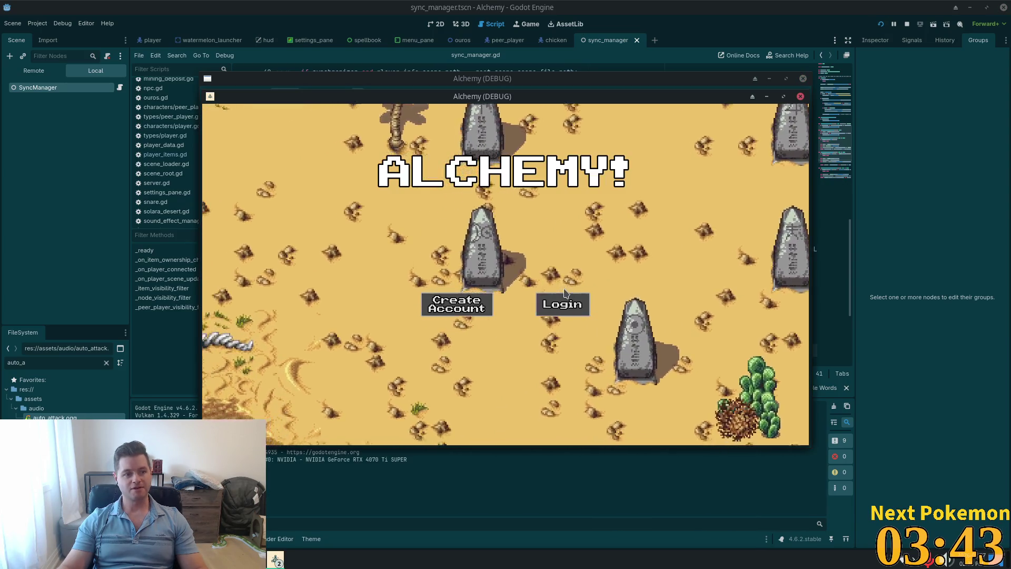
Step: Log the second player in and walk north into Ouros, then front the first player's window
click(562, 297)
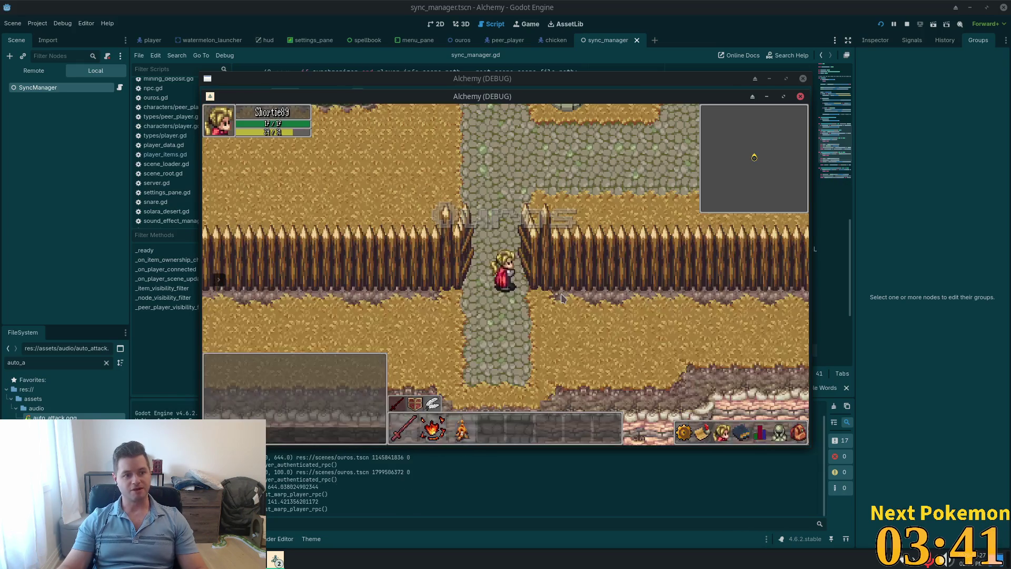
mouse_move(509, 242)
mouse_down()
mouse_move(588, 305)
mouse_move(532, 274)
mouse_up()
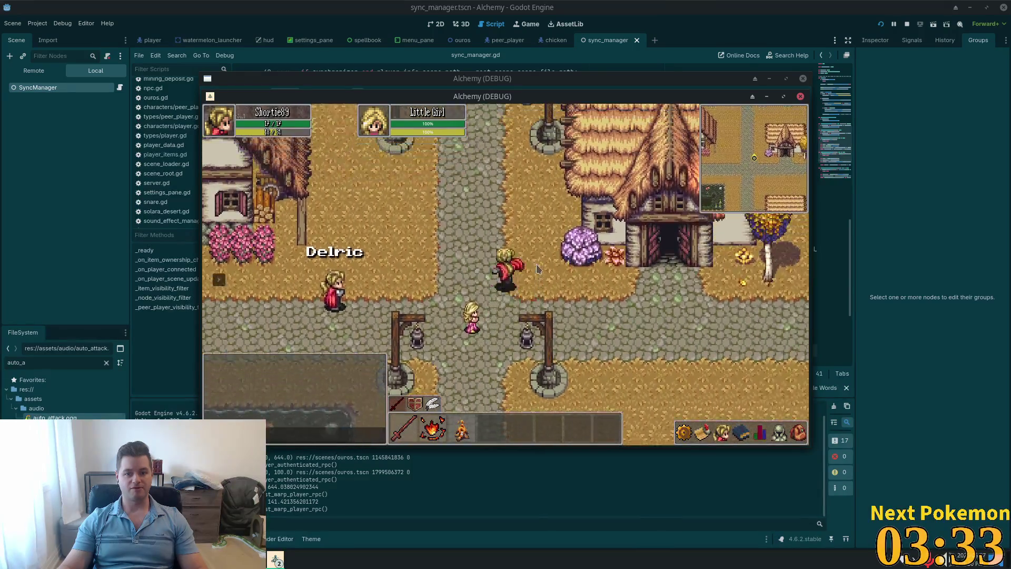
drag(554, 96, 761, 169)
click(595, 125)
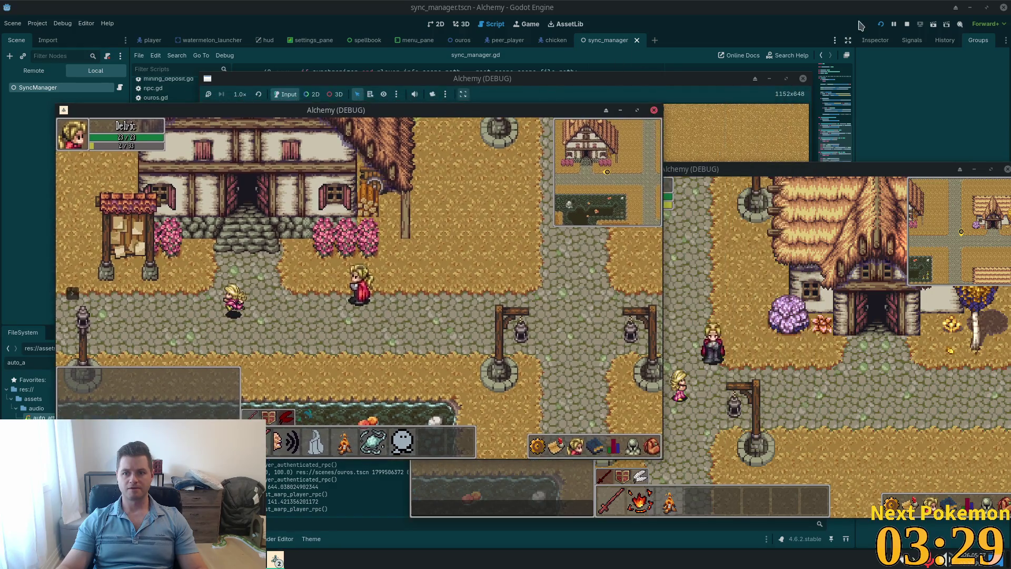
Step: Reload both Alchemy debug instances and bring the first player's window to the front
click(880, 25)
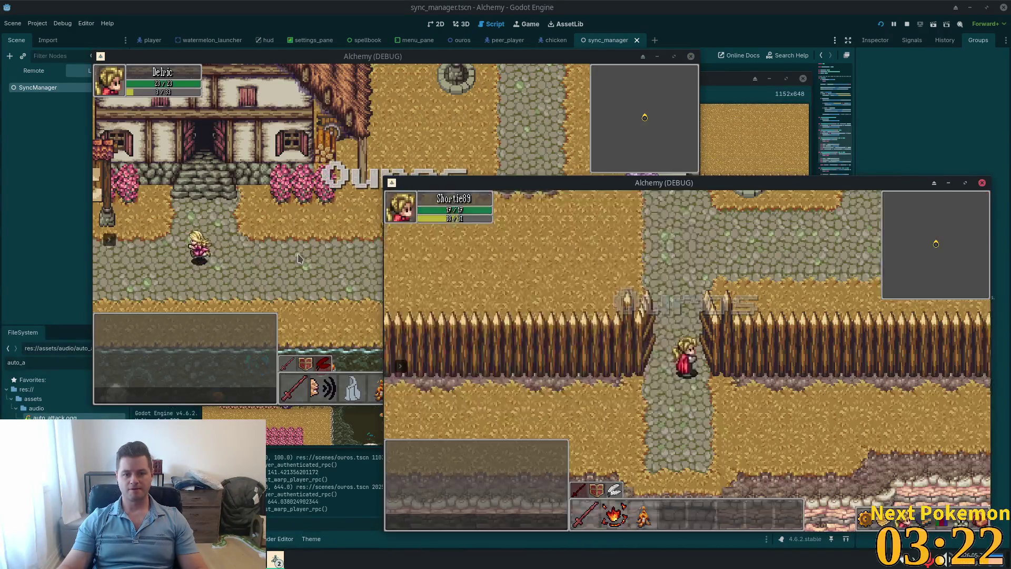
click(298, 254)
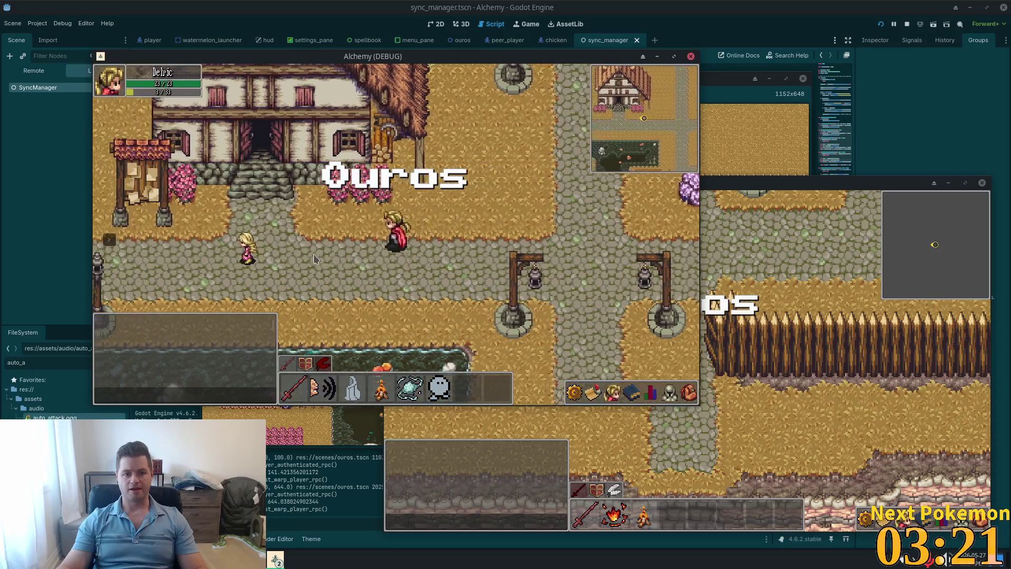
Step: Walk the hero west, south through the flower garden, east to the thatched house and north past the lamp posts
key(Left)
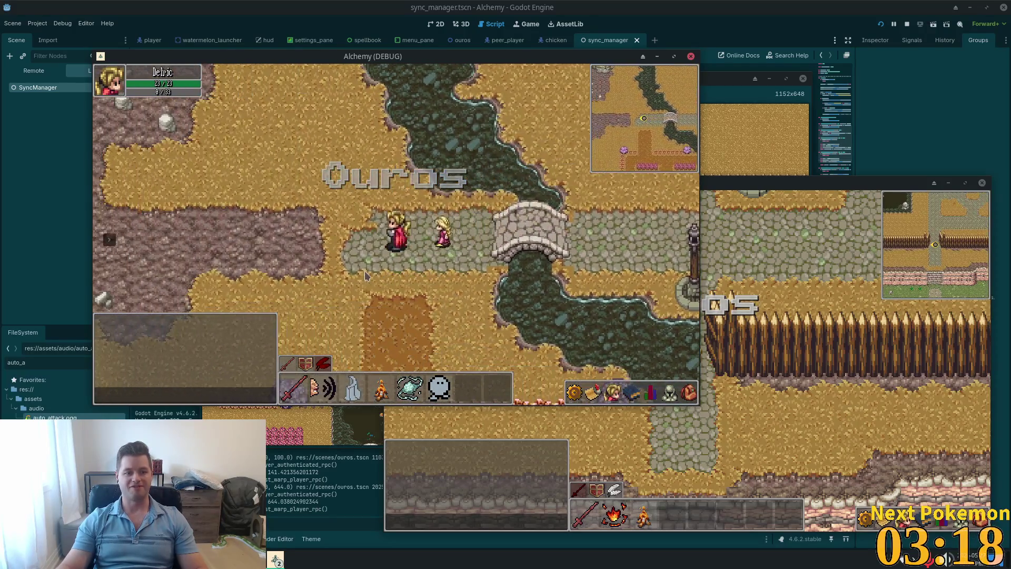
key(Down)
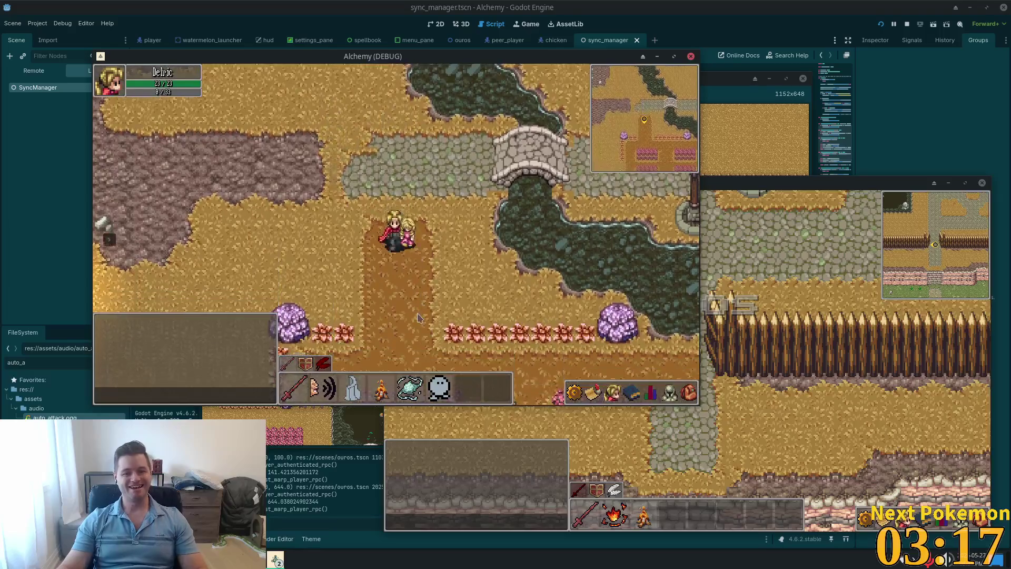
key(Right)
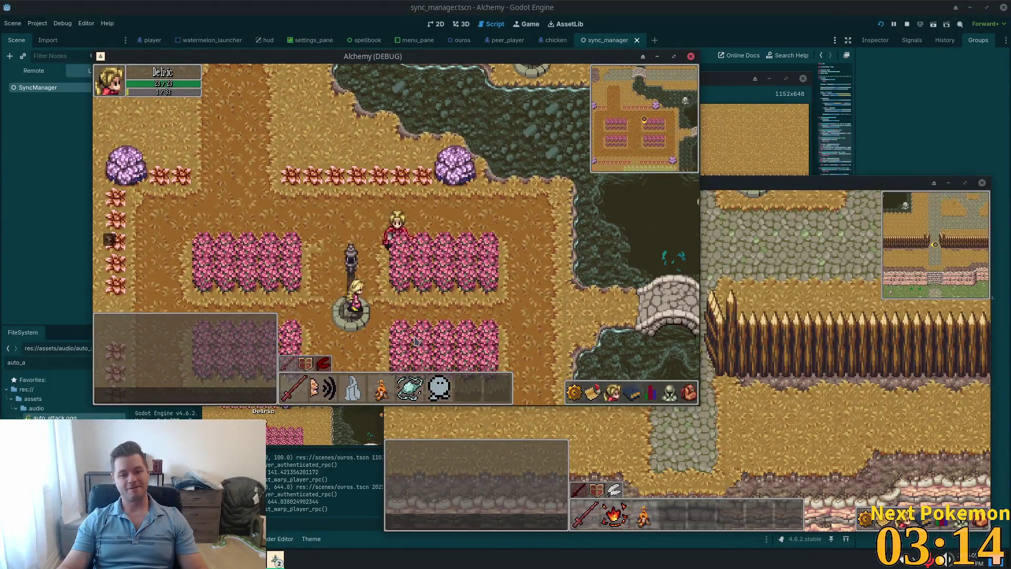
key(Down)
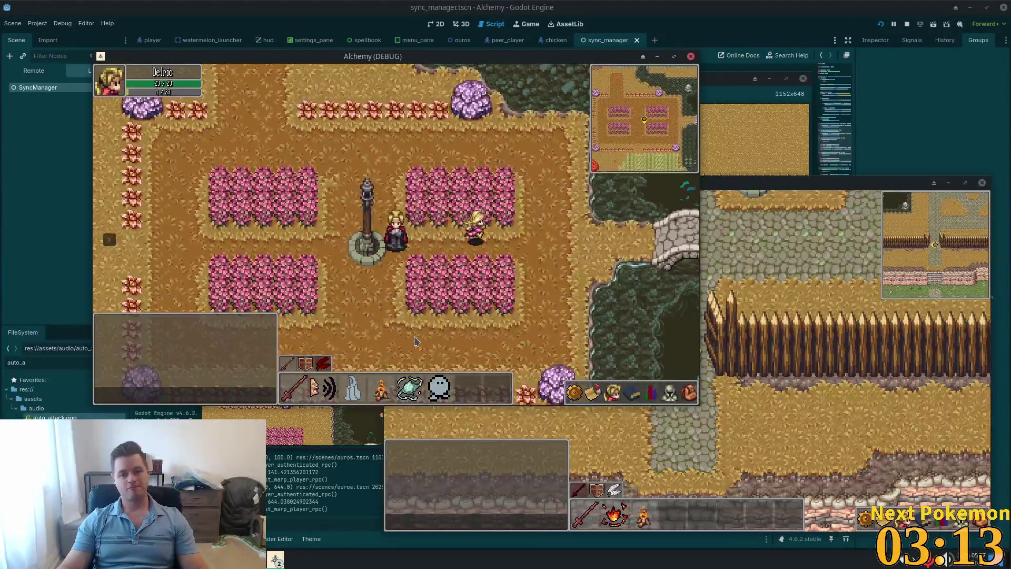
key(Right)
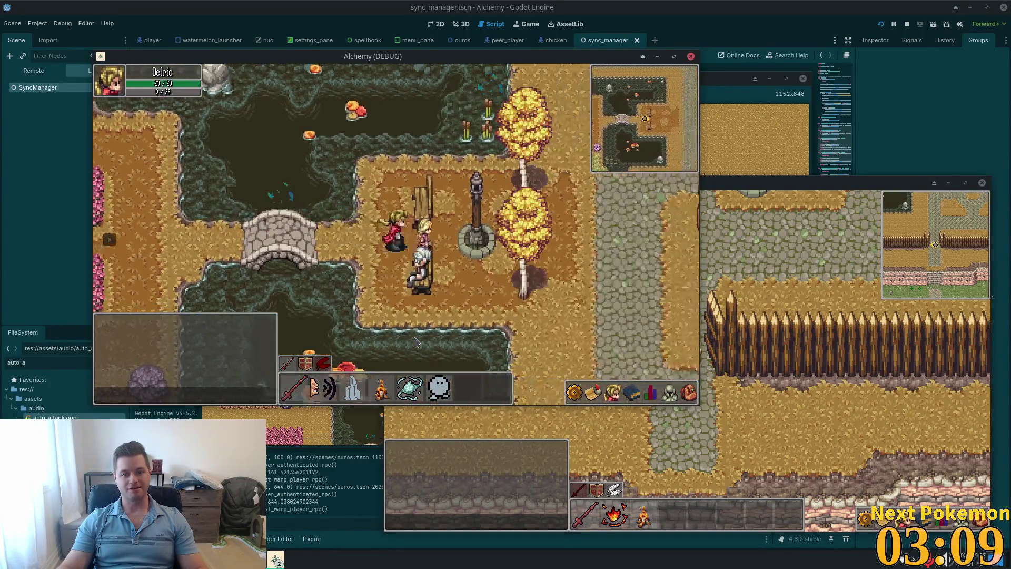
key(Right)
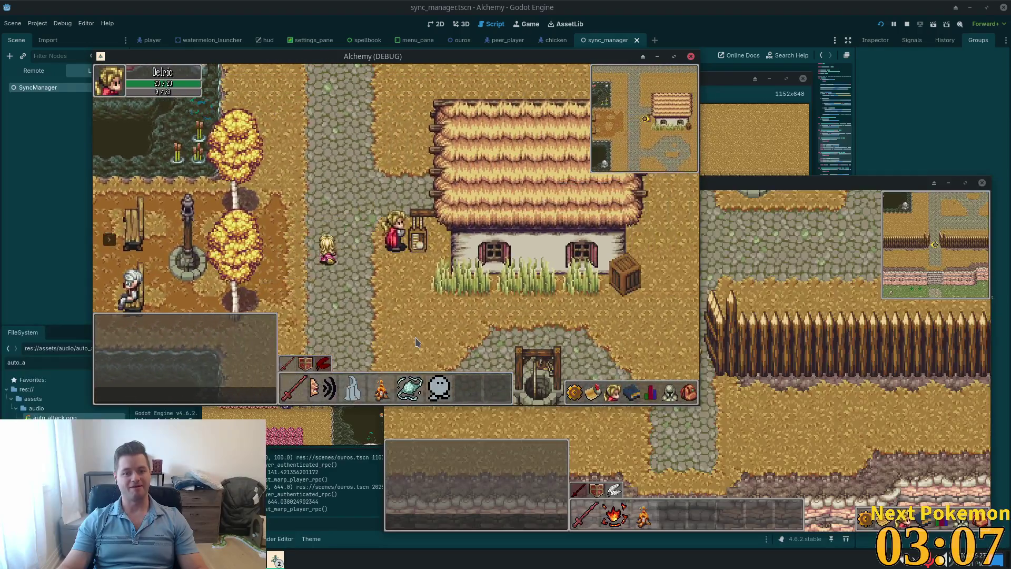
key(Up)
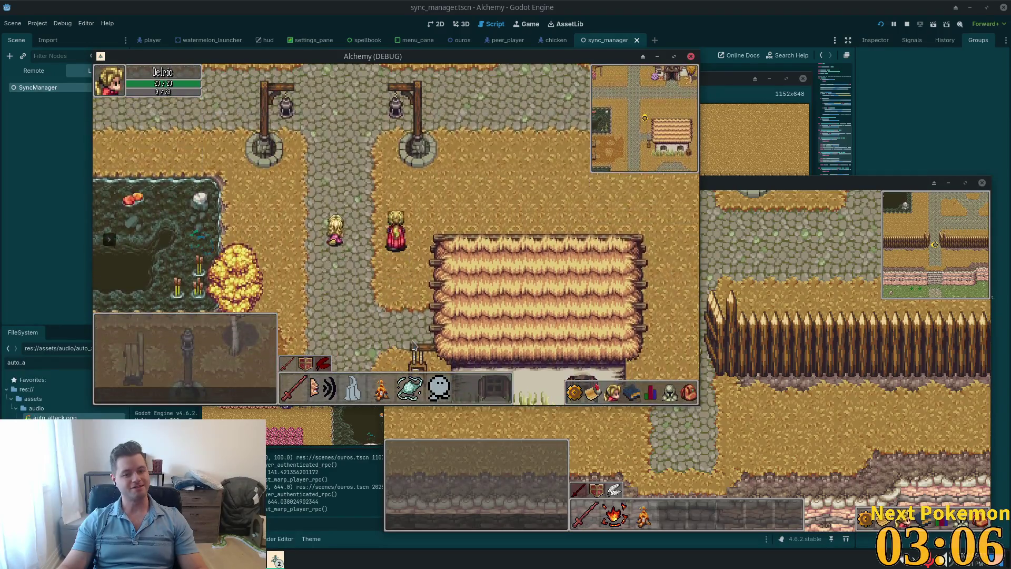
key(Up)
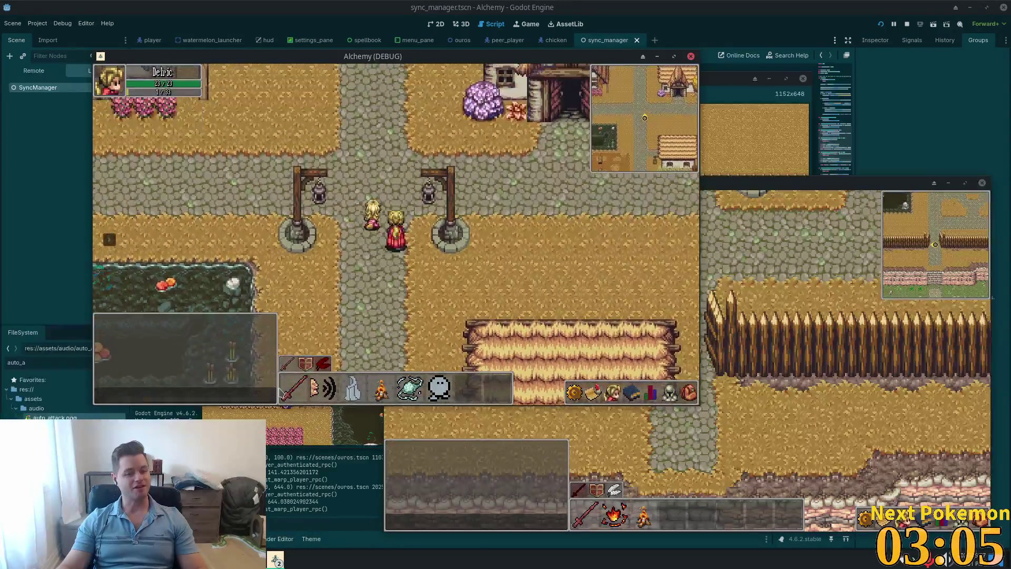
Step: Walk south to the pond, back north and west over the bridge, then east onto it again
key(Down)
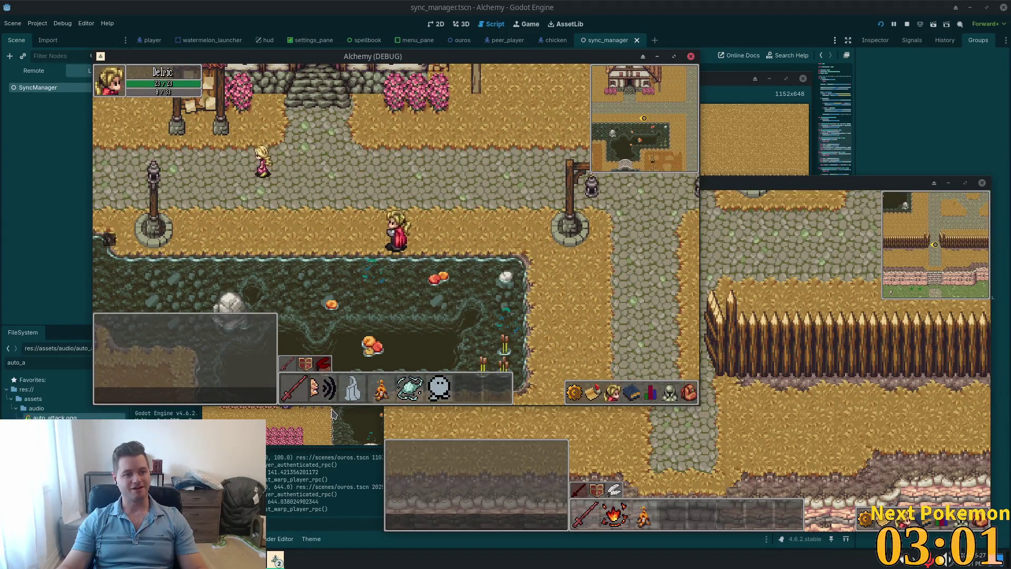
key(Up)
key(Left)
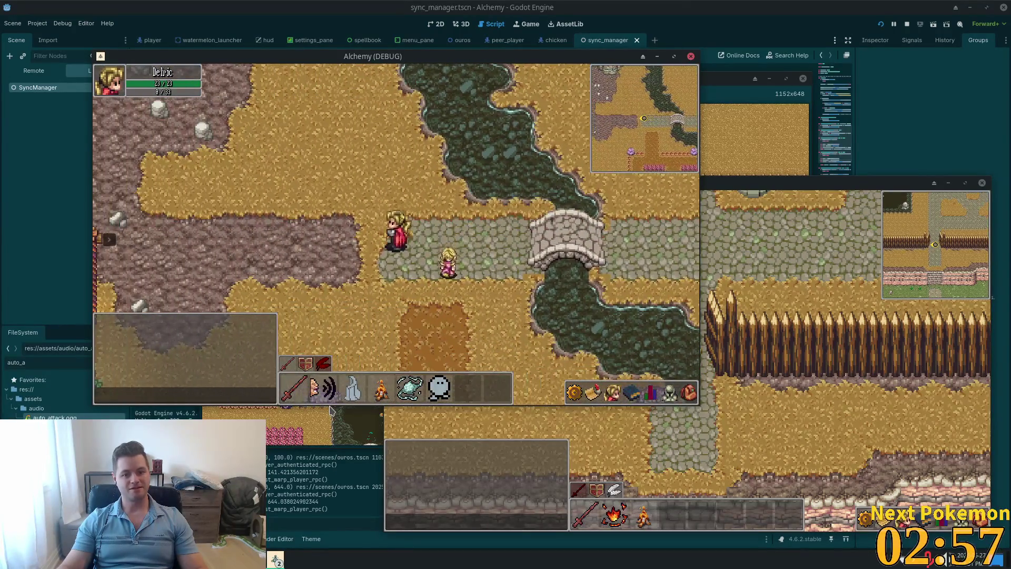
key(Down)
key(Down)
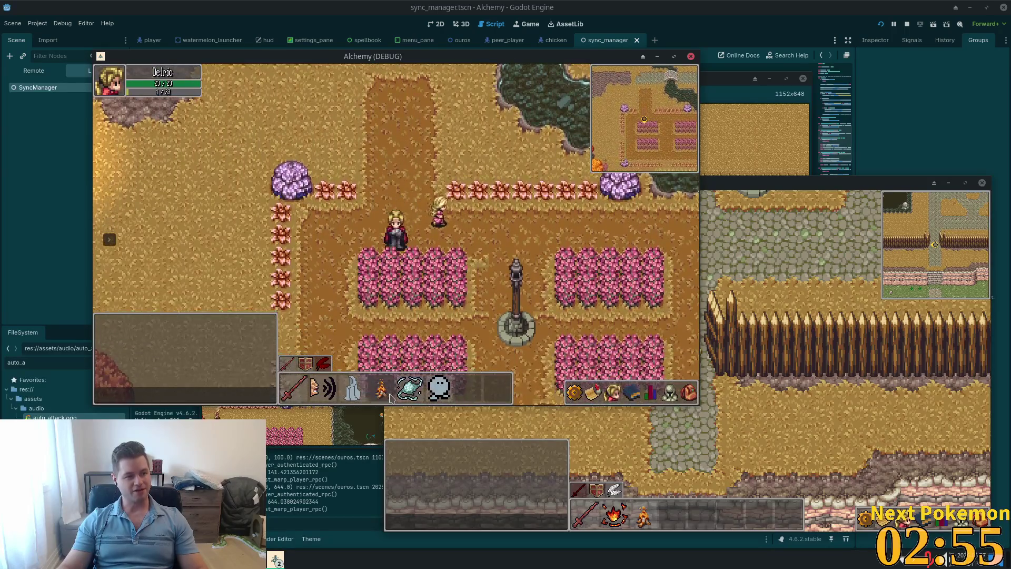
key(Right)
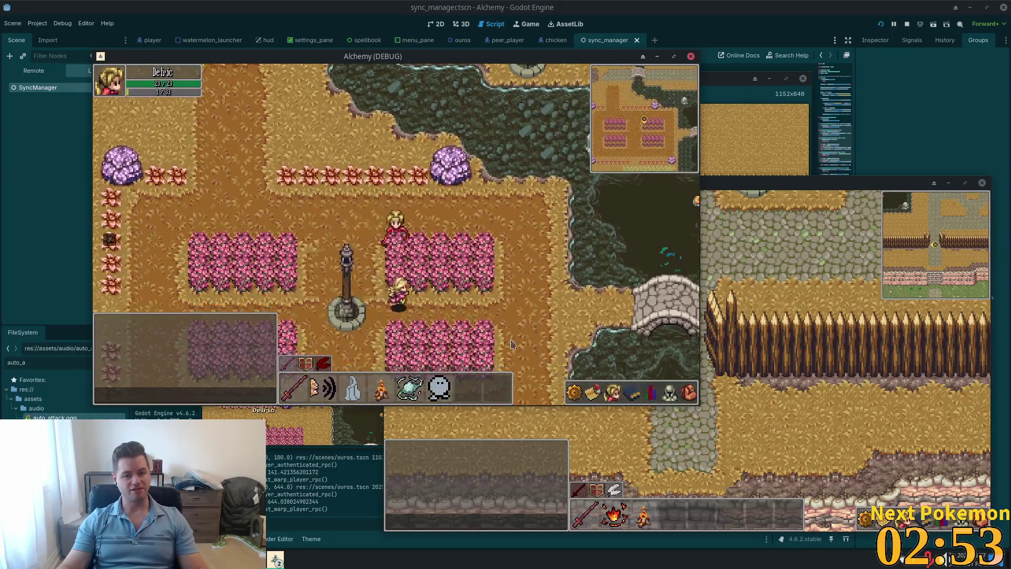
key(Right)
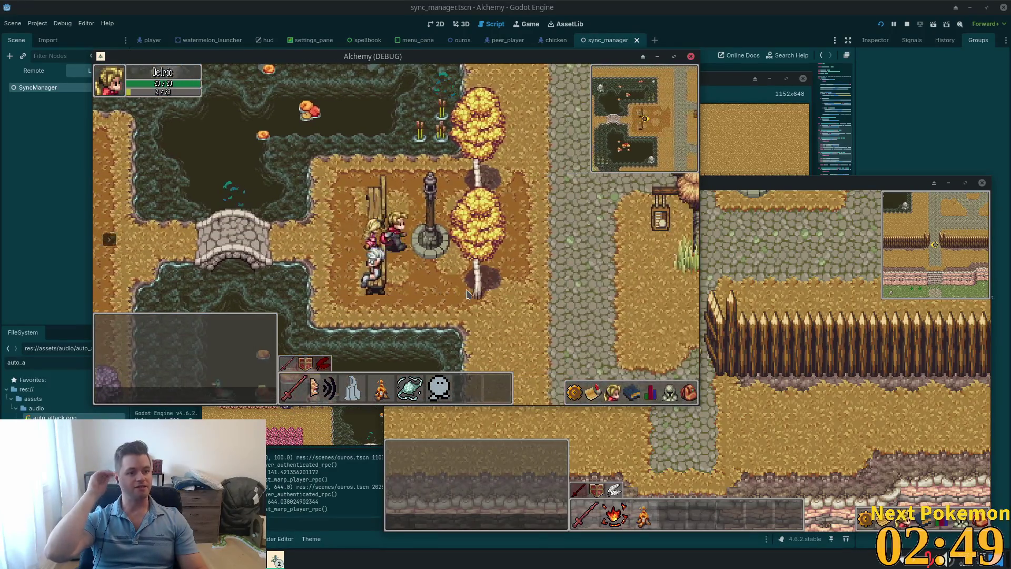
Step: Walk east to the thatched house, north past the crossroads, then back and forth across the bridge
key(Right)
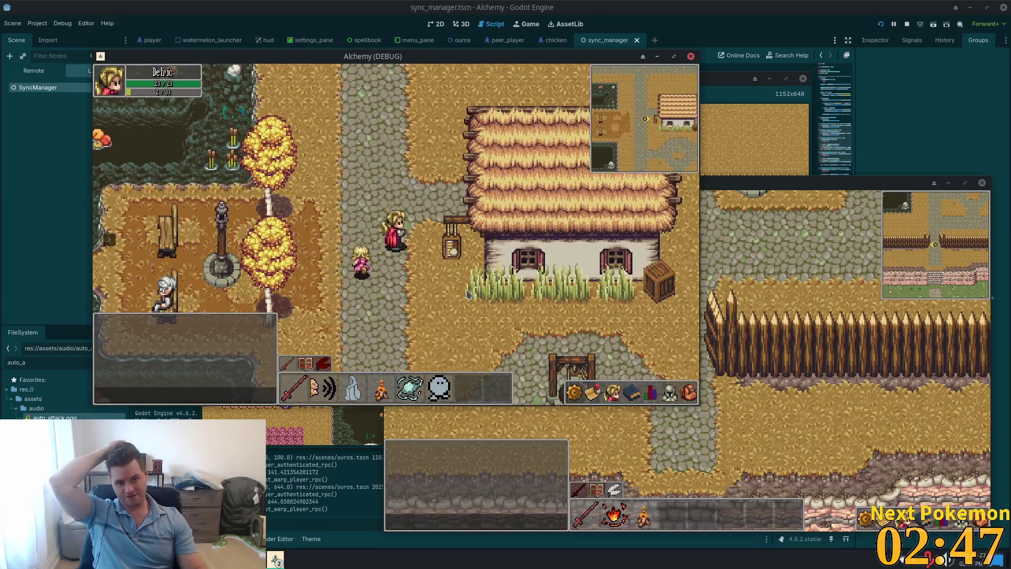
key(Up)
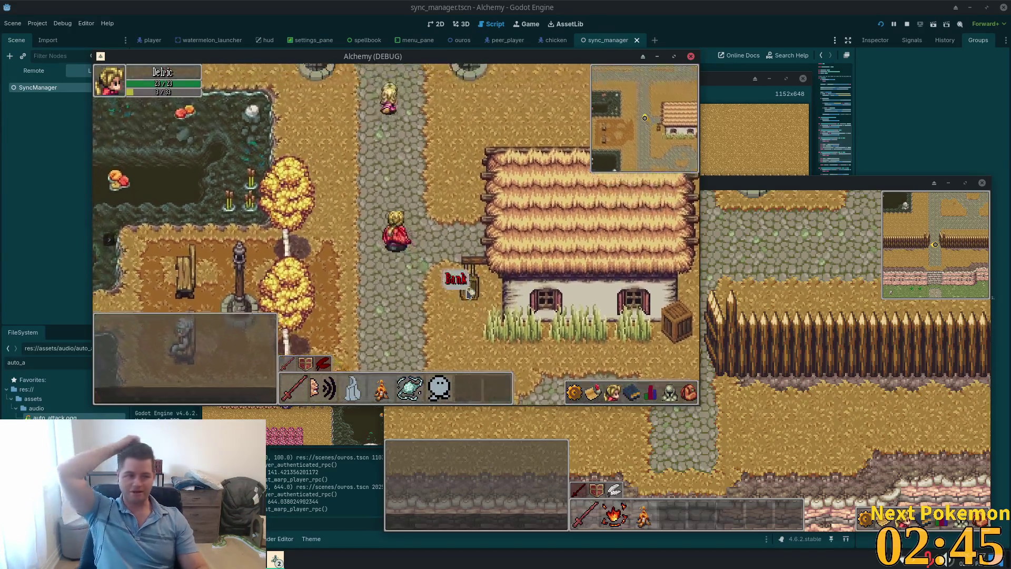
key(Up)
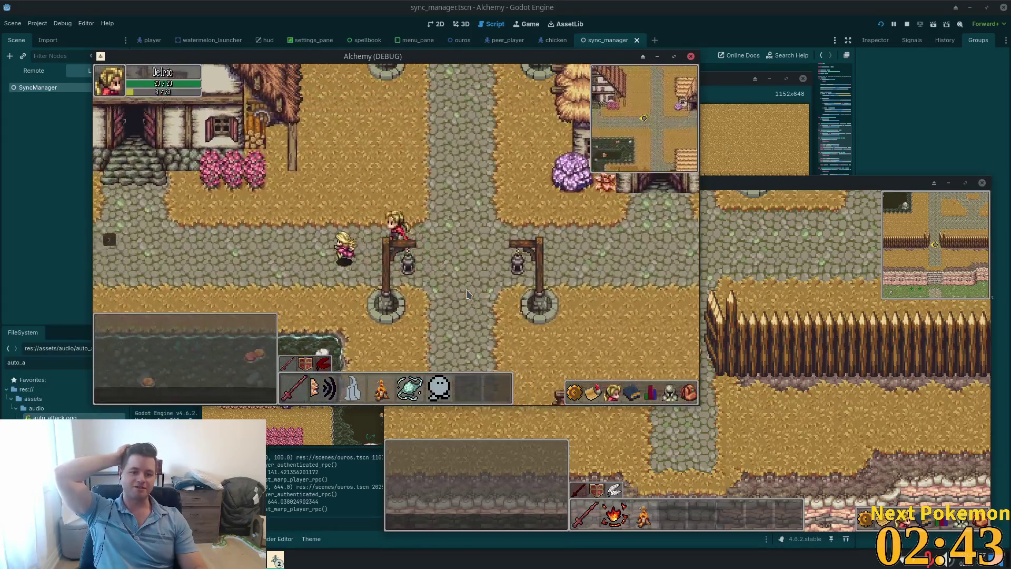
key(Left)
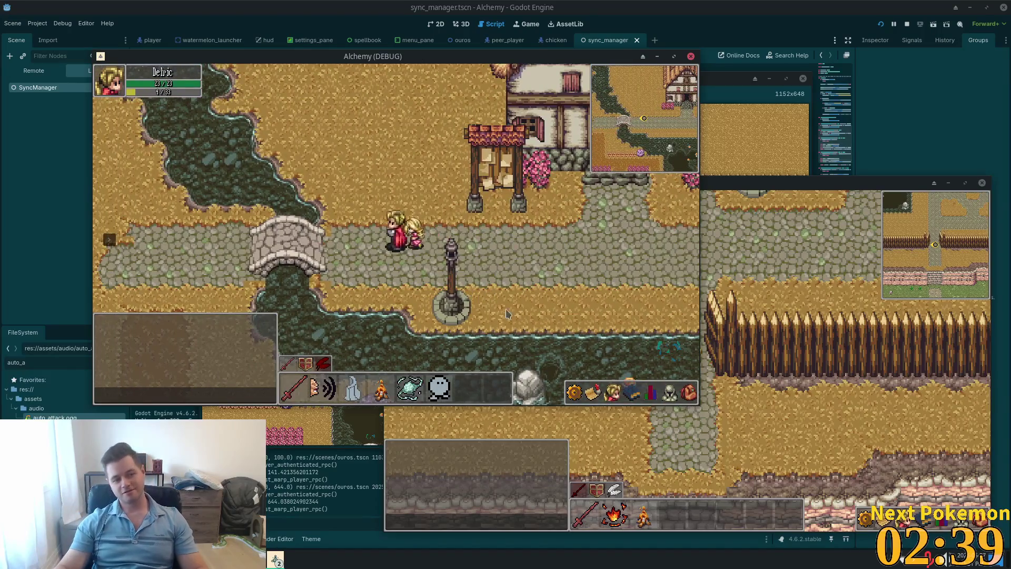
key(Right)
key(Left)
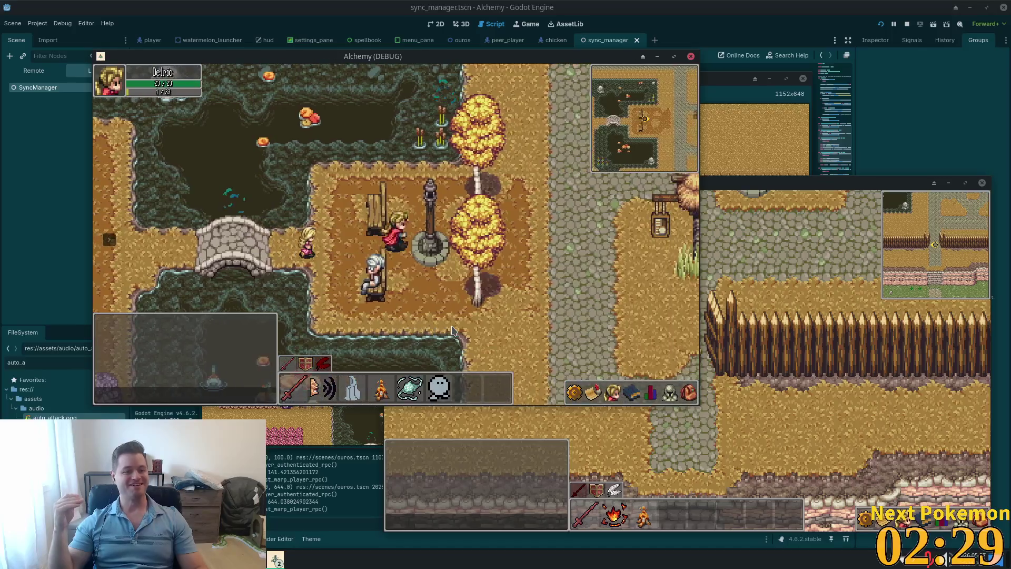
Step: Walk north up the stone path by the house, then west across the bridge and south to the flower fields
key(Right)
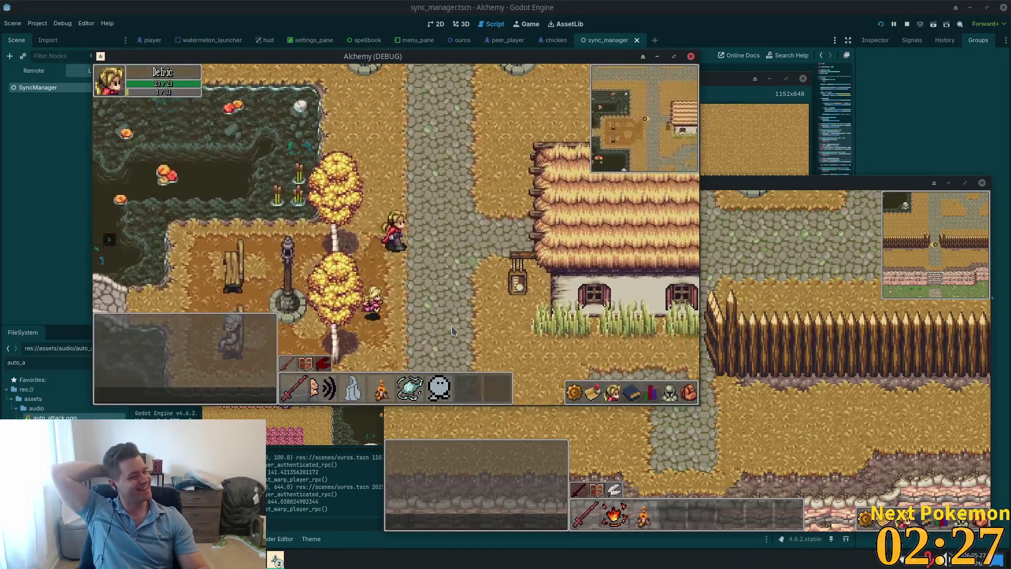
key(Up)
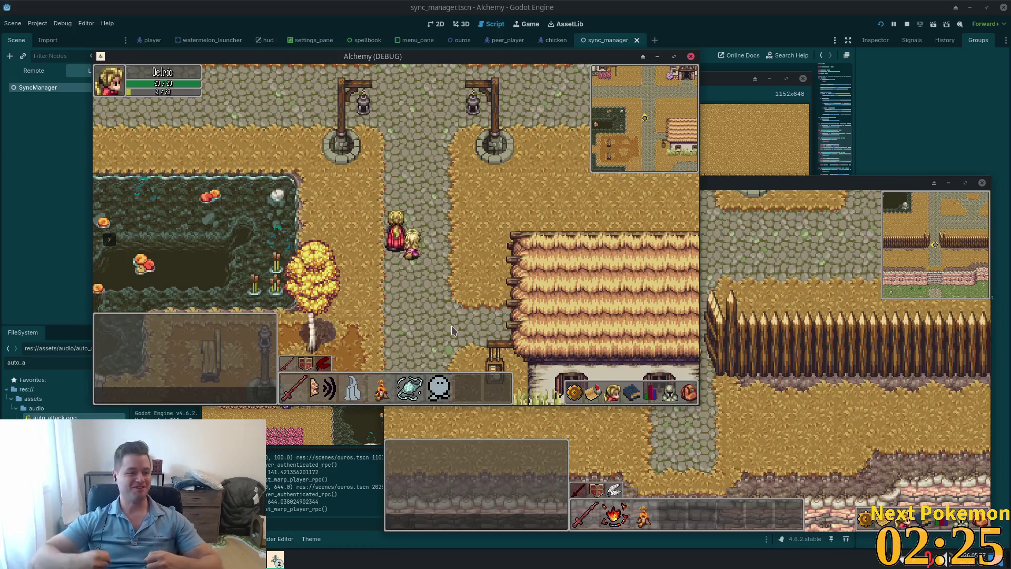
key(Up)
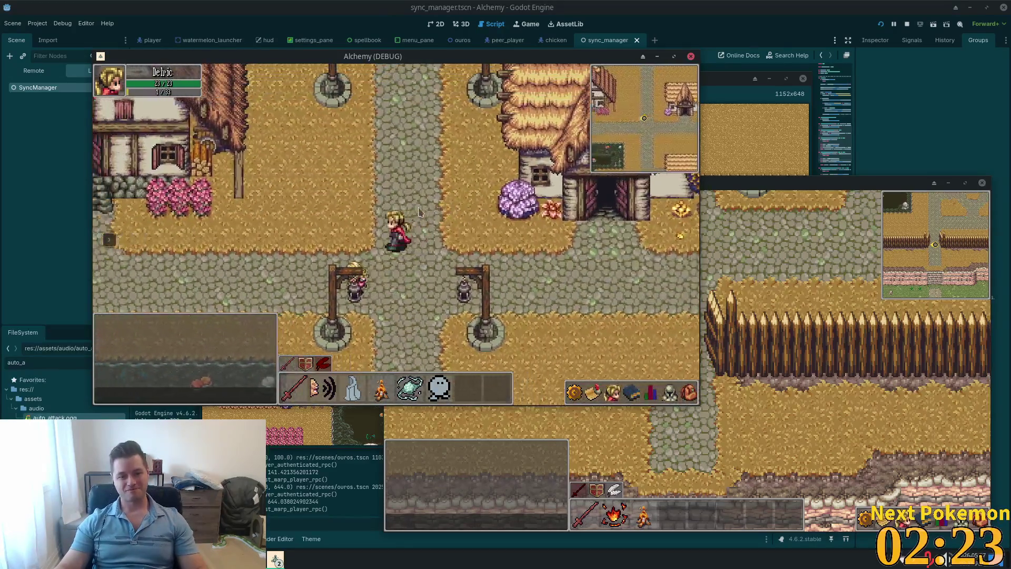
key(Left)
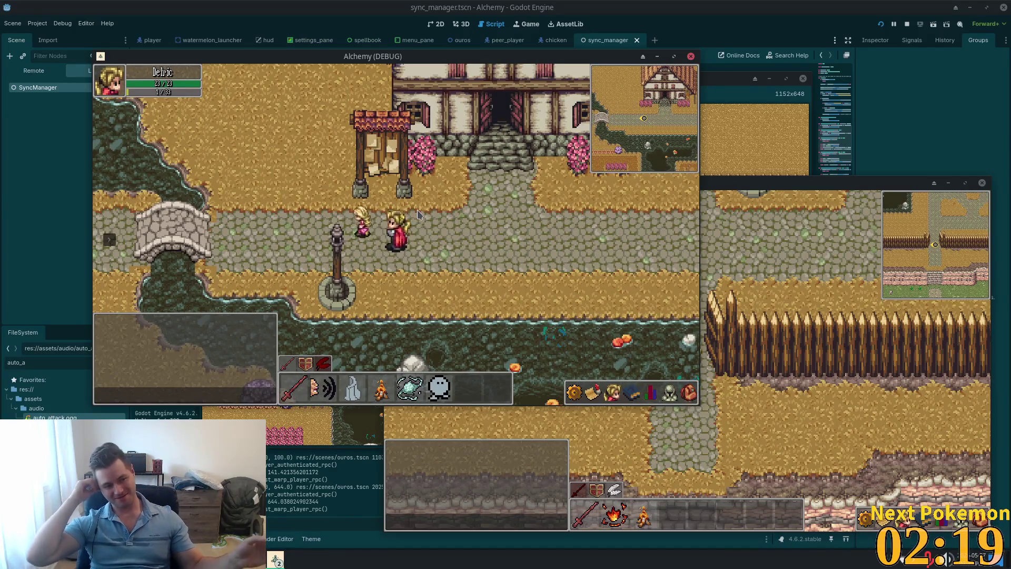
key(Left)
key(Left)
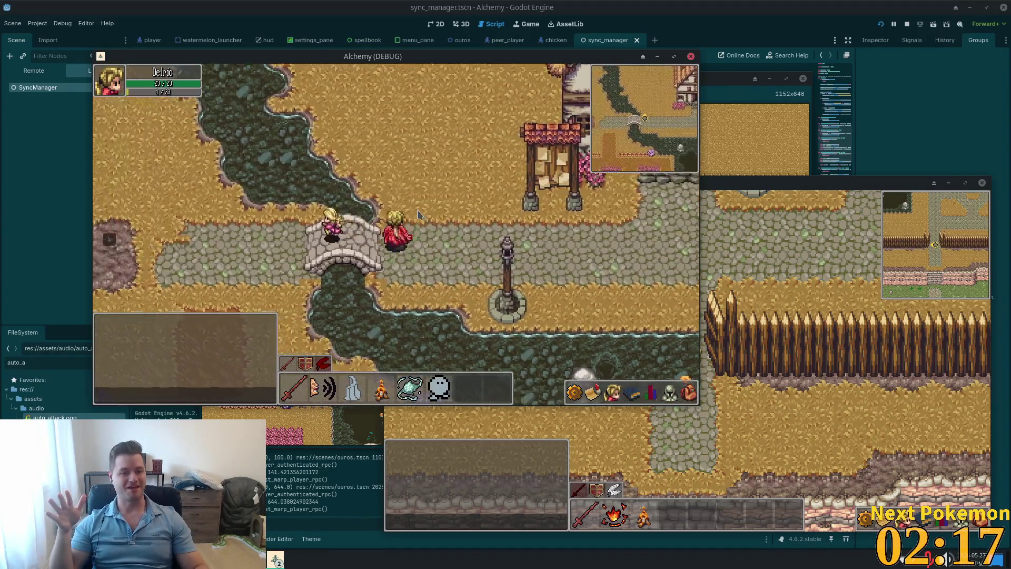
key(Down)
key(Right)
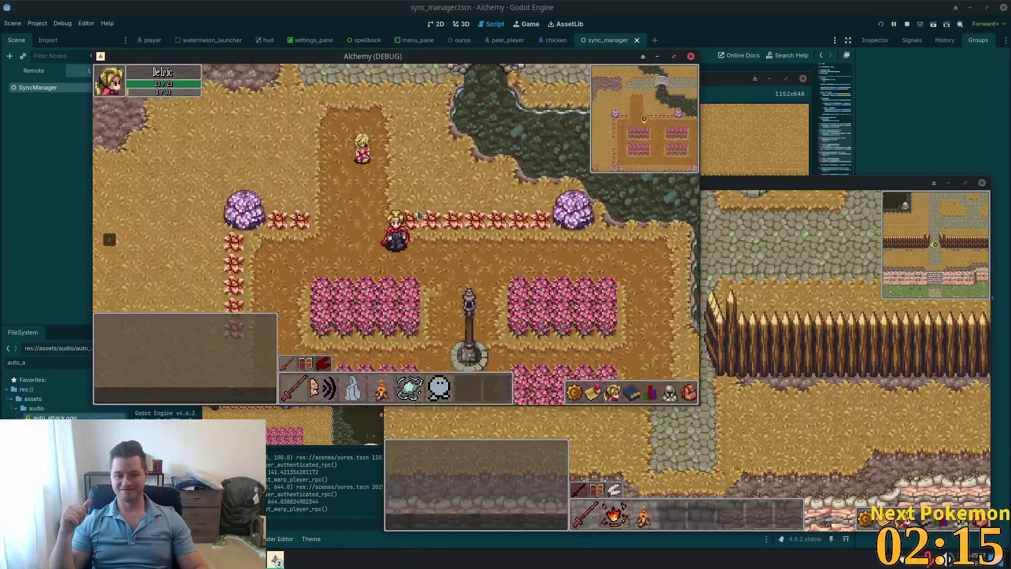
Step: Walk from the flower fields east past the well, north past the lamp posts, then west with the companion trailing
key(Left)
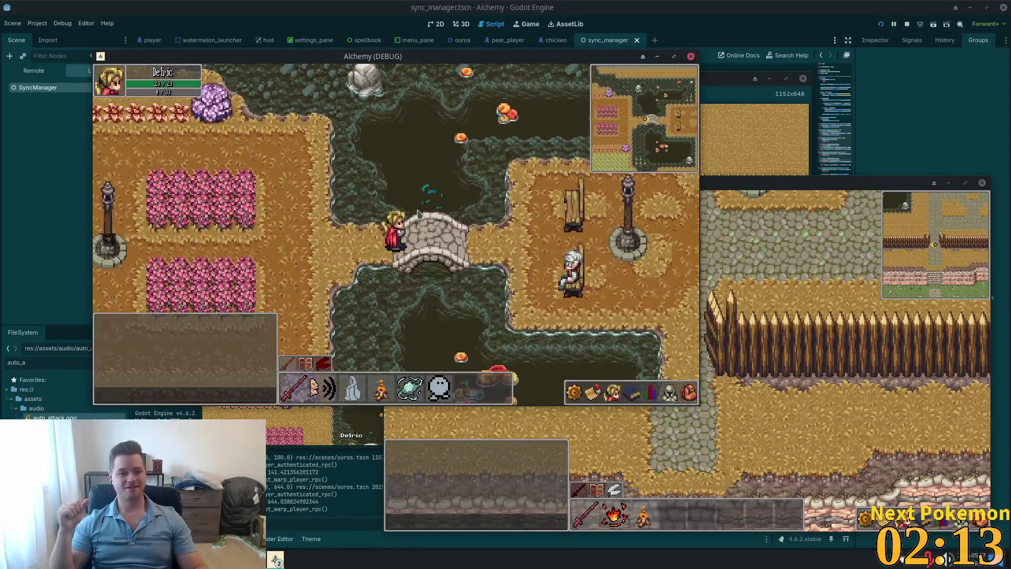
key(Right)
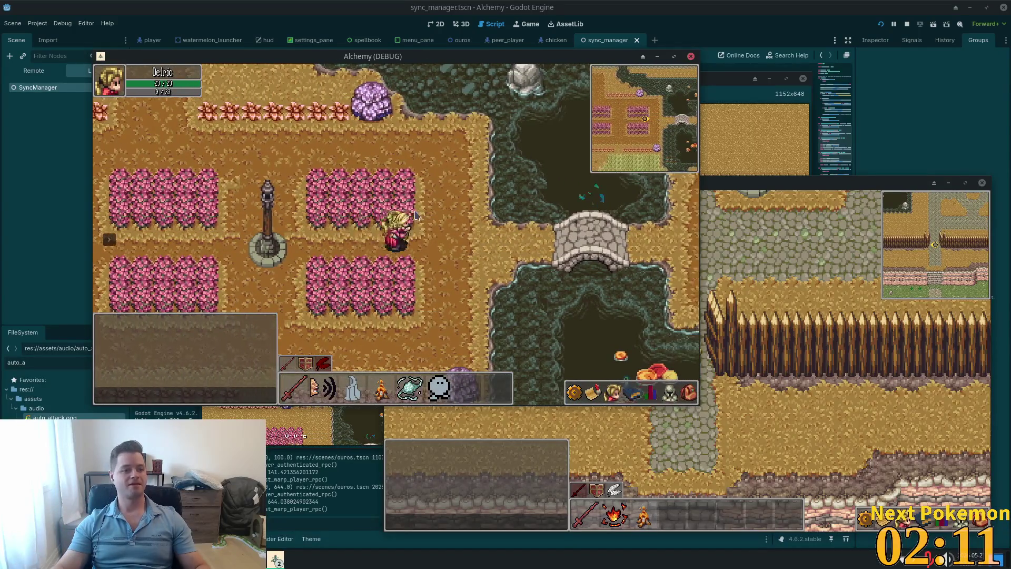
key(Right)
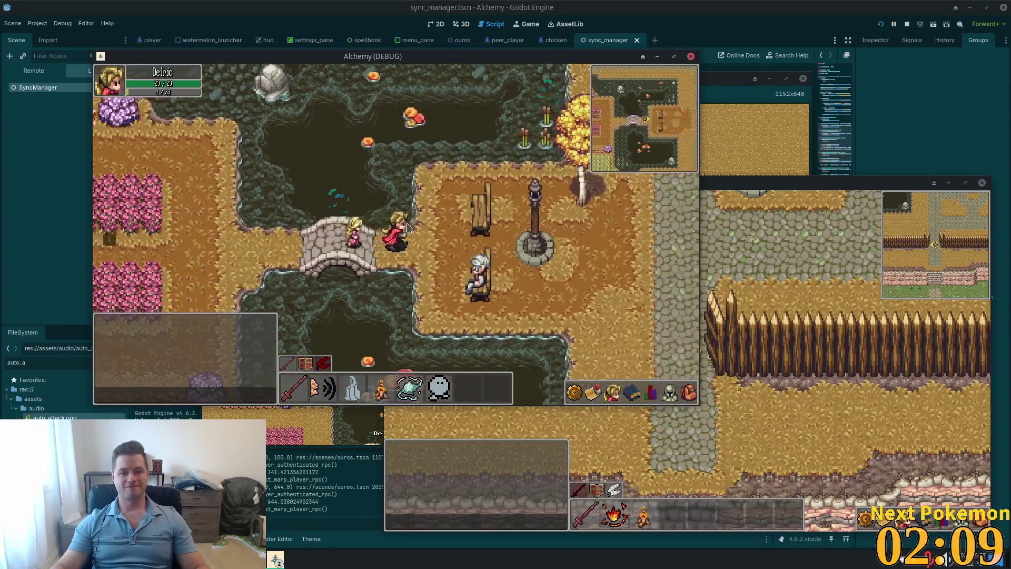
key(Right)
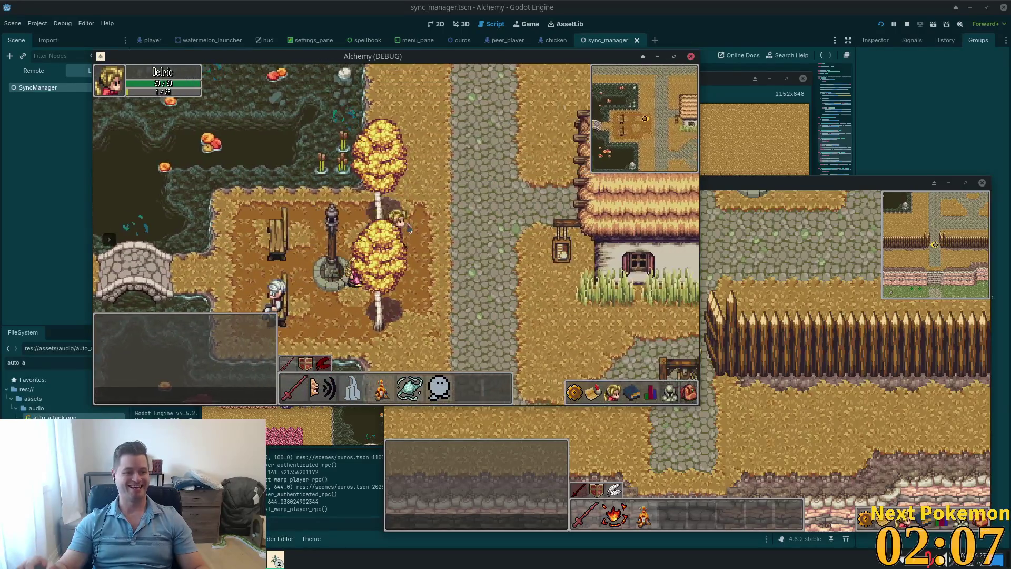
key(Up)
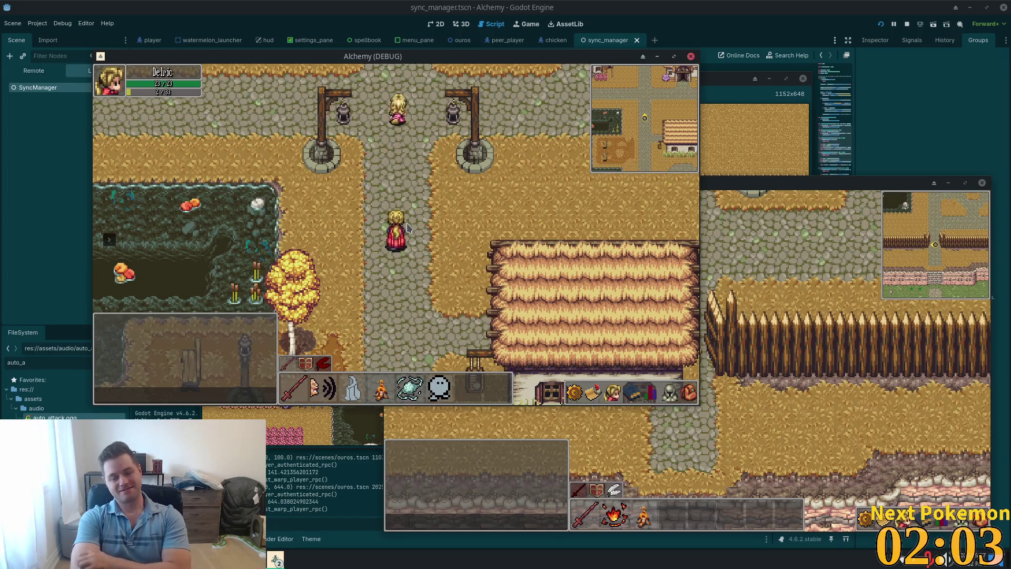
key(Up)
key(Up)
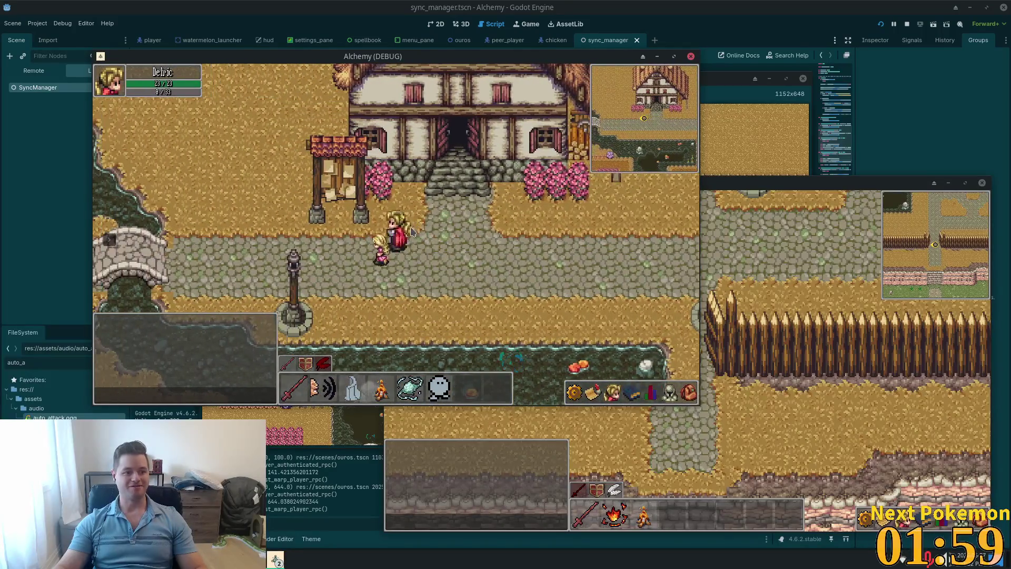
key(Left)
key(Left)
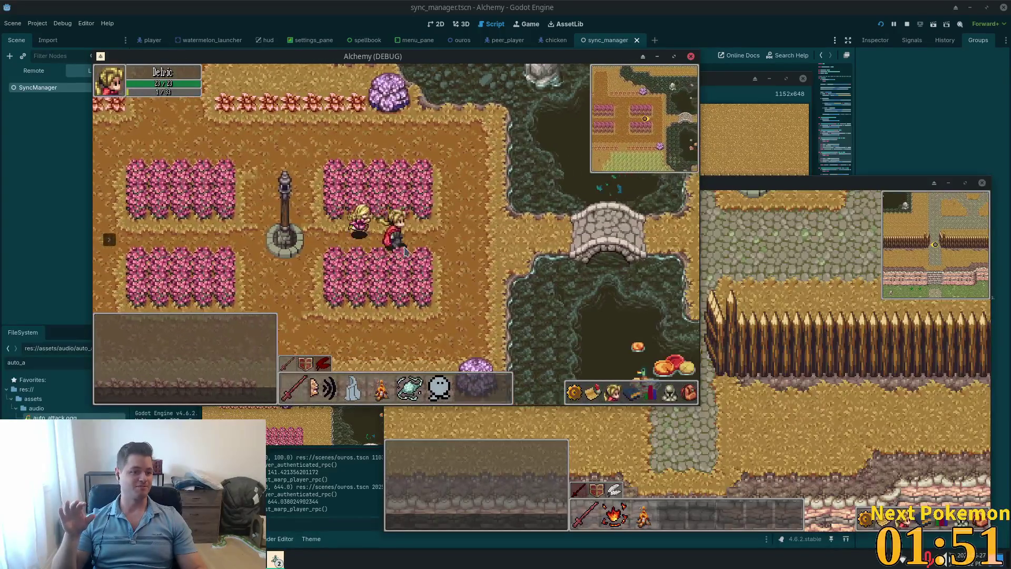
Step: Walk west along the road past the bridge, then south by the flower beds to the lamp post
key(d)
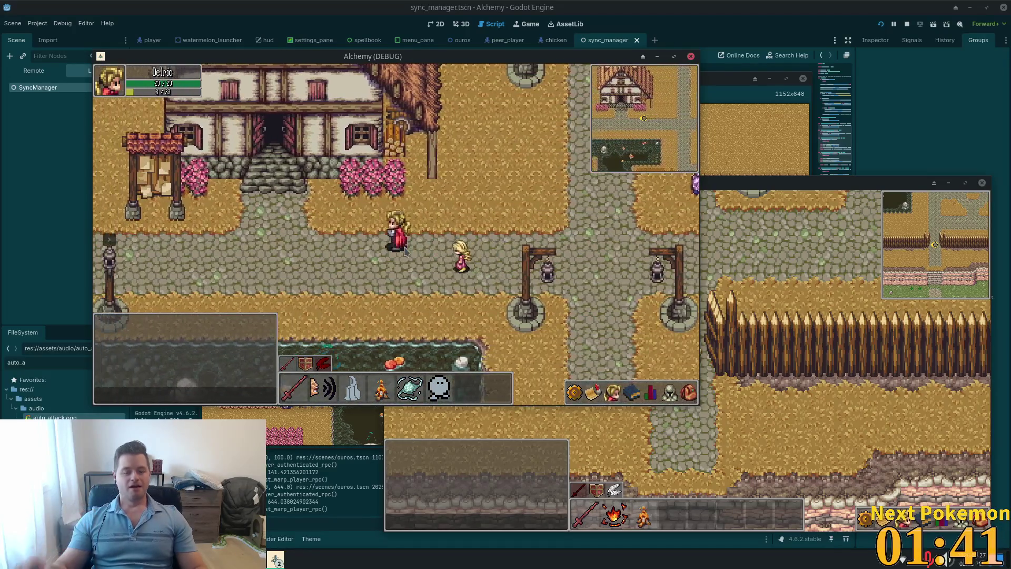
key(a)
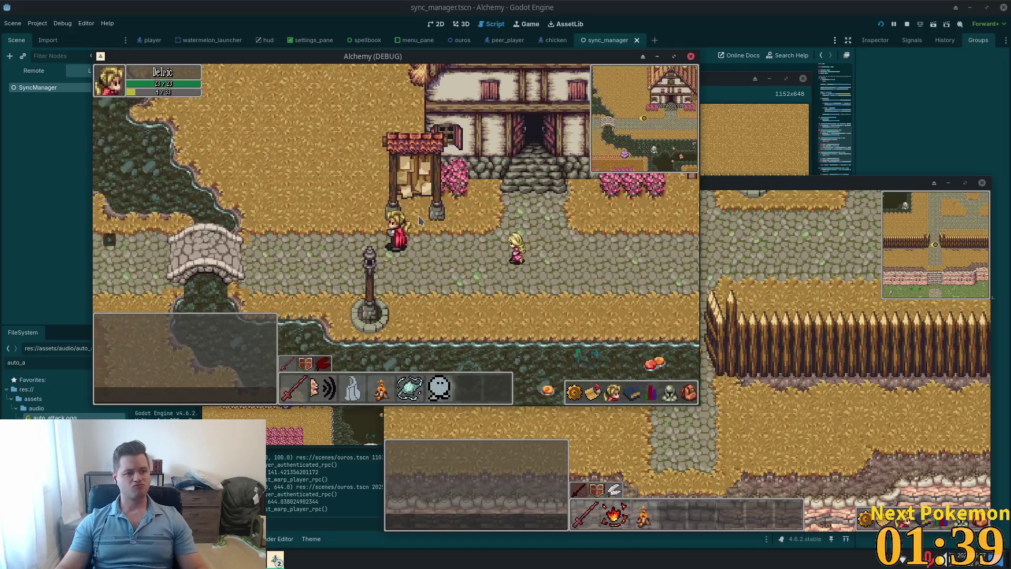
key(a)
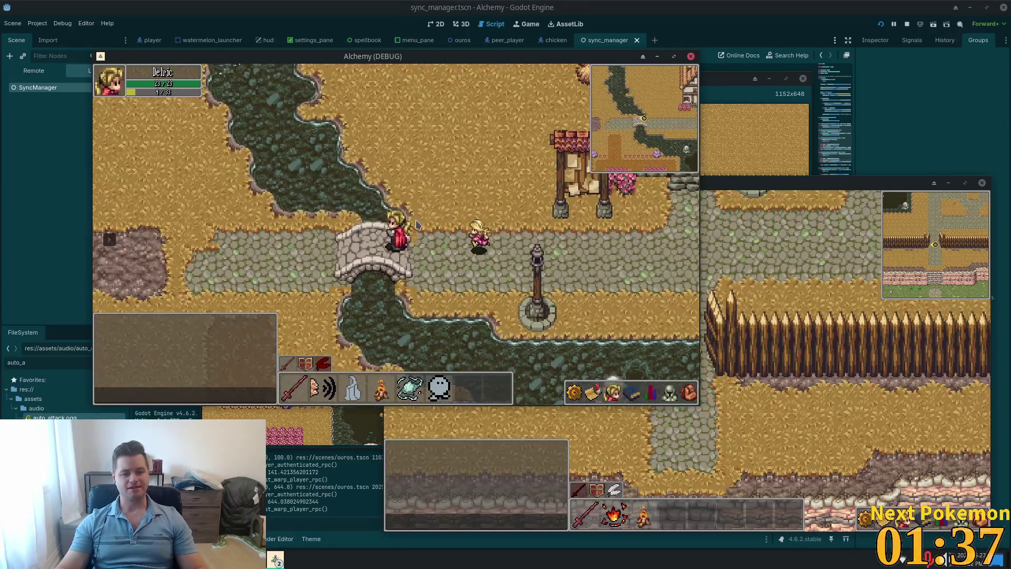
key(a)
key(s)
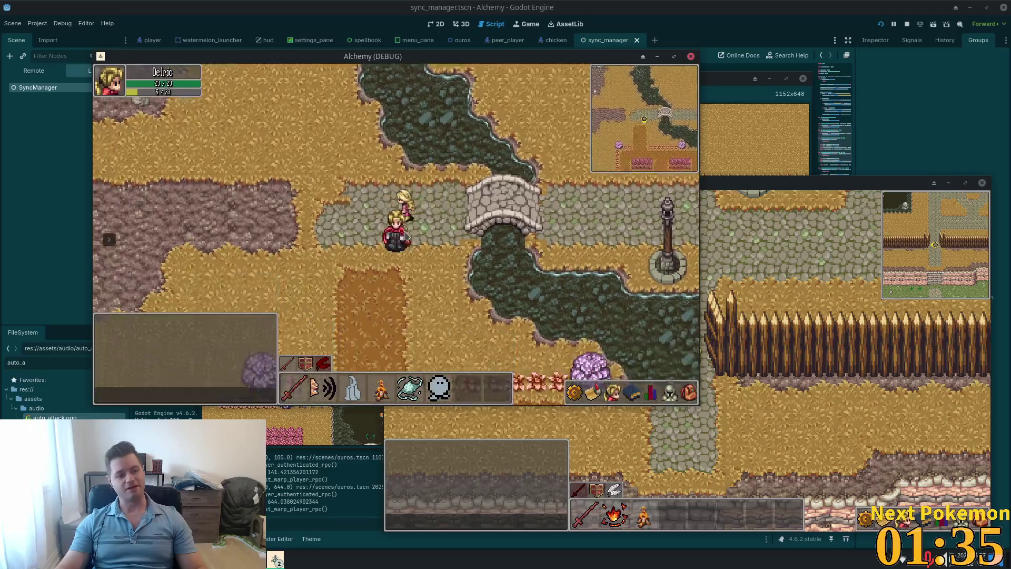
key(s)
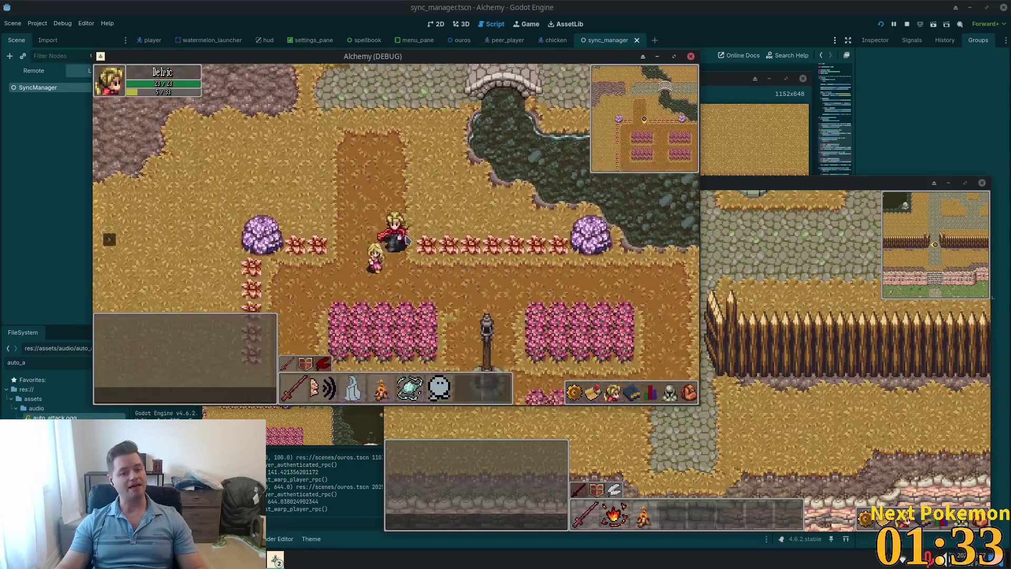
key(s)
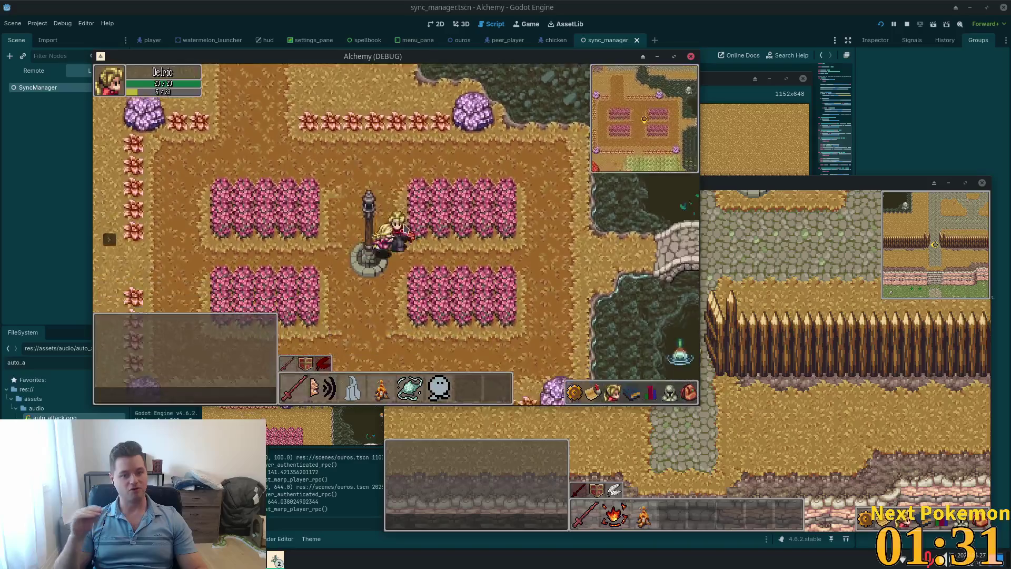
Step: Walk east across the stone bridge to the thatched house, north, west past the notice board, then east
key(d)
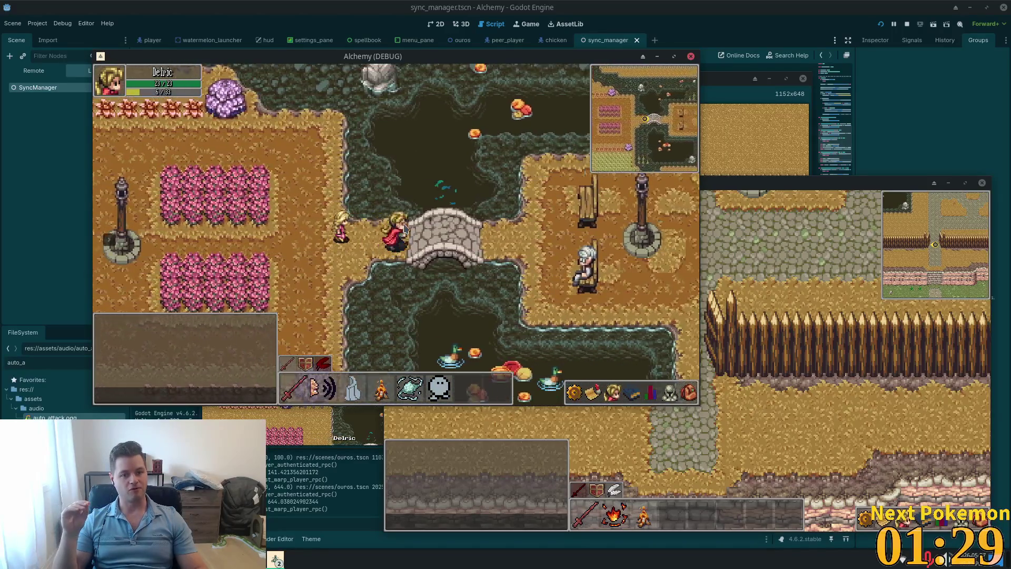
key(d)
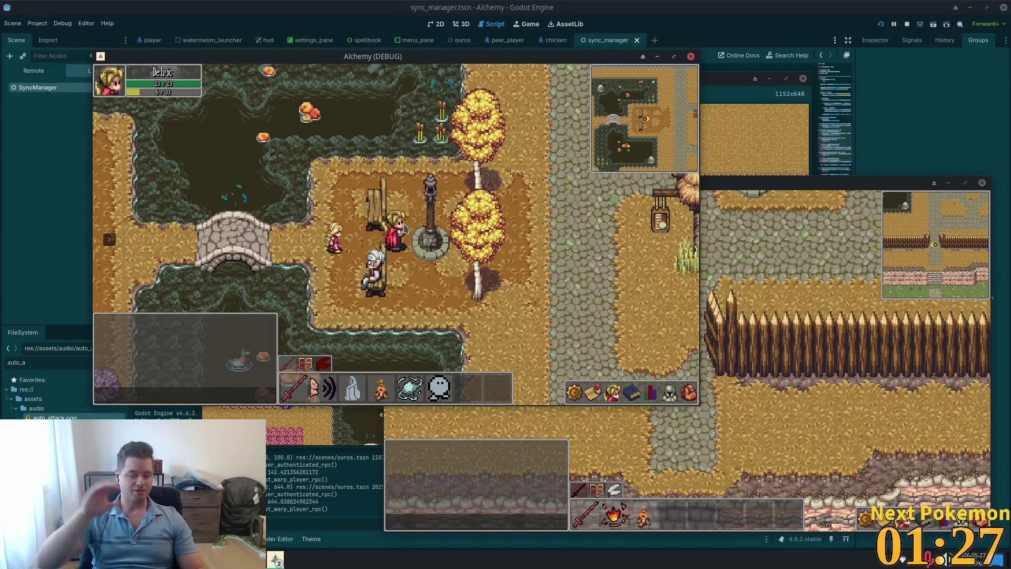
key(d)
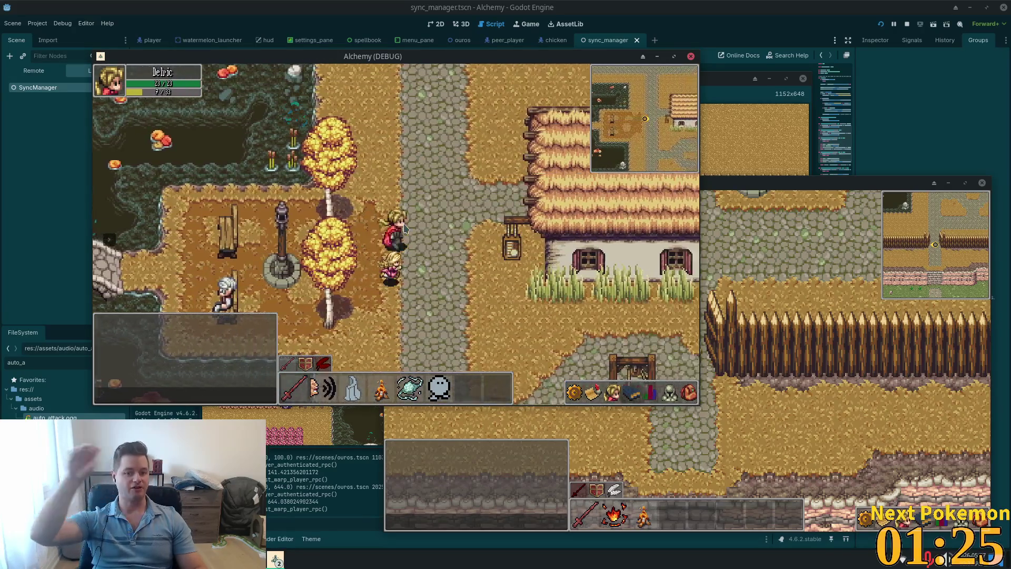
key(d)
key(w)
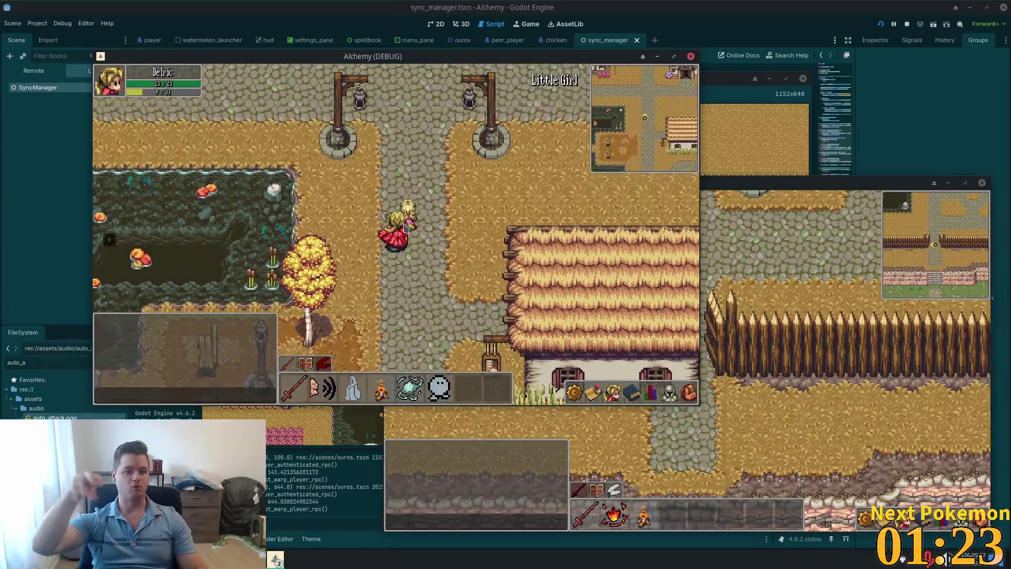
key(a)
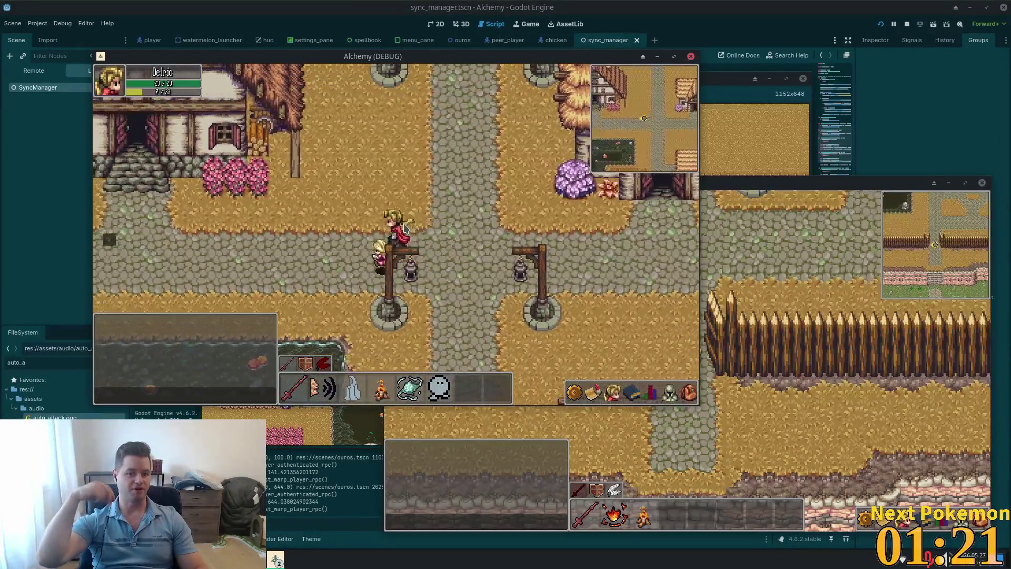
key(a)
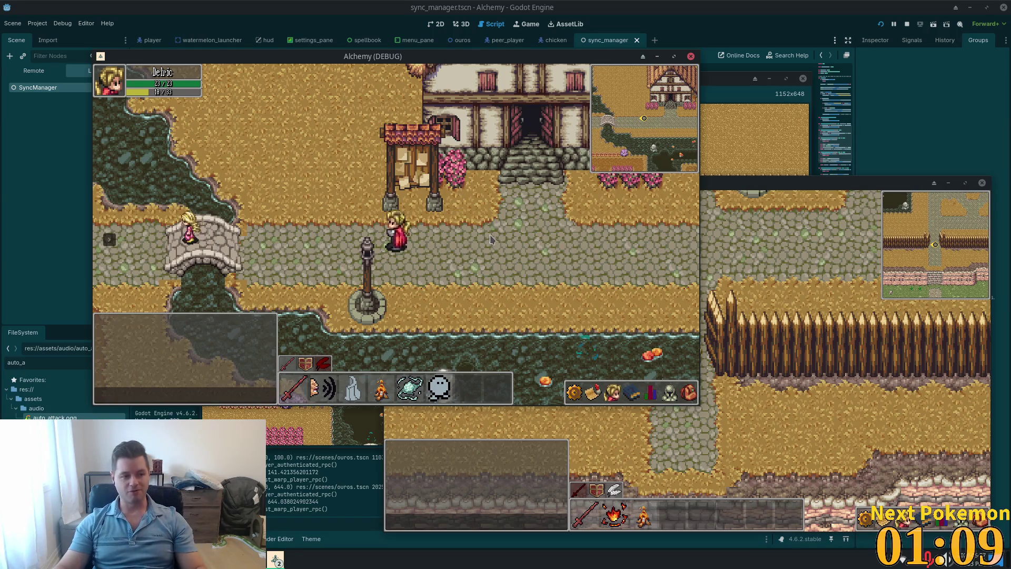
key(d)
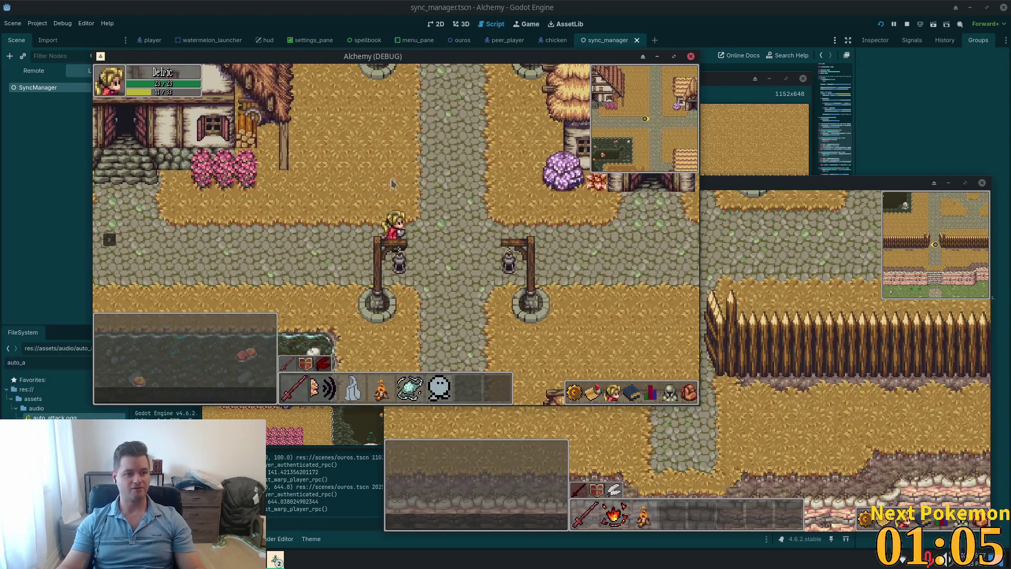
Step: Walk the character between the crossroads past the lamp posts, then west onto the stone bridge
key(w)
key(s)
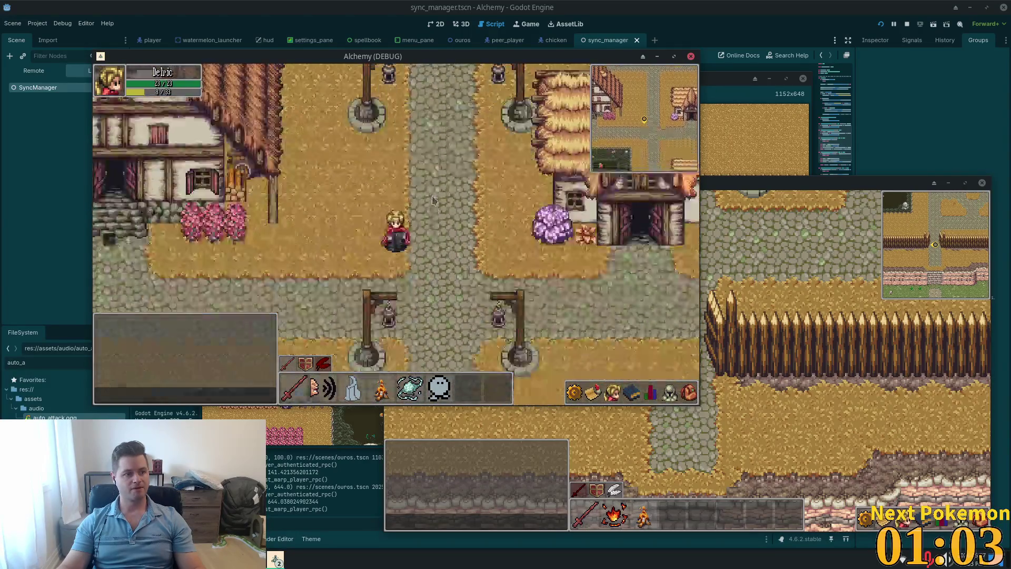
key(s)
key(w)
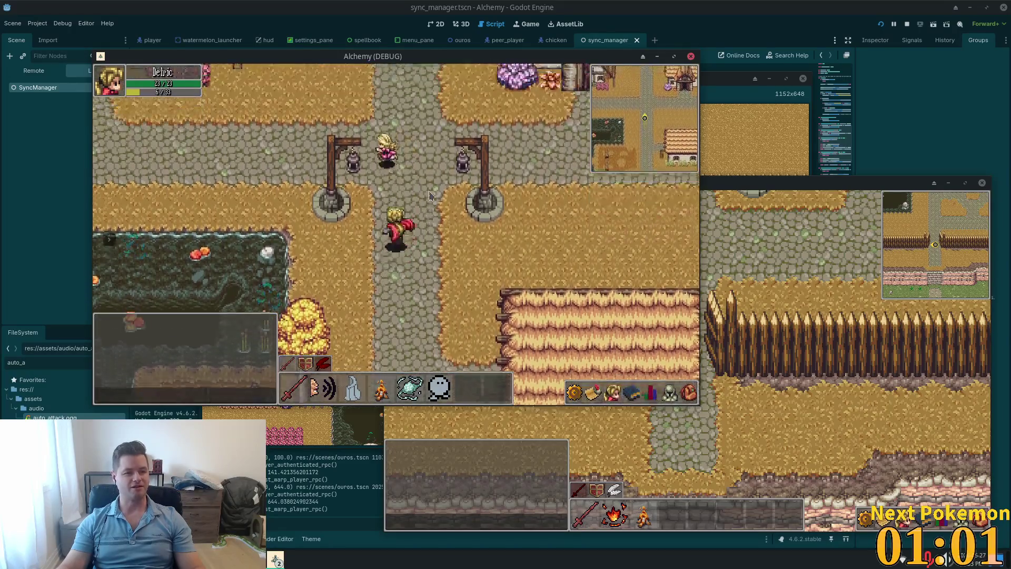
key(a)
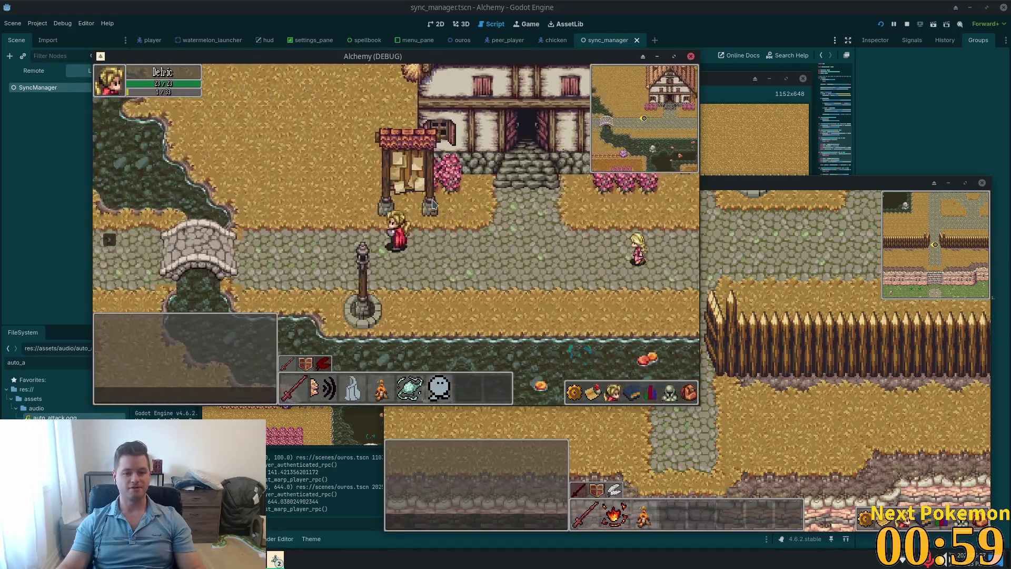
key(a)
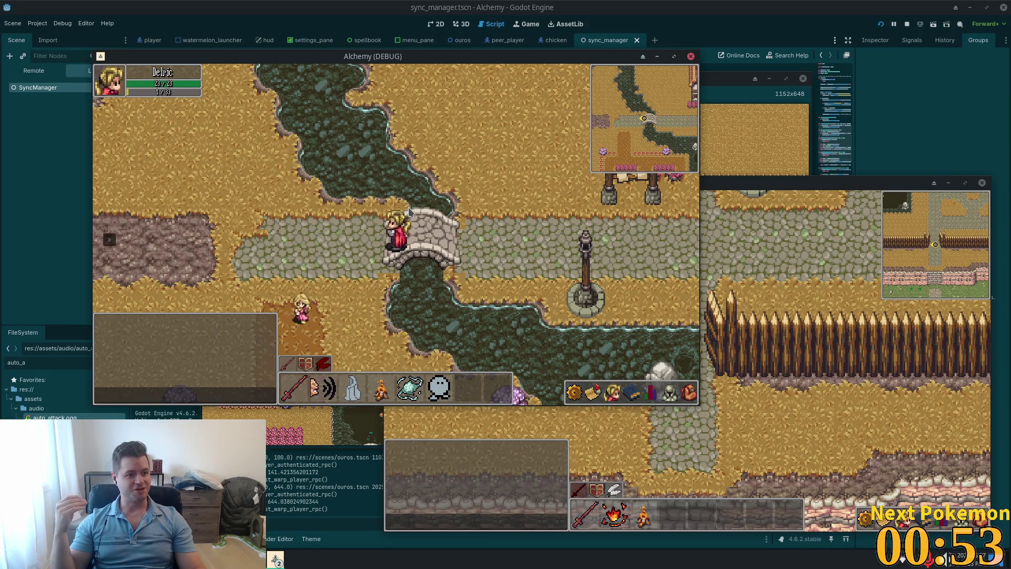
Step: Walk south into the flower field, east across the bridge toward the cottage, then north to the plaza
key(s)
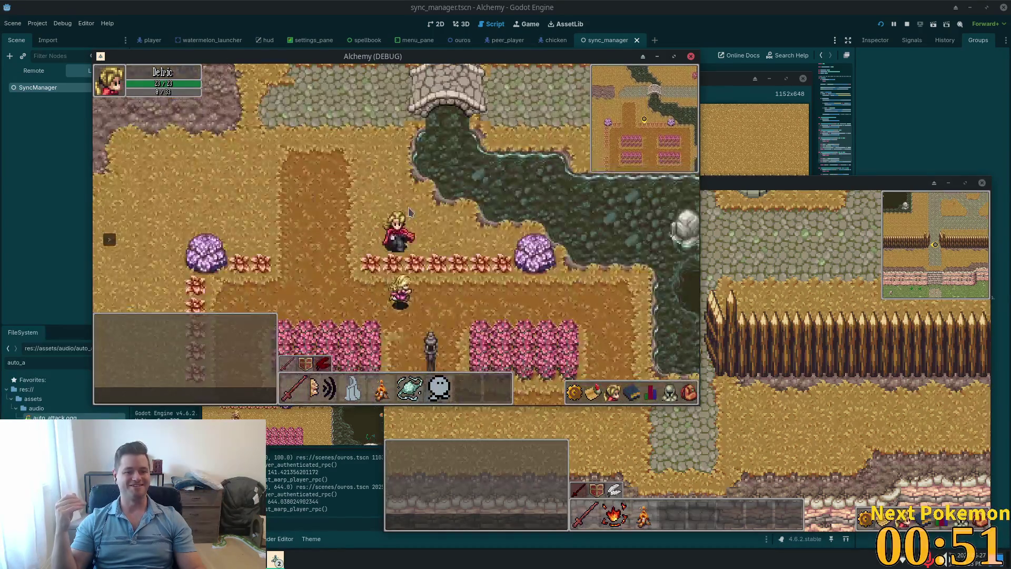
key(s)
key(d)
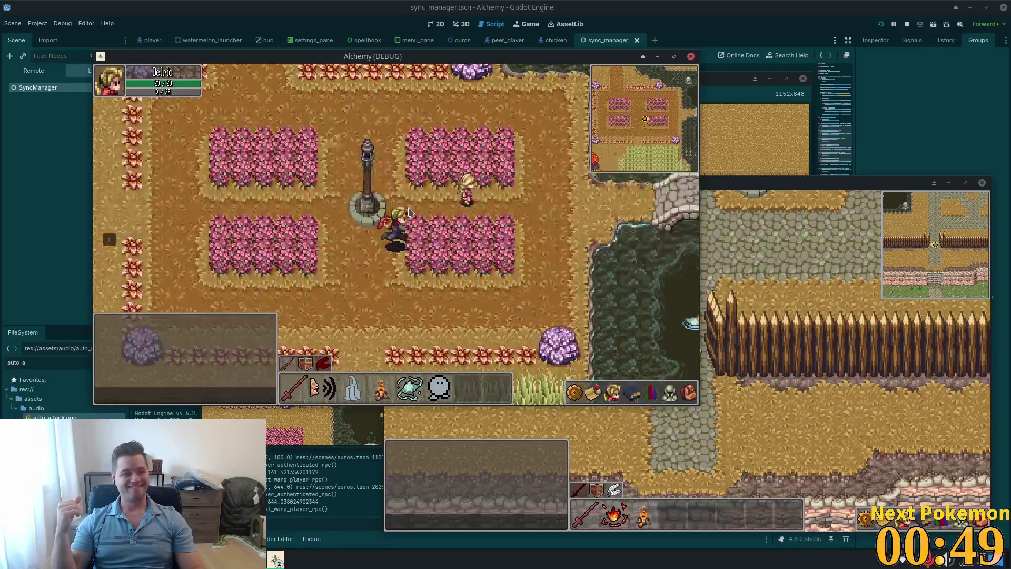
key(d)
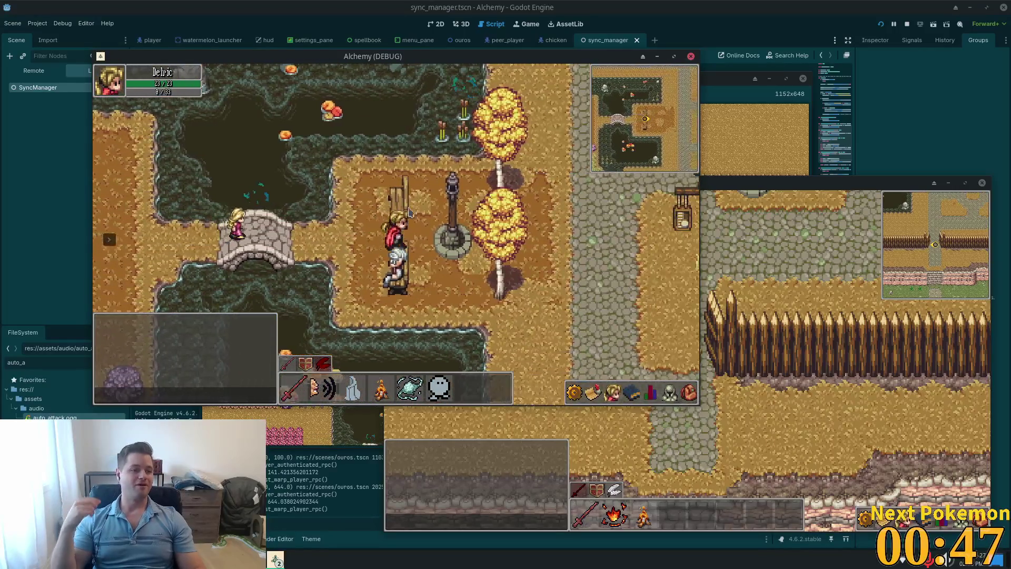
key(d)
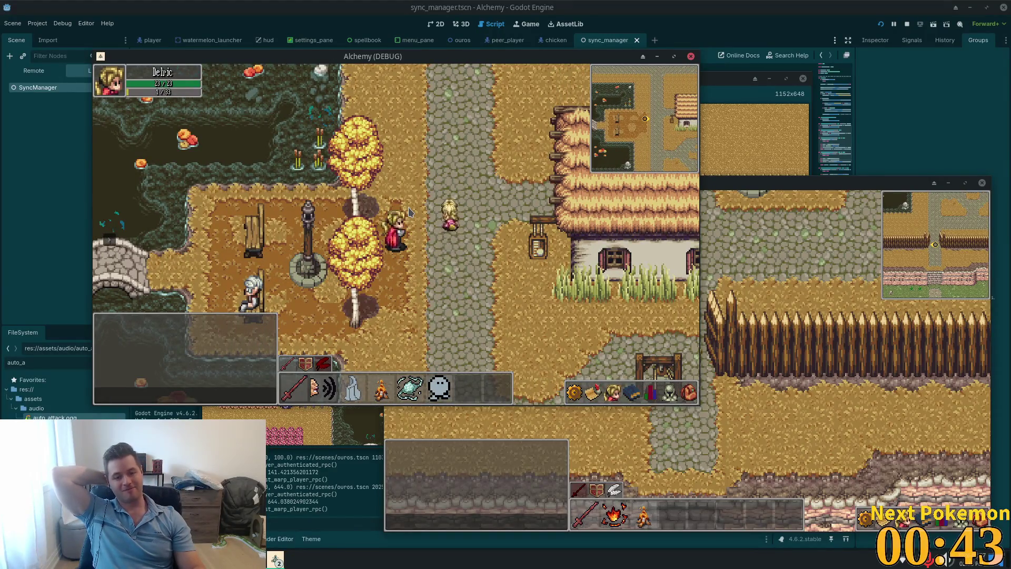
key(w)
key(w)
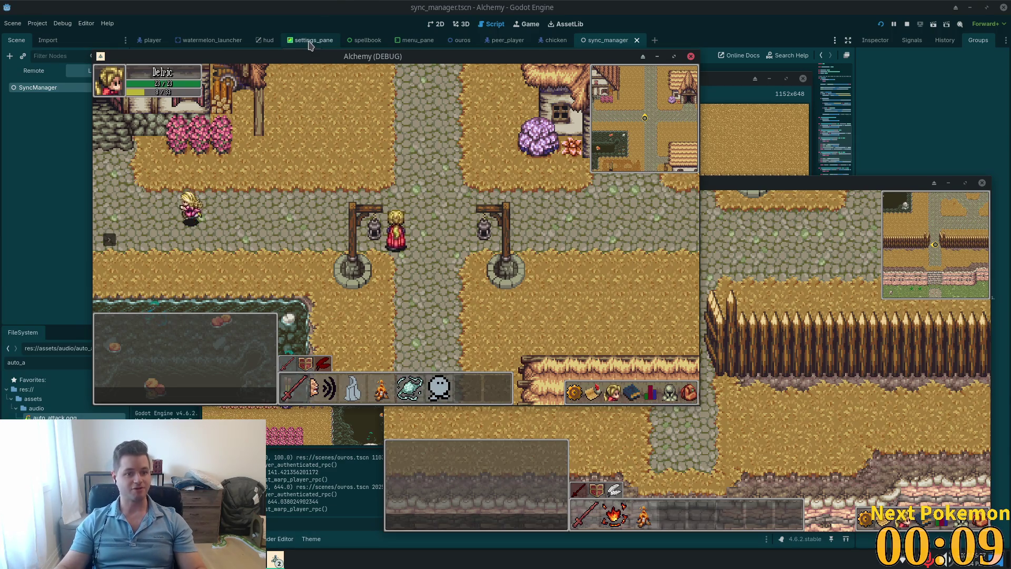
Step: Walk down to the river bridge, left across it, and down into the dirt area
key(Down)
key(Left)
key(Down)
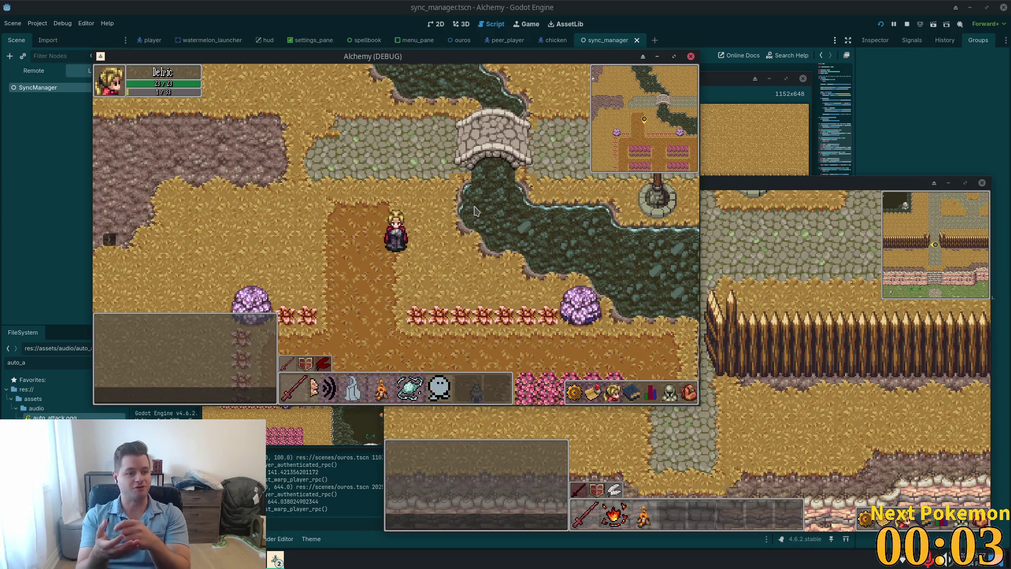
Step: Walk down into the garden and east across the stone bridge
key(Down)
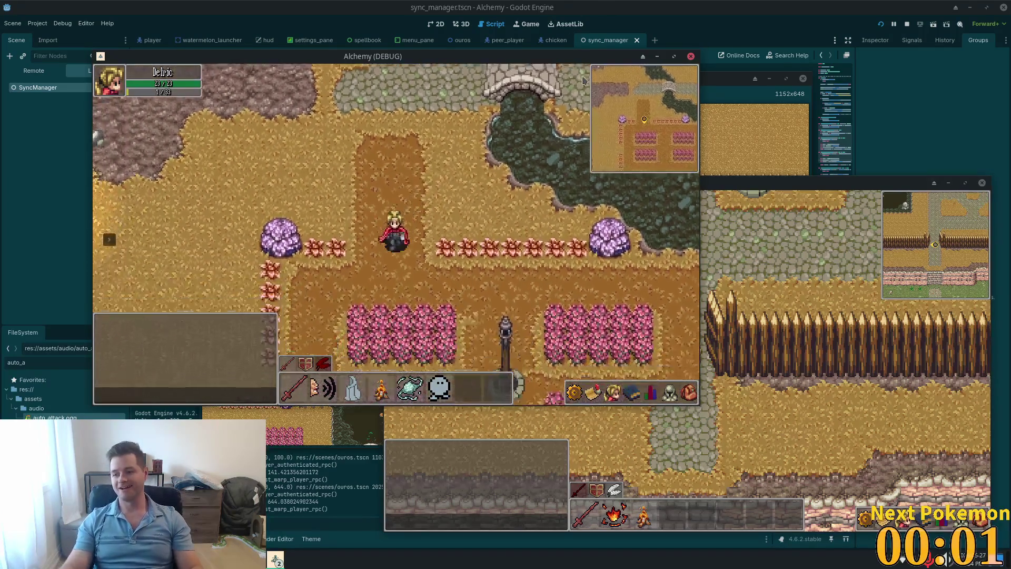
key(Right)
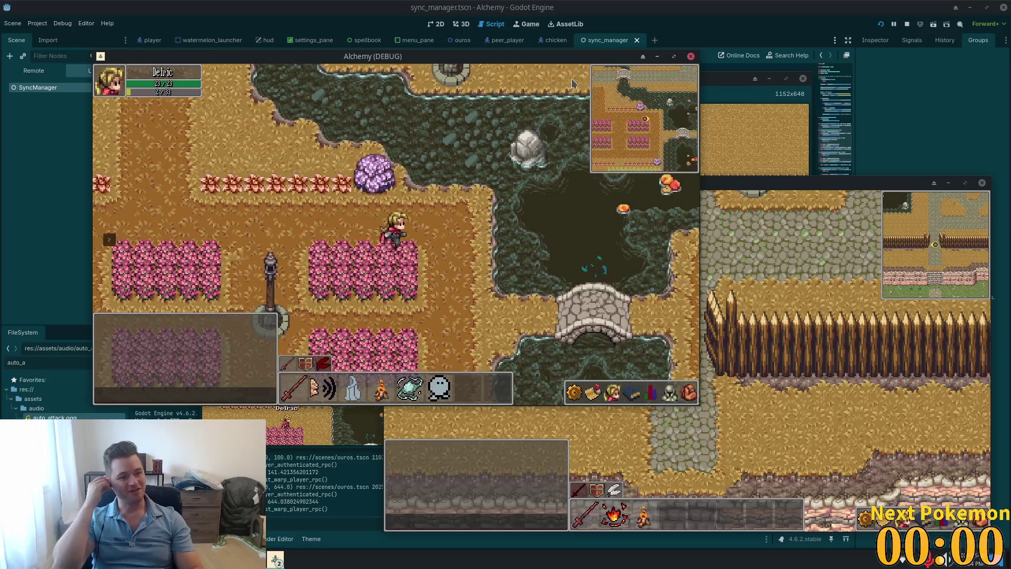
key(Down)
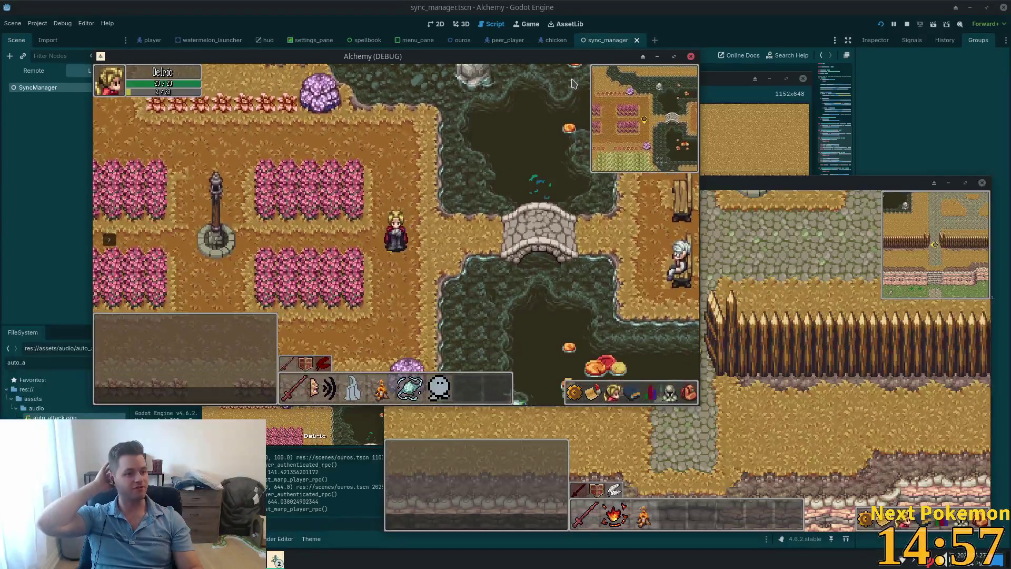
key(Up)
key(Up)
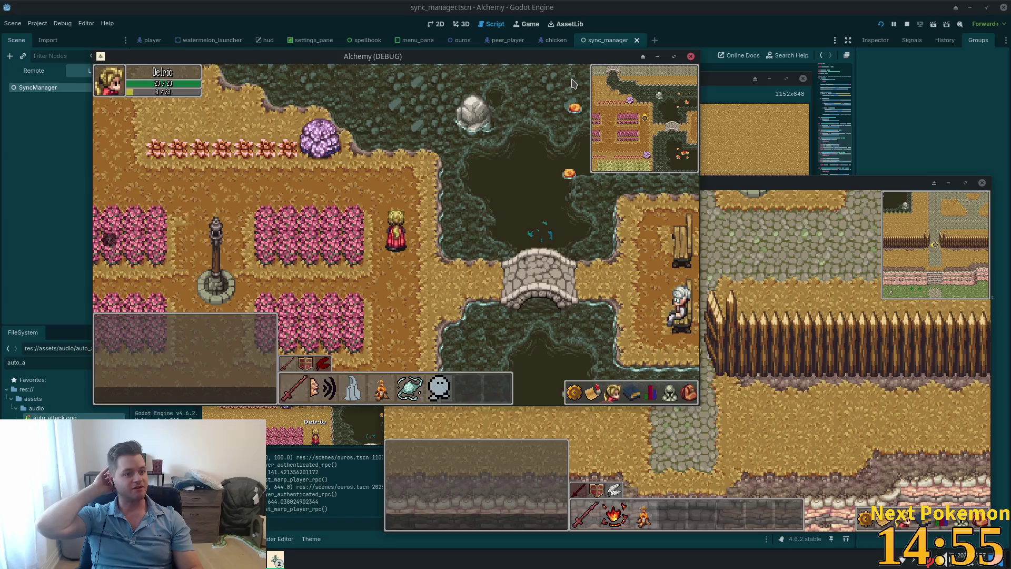
key(Right)
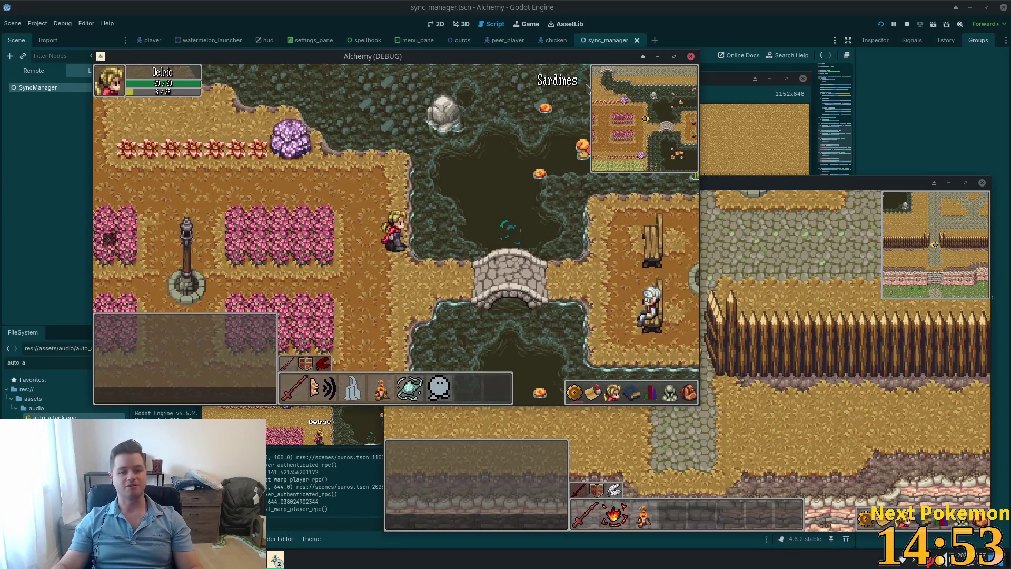
key(Down)
key(Right)
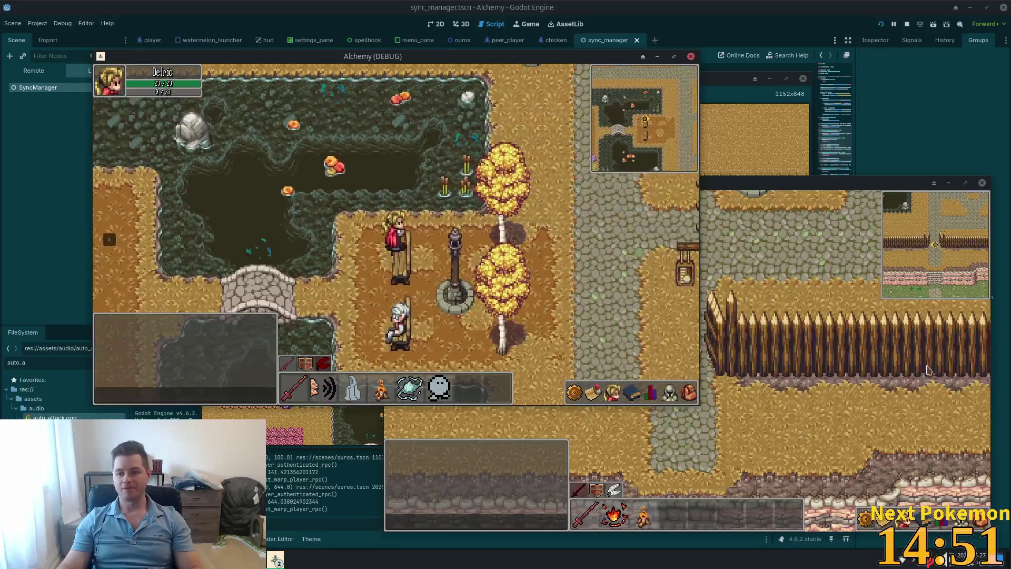
key(Down)
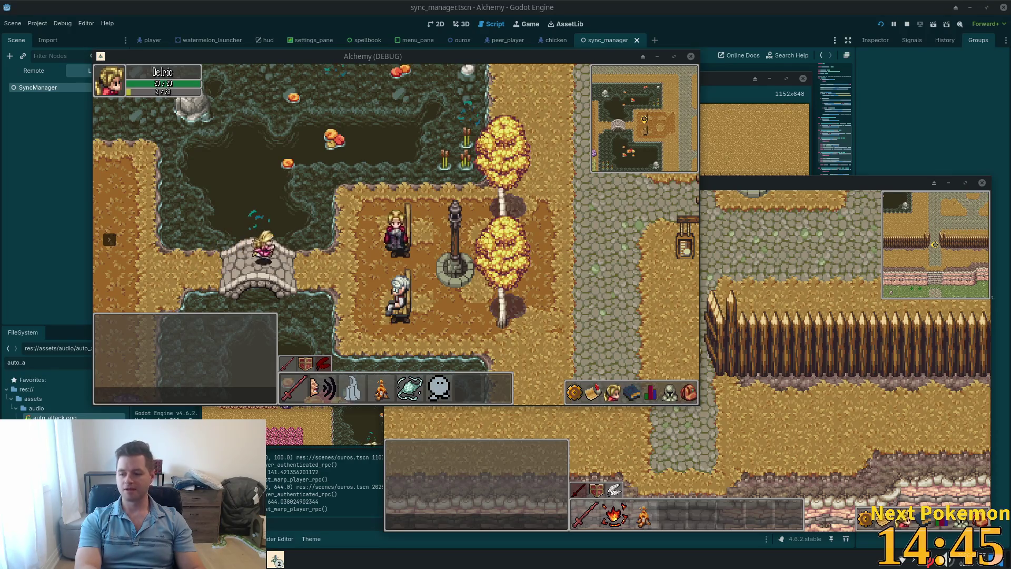
Step: Walk past the lamppost up the cobblestone road, then left along the village road onto the west bridge
key(Right)
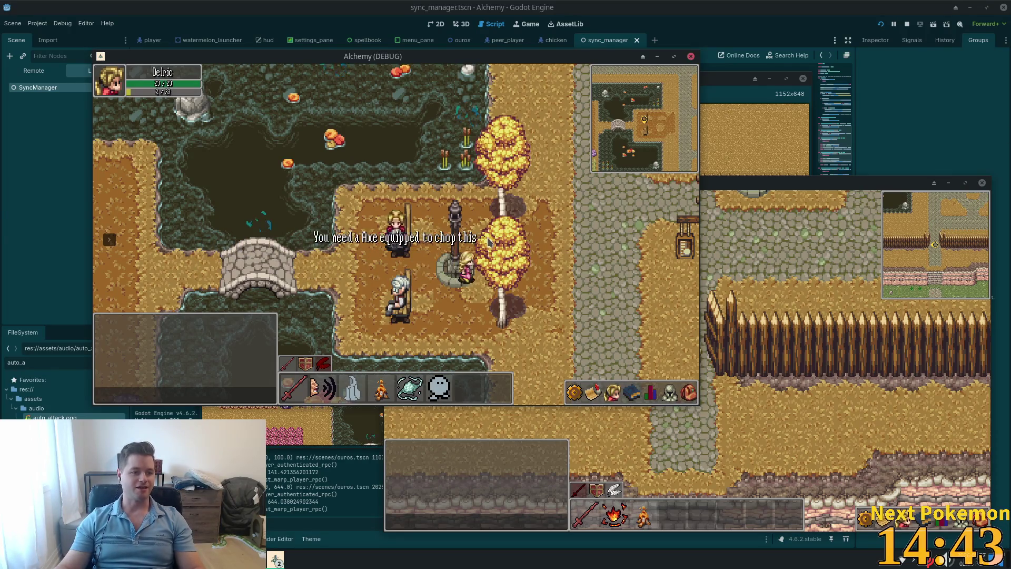
key(Up)
key(Right)
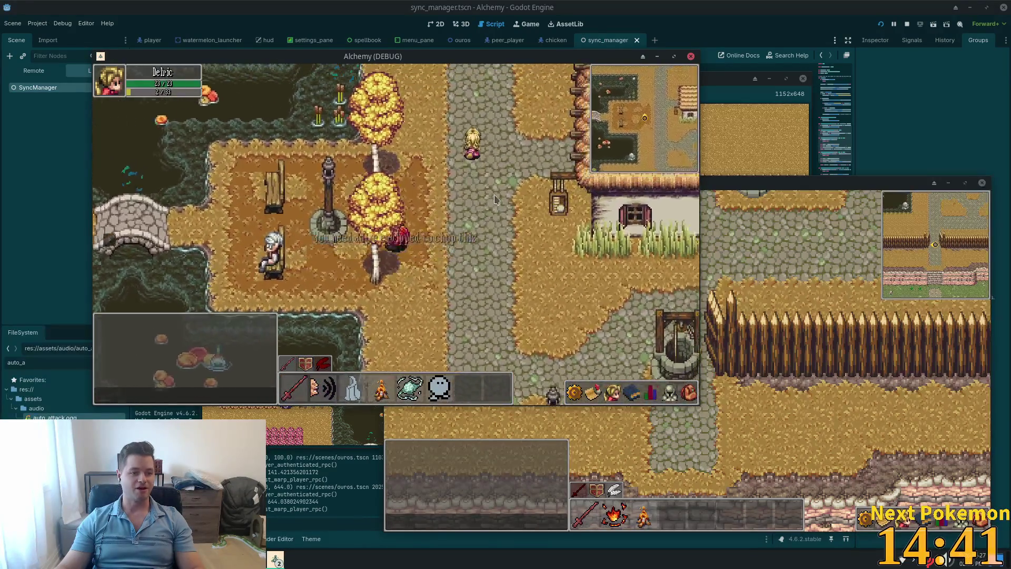
key(Up)
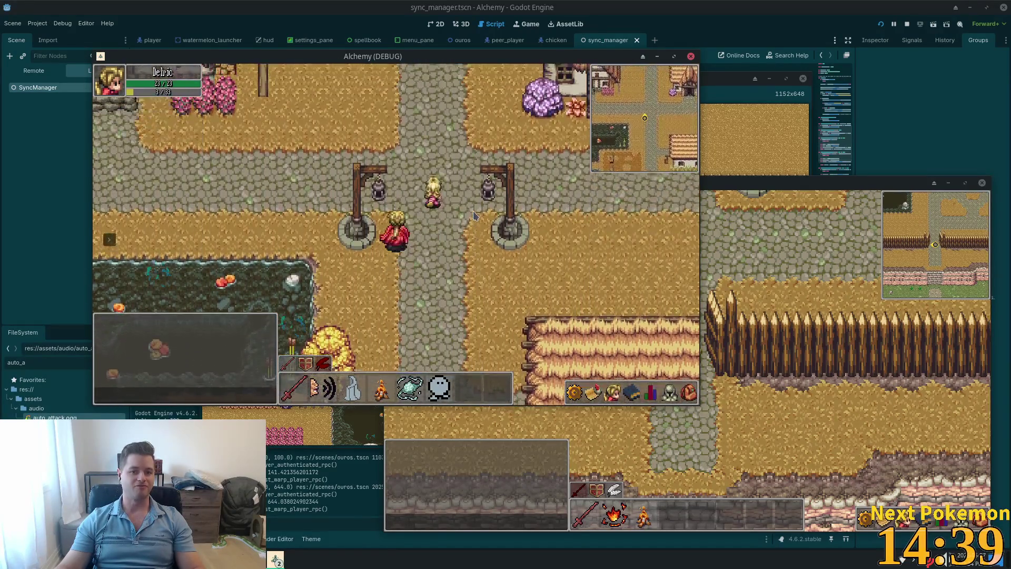
key(Left)
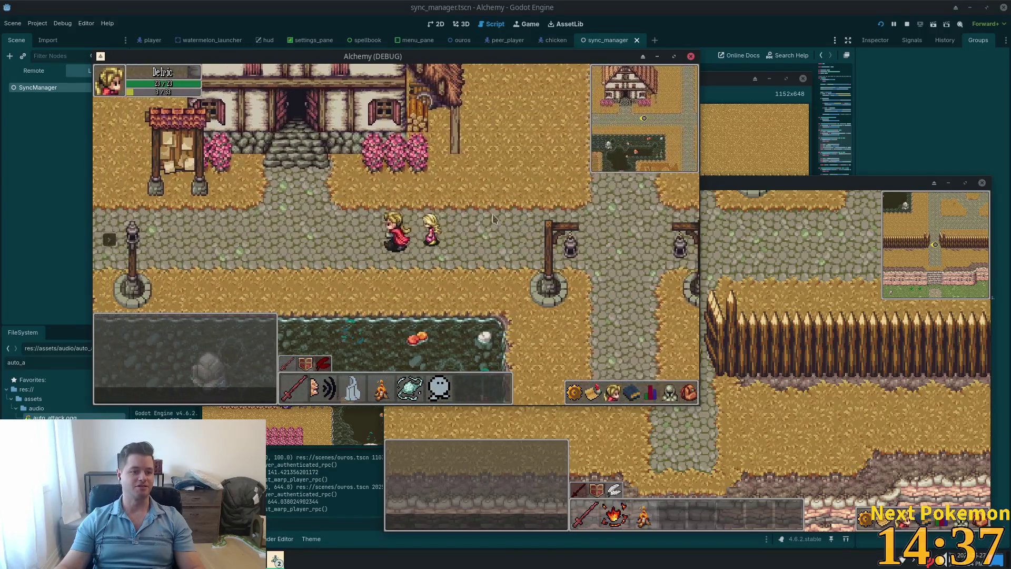
key(Left)
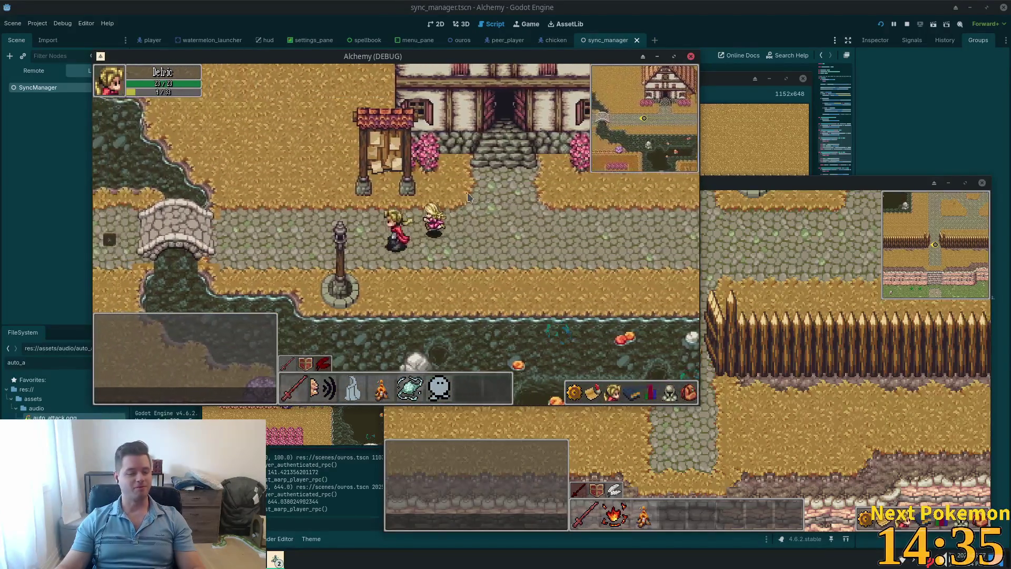
key(Left)
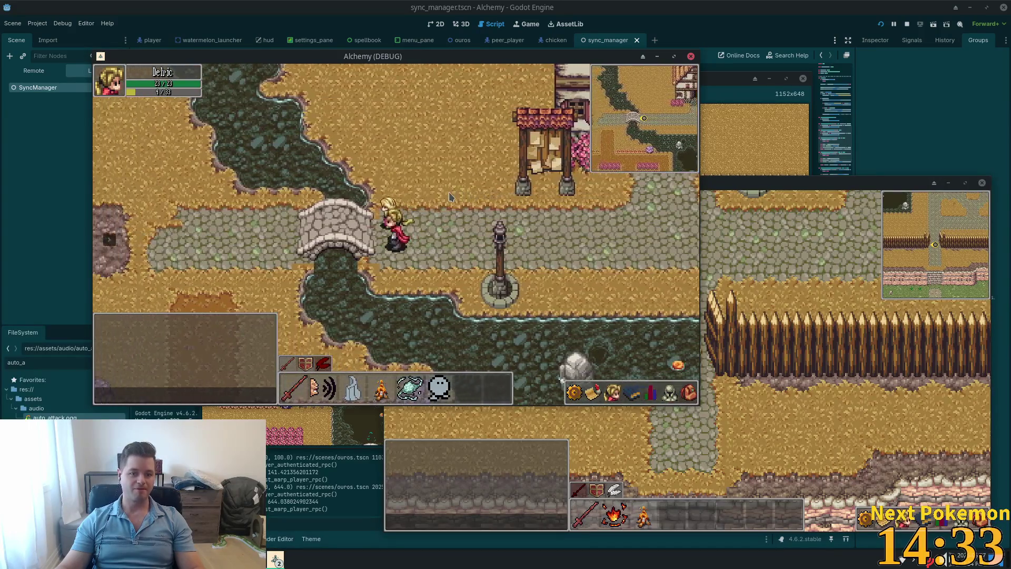
Step: Walk south off the bridge, right past the flower border toward the pond, and east across the bridge
key(Down)
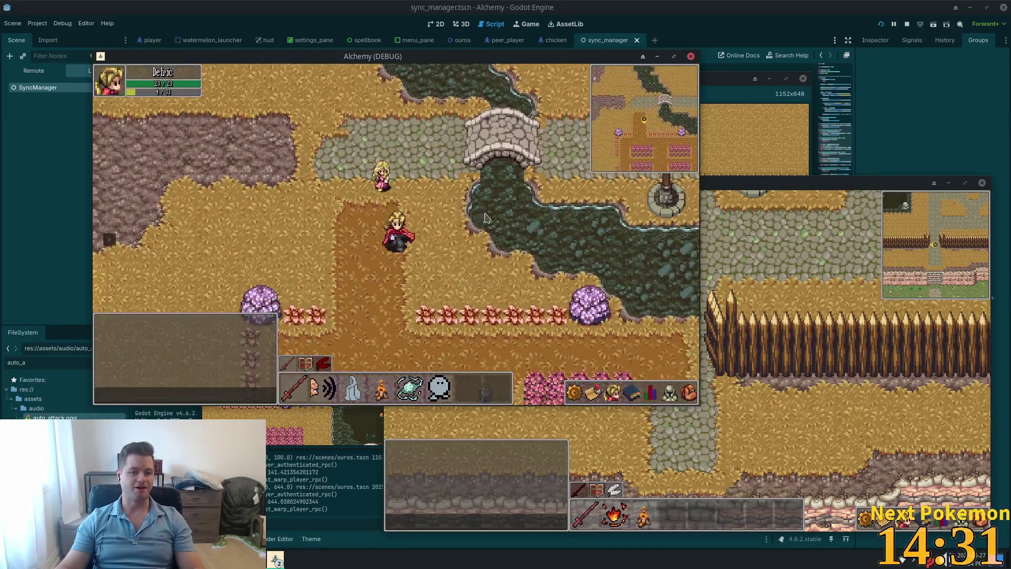
key(Right)
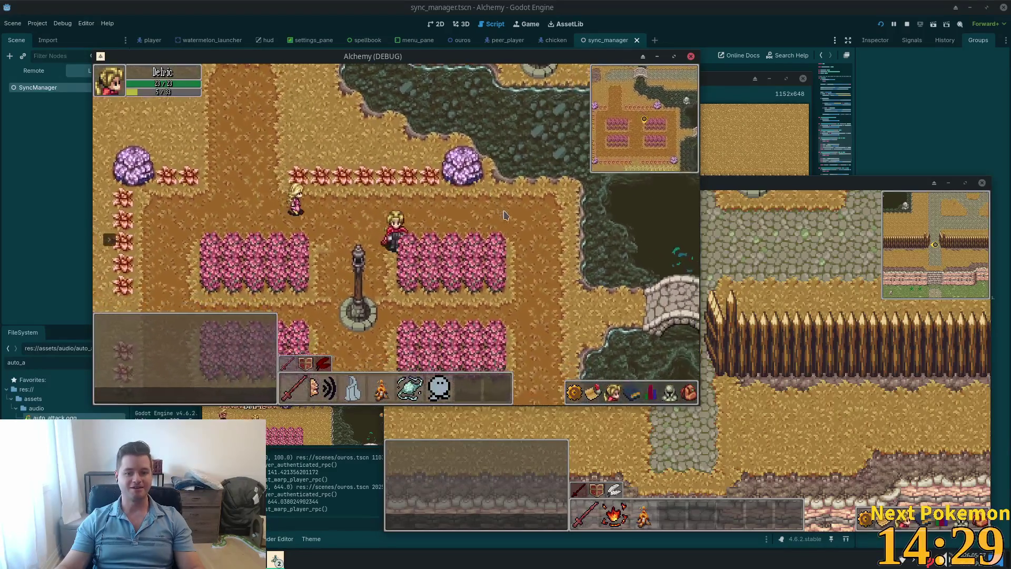
key(Right)
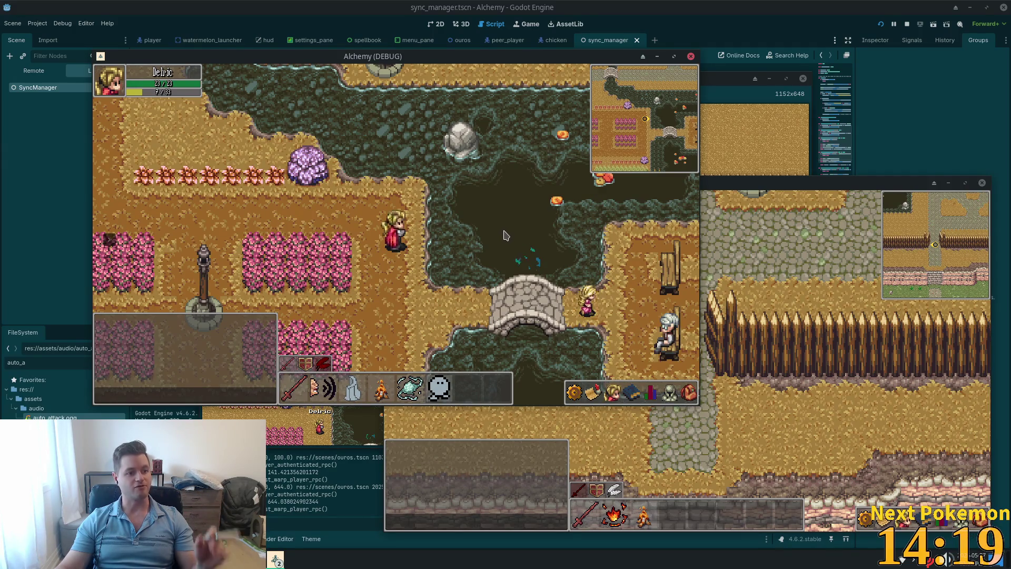
key(Down)
key(Right)
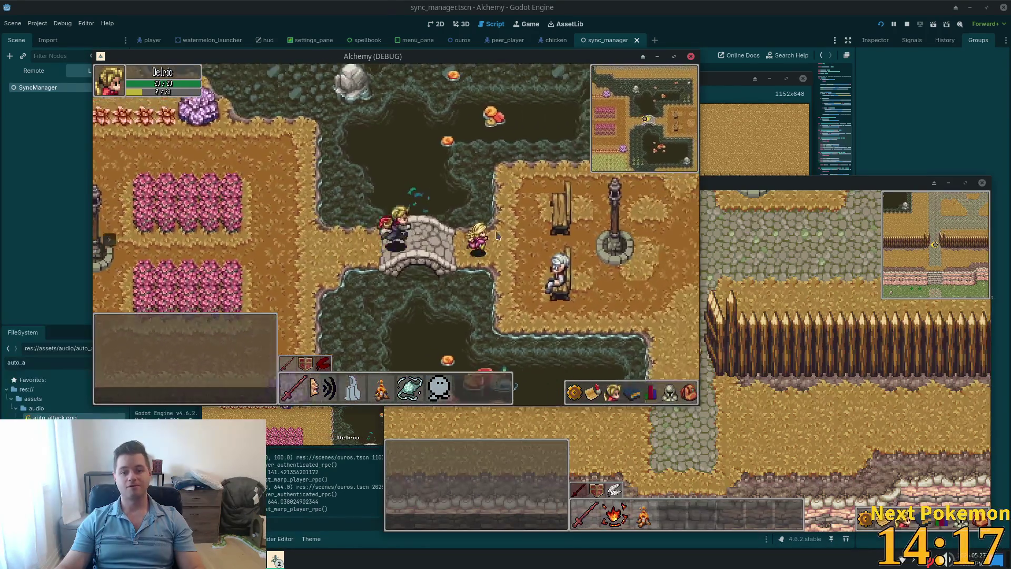
Step: Walk up the cobblestone road to the house road, then left past the bridge and down
key(Up)
key(Right)
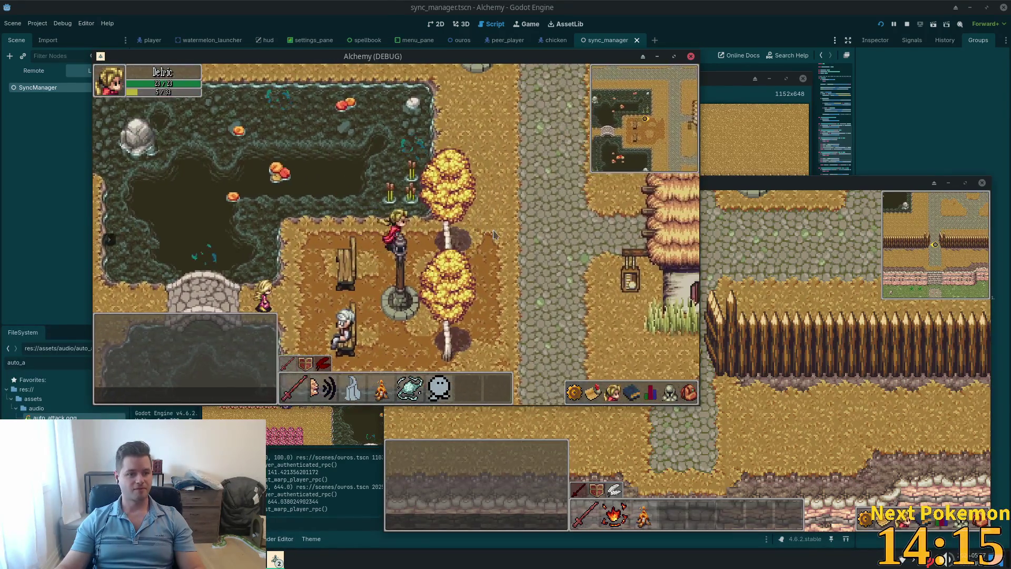
key(Up)
key(Left)
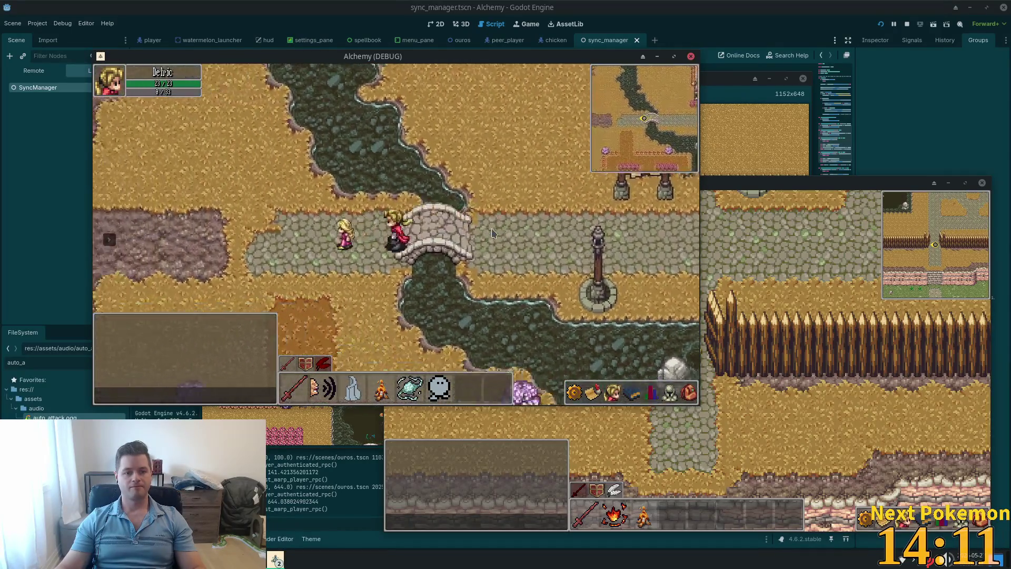
key(Down)
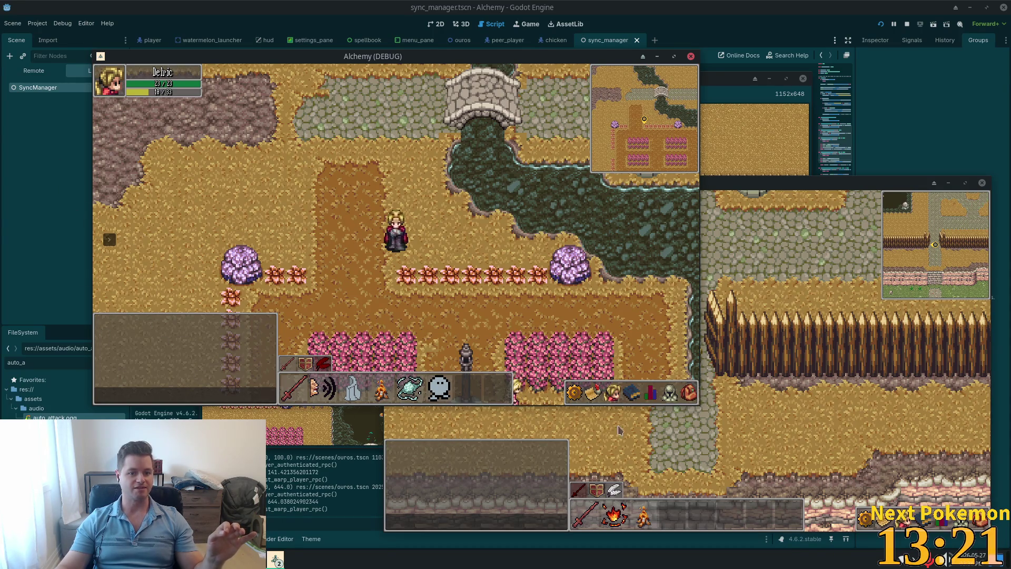
Step: Briefly show the friends and blocked list, then walk south and east onto the stone bridge
key(f)
key(f)
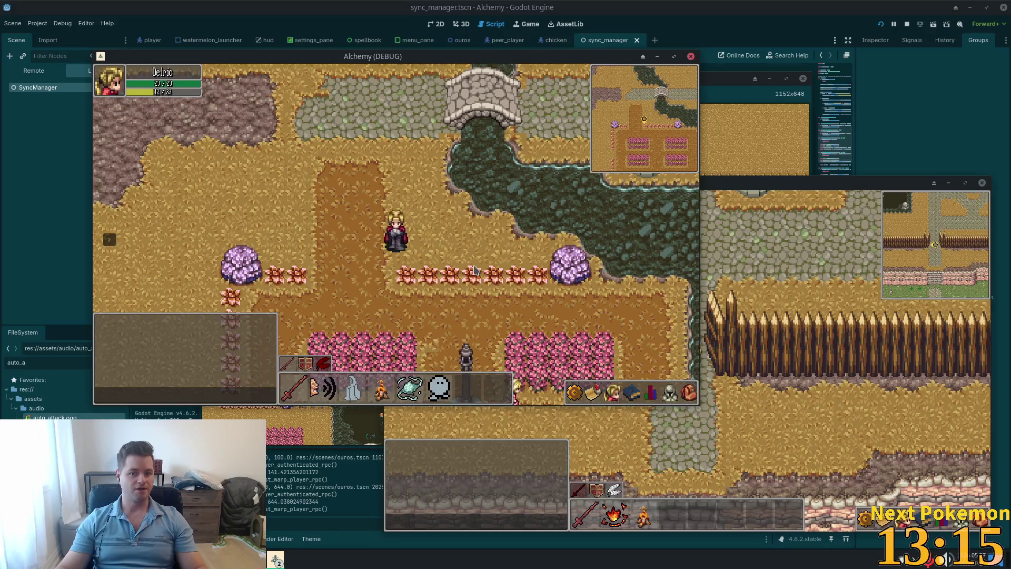
key(s)
key(d)
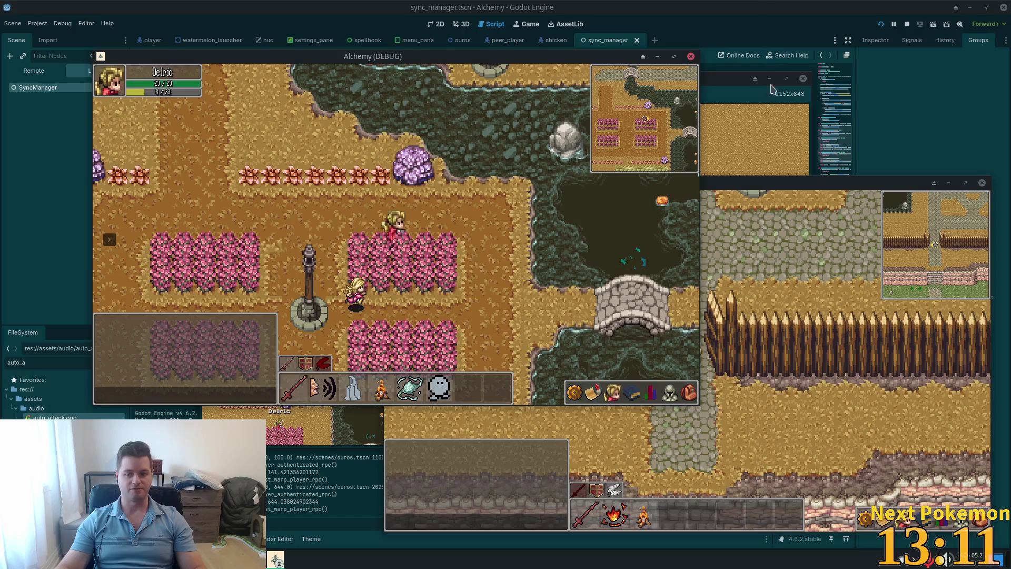
key(d)
key(s)
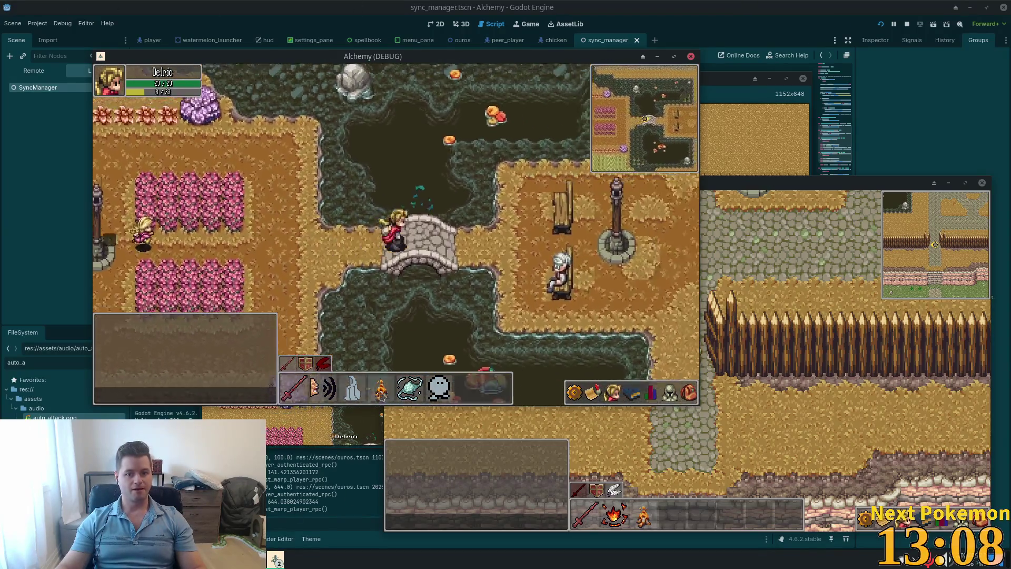
Step: Walk past the thatched house north to the crossroads, then back west across the bridge
key(d)
key(w)
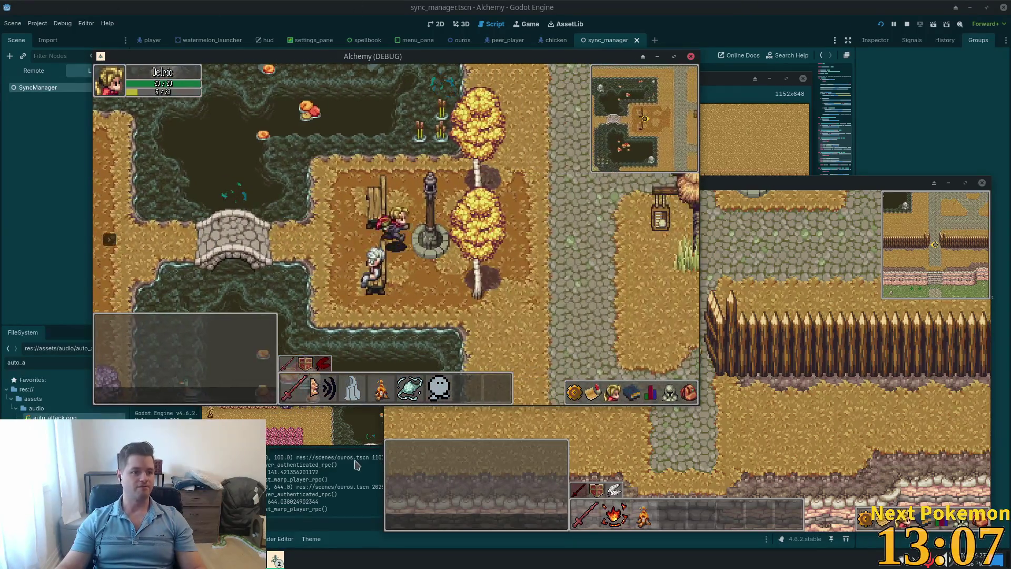
key(w)
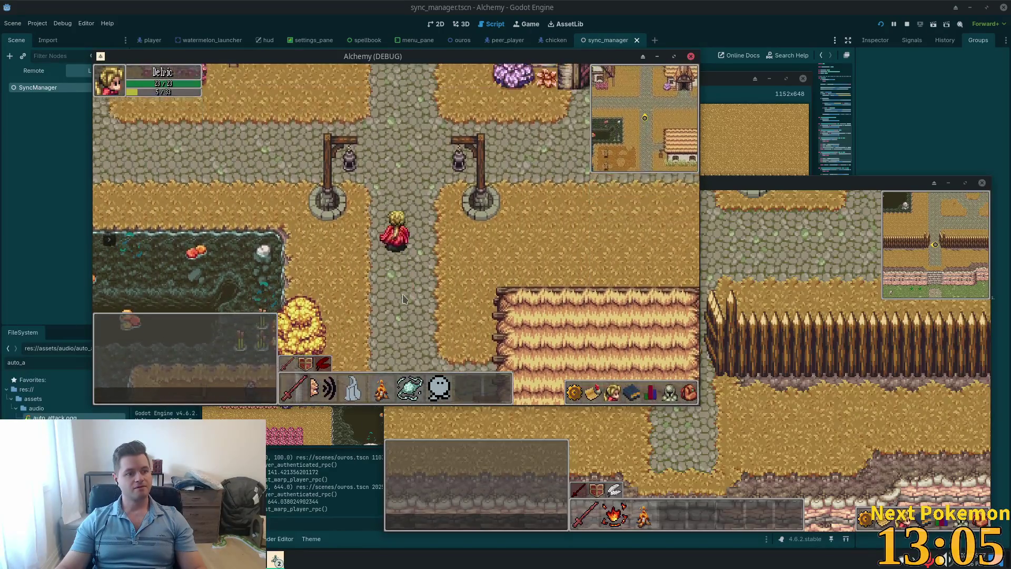
key(a)
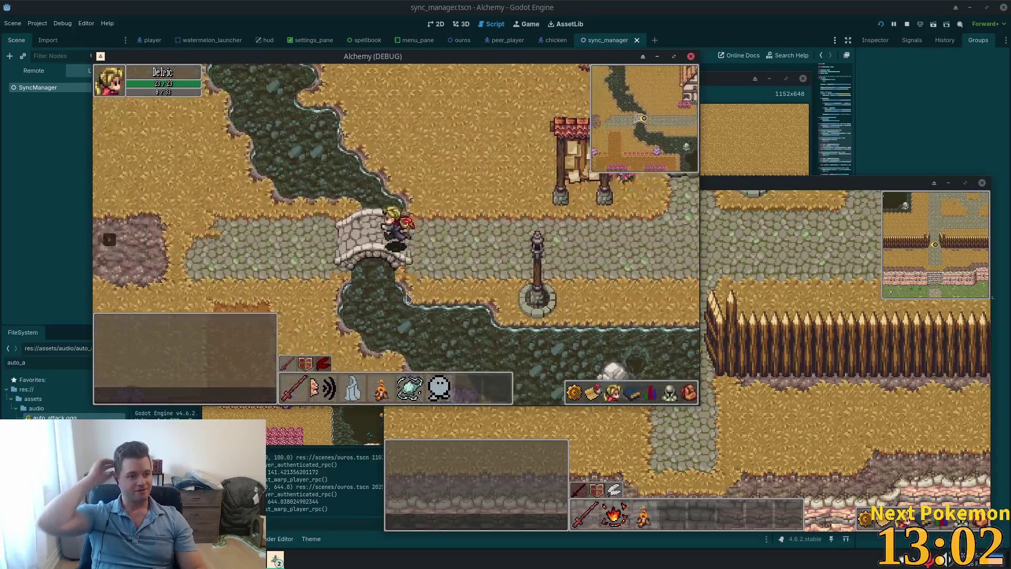
key(a)
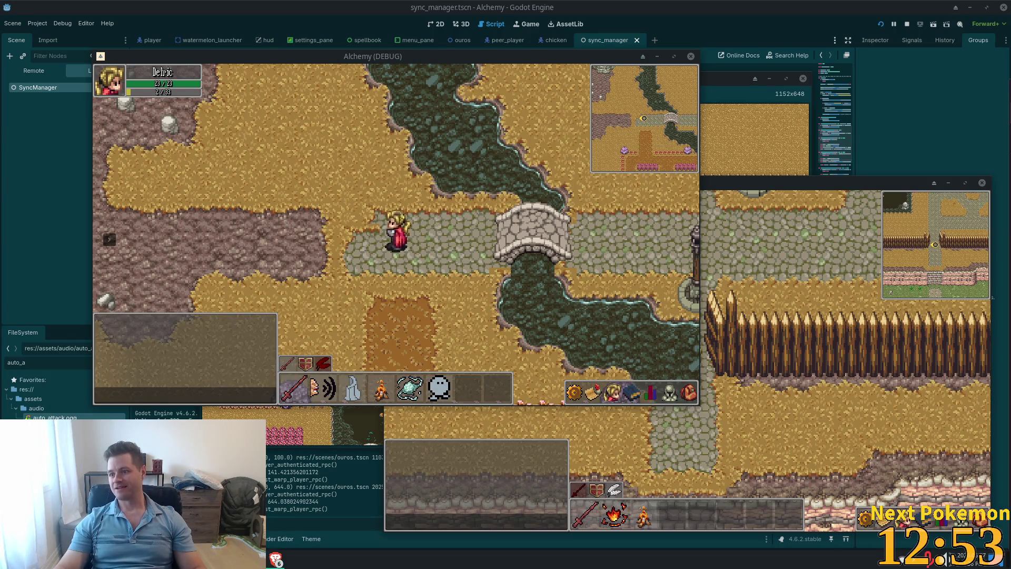
key(alt+Tab)
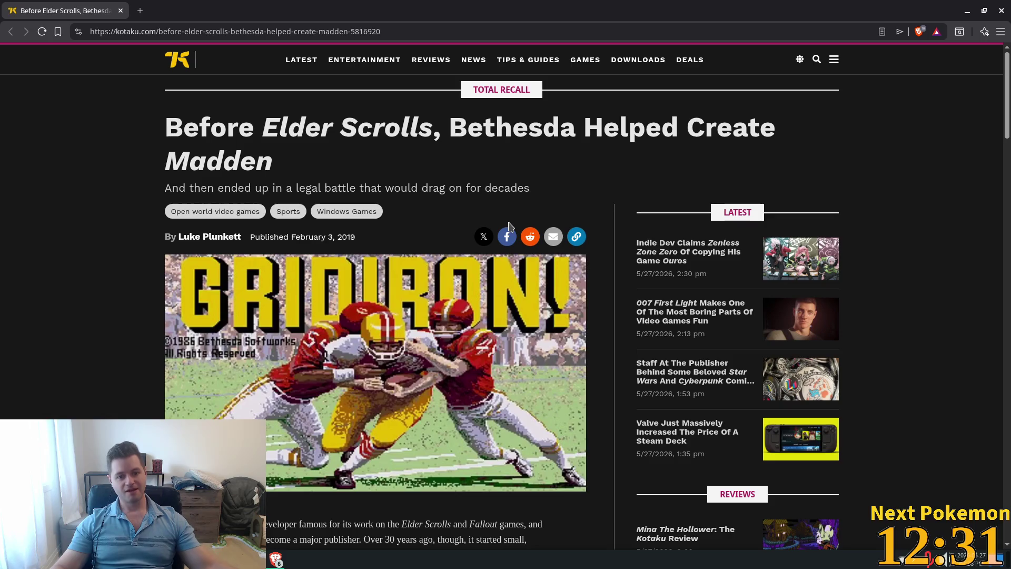
Step: Scroll the Kotaku Madden article past the header image down to the Gridiron! section
scroll(502, 250, down, 5)
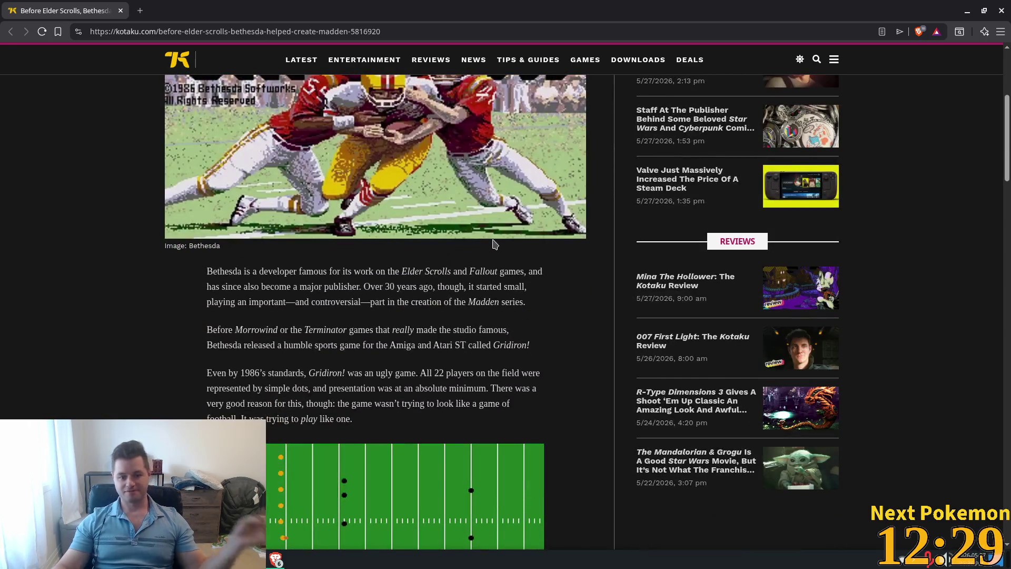
scroll(485, 249, down, 1)
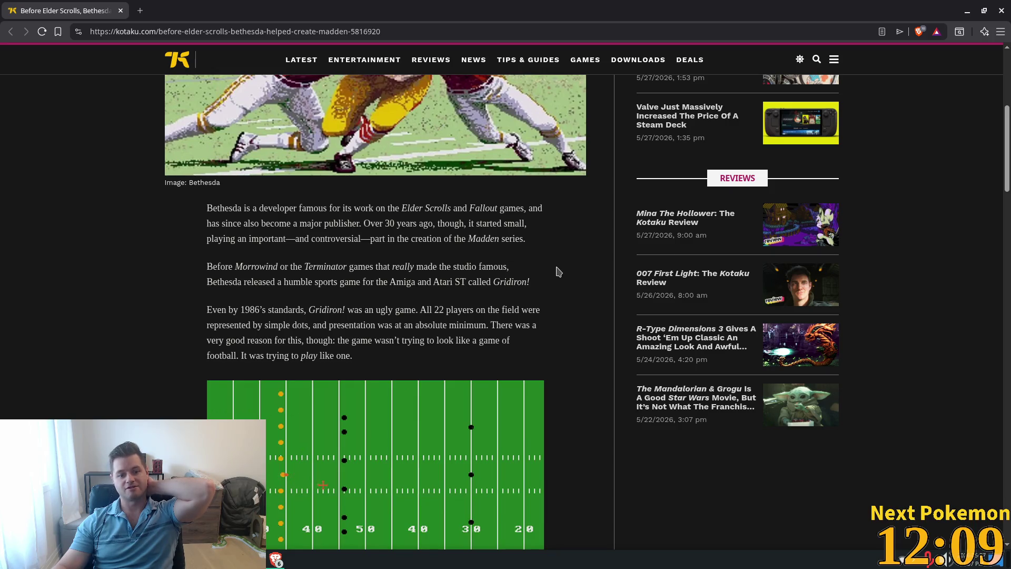
scroll(506, 278, down, 2)
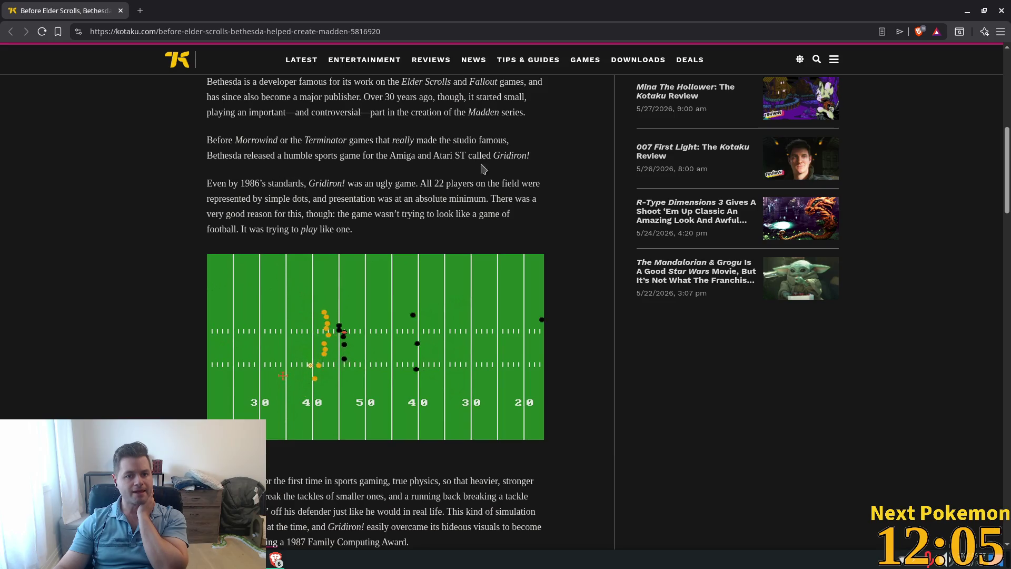
drag(213, 184, 299, 195)
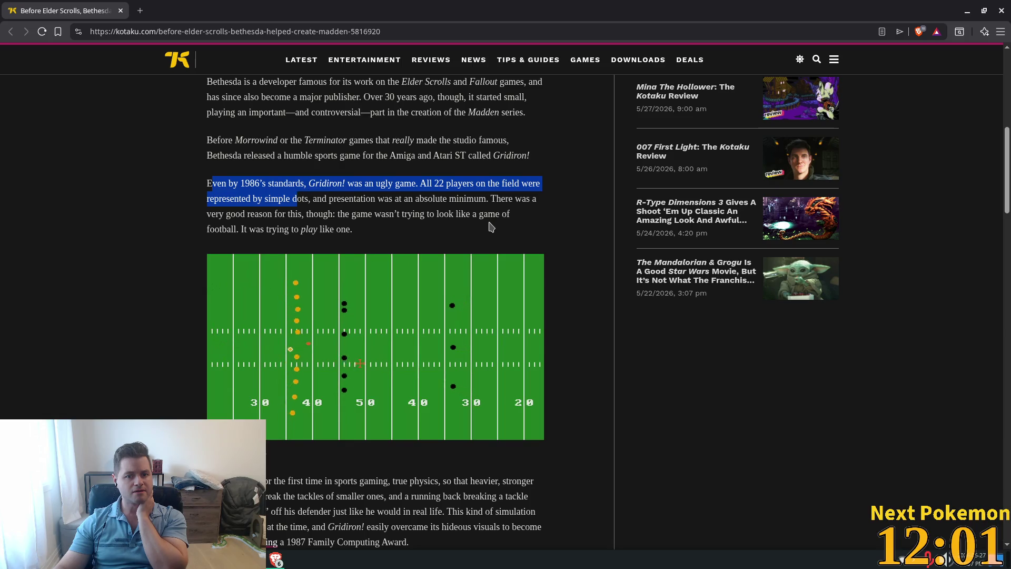
scroll(489, 227, down, 1)
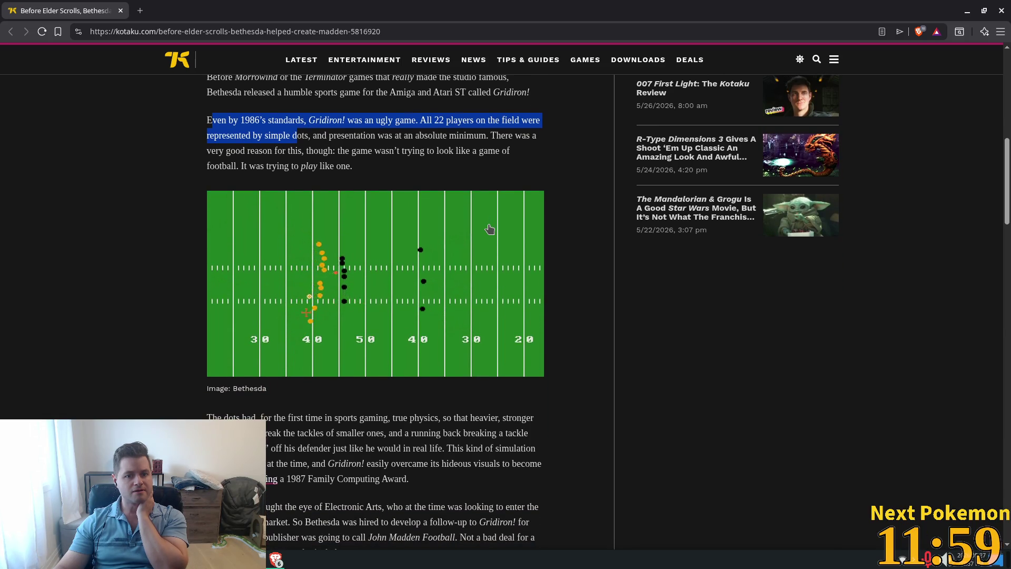
scroll(280, 221, down, 4)
scroll(279, 220, down, 8)
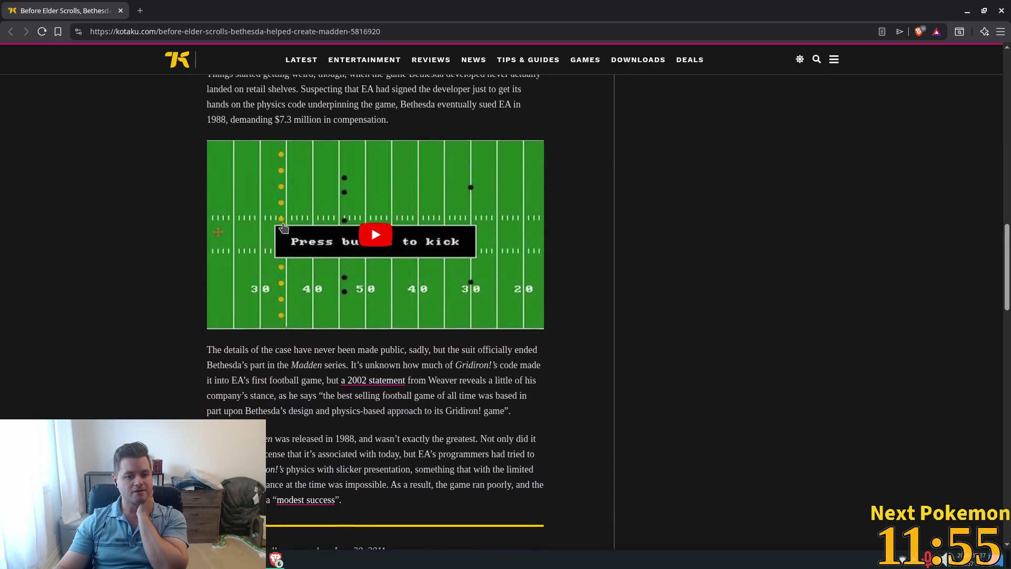
scroll(284, 227, up, 7)
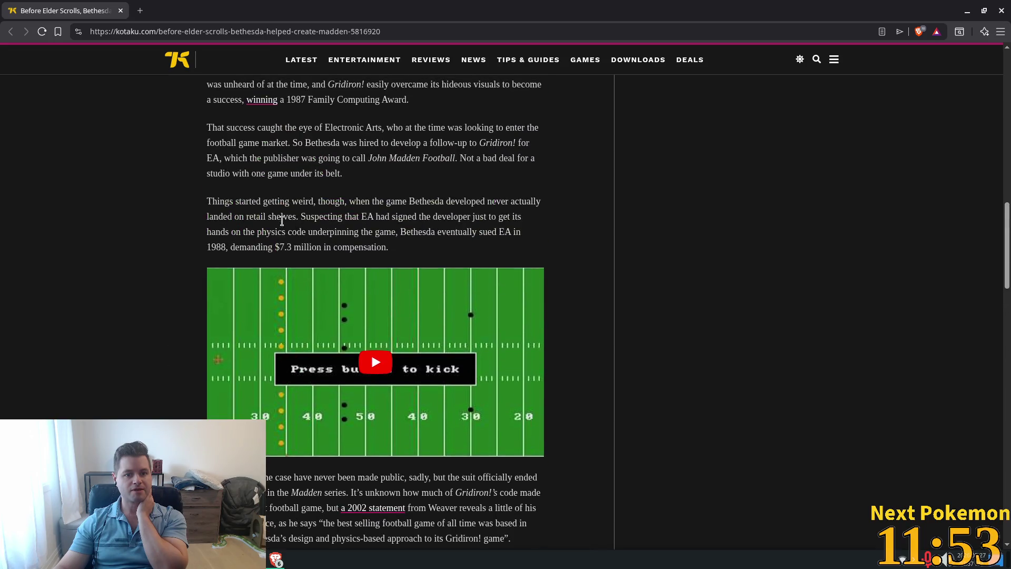
drag(251, 193, 513, 204)
drag(278, 220, 509, 221)
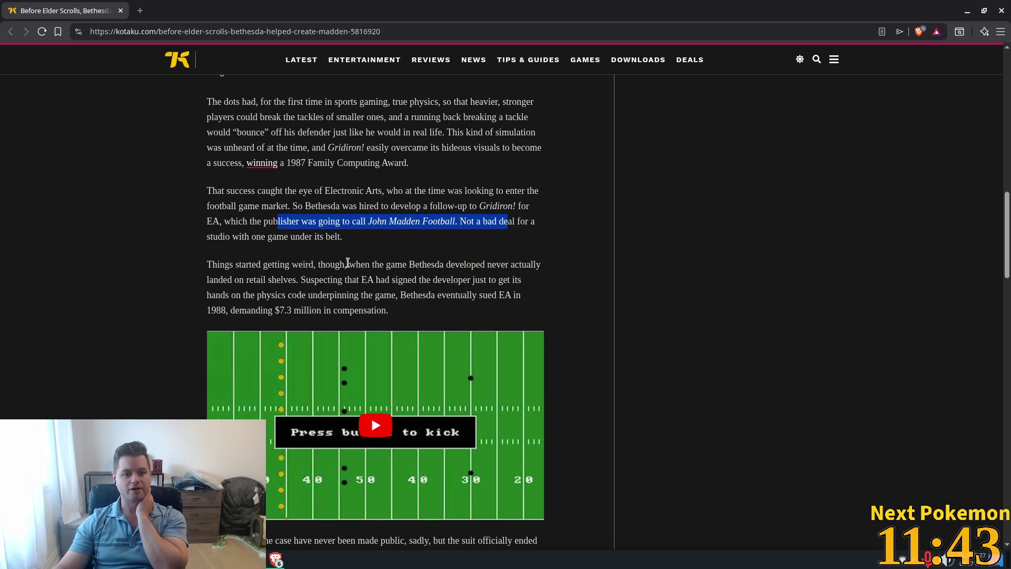
mouse_move(250, 263)
mouse_down()
mouse_move(560, 270)
mouse_move(316, 265)
mouse_move(302, 278)
mouse_move(403, 277)
mouse_move(413, 267)
mouse_move(526, 284)
mouse_move(295, 287)
mouse_move(338, 311)
mouse_move(353, 295)
mouse_move(479, 295)
mouse_move(262, 296)
mouse_move(253, 311)
mouse_move(226, 310)
mouse_move(305, 313)
mouse_up()
scroll(254, 290, down, 6)
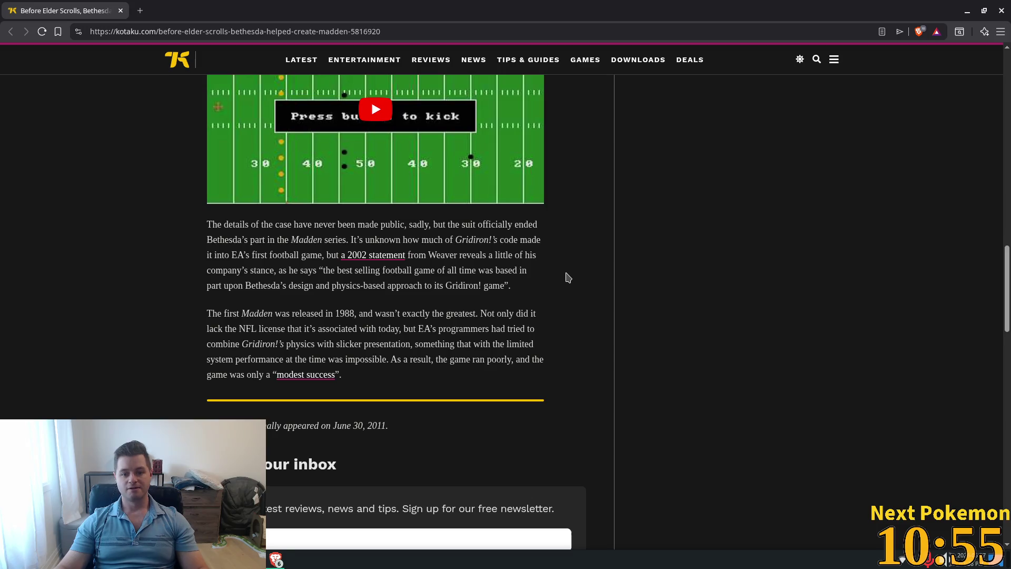
scroll(651, 303, down, 1)
scroll(652, 310, up, 5)
scroll(603, 302, up, 2)
Step: Walk the hero east over the bridge, north through the village, west past the river, then south to the fence gap
key(alt+Tab)
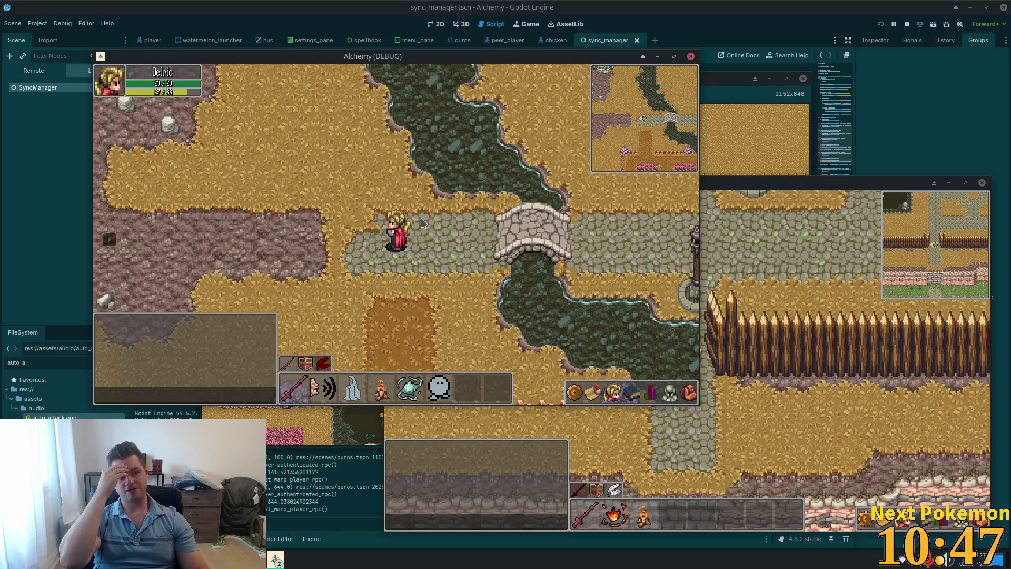
key(d)
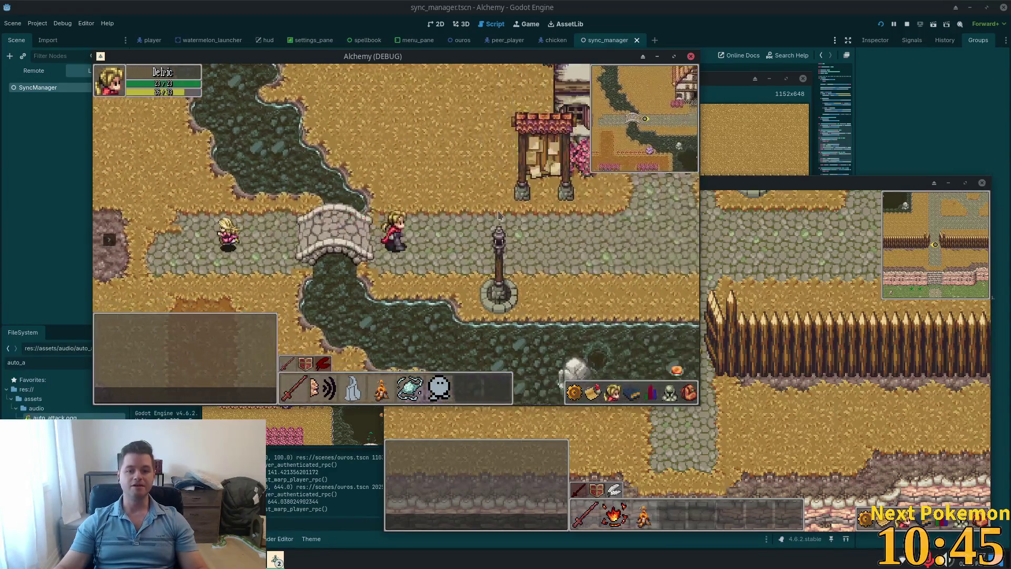
key(d)
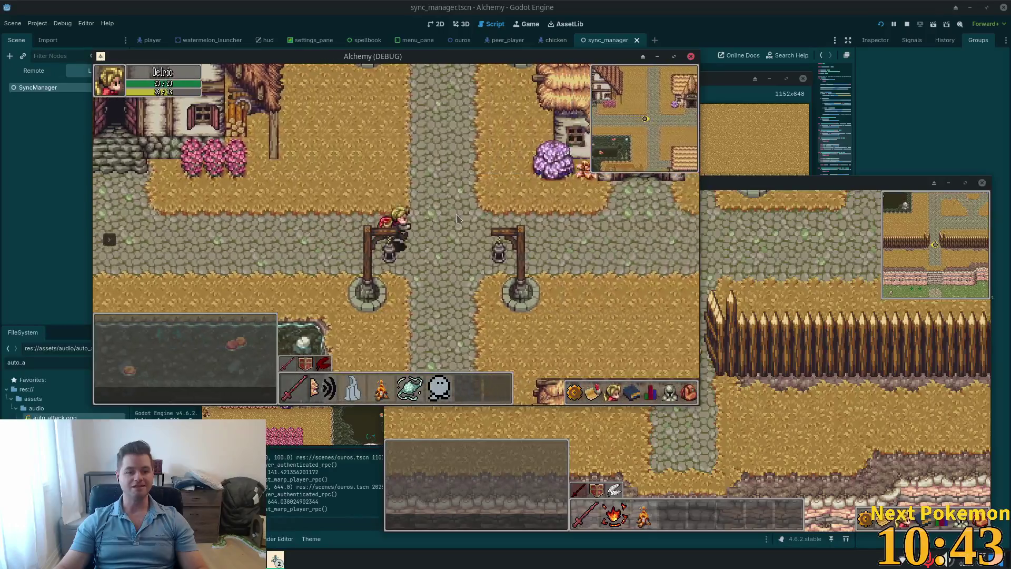
key(w)
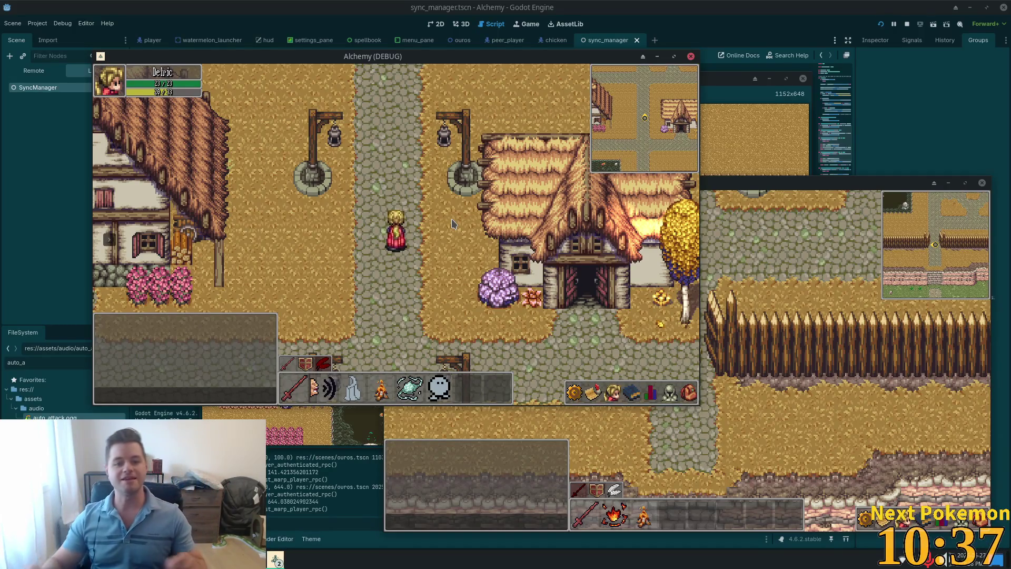
key(w)
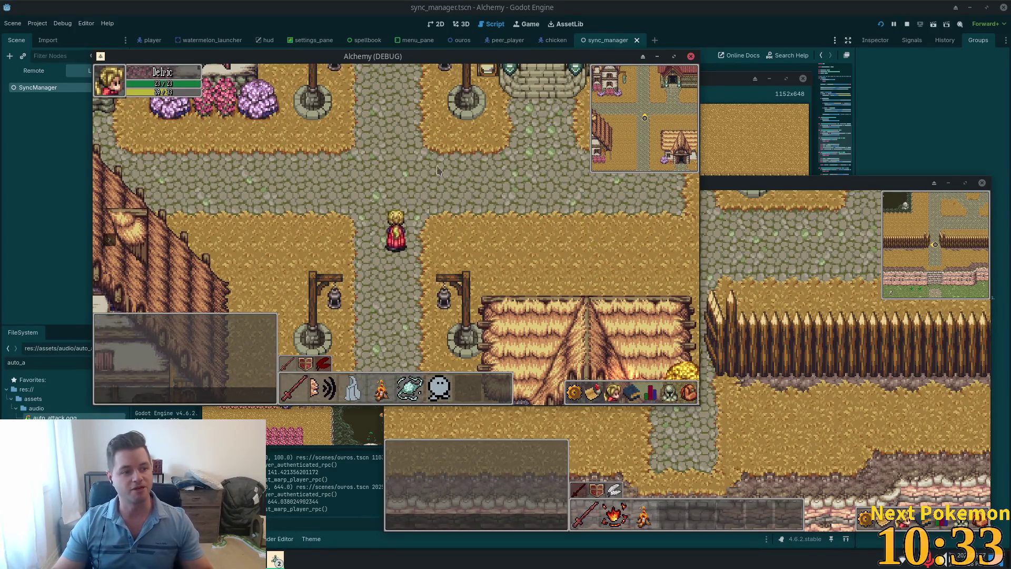
key(w)
key(a)
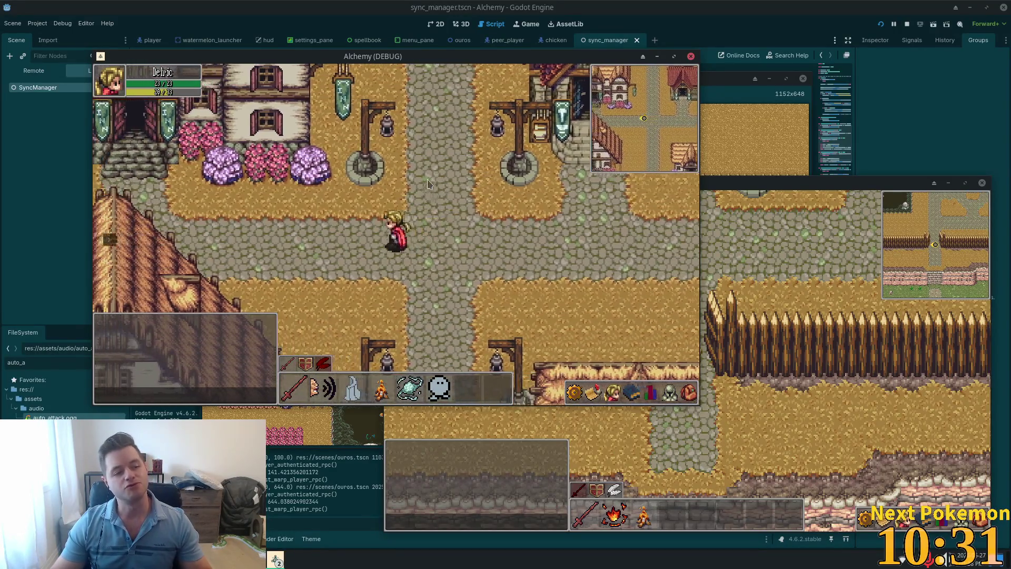
key(a)
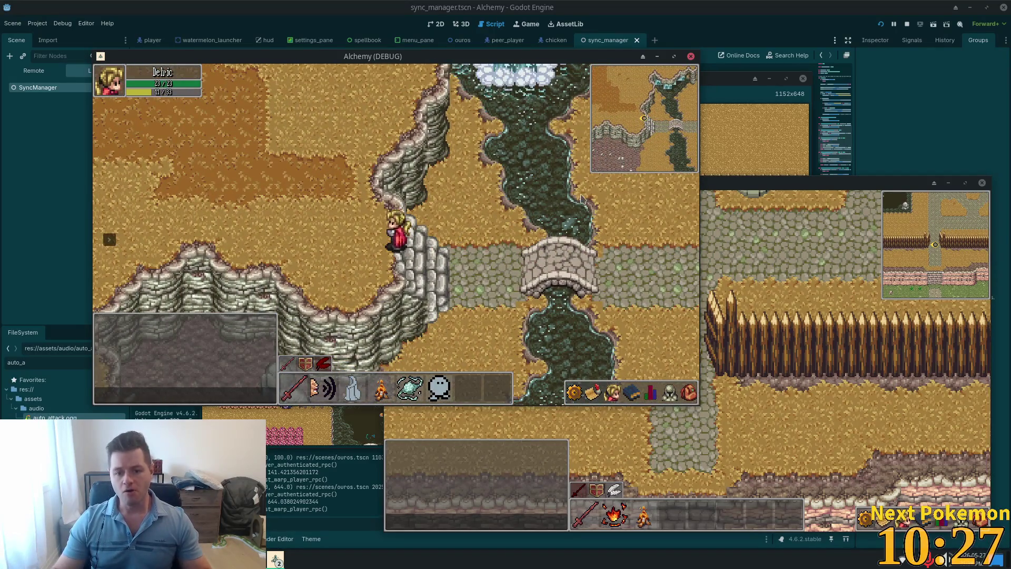
key(d)
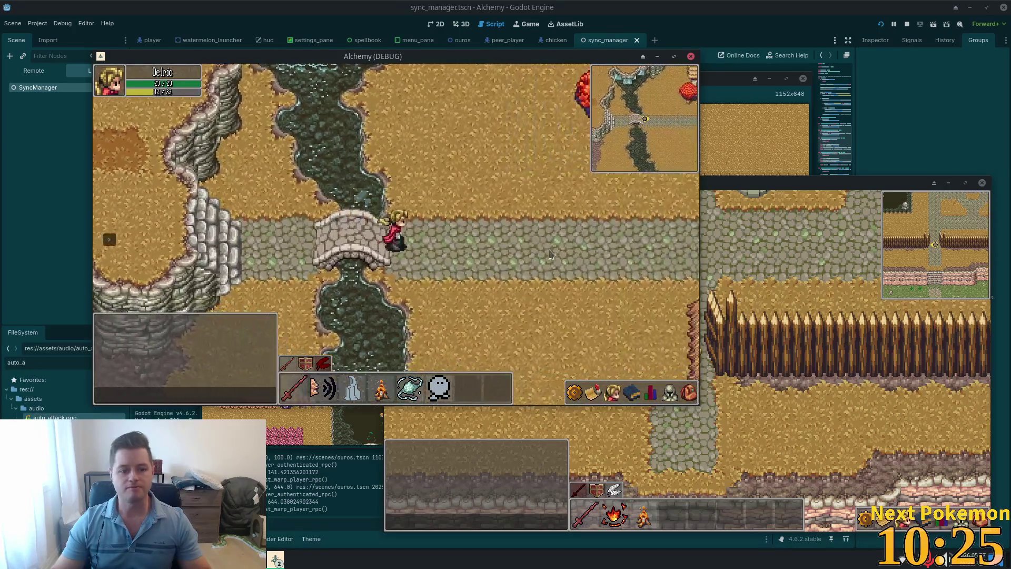
key(d)
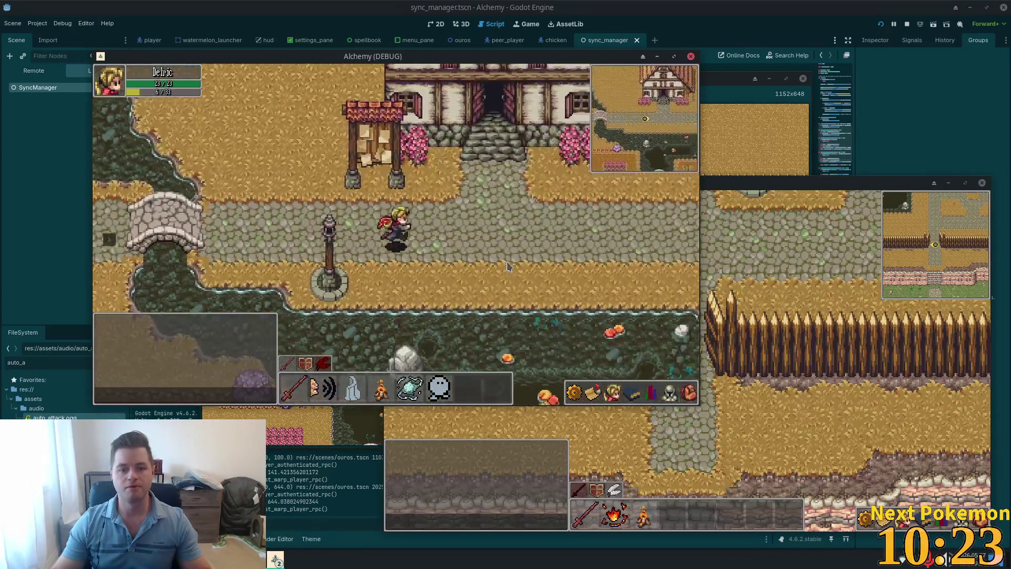
key(s)
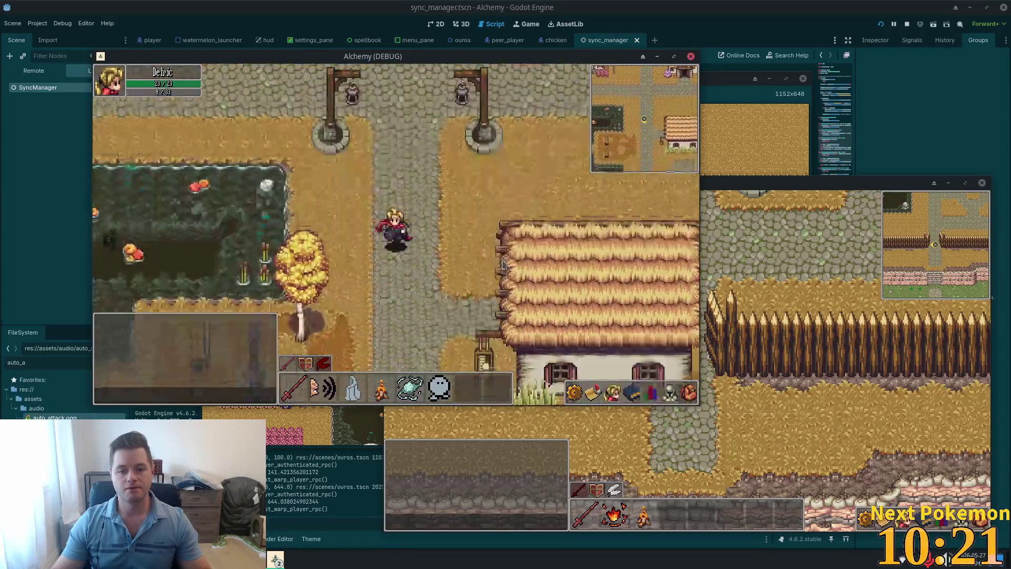
key(s)
key(s)
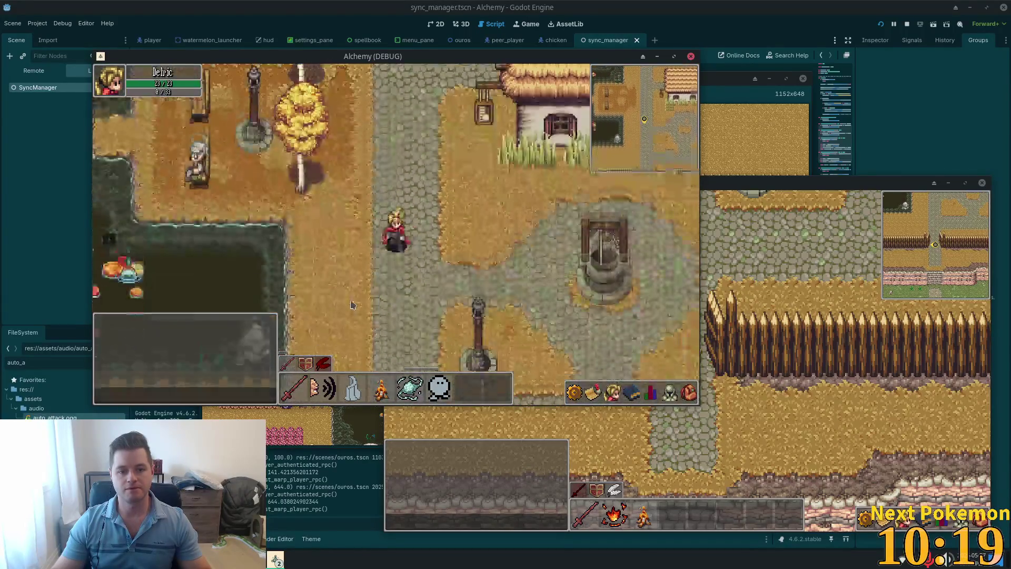
key(s)
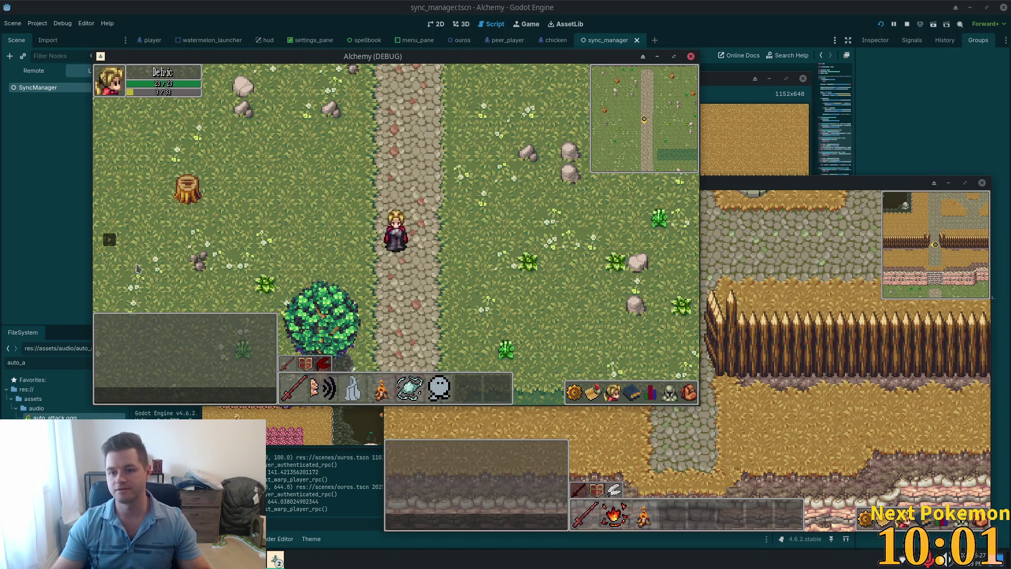
Step: Wander the hero around the field beside the path, then head far north toward the stone stairs
key(s)
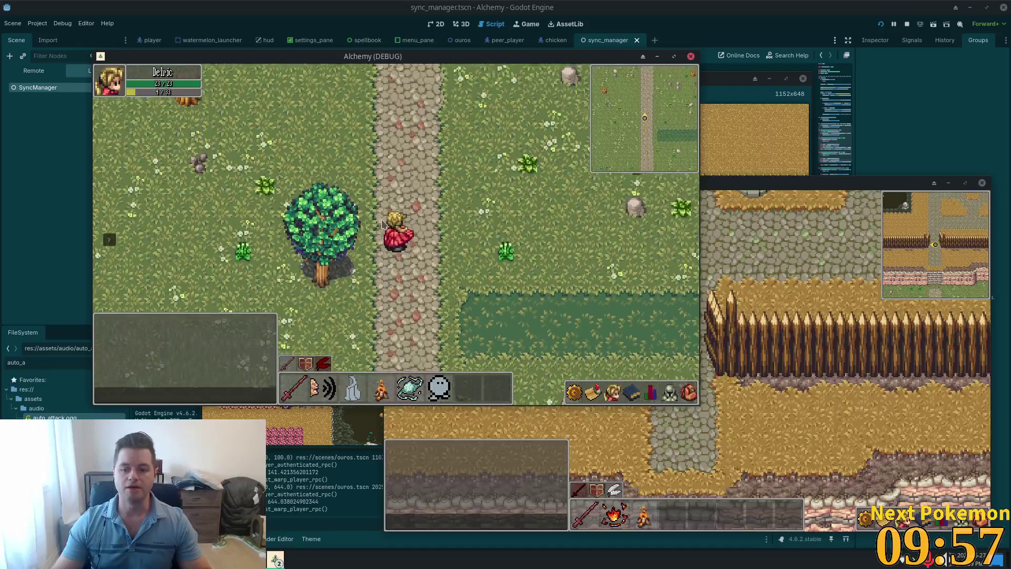
key(w)
key(w)
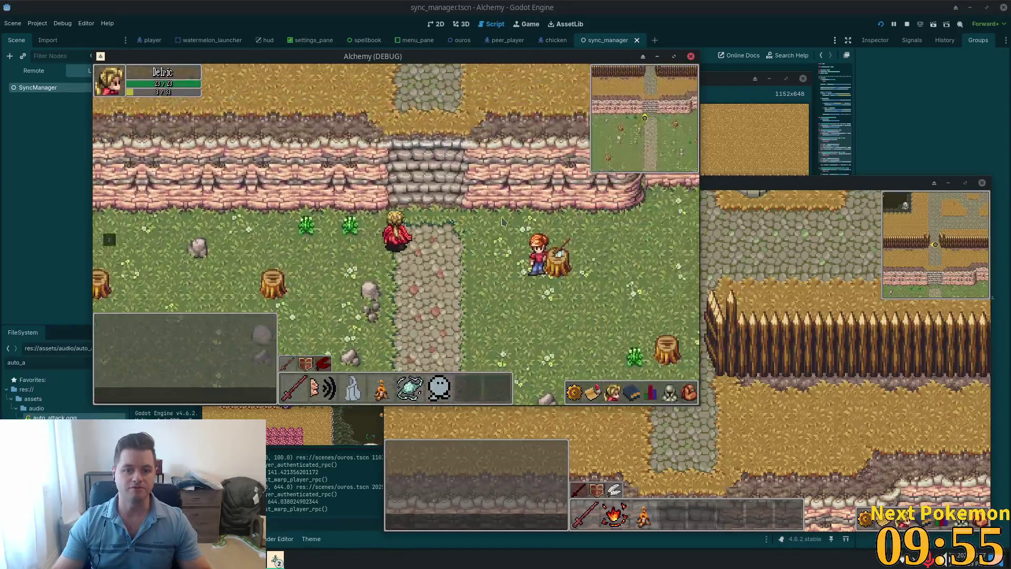
key(d)
key(s)
key(a)
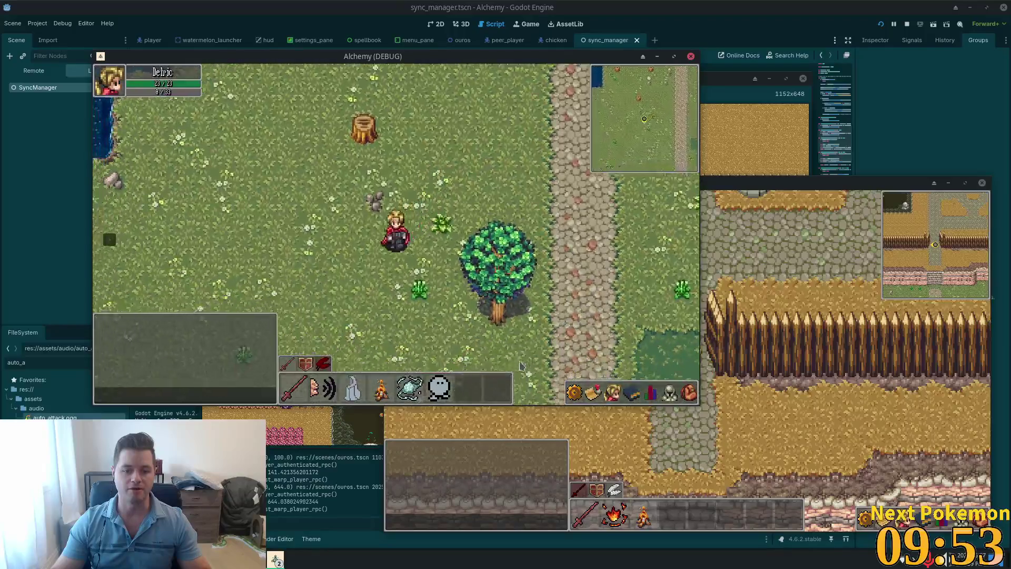
key(s)
key(a)
key(s)
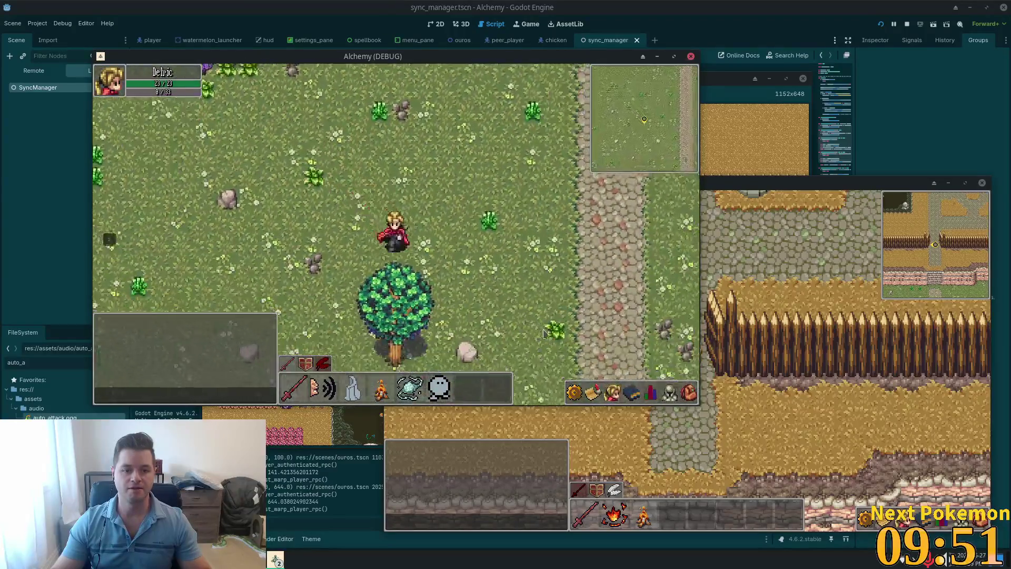
key(s)
key(d)
key(w)
key(d)
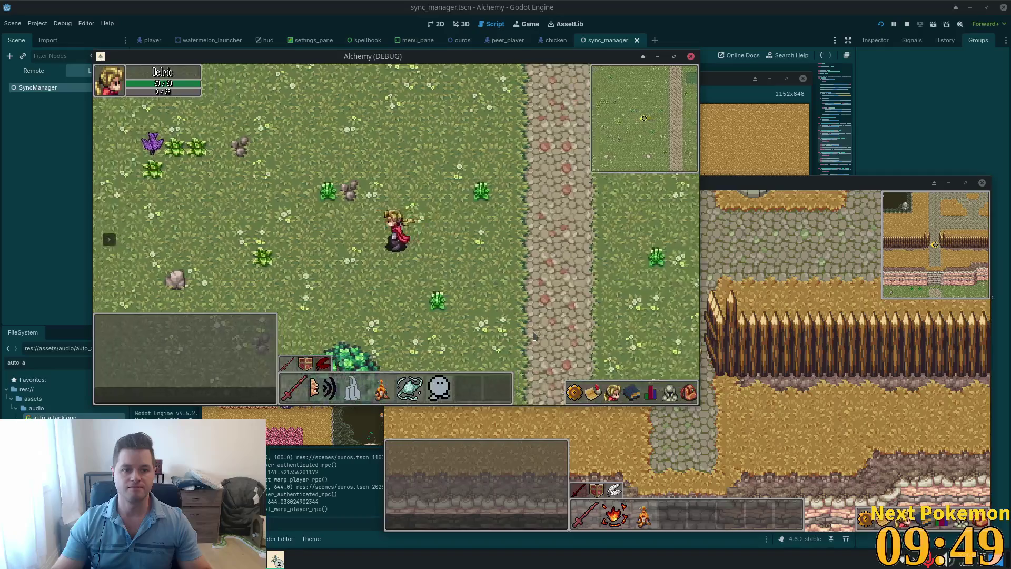
key(a)
key(d)
key(s)
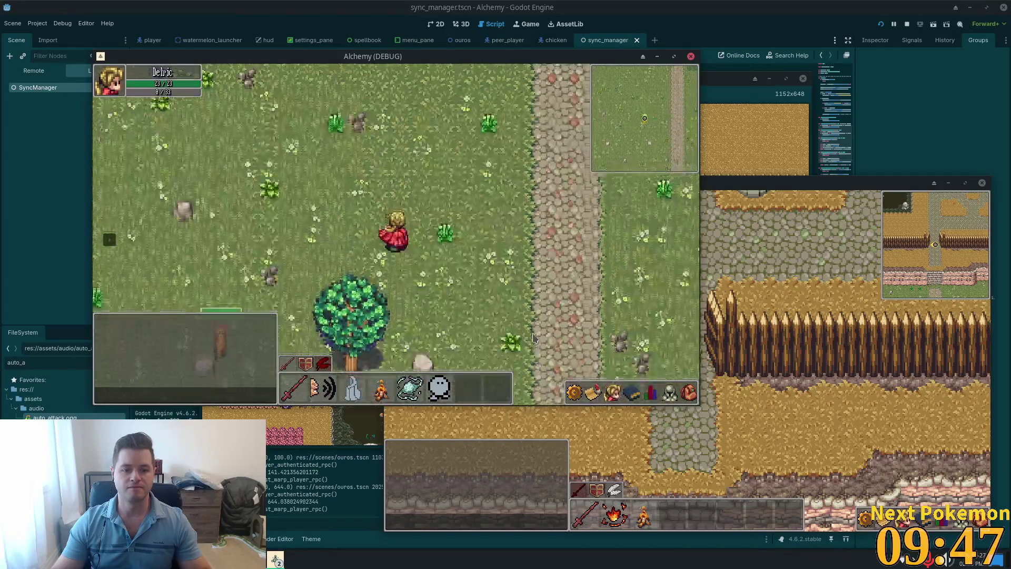
key(w)
key(w)
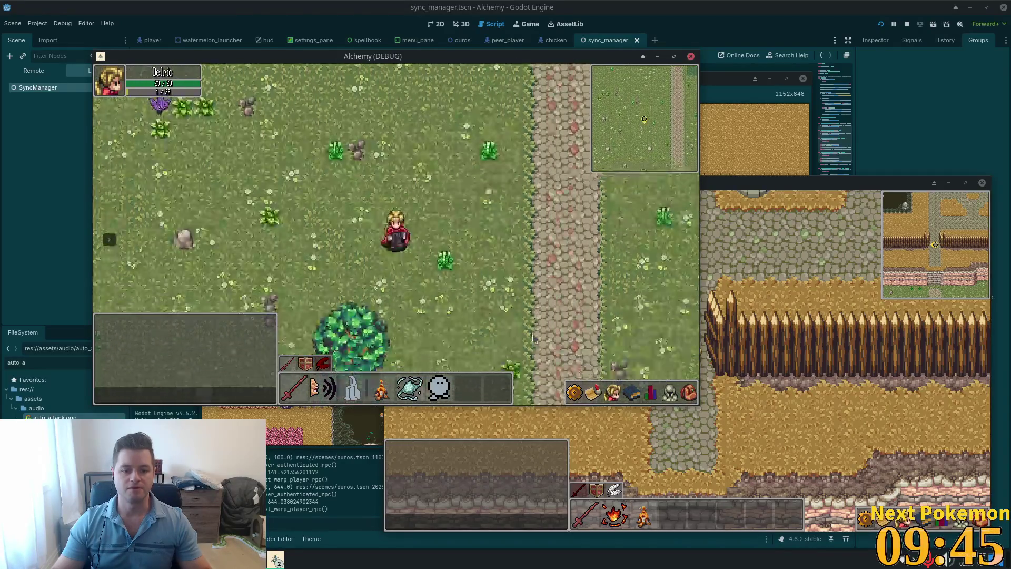
key(d)
key(s)
key(w)
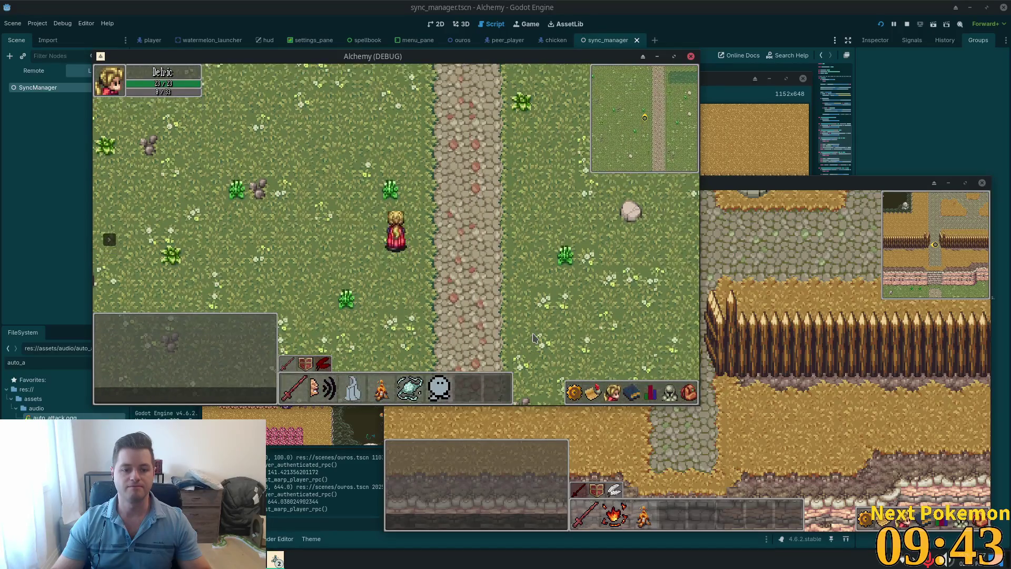
key(d)
key(s)
key(a)
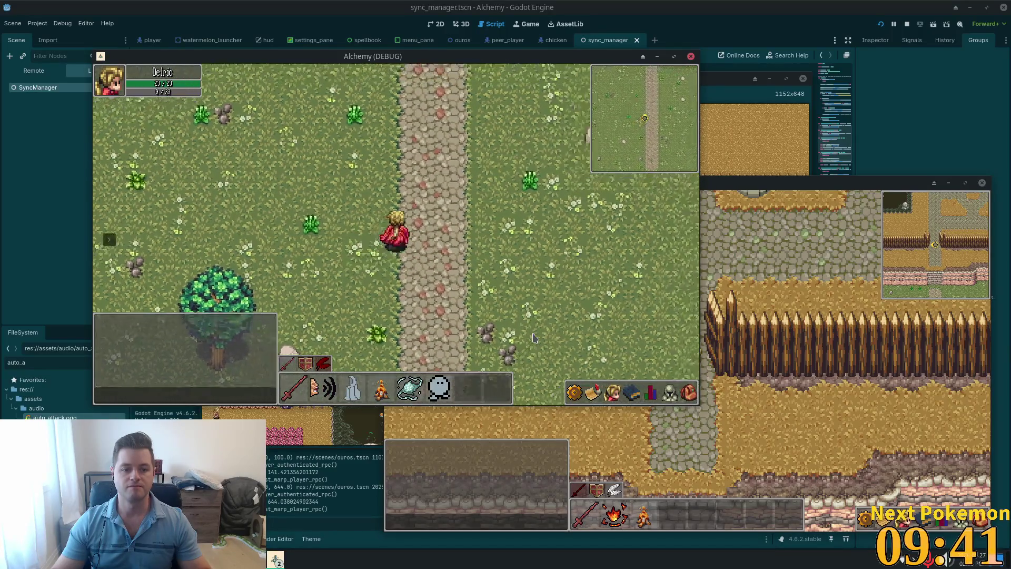
key(d)
key(d)
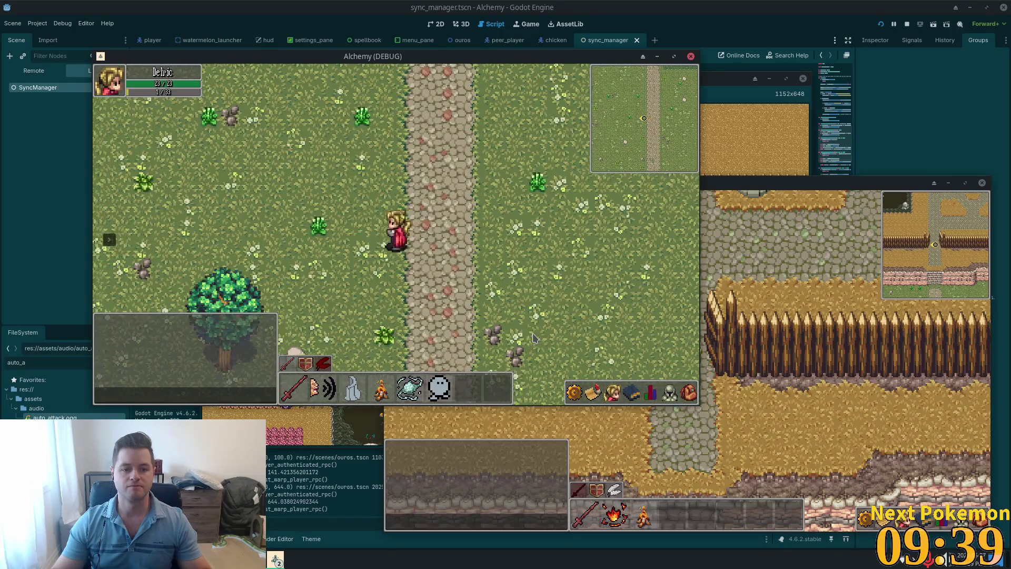
key(d)
key(w)
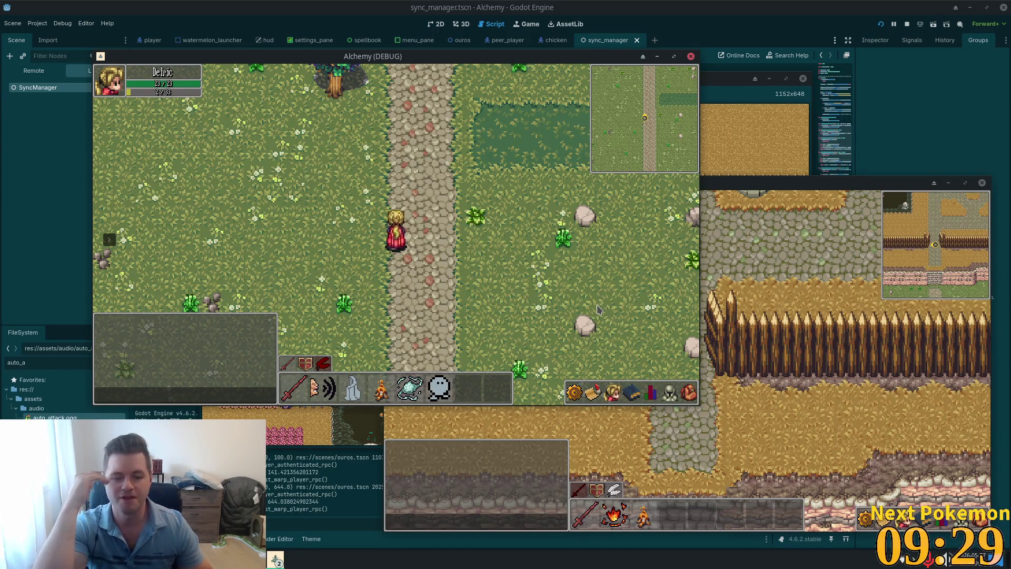
Step: Walk north past the tree, up the stairs and into Ouros, stopping at the lamp posts
key(w)
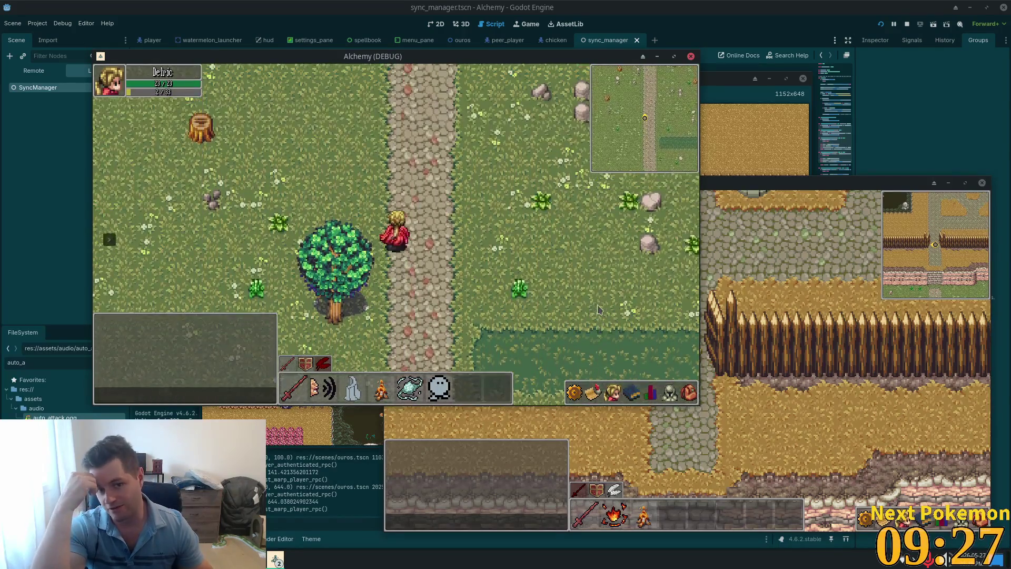
key(w)
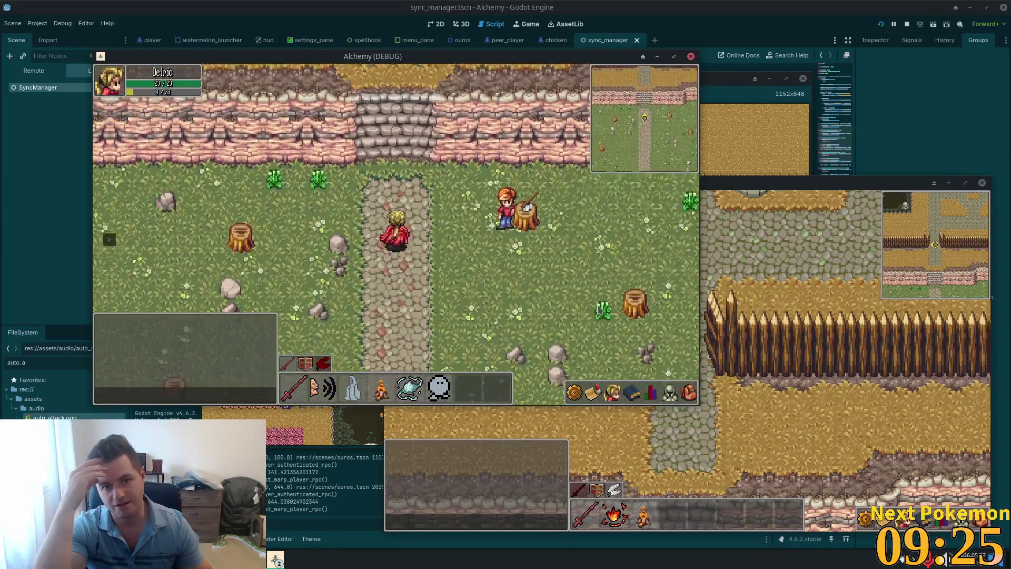
key(w)
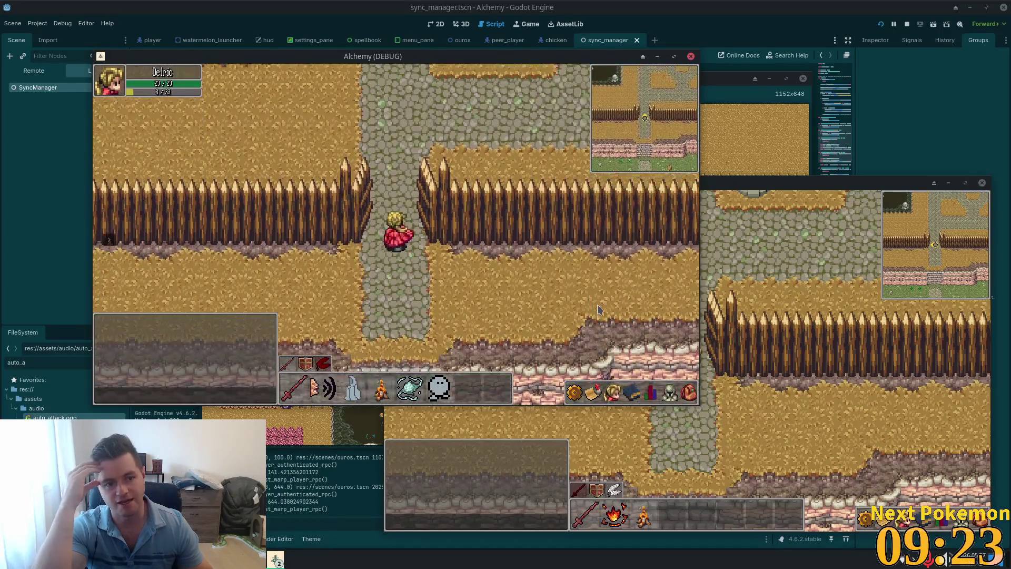
key(w)
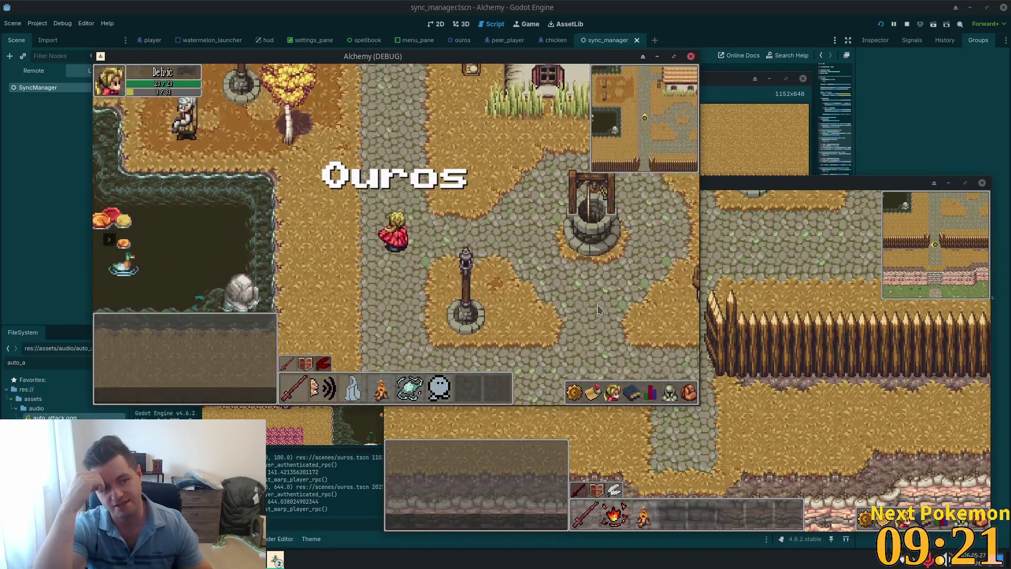
key(w)
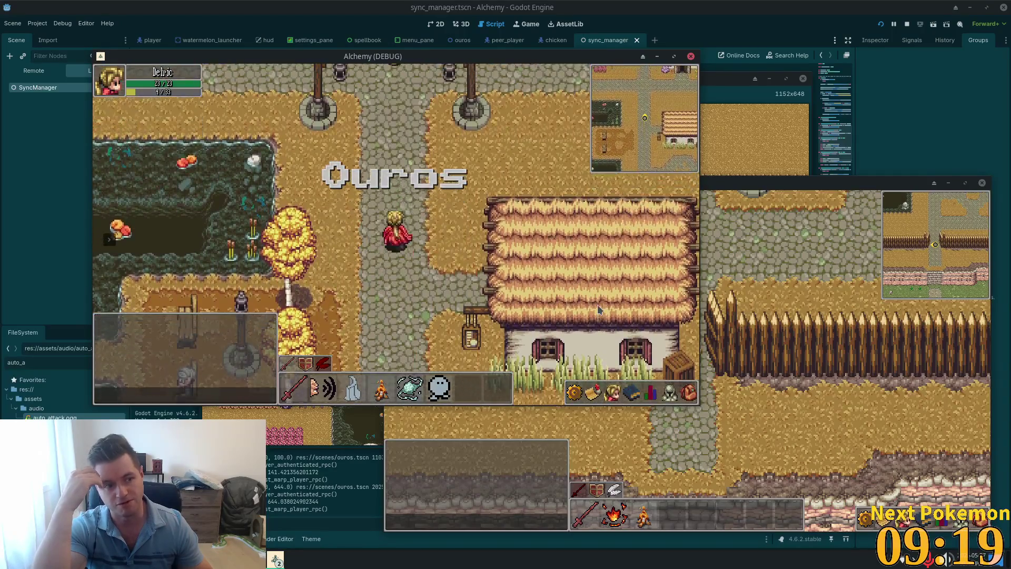
key(w)
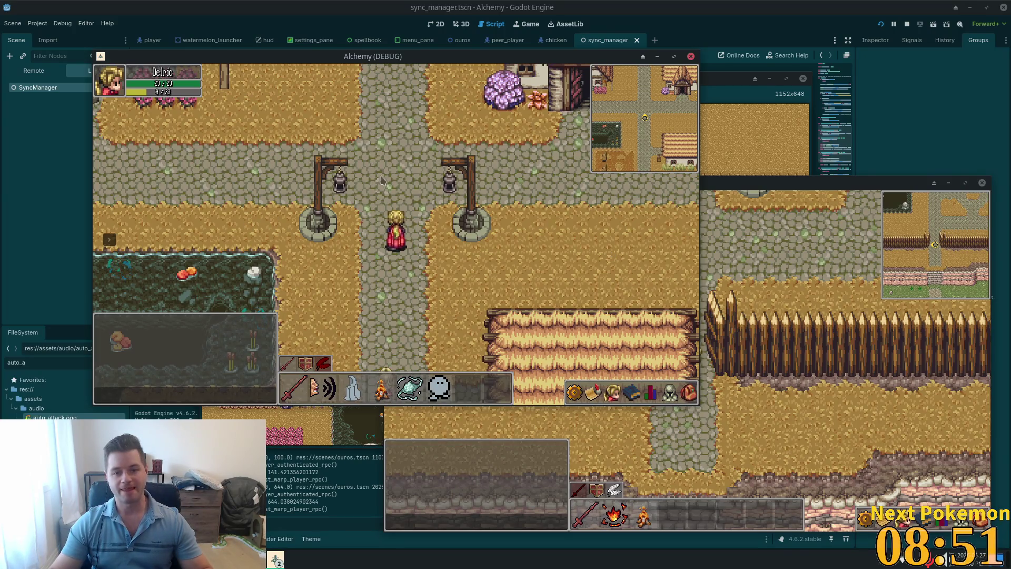
Step: Run across town into the shop, walk back out toward the crossroads, and switch to sync_manager.gd
key(a)
key(w)
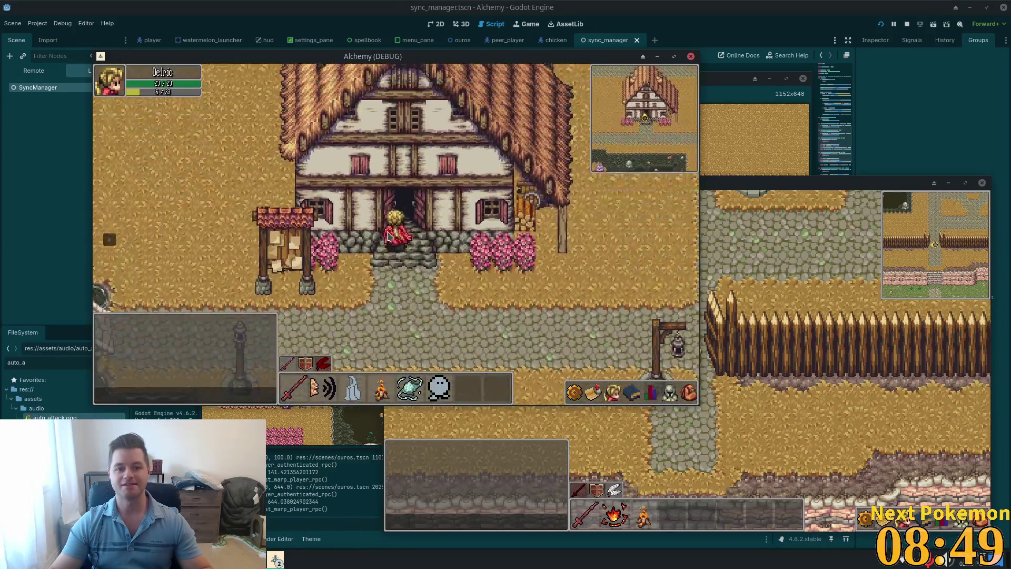
key(s)
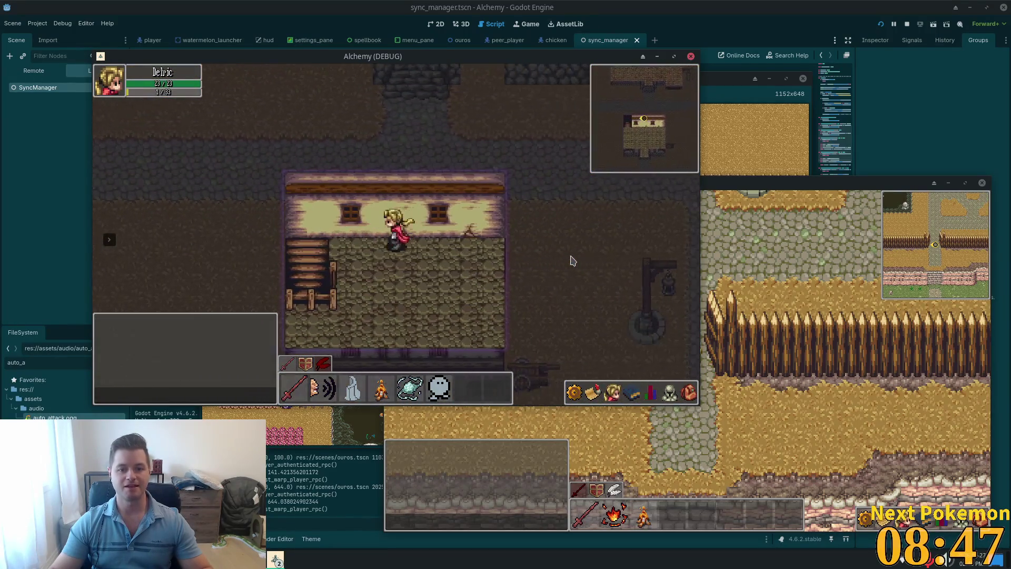
key(d)
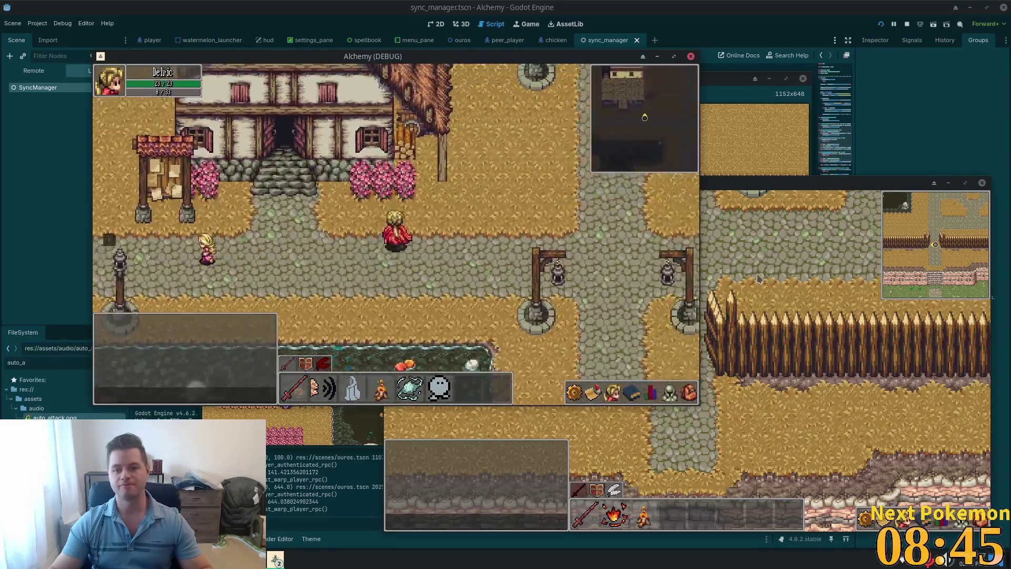
key(alt+Tab)
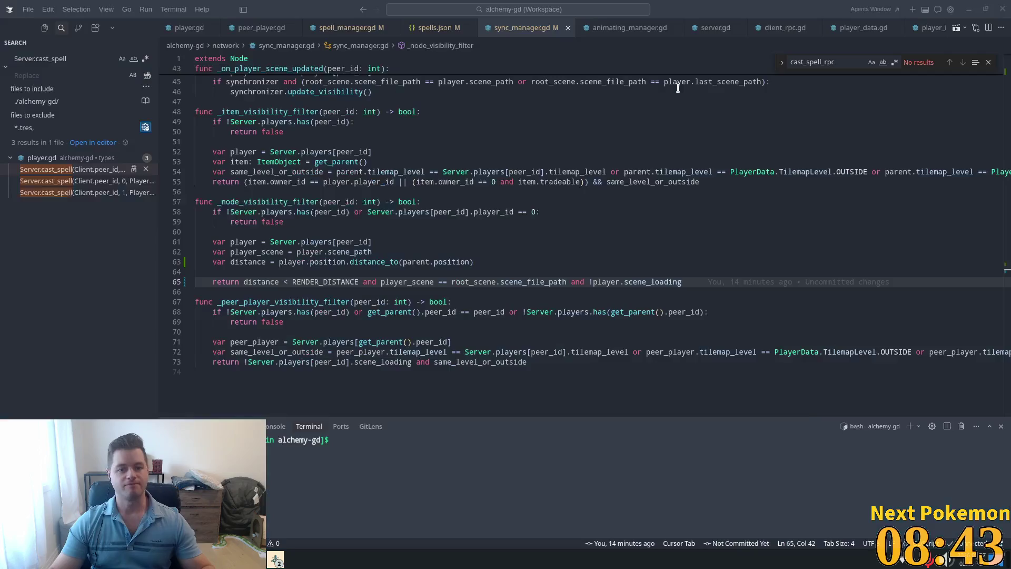
Step: Scroll to the top of sync_manager.gd to review RENDER_DISTANCE = 150.0, then return to Godot
click(383, 272)
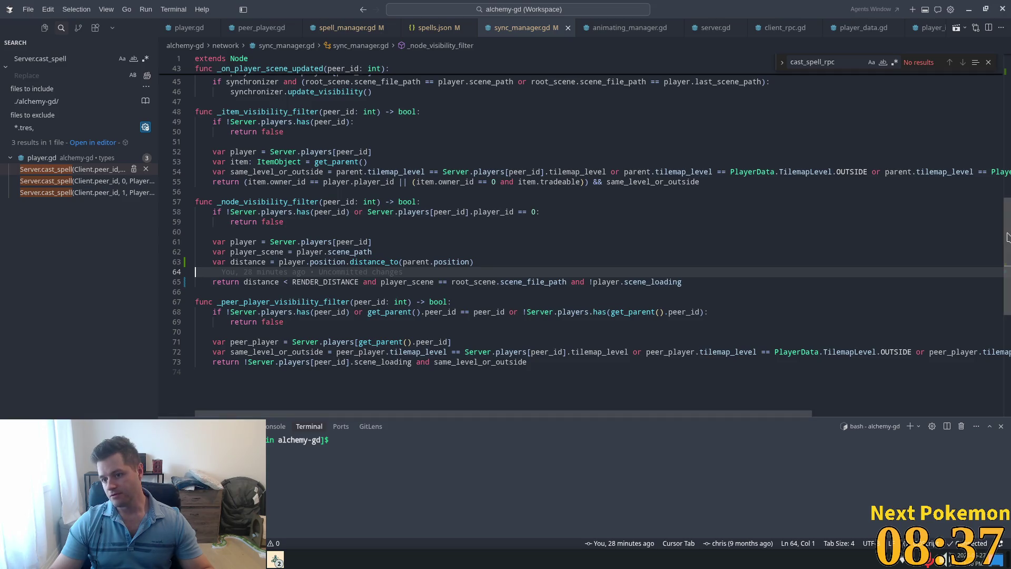
scroll(1003, 231, up, 10)
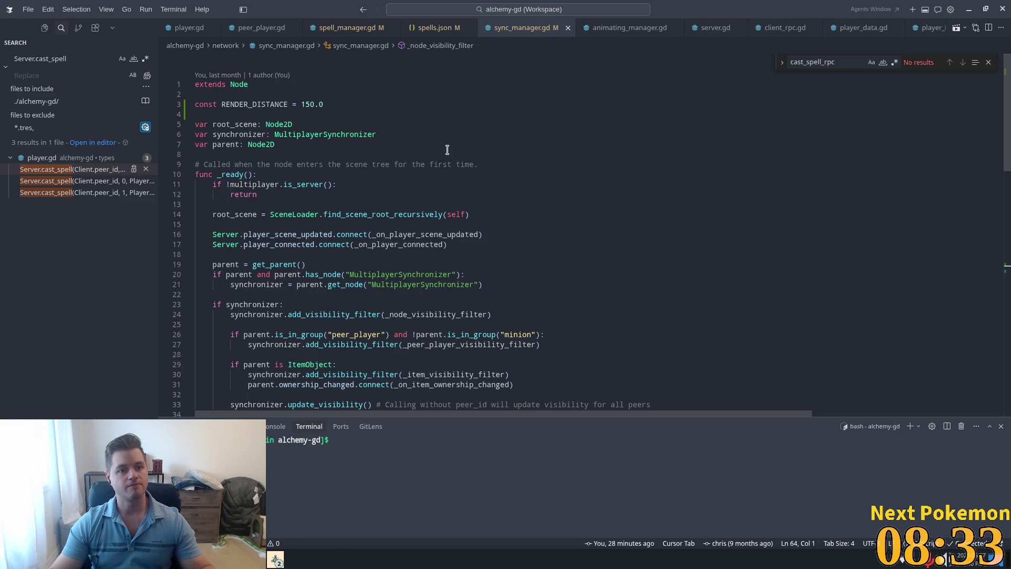
key(alt+Tab)
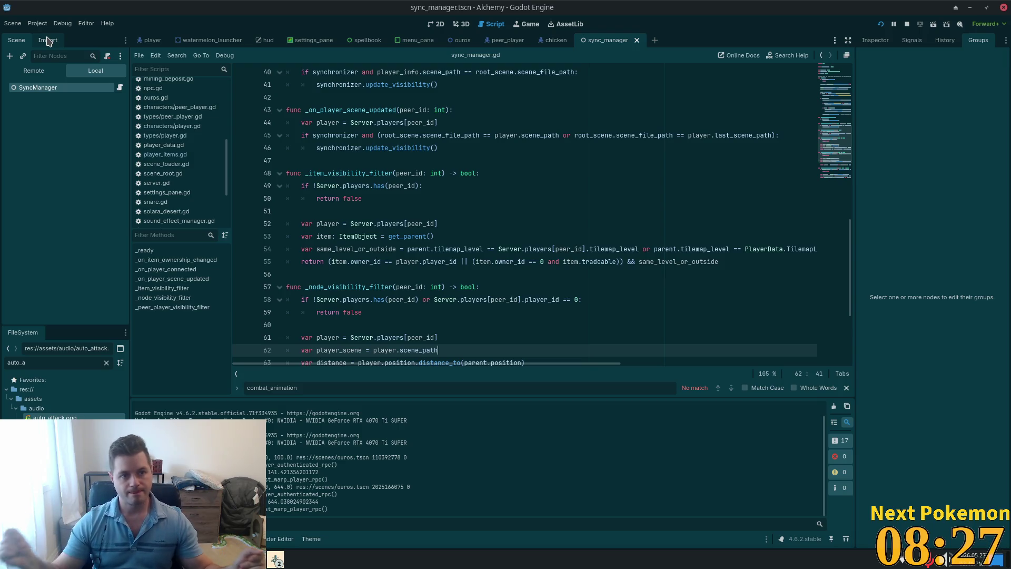
Step: Look up the 1152 × 648 viewport size under Display > Window in Project Settings, then return to Cursor
click(38, 23)
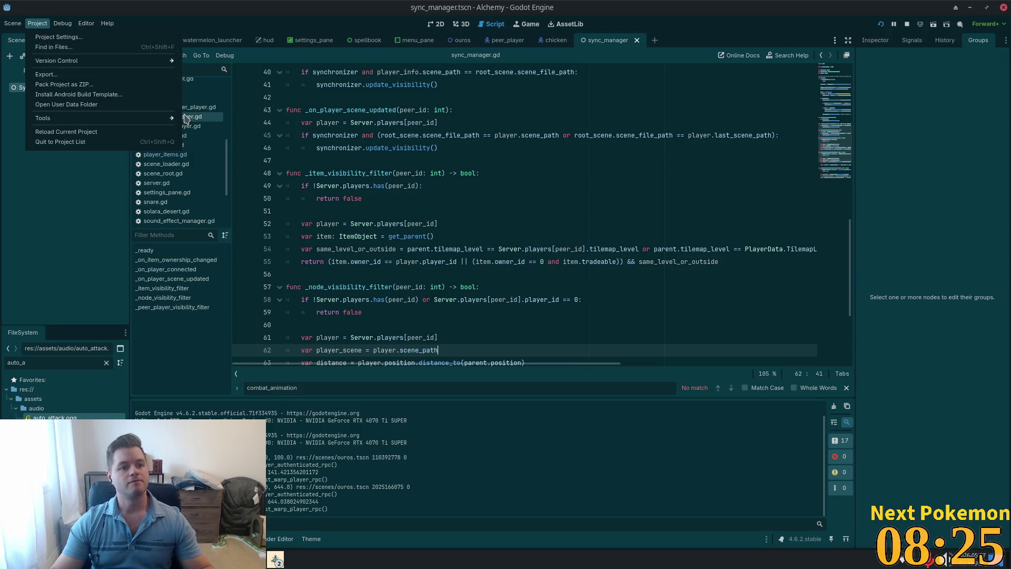
click(130, 73)
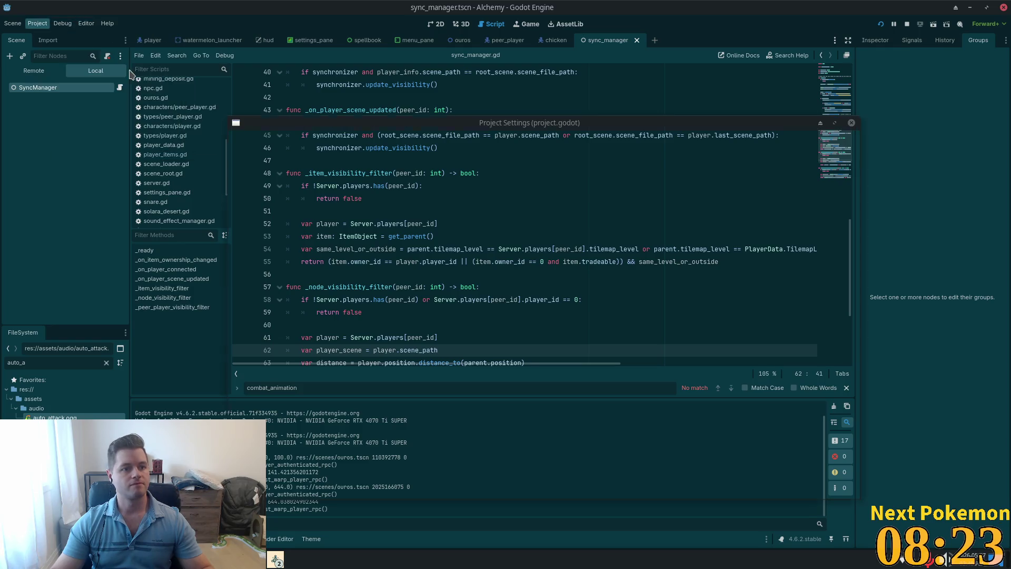
click(853, 124)
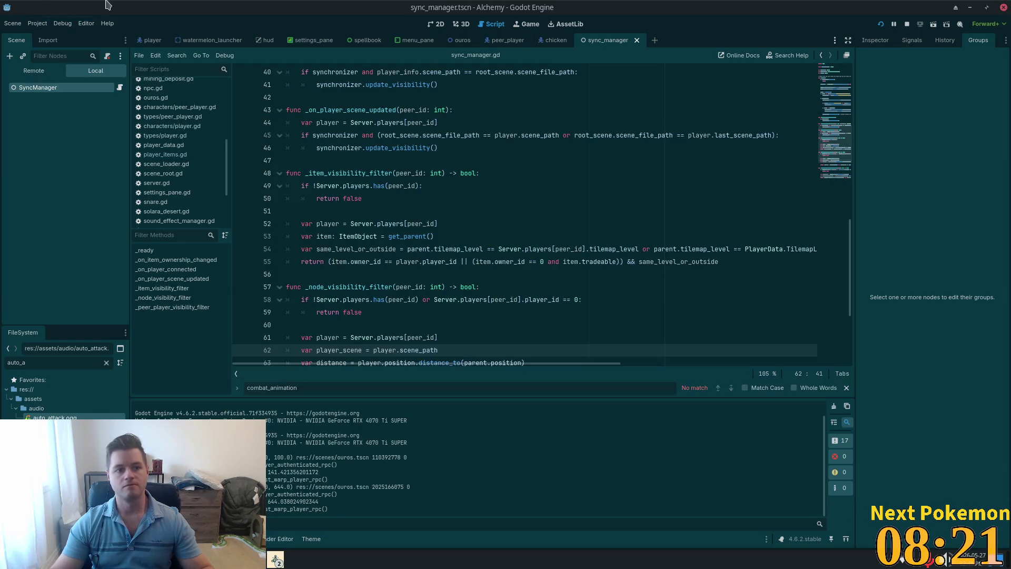
click(37, 24)
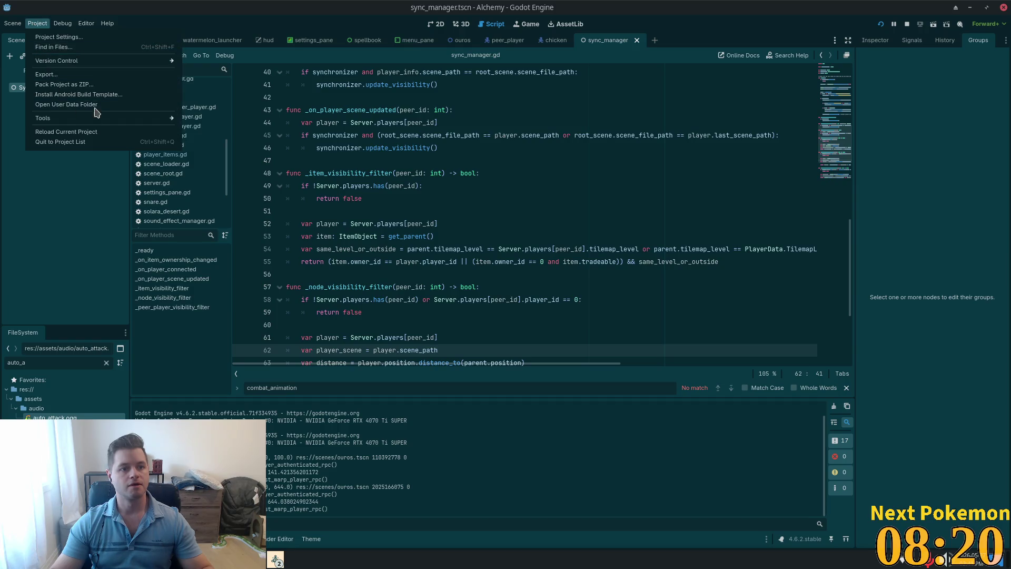
click(58, 37)
click(248, 141)
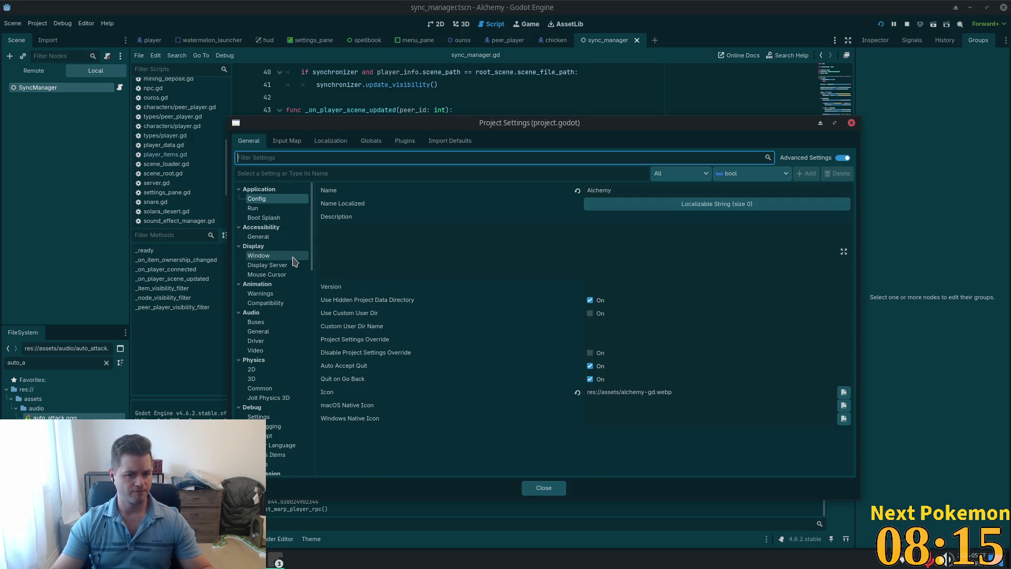
click(259, 255)
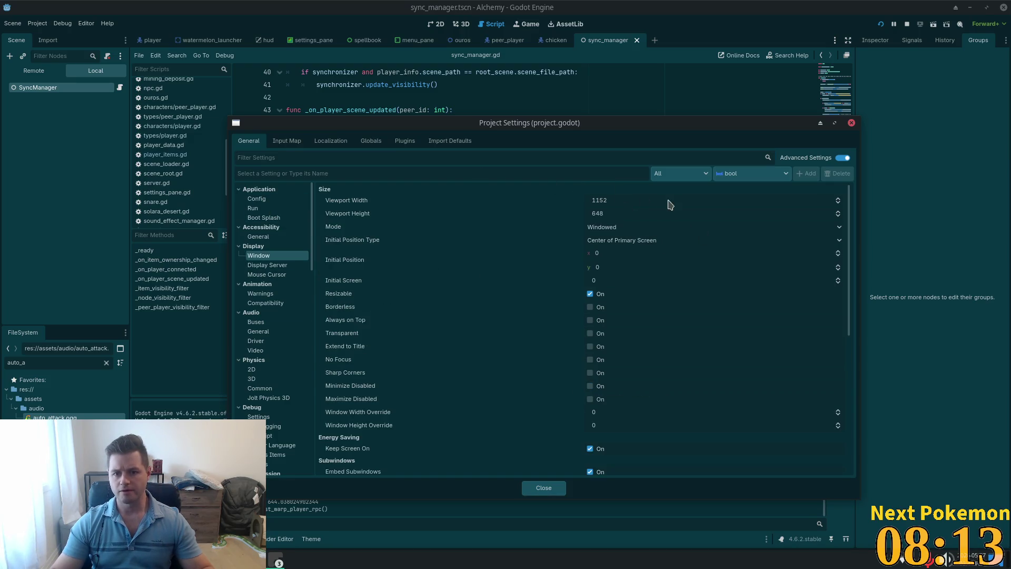
click(640, 205)
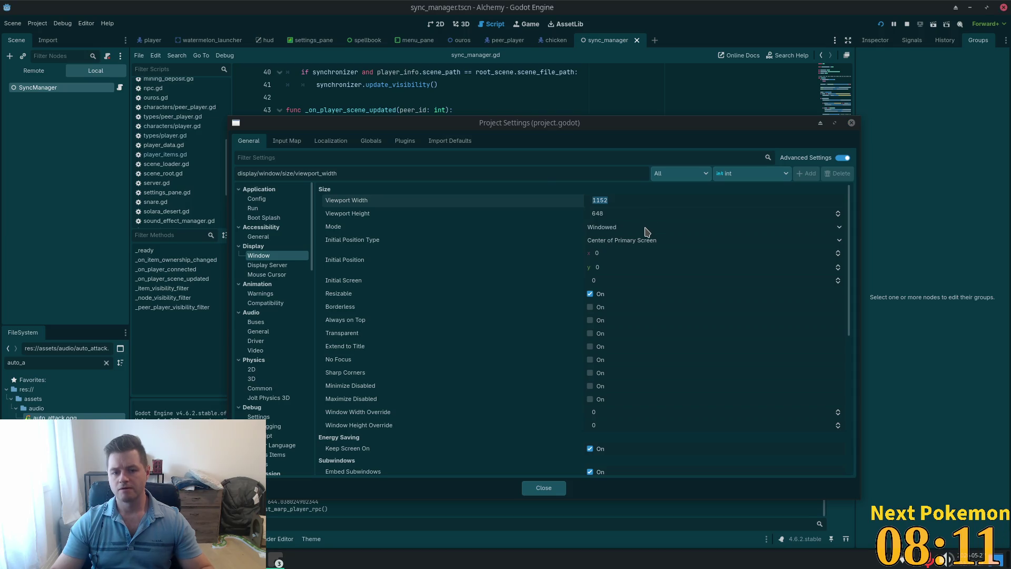
key(alt+Tab)
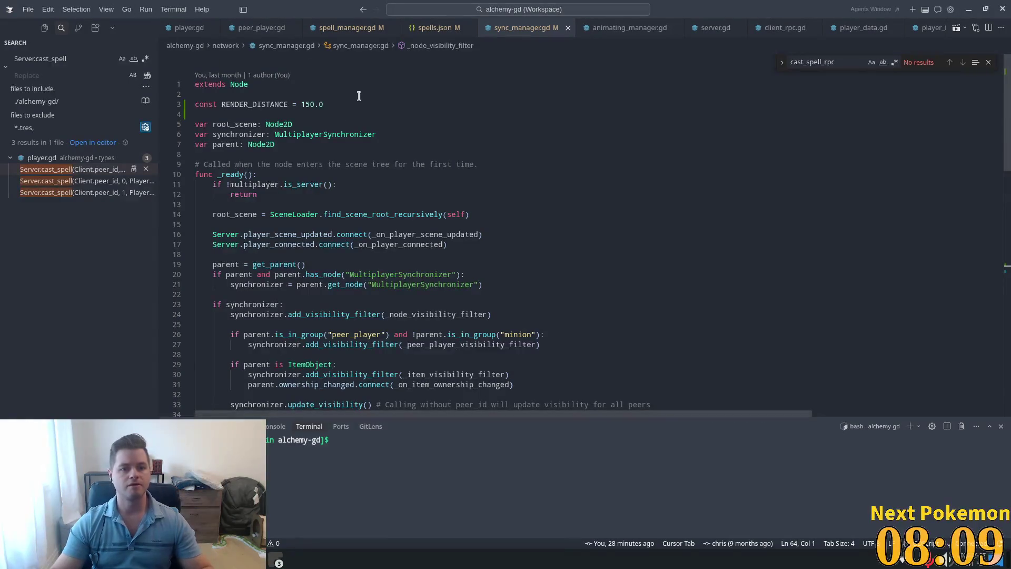
Step: Add RENDER_WIDTH = 1152.0 and RENDER_HEIGHT = 648.0 constants below RENDER_DISTANCE
click(338, 154)
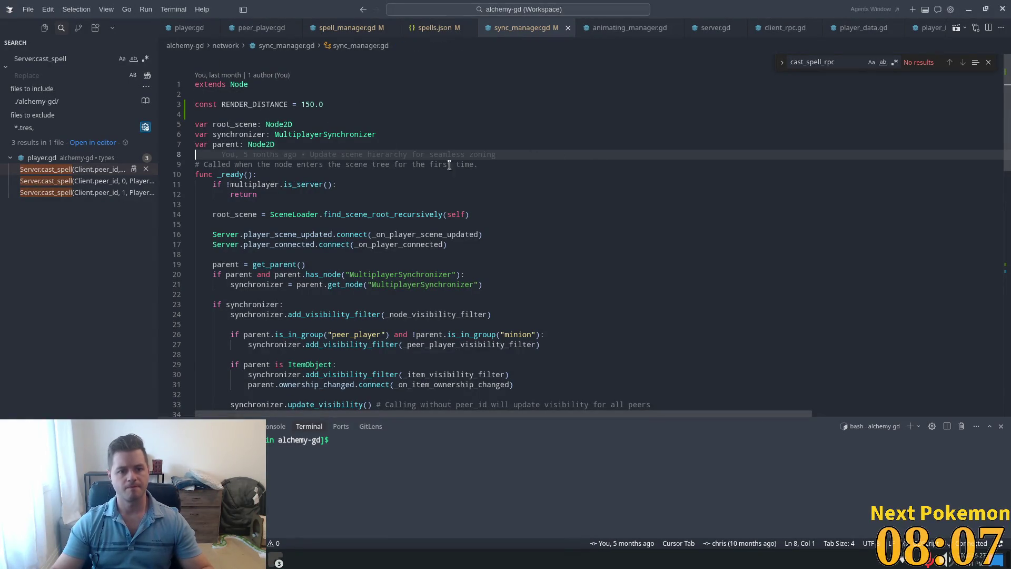
click(334, 96)
click(405, 103)
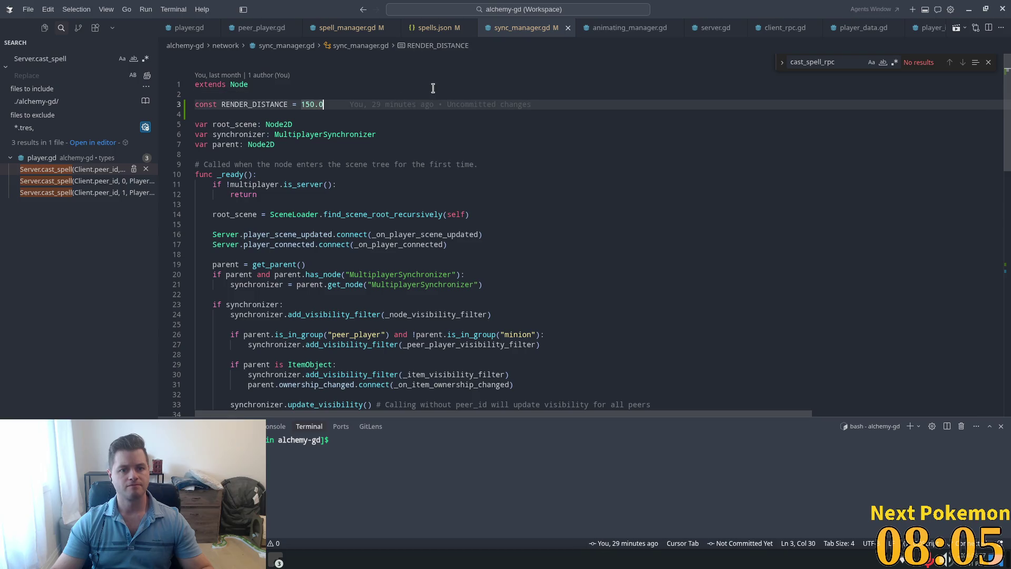
key(Return)
text(const )
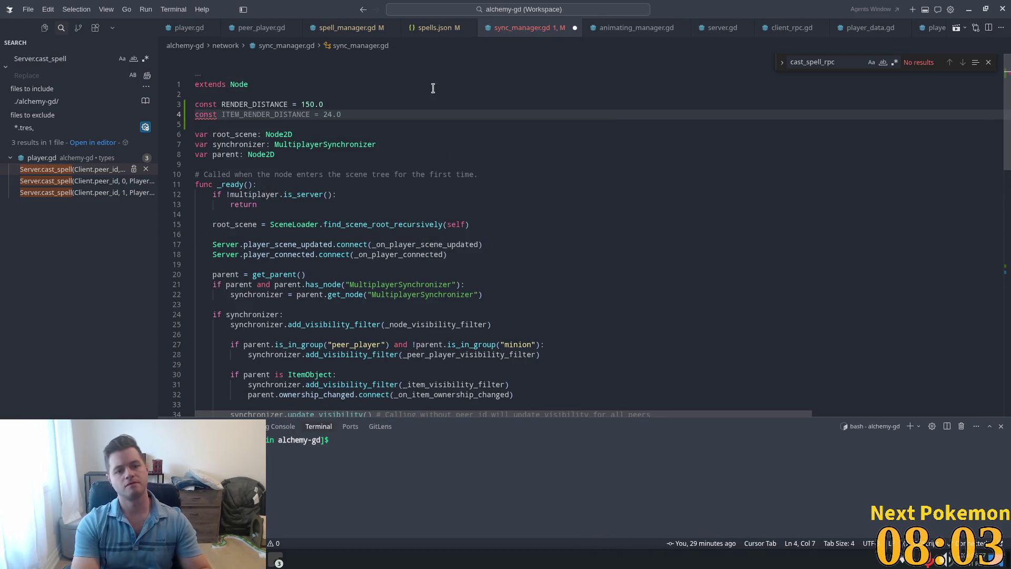
text(RENDER_)
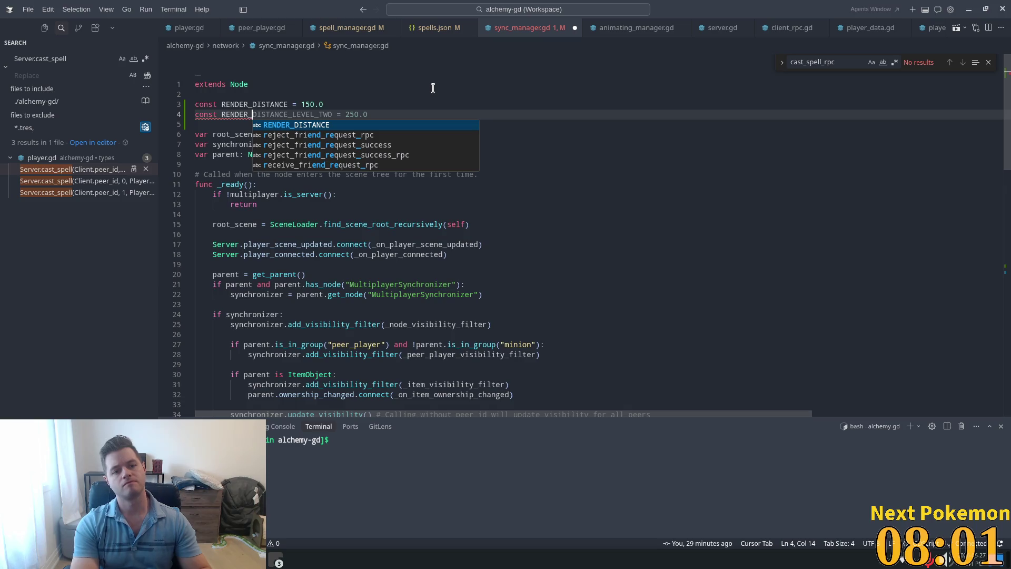
text(WID)
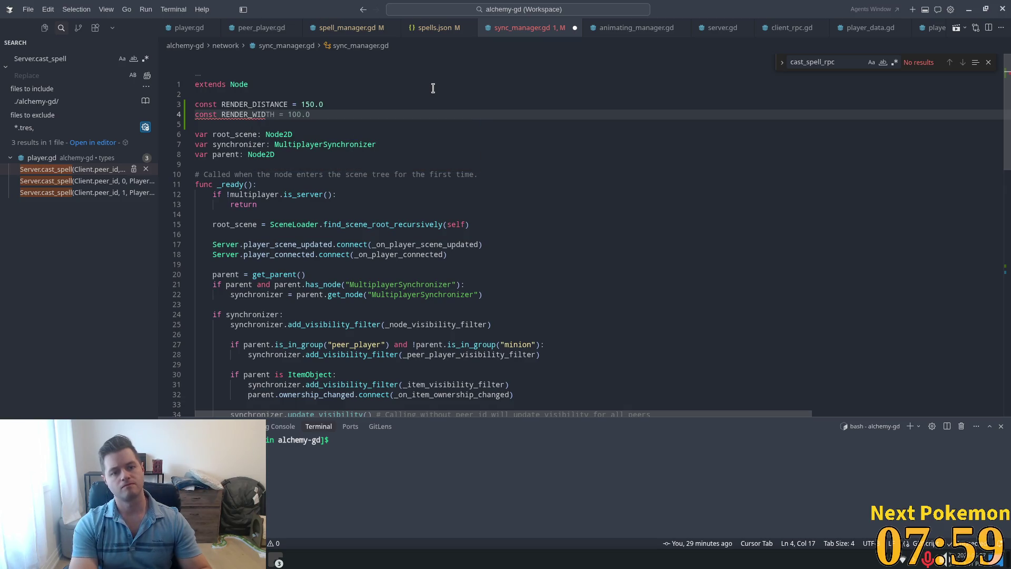
key(Tab)
key(BackSpace)
key(BackSpace)
key(BackSpace)
text(1152)
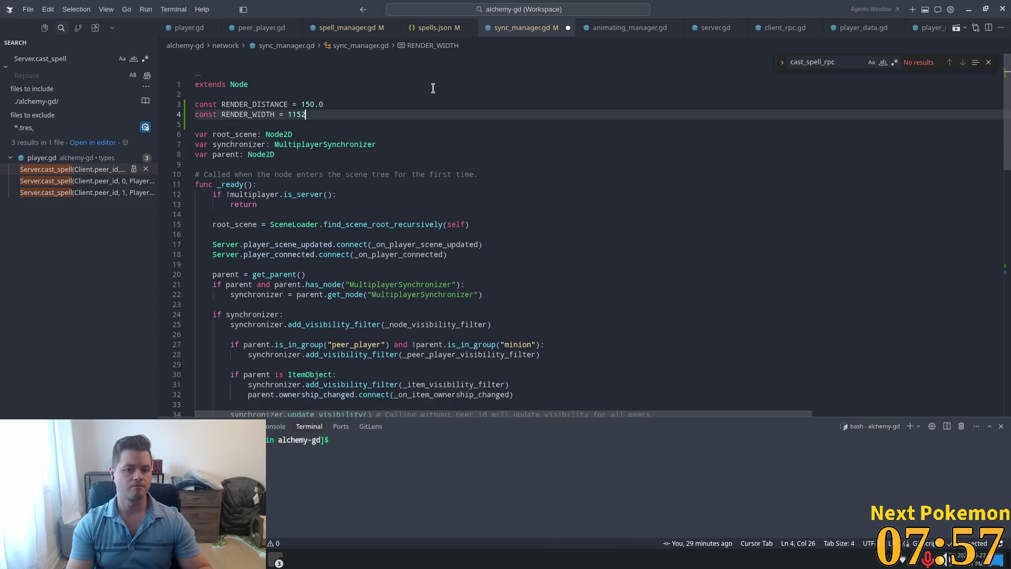
text(.0)
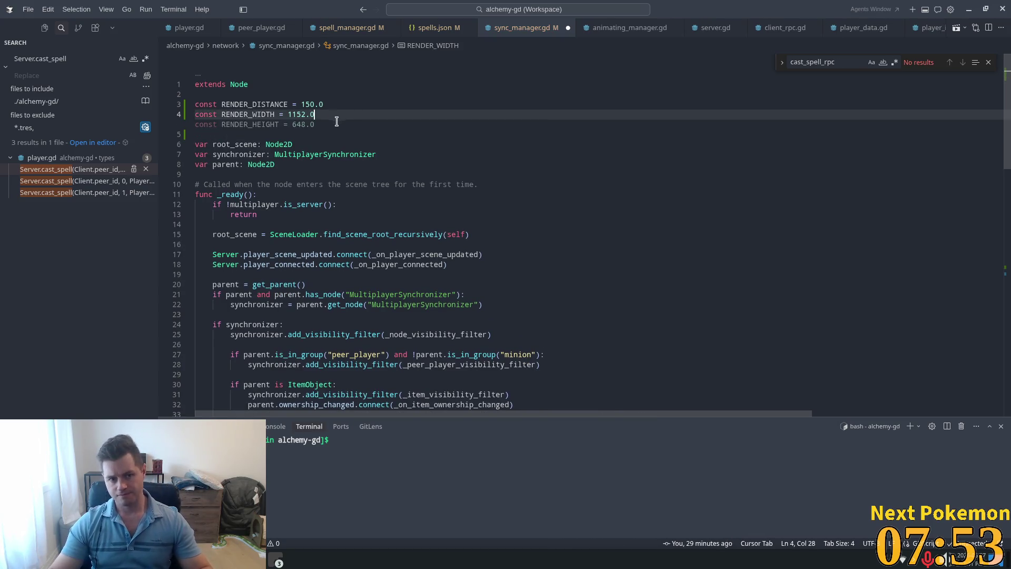
key(Tab)
Step: After checking Godot's viewport, change RENDER_WIDTH to 1352.0 and RENDER_HEIGHT to 848.0
key(alt+Tab)
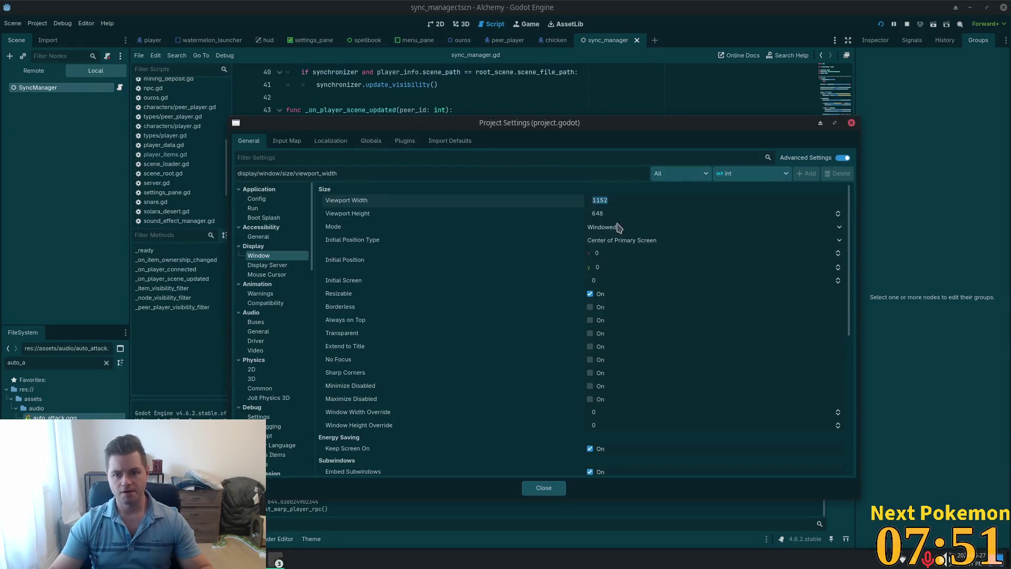
click(483, 91)
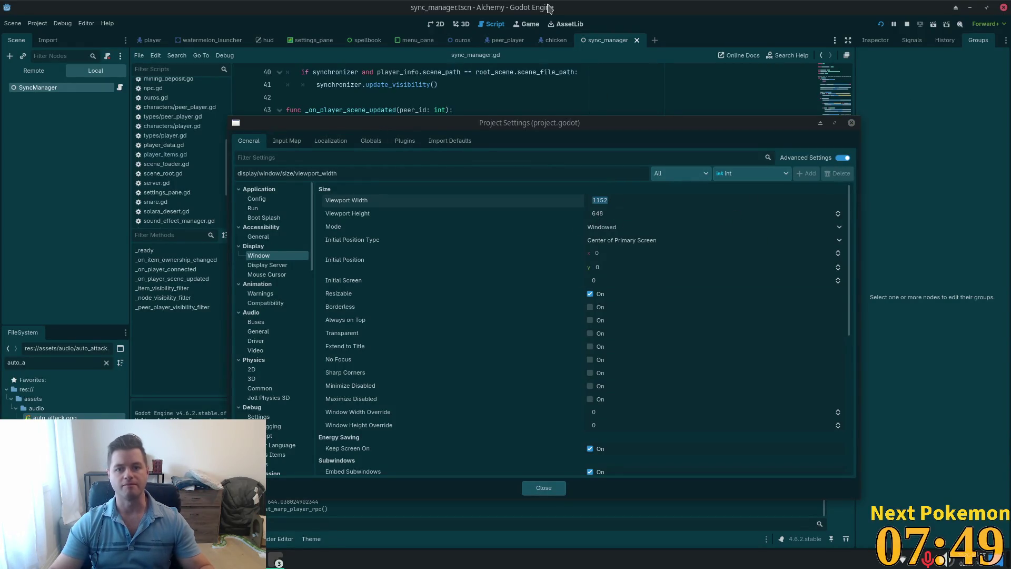
key(alt+Tab)
key(Up)
key(Up)
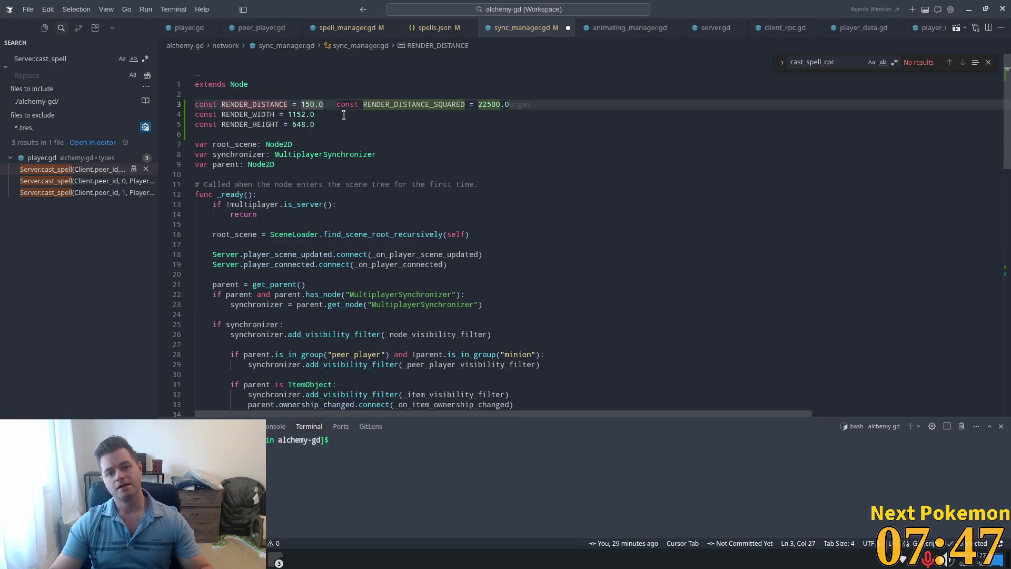
click(304, 113)
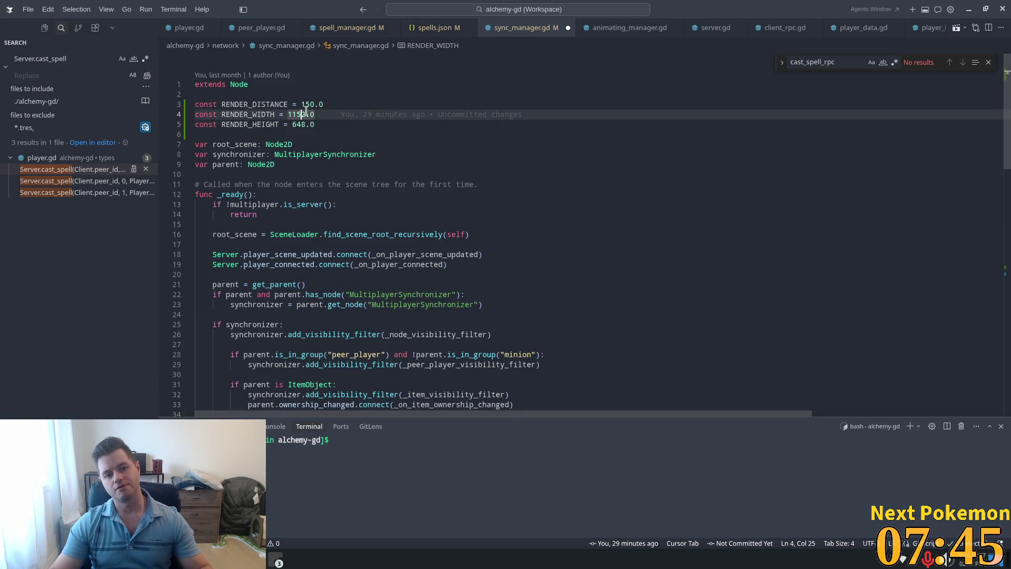
key(Right)
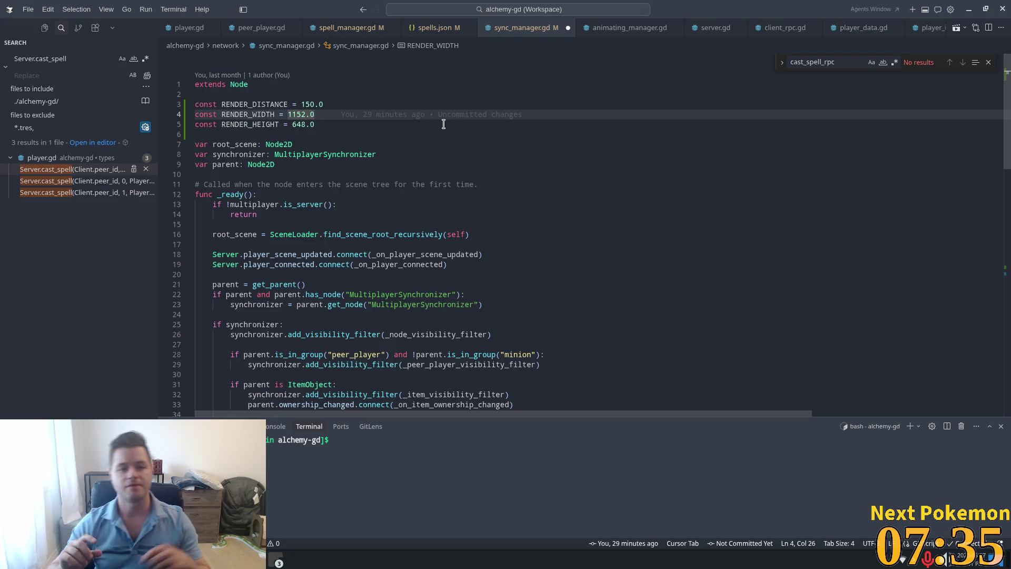
key(shift+Left)
key(shift+Left)
key(shift+Left)
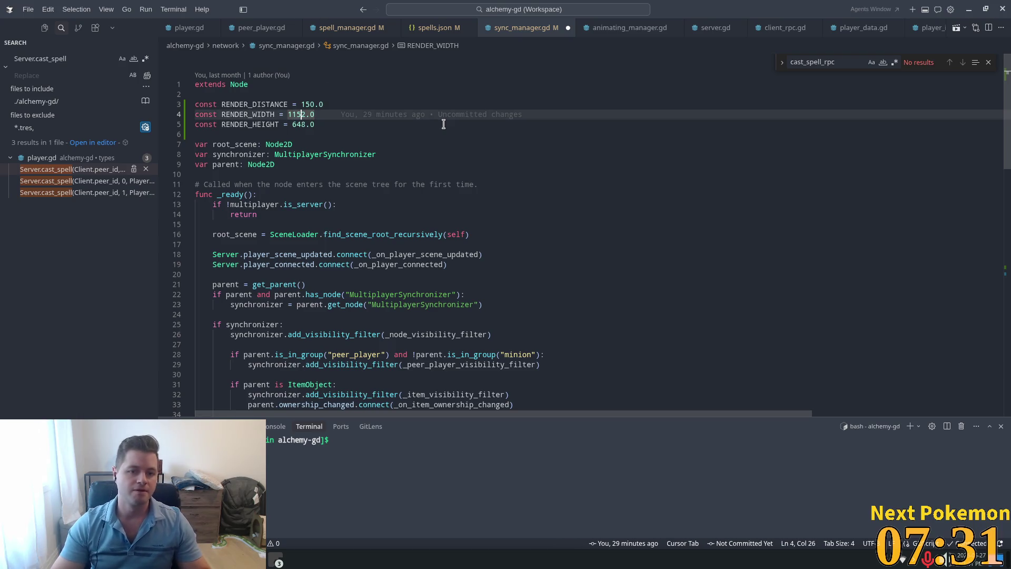
key(Left)
key(Left)
key(shift+Right)
text(3)
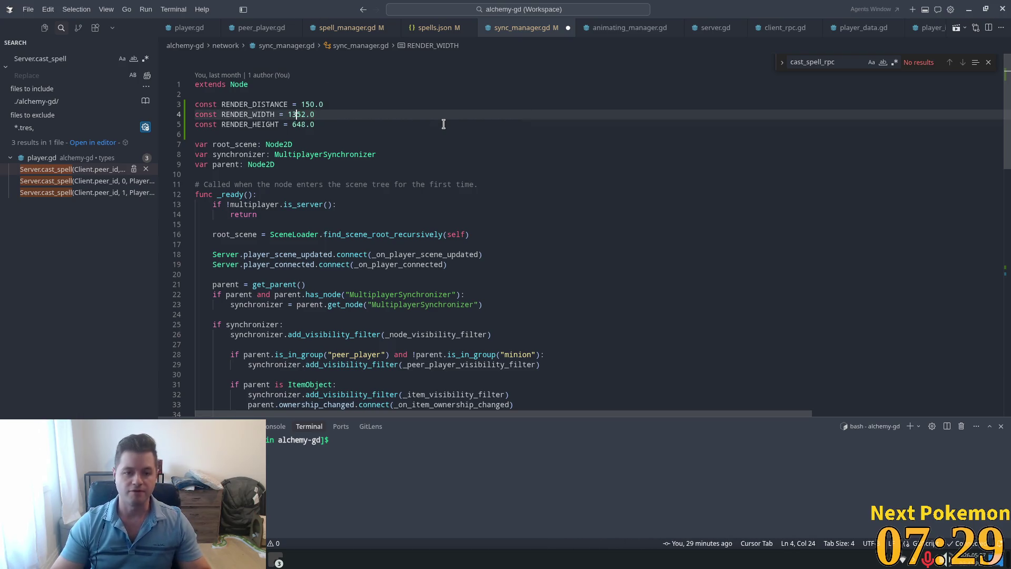
click(310, 125)
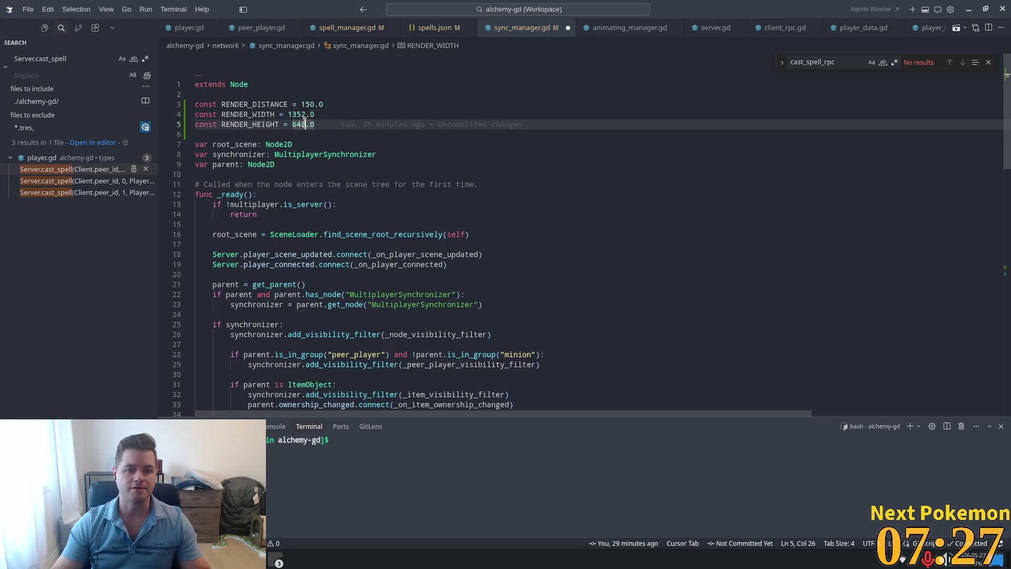
key(Left)
key(Left)
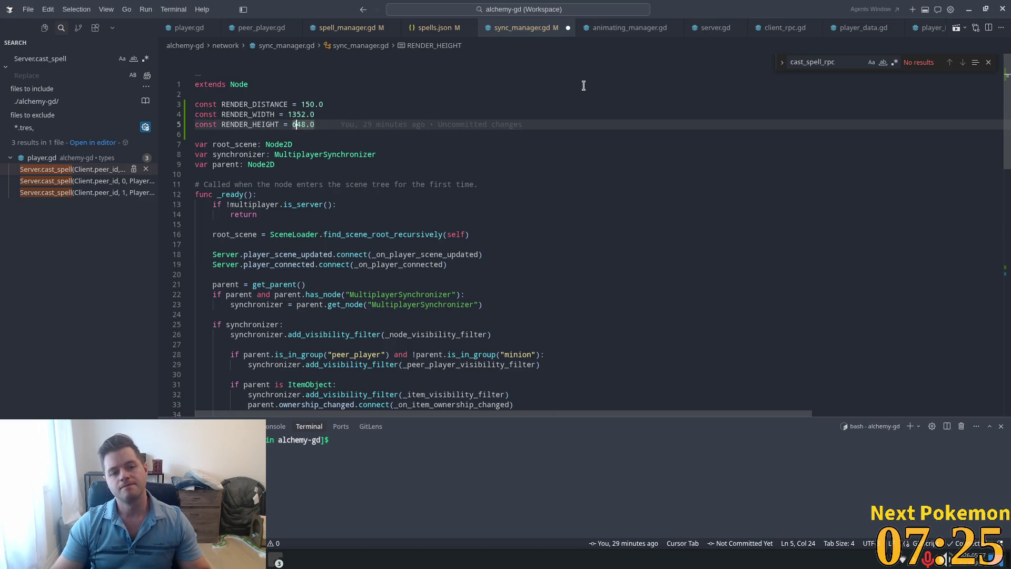
key(shift+Left)
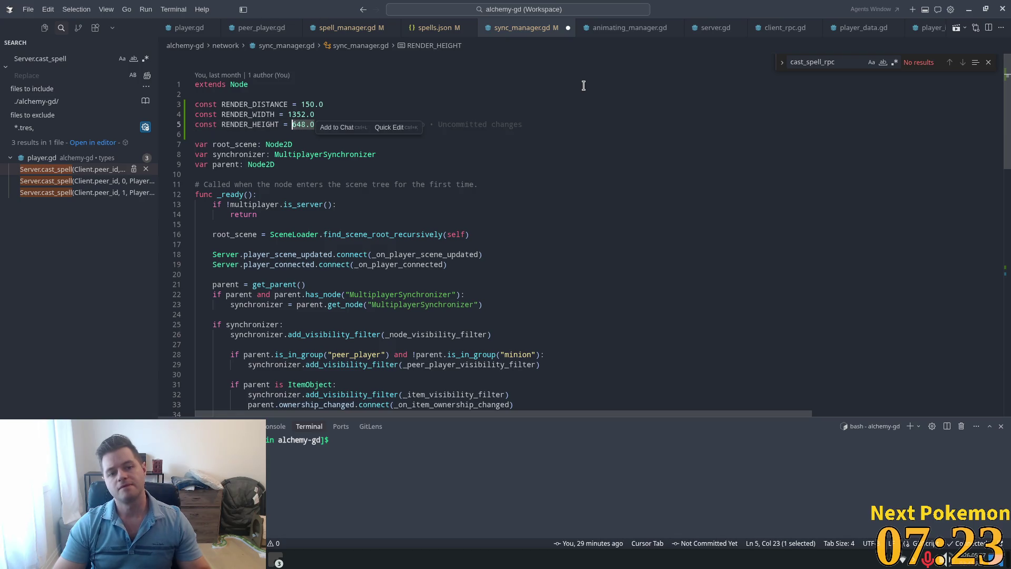
text(8)
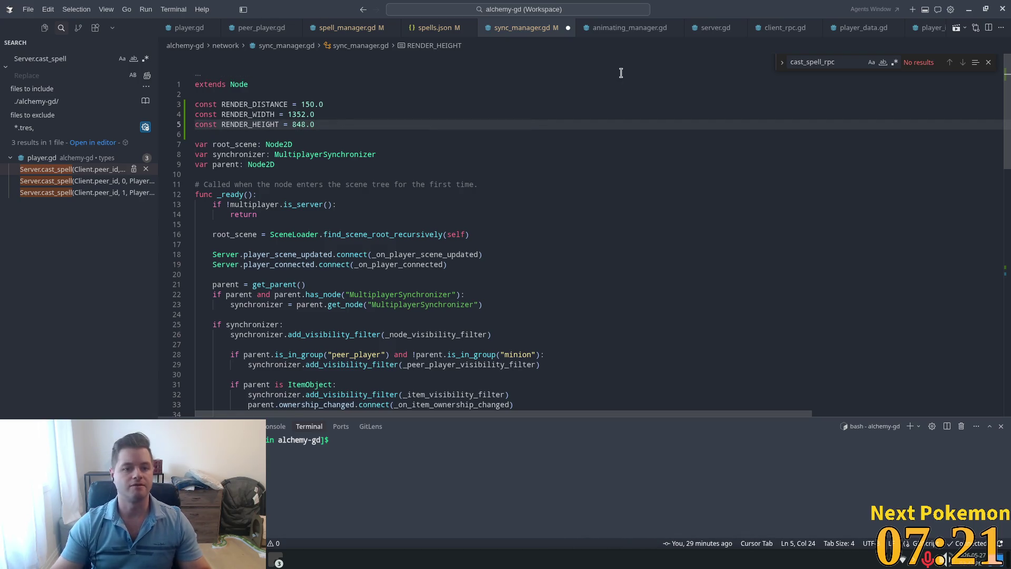
Step: Replace the 1352 width value with 778, making RENDER_WIDTH 778.0
click(388, 103)
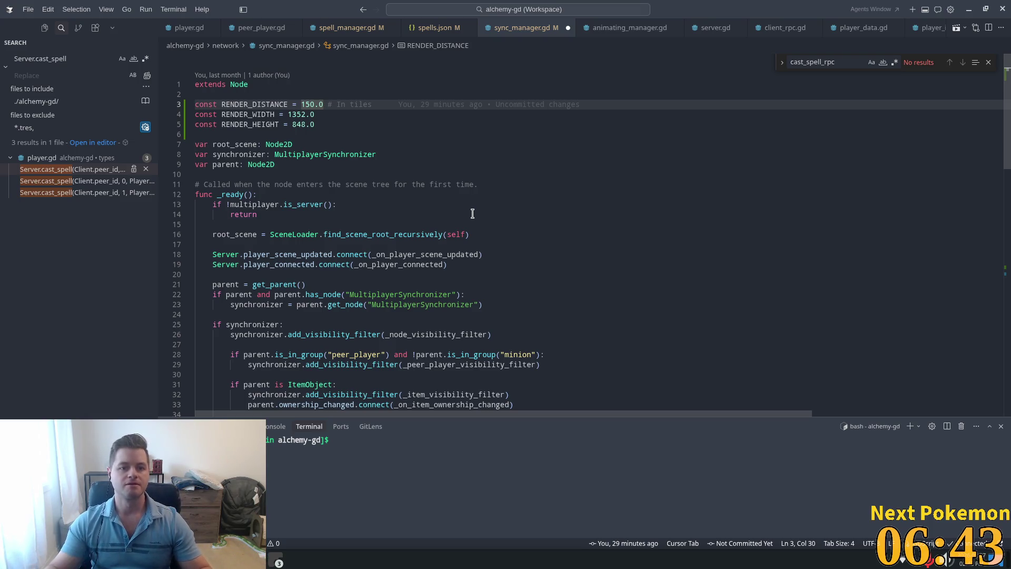
click(345, 126)
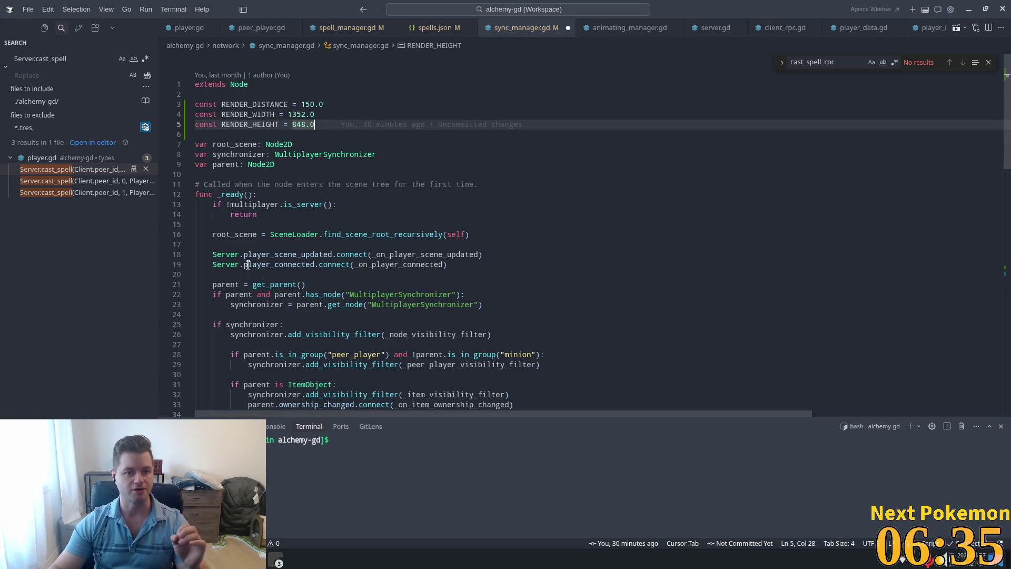
key(Up)
key(Up)
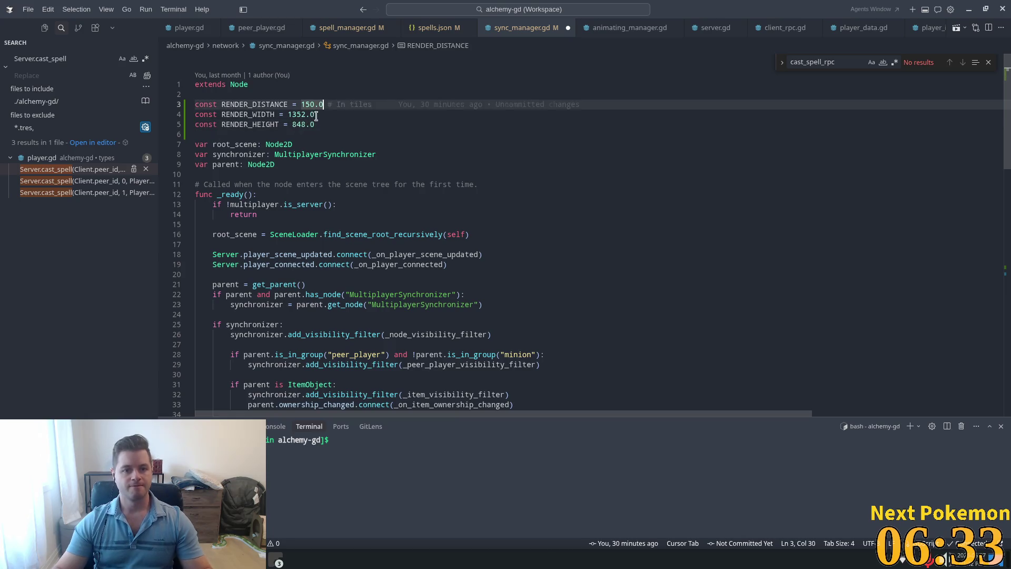
key(Down)
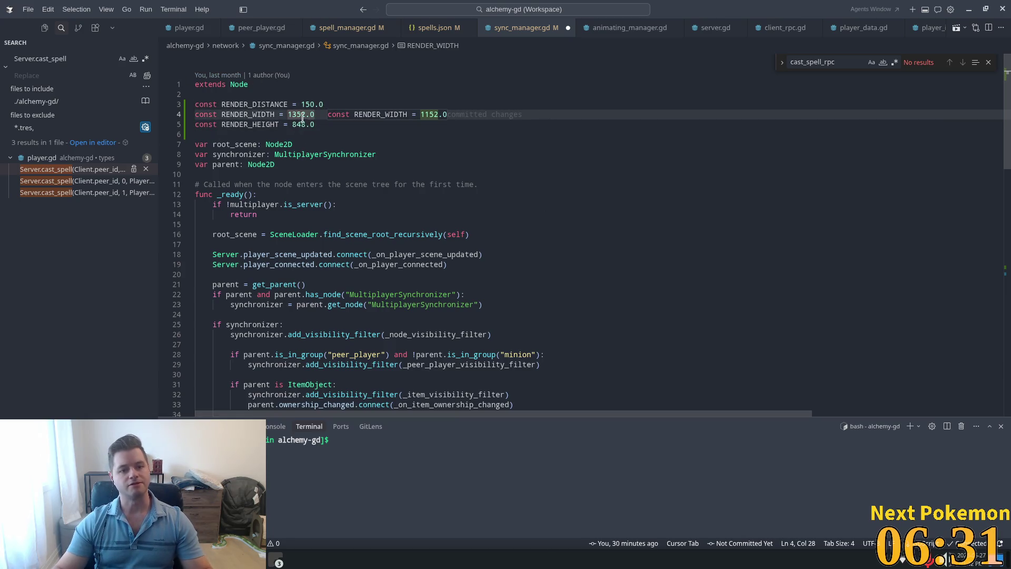
double_click(297, 113)
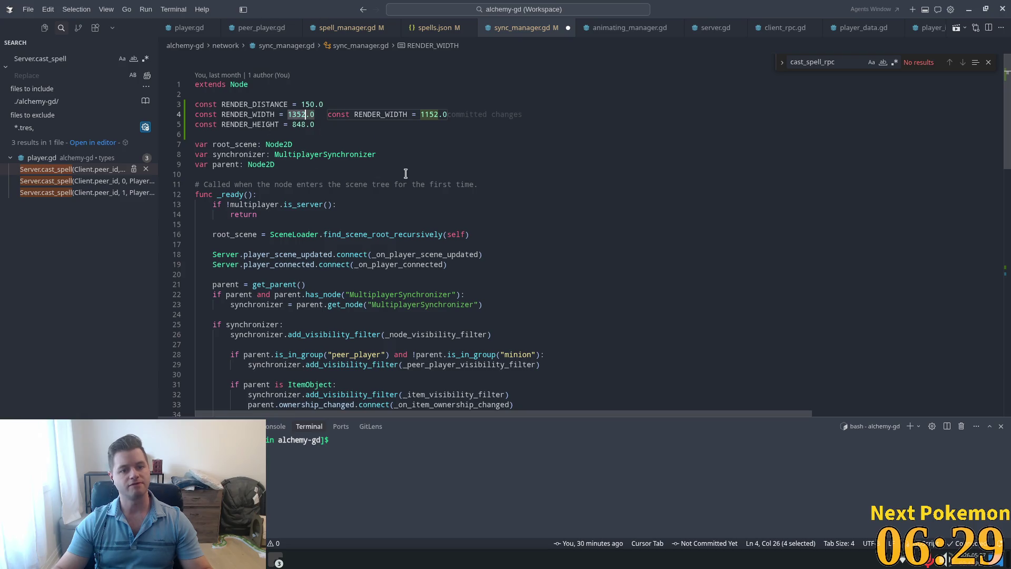
click(275, 114)
click(317, 125)
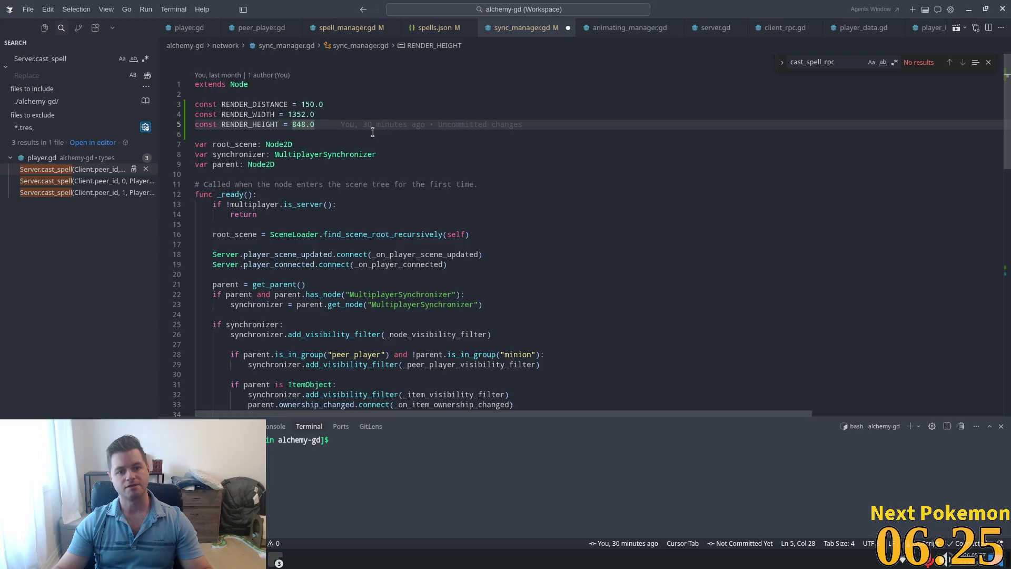
click(334, 113)
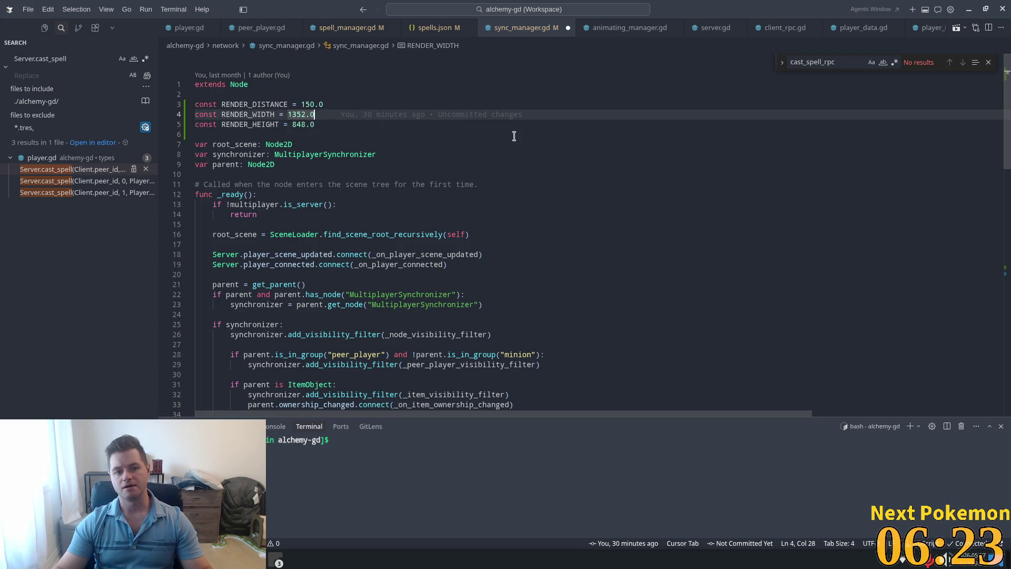
key(Left)
key(Left)
key(Left)
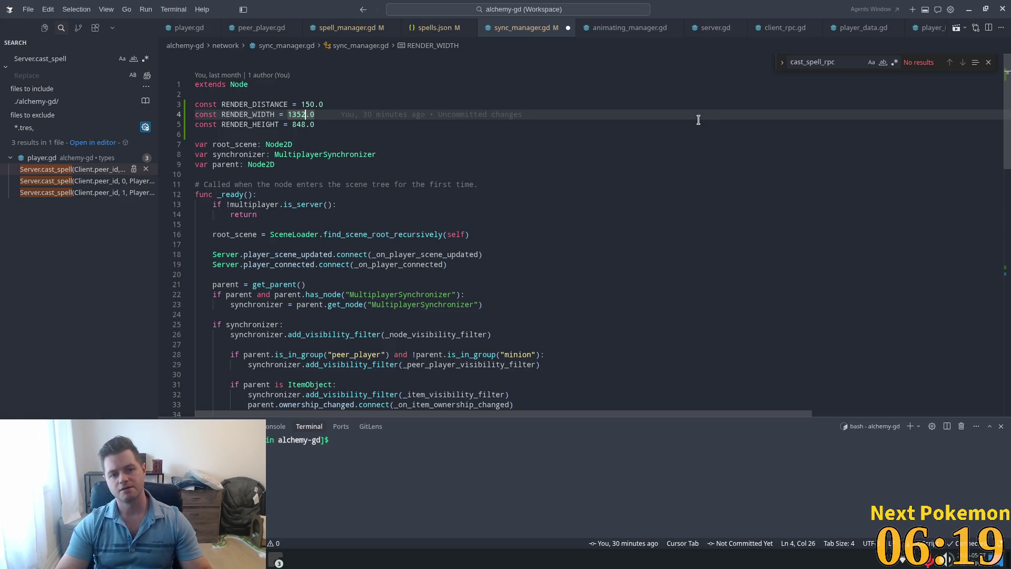
key(Right)
key(shift+Left)
key(shift+Left)
key(shift+Left)
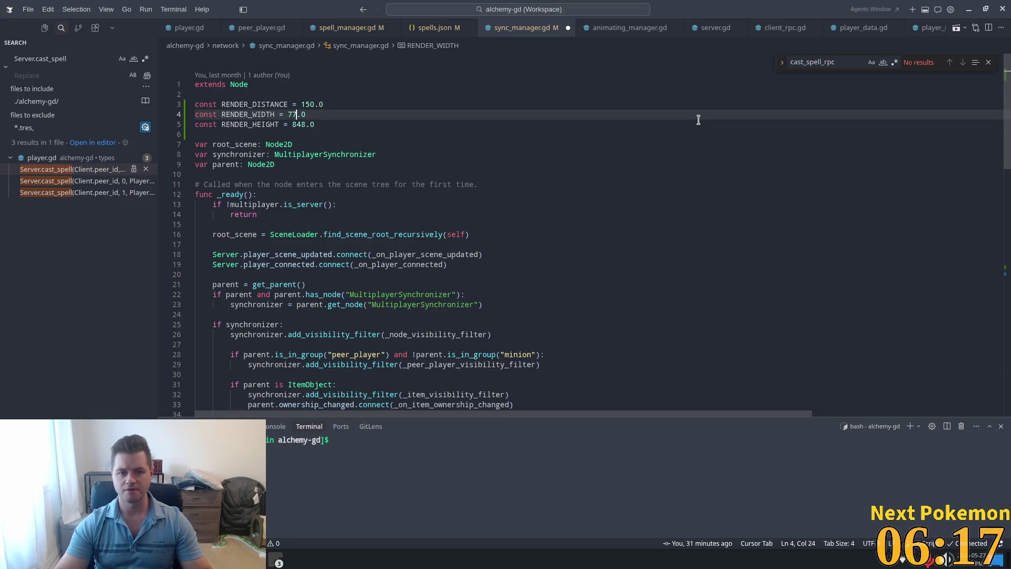
text(778)
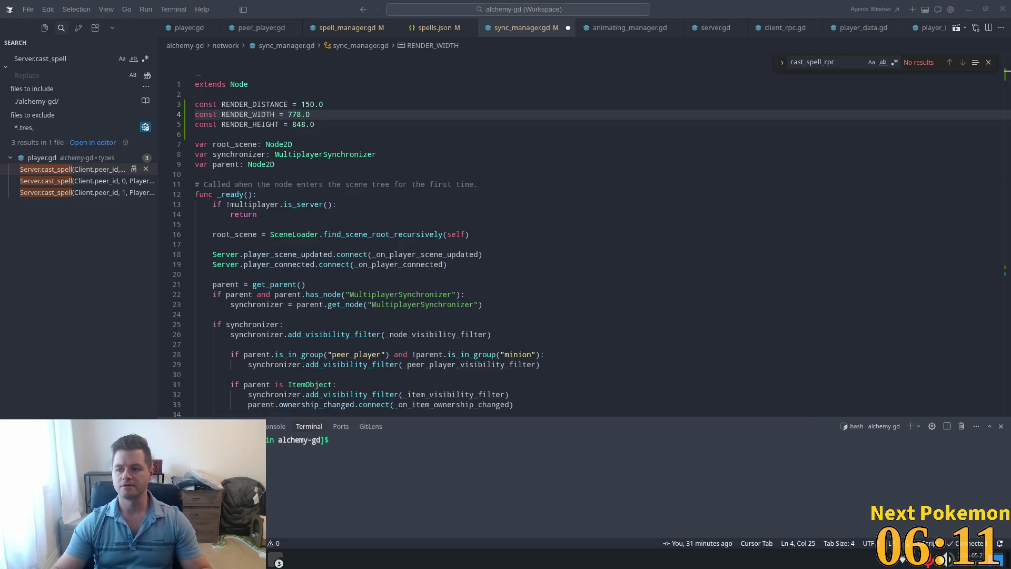
key(XF86Calculator)
Step: Compute 1352 ÷ 2 = 676 in Galculator, then retype 1352 as the RENDER_WIDTH value
text(1352)
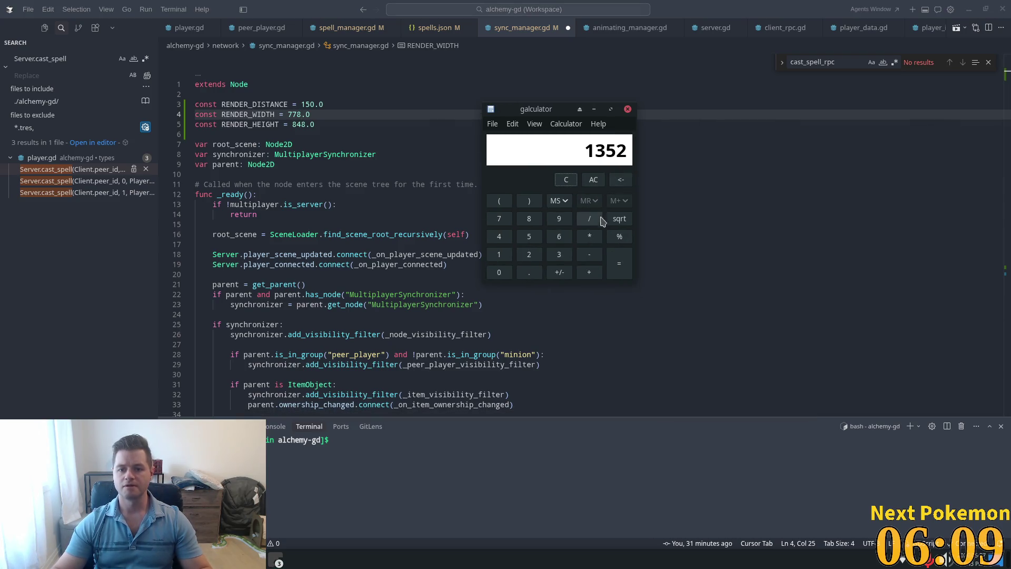
click(588, 219)
click(529, 254)
click(619, 263)
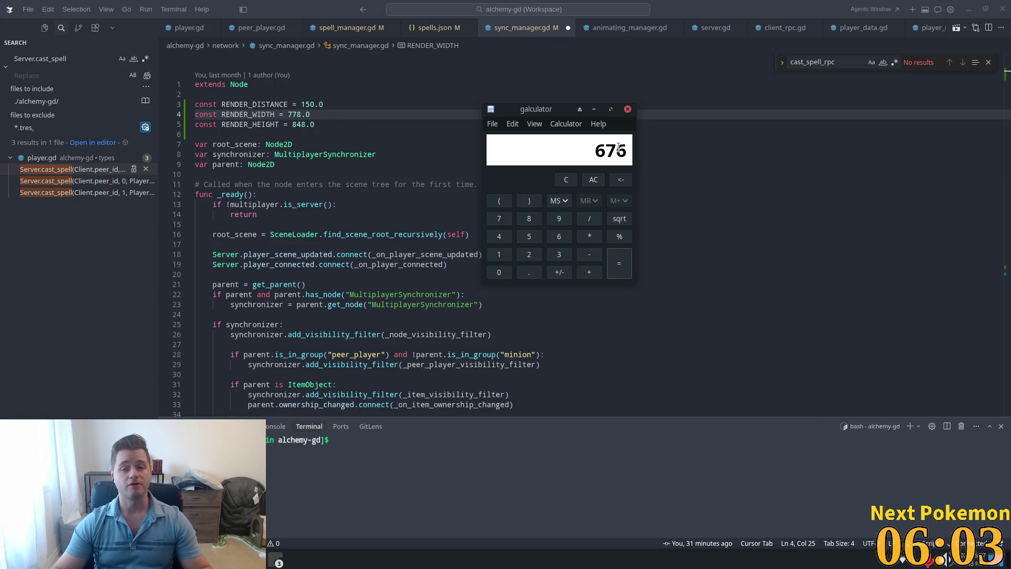
click(597, 157)
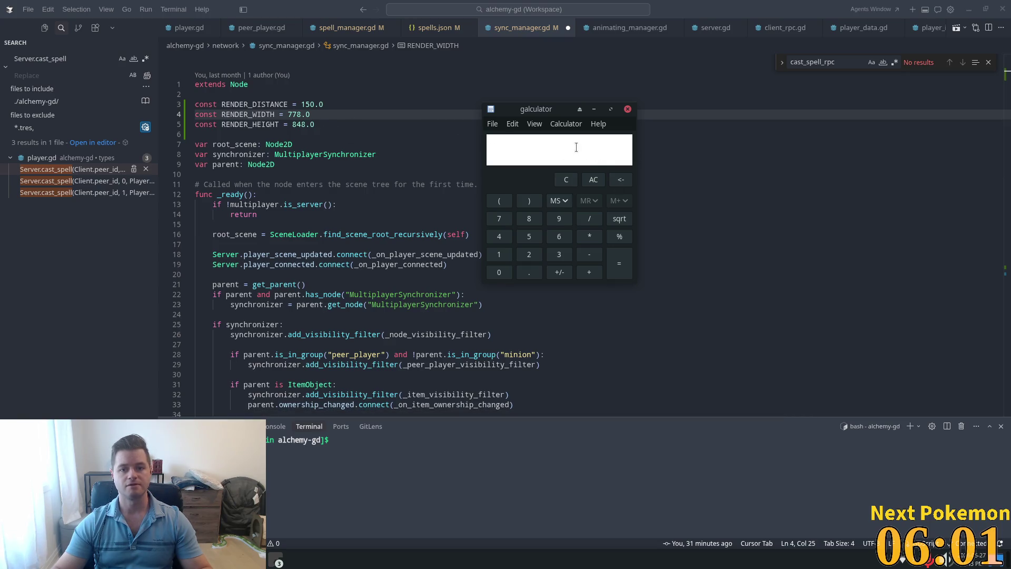
text(676)
click(312, 114)
text(1352)
key(ctrl+shift+Left)
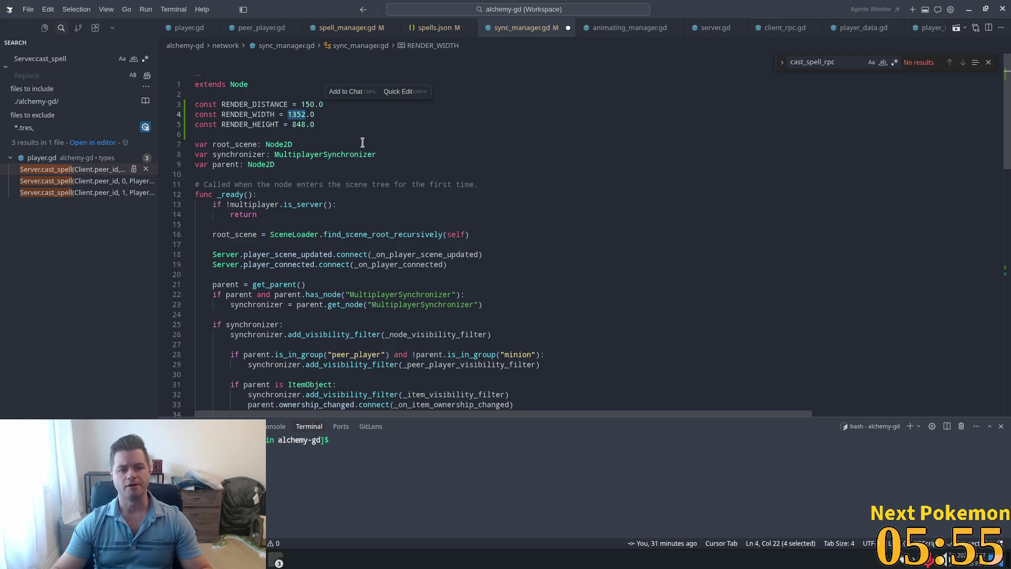
Step: Change RENDER_WIDTH to 676 and RENDER_HEIGHT to 424, then save sync_manager.gd
key(alt+Tab)
key(alt+Tab)
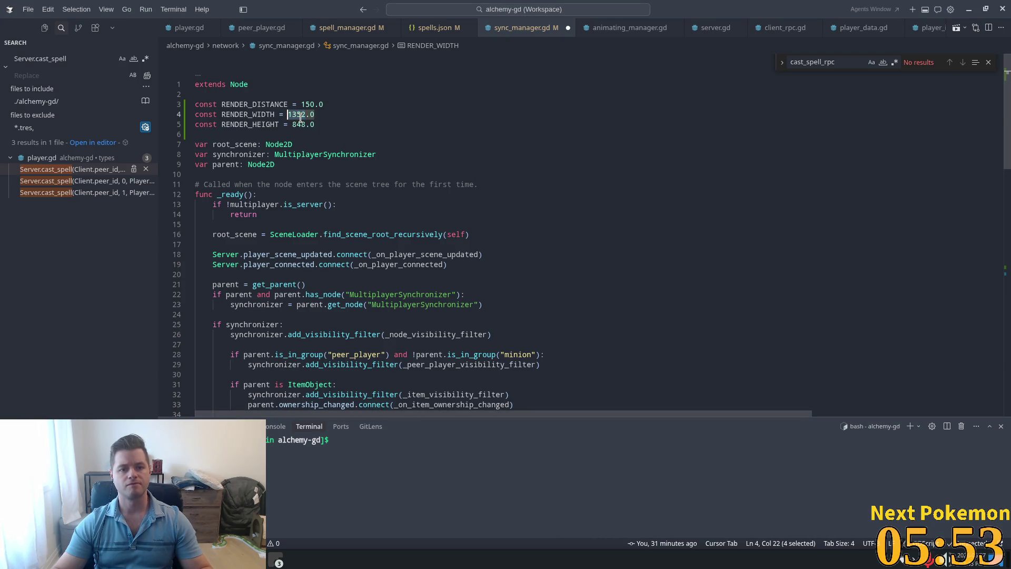
click(307, 118)
key(alt+Tab)
double_click(308, 116)
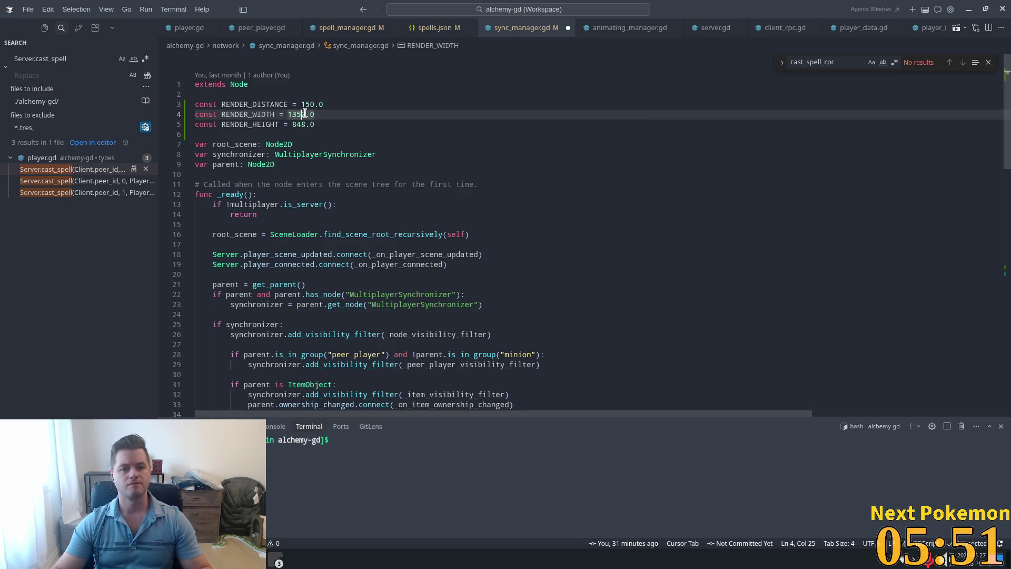
text(676)
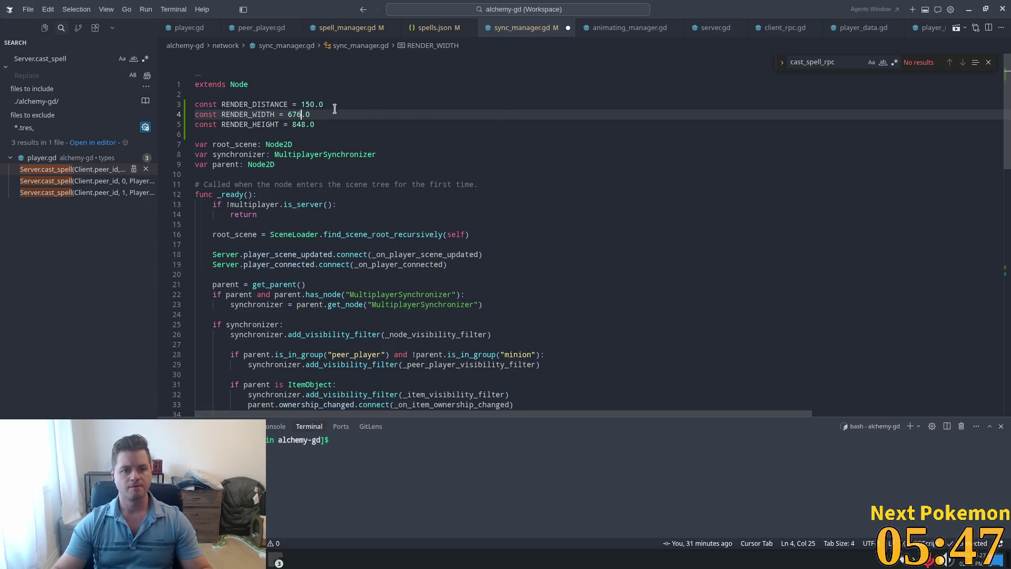
key(Down)
key(Down)
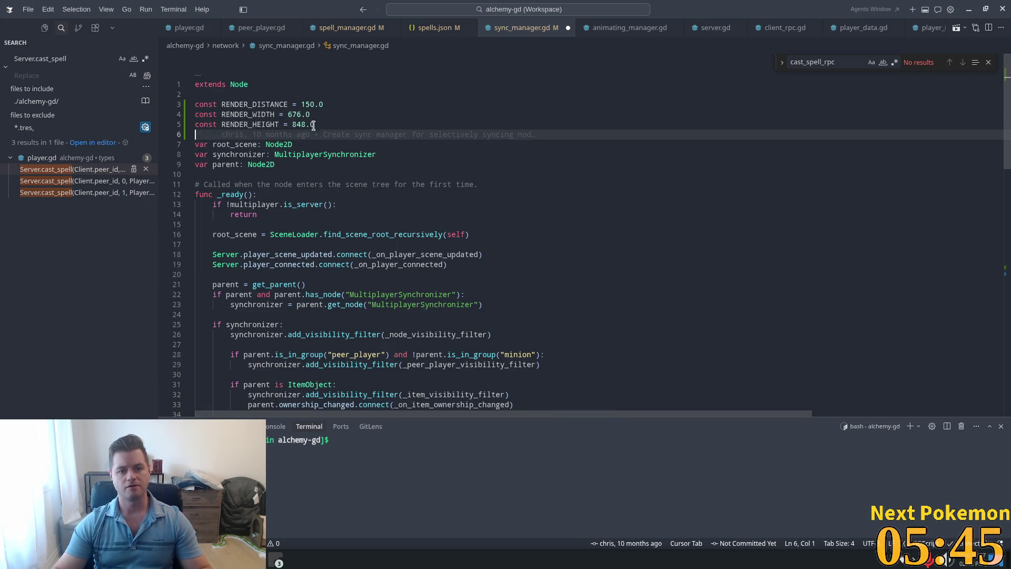
key(Up)
key(BackSpace)
key(BackSpace)
key(BackSpace)
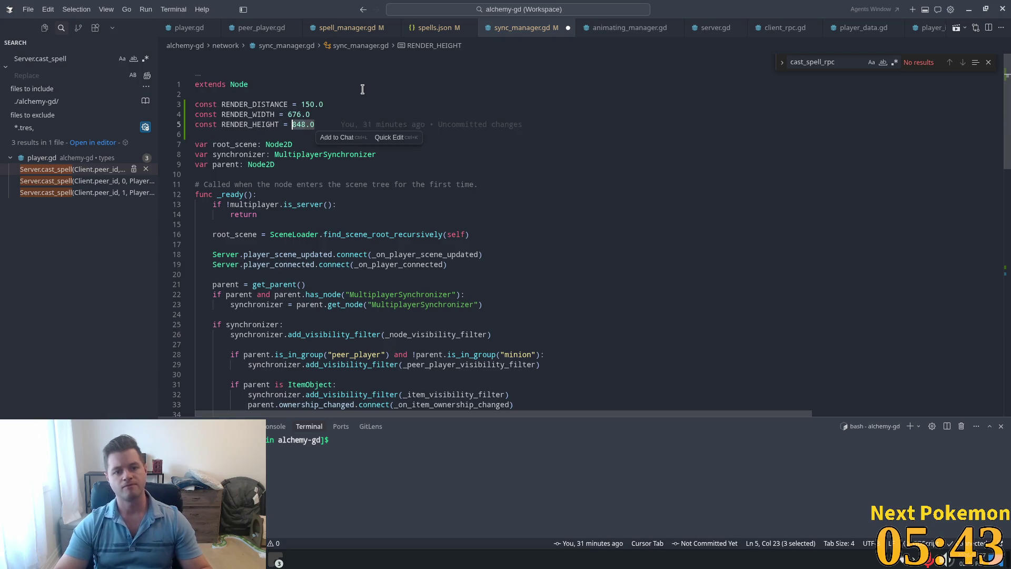
text(424)
key(ctrl+s)
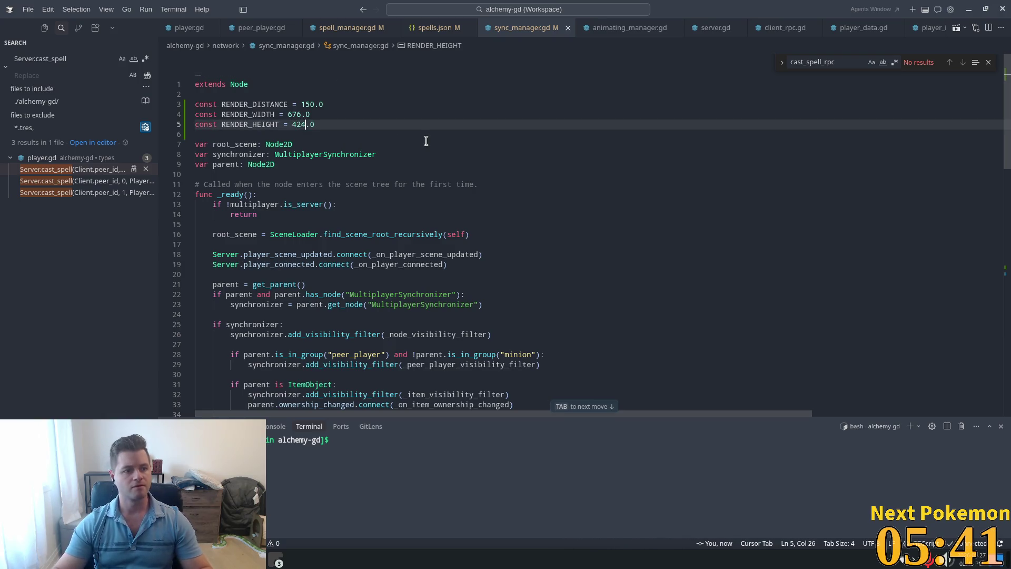
Step: Review the render constants and launch the game with F5 to test the halved area
click(423, 143)
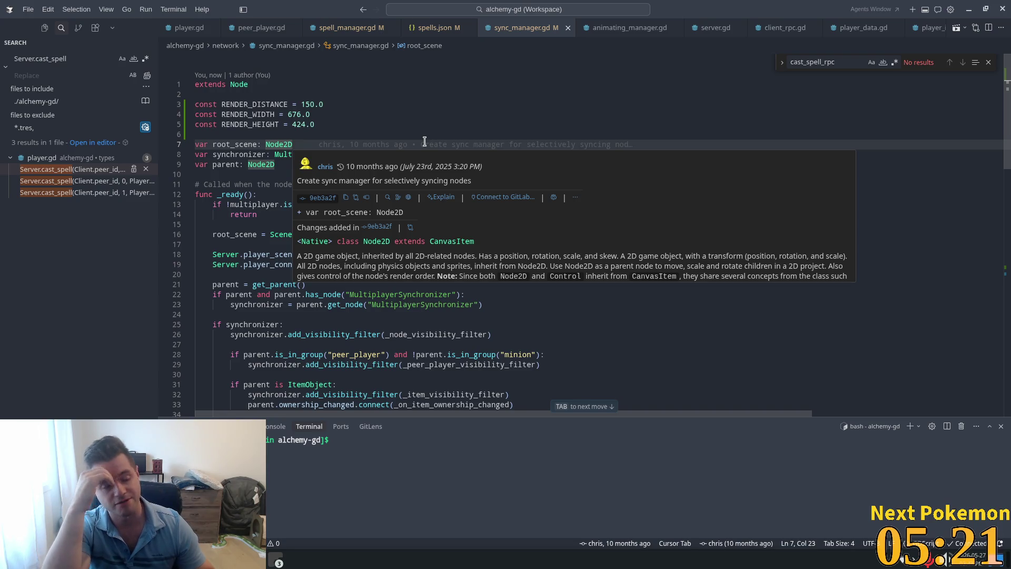
click(337, 104)
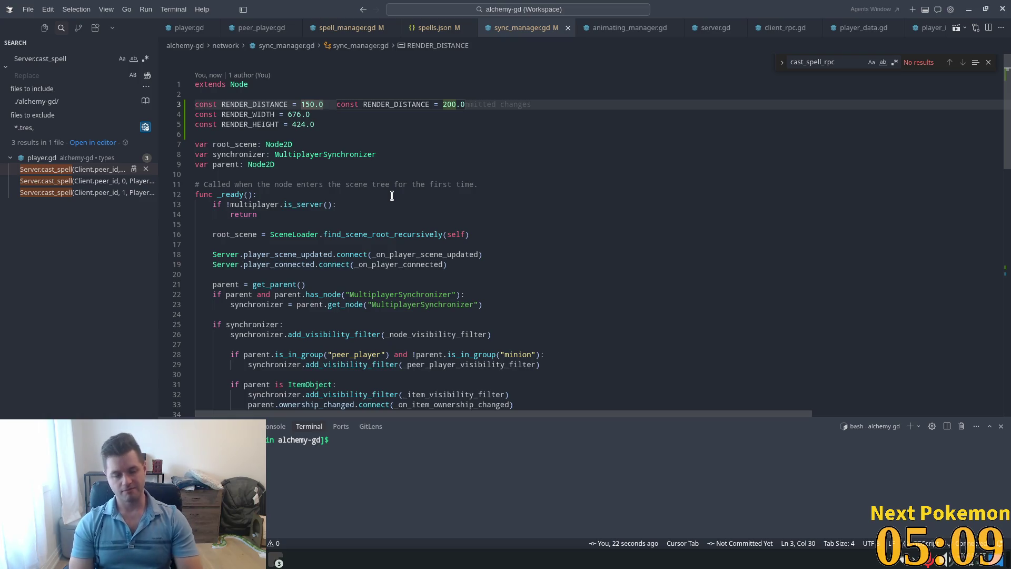
click(370, 156)
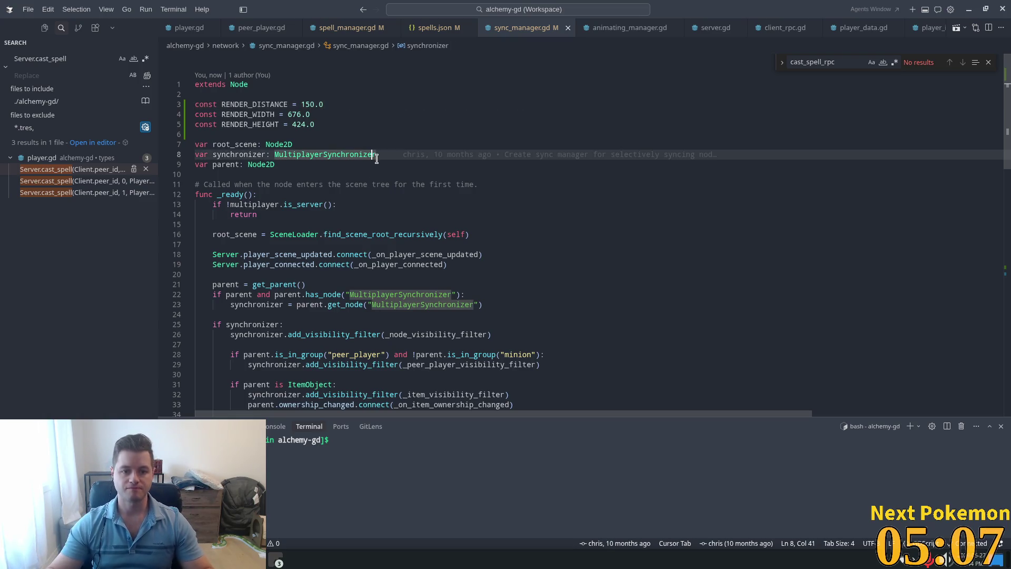
key(Up)
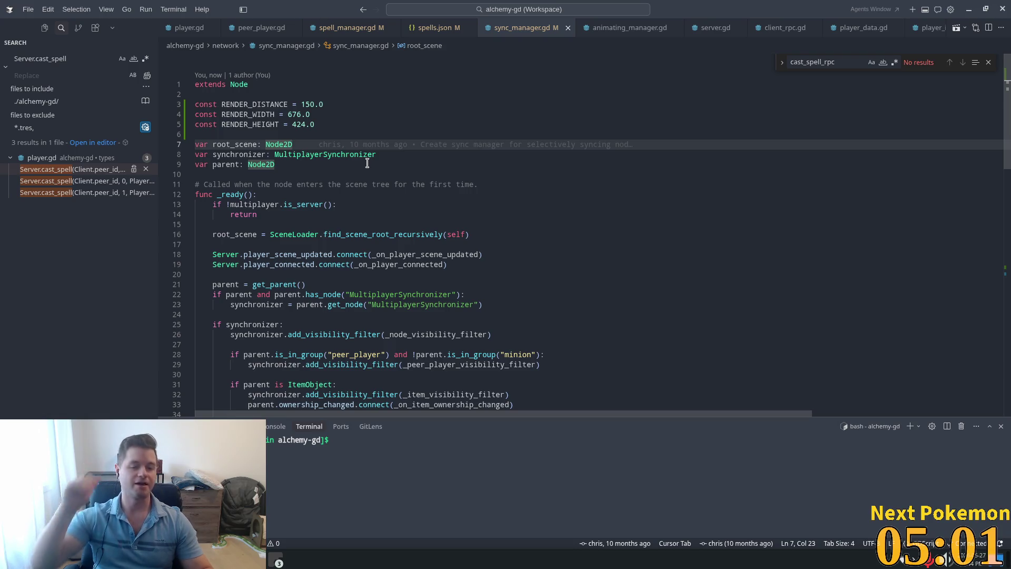
click(395, 114)
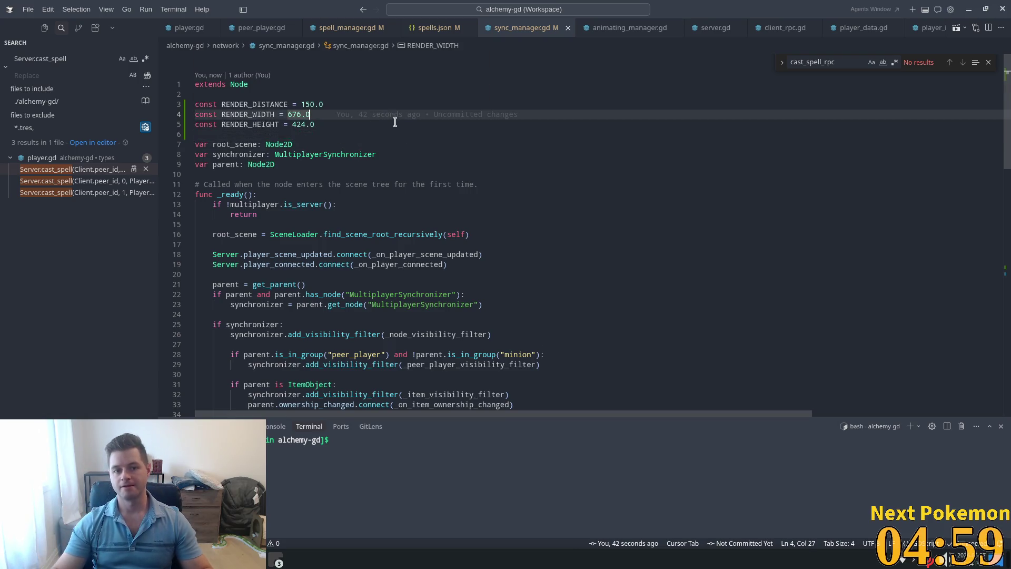
key(F5)
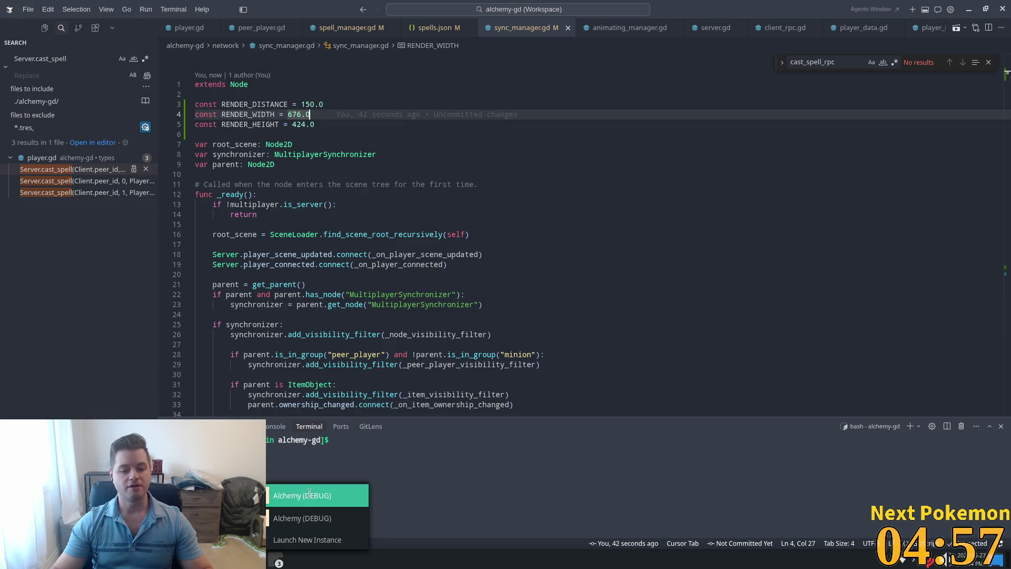
Step: Dismiss the stats panel, walk north into Ouros and back south, then quit the game
key(Down)
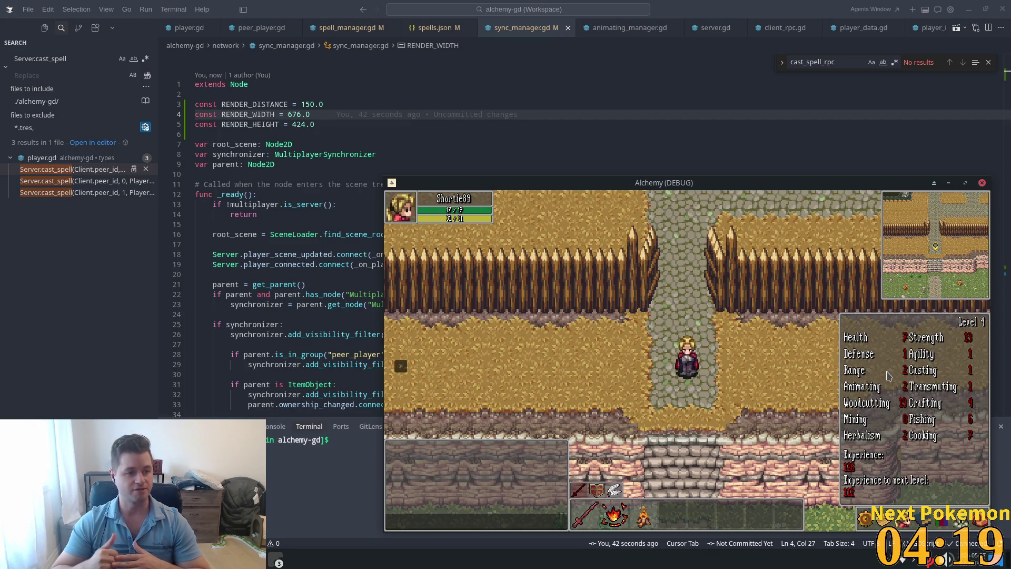
key(Escape)
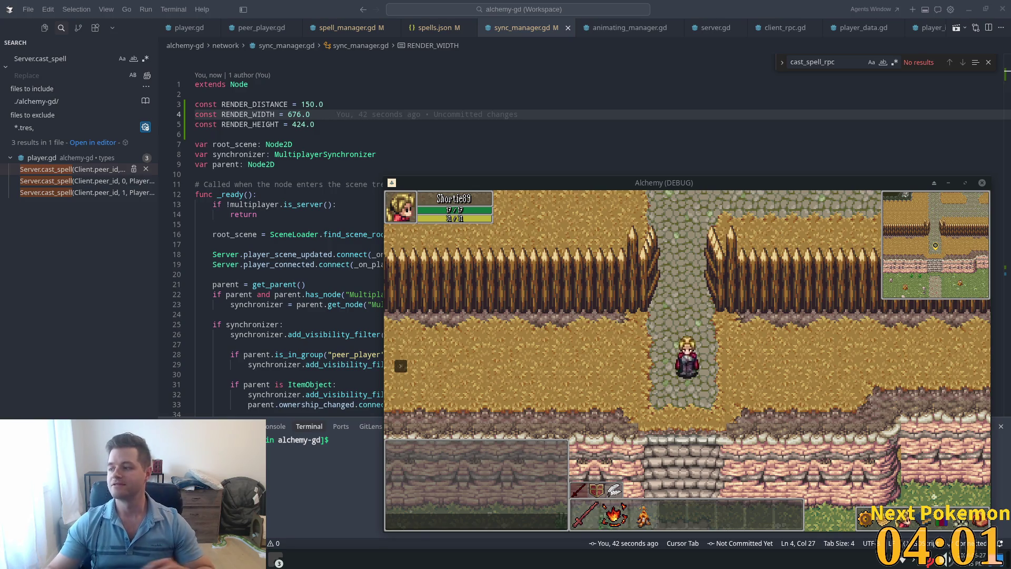
click(680, 294)
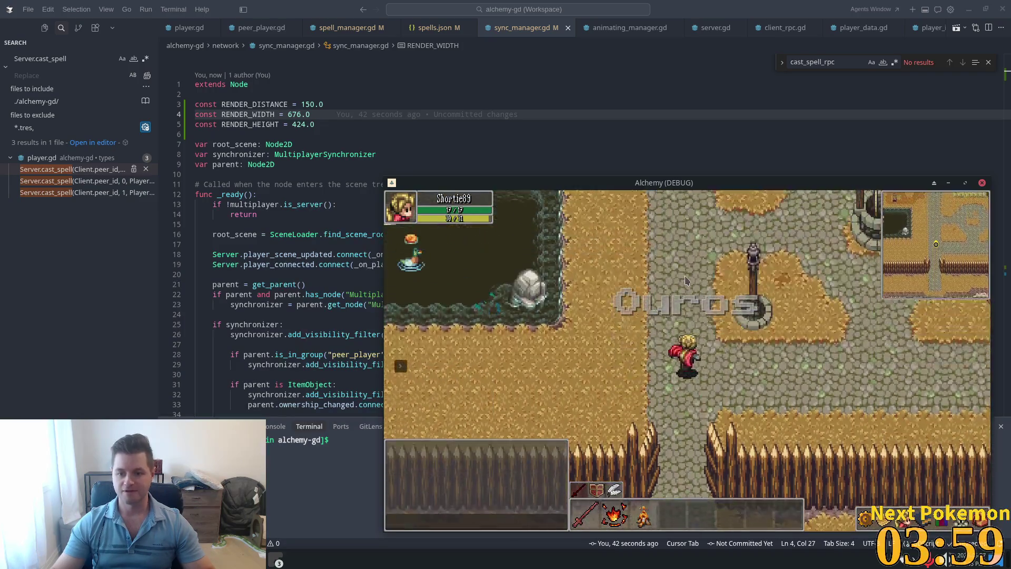
drag(685, 280, 709, 300)
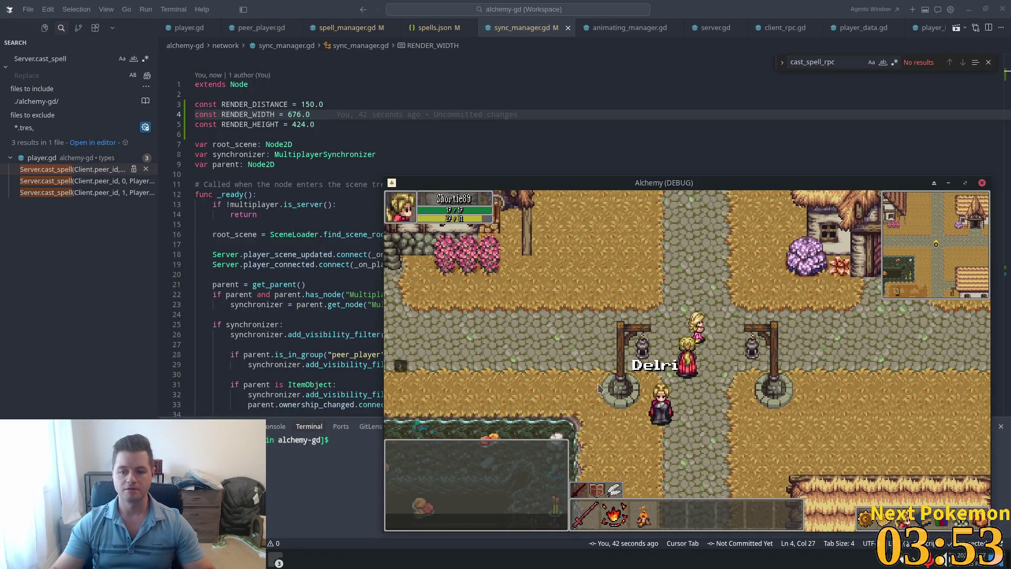
click(619, 381)
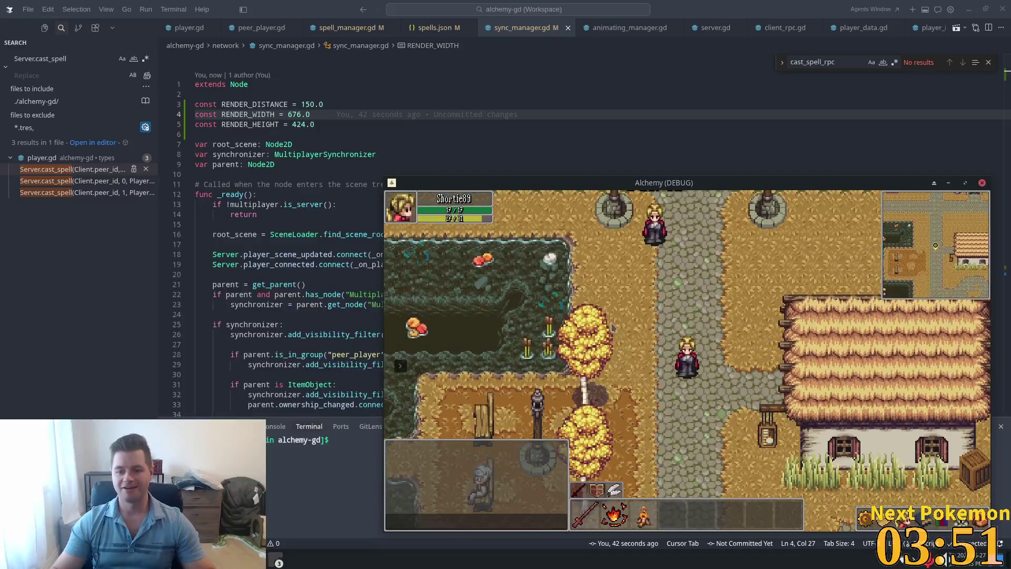
key(alt+F4)
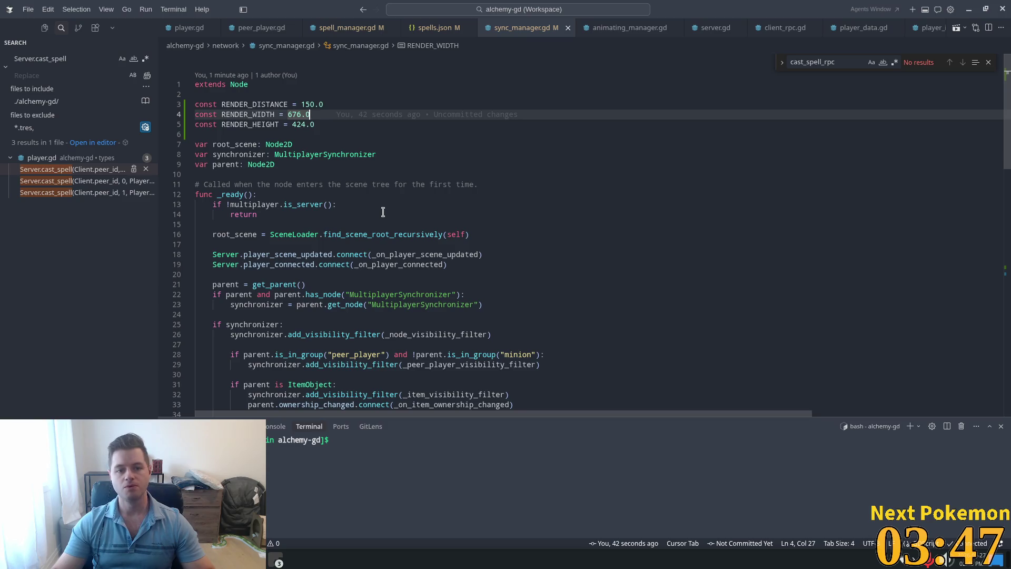
Step: Insert the suggested var x_diff and var y_diff lines in _node_visibility_filter
scroll(380, 216, down, 10)
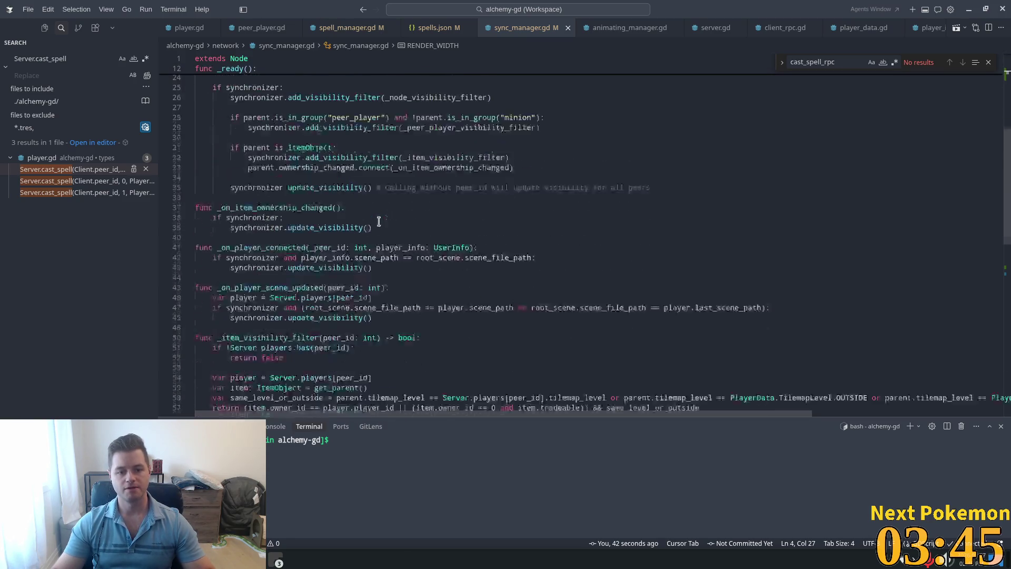
scroll(378, 222, down, 8)
click(445, 209)
text(var x_)
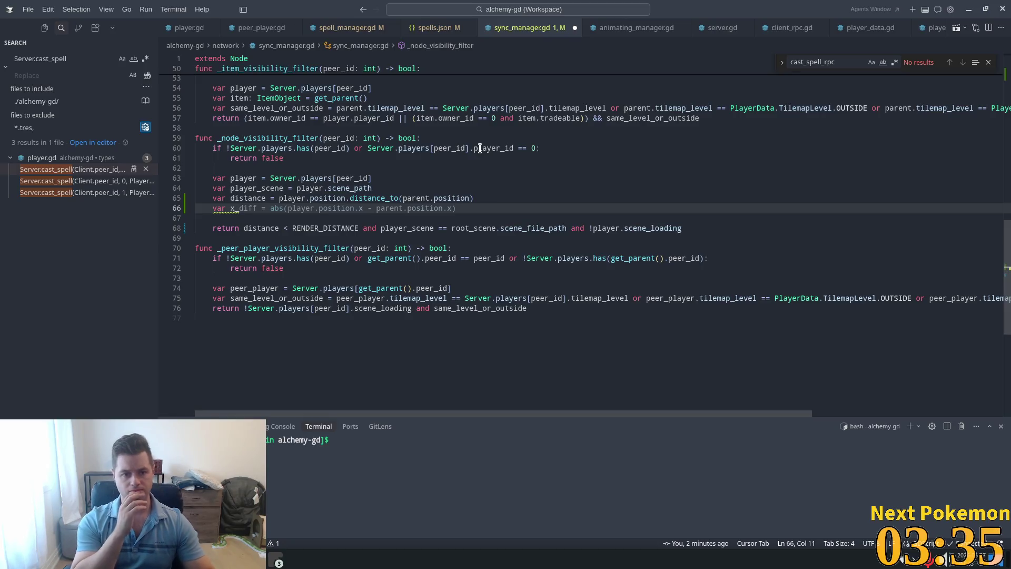
key(Tab)
key(Tab)
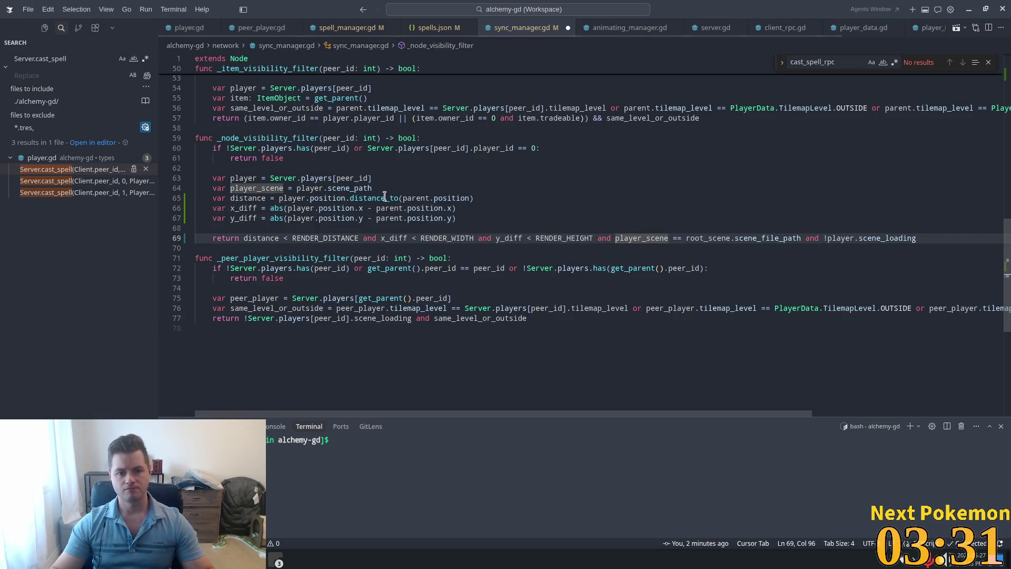
Step: Delete the var distance line and the distance < RENDER_DISTANCE condition from the return
drag(474, 198, 218, 190)
key(shift+End)
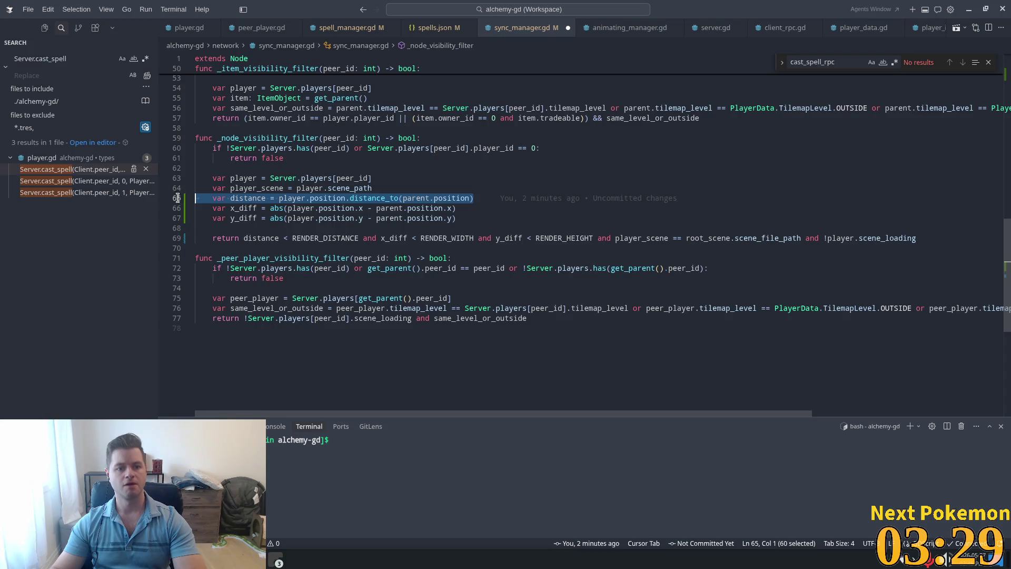
key(BackSpace)
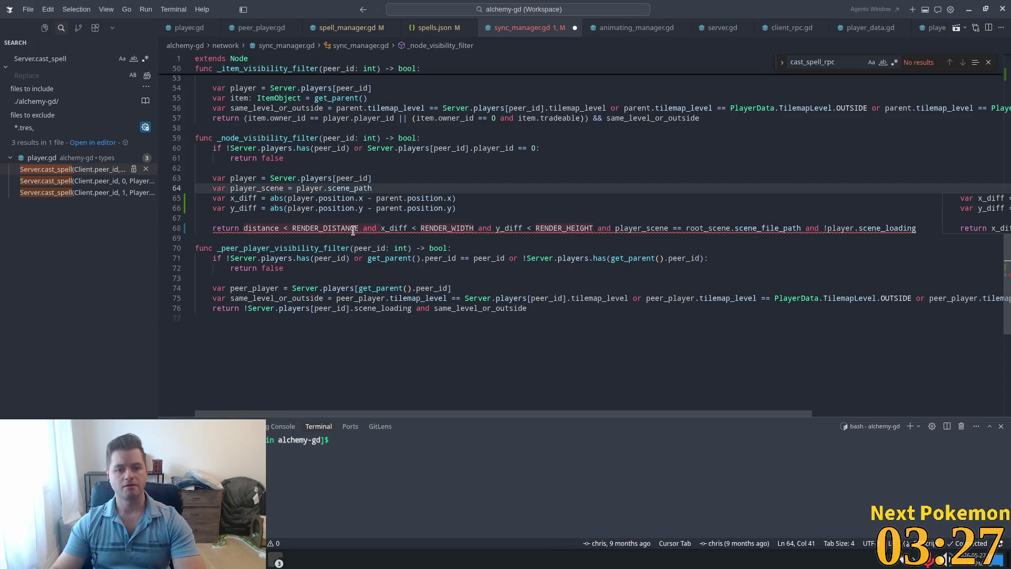
click(364, 229)
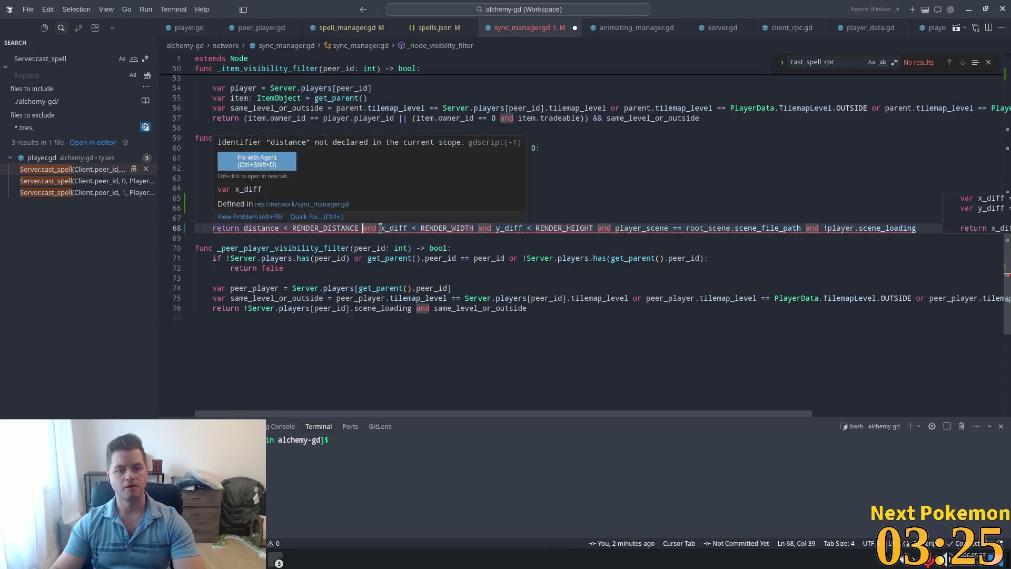
drag(381, 228, 243, 228)
key(BackSpace)
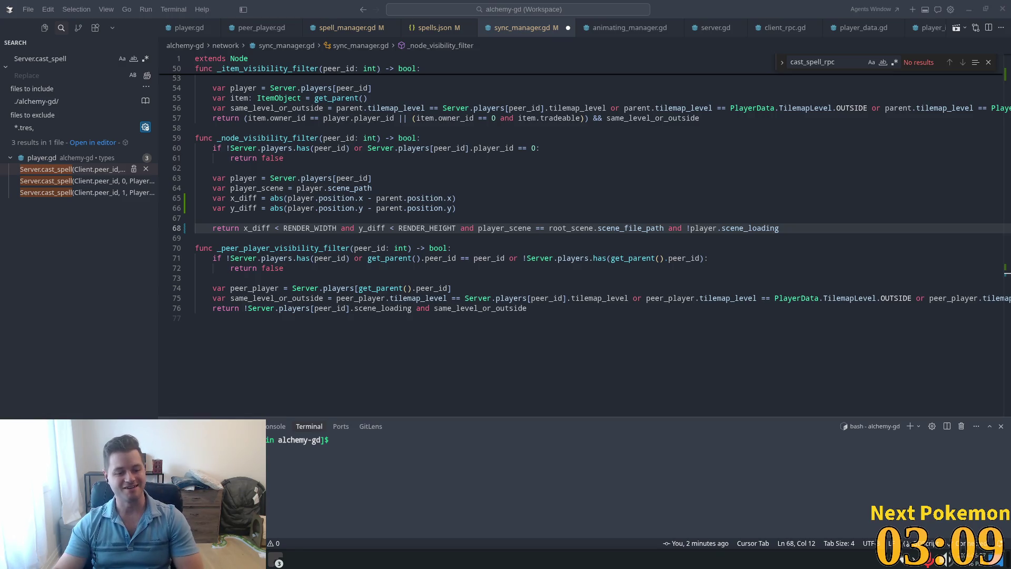
click(275, 558)
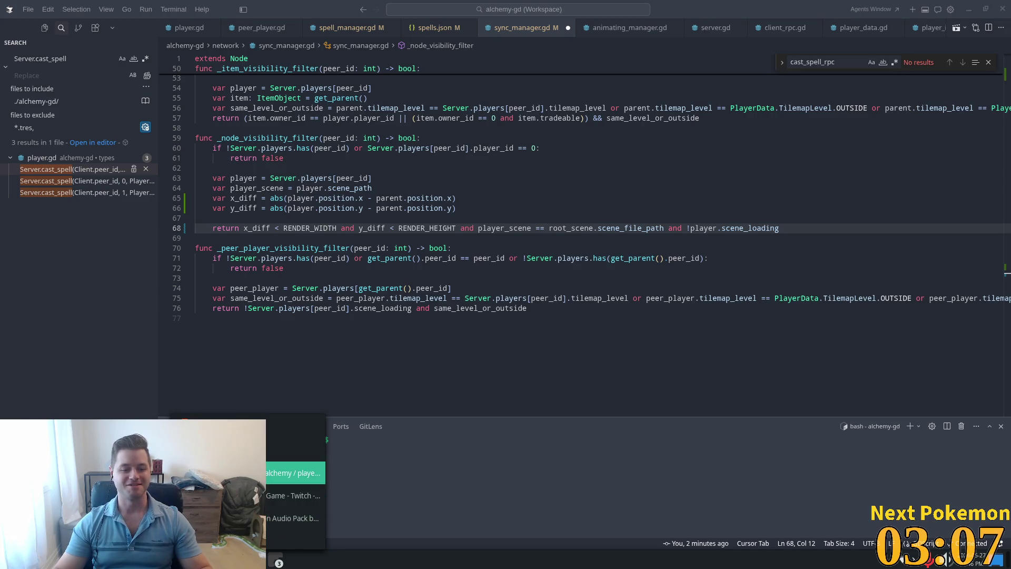
click(295, 473)
Step: Open YouTube in a new tab, search 'dan band candy shop' and play the Candy Shop video
click(154, 16)
text(yo)
key(Return)
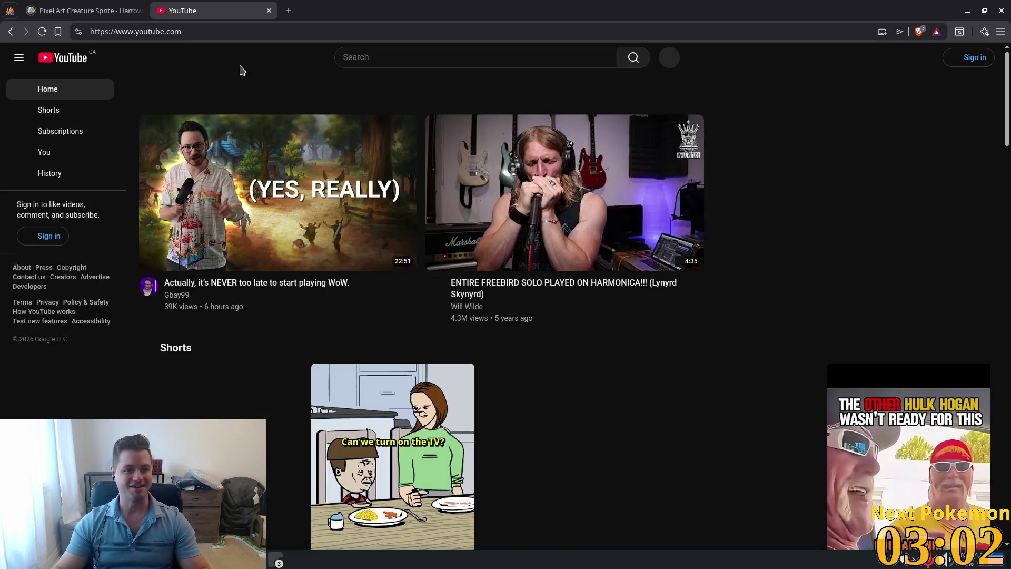
click(403, 60)
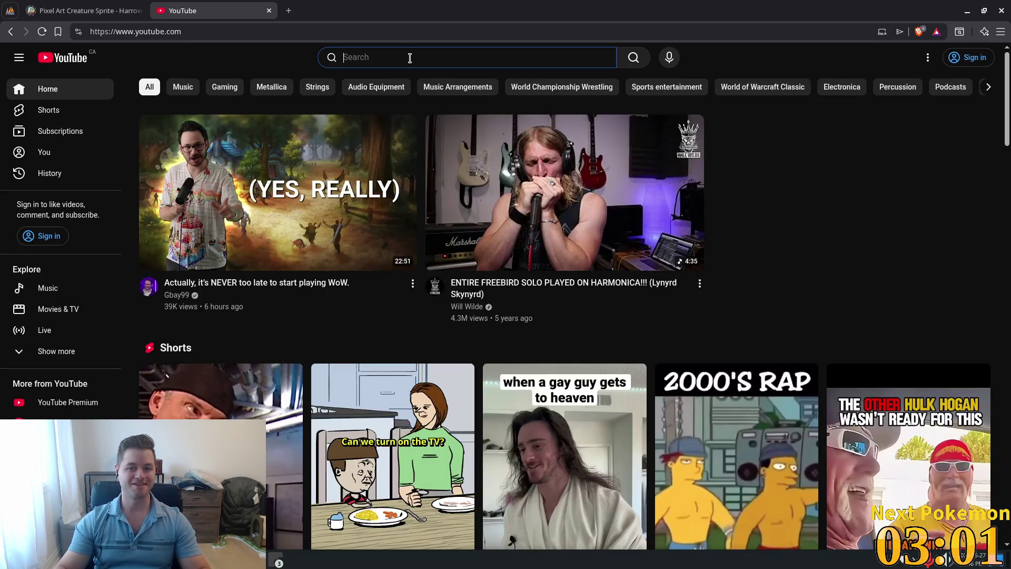
text(dan band cand)
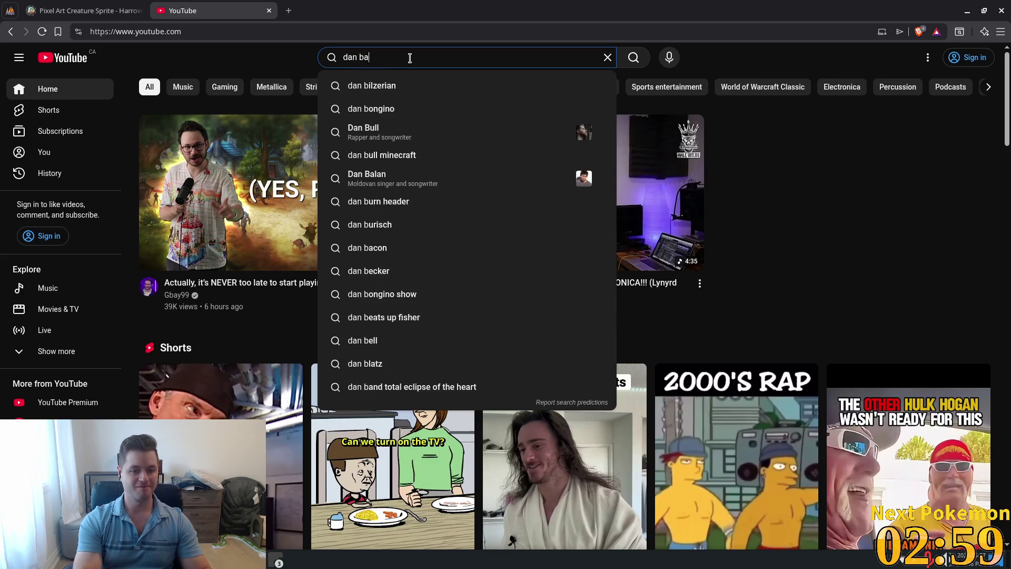
text(y shop)
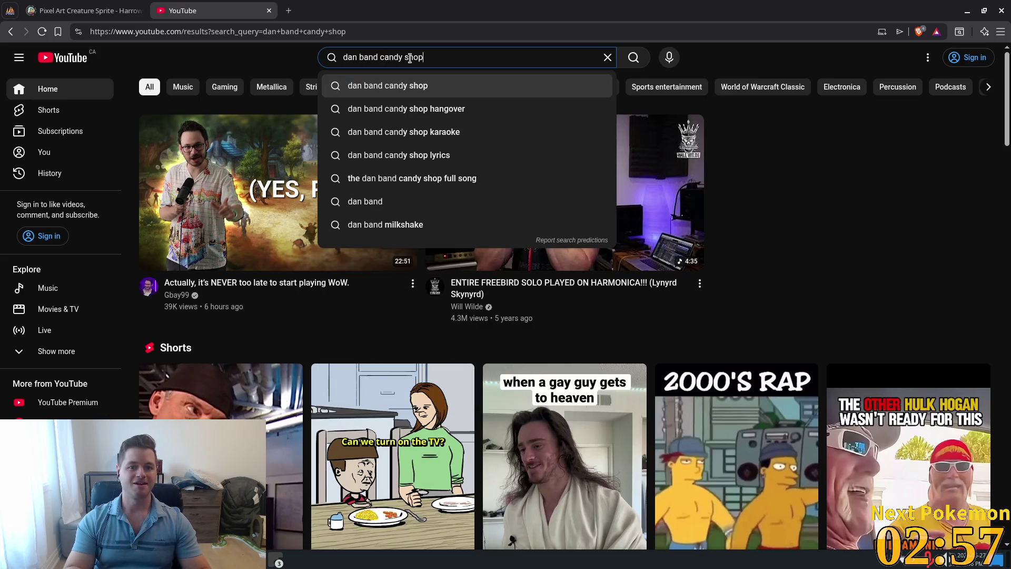
key(Return)
click(362, 157)
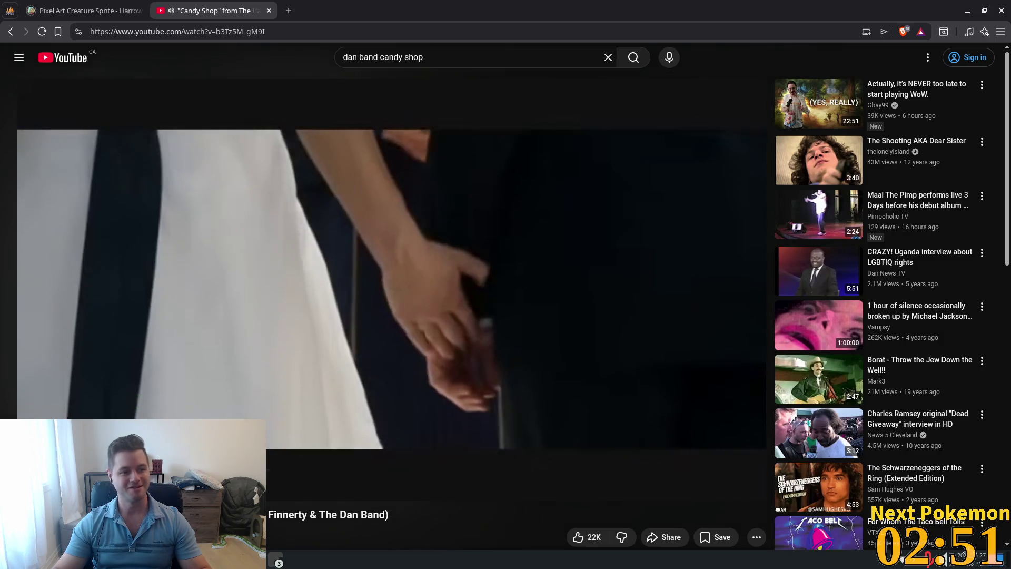
Step: Nudge Brave's playback volume up in the audio mixer, then close the Candy Shop tab
click(946, 561)
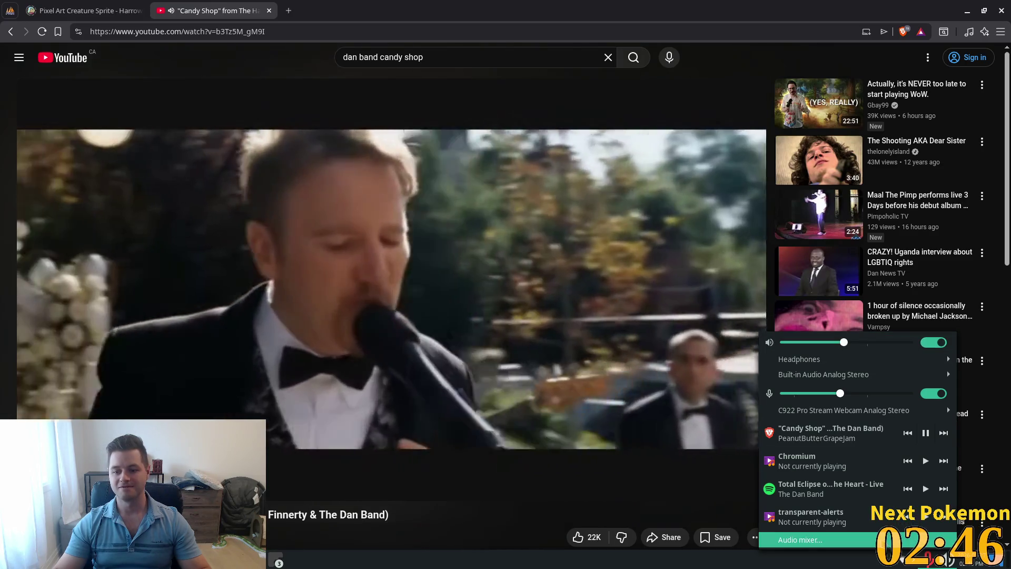
click(799, 539)
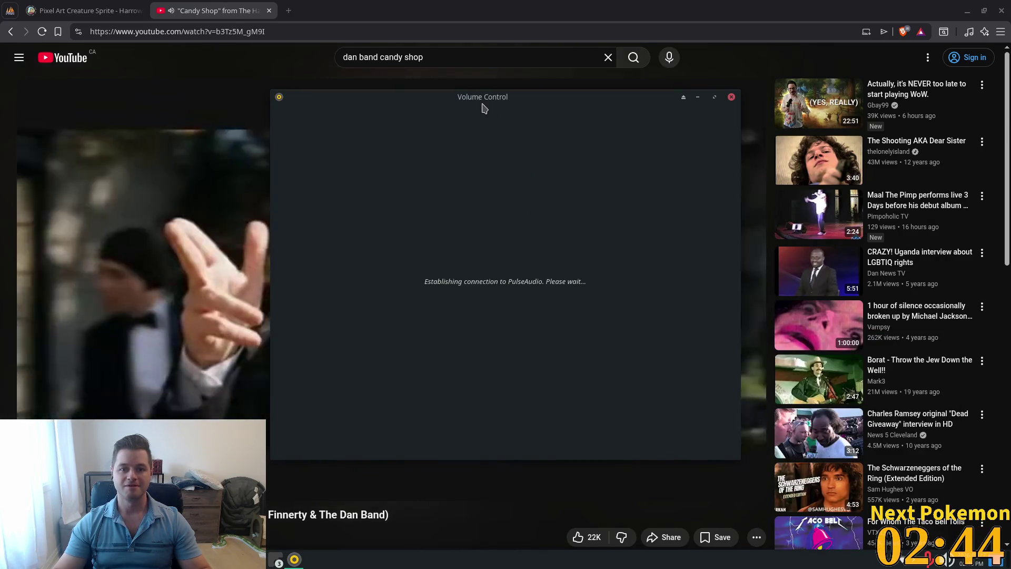
mouse_move(484, 108)
mouse_down()
mouse_move(728, 152)
mouse_move(853, 191)
mouse_move(811, 116)
mouse_up()
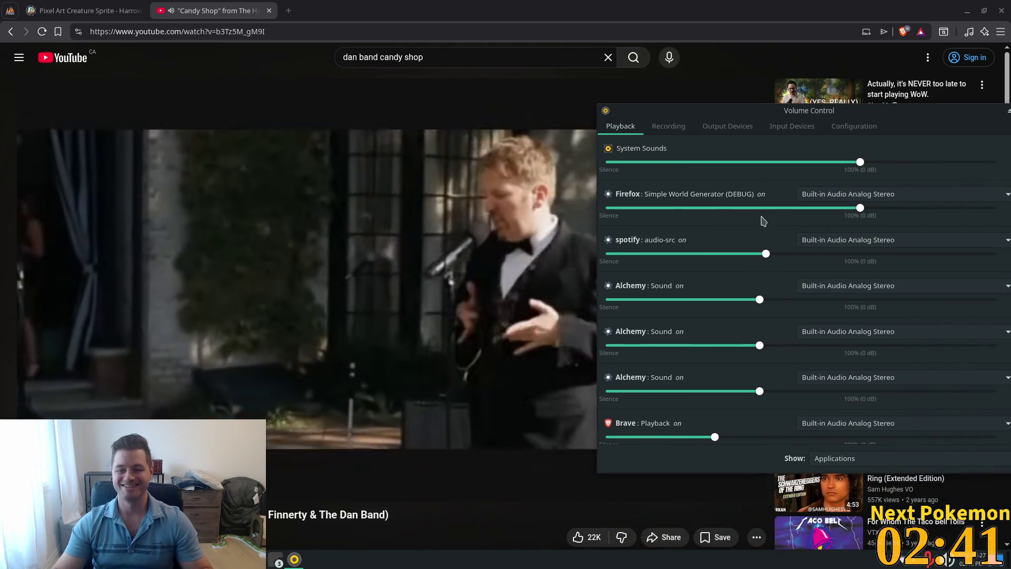
click(721, 437)
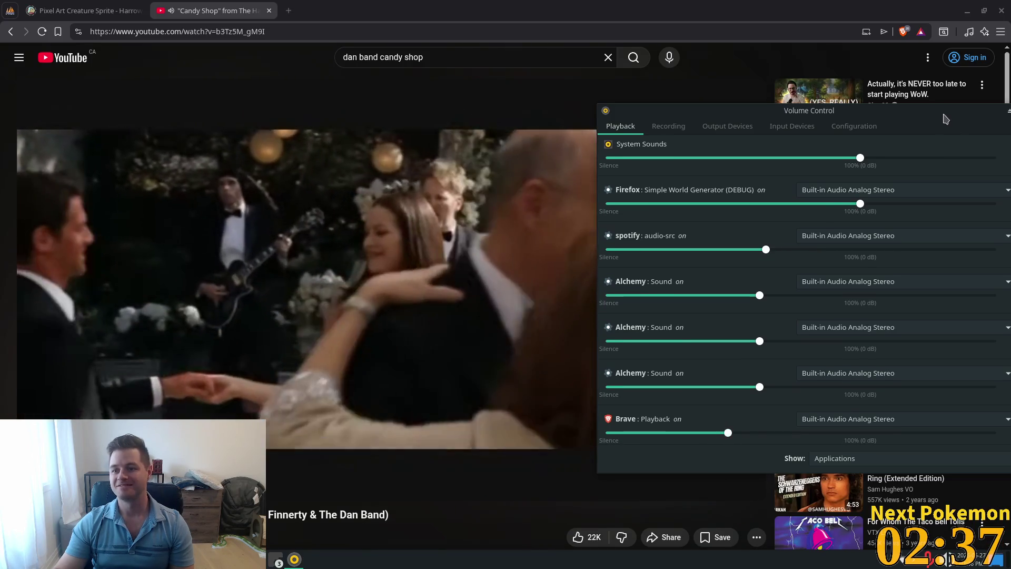
drag(947, 113, 872, 121)
click(989, 119)
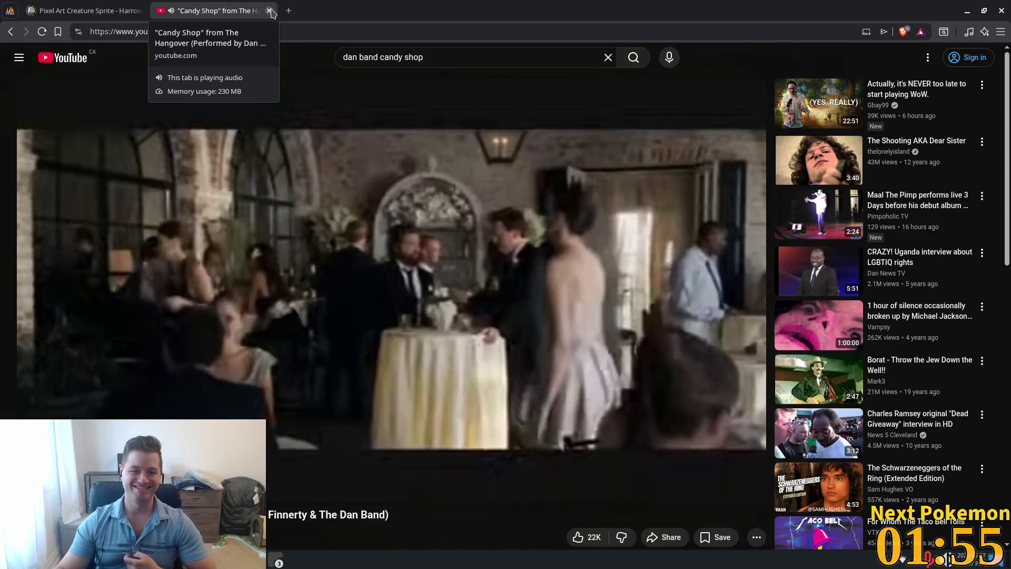
click(269, 10)
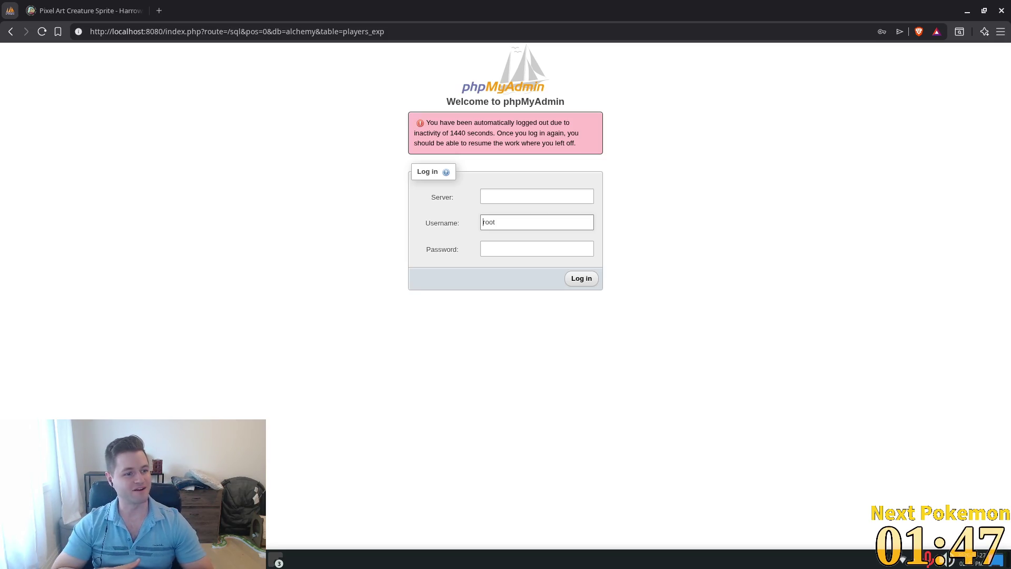
Step: Search Google for 'richard cheese' in a new tab
click(159, 10)
text(go)
key(Return)
text(richard cheese)
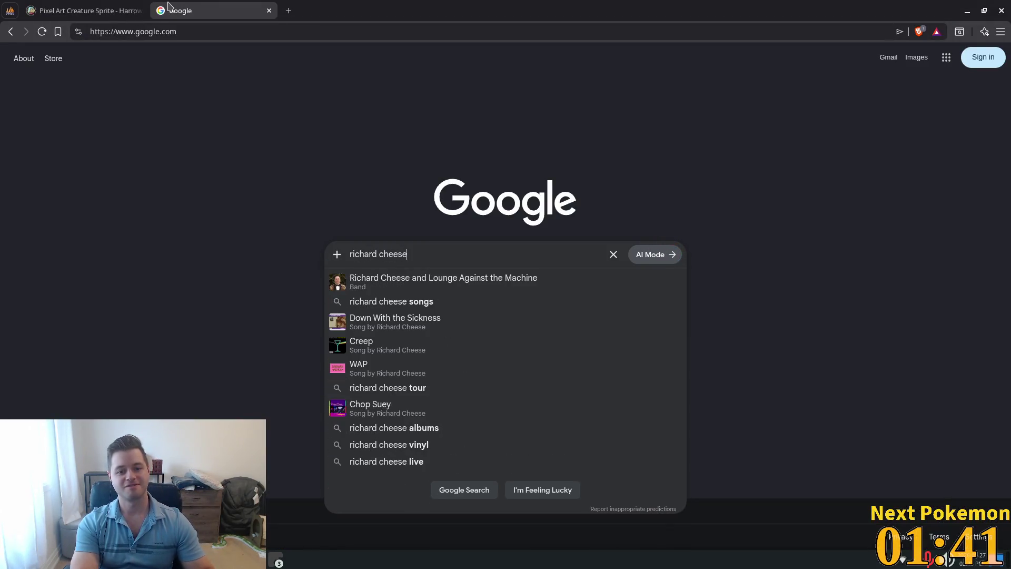
key(Return)
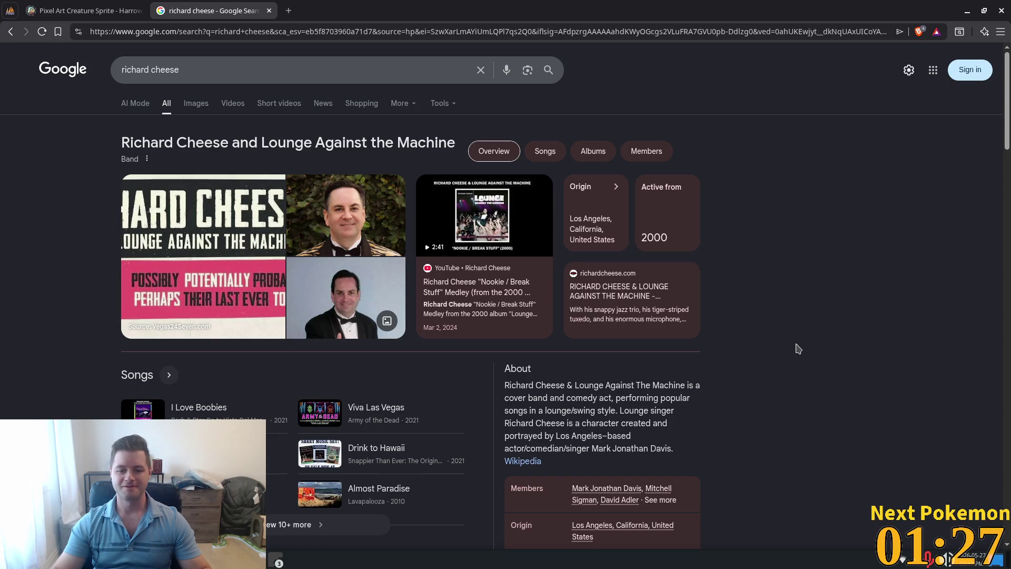
Step: Highlight the band's About description, close the search tab and minimize Brave
mouse_move(640, 384)
mouse_down()
mouse_move(505, 385)
mouse_move(762, 412)
mouse_up()
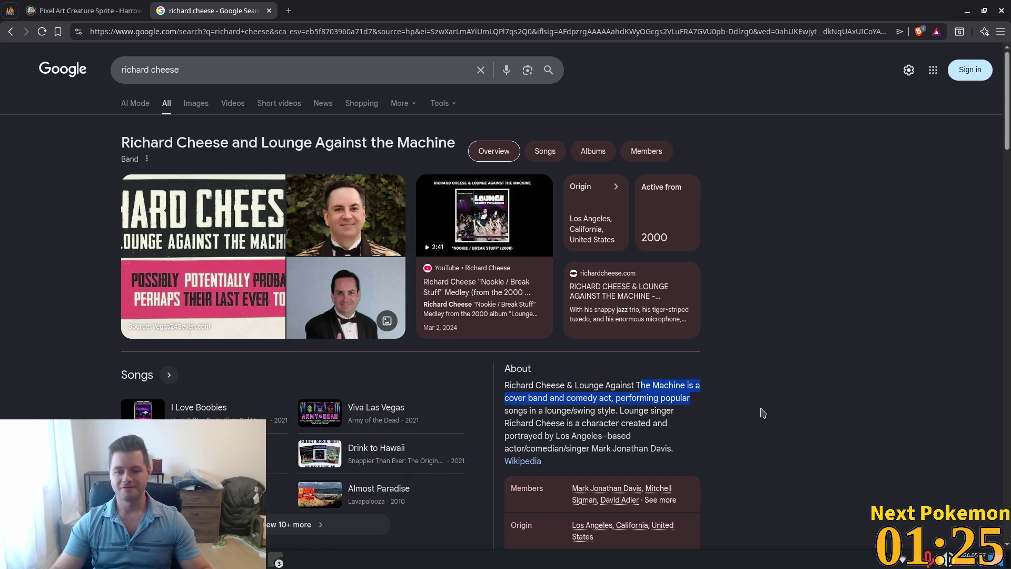
mouse_move(553, 410)
mouse_down()
mouse_move(677, 424)
mouse_move(678, 414)
mouse_move(685, 427)
mouse_up()
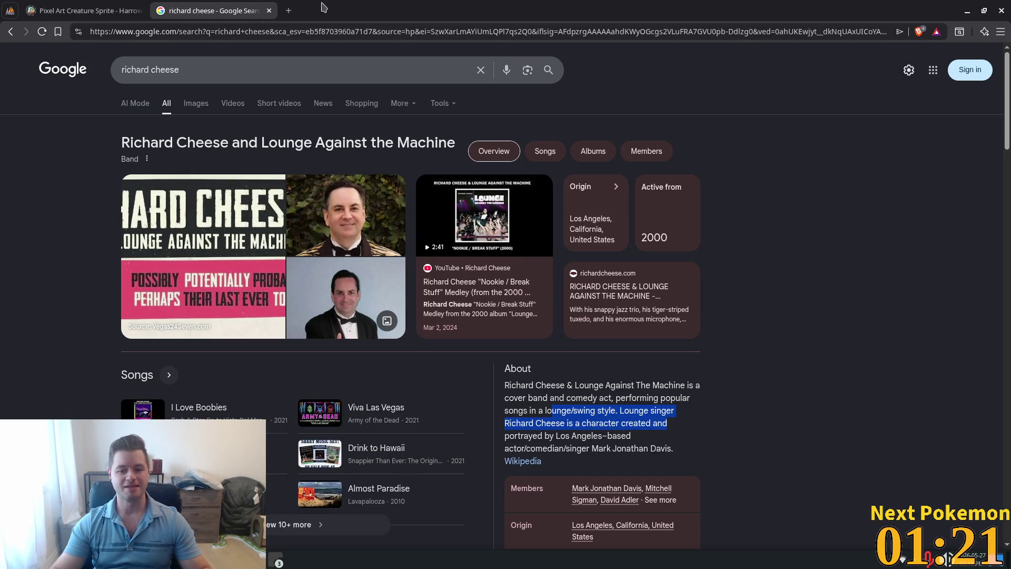
click(268, 10)
click(966, 12)
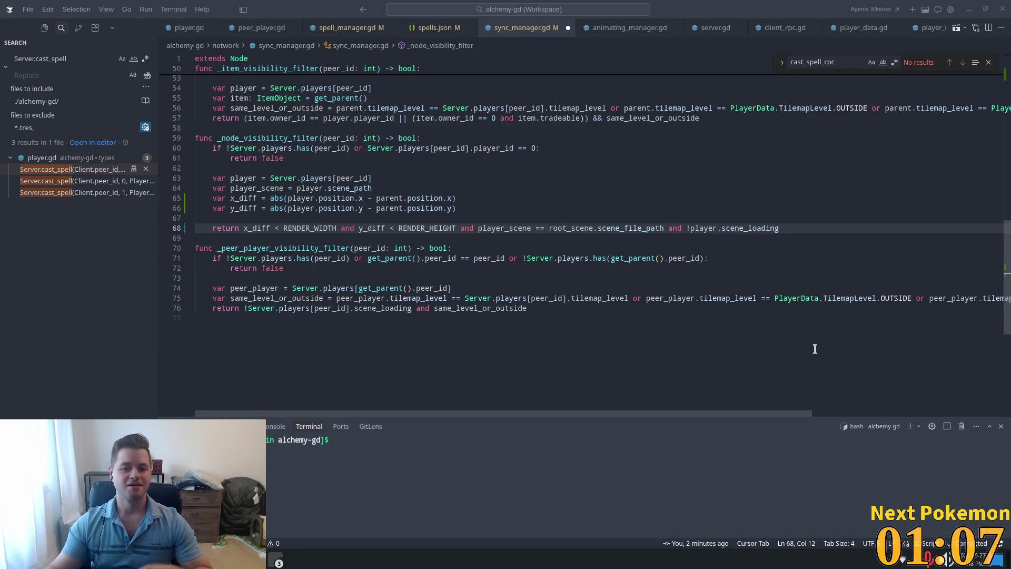
Step: Delete the RENDER_DISTANCE constant line from sync_manager.gd
click(415, 219)
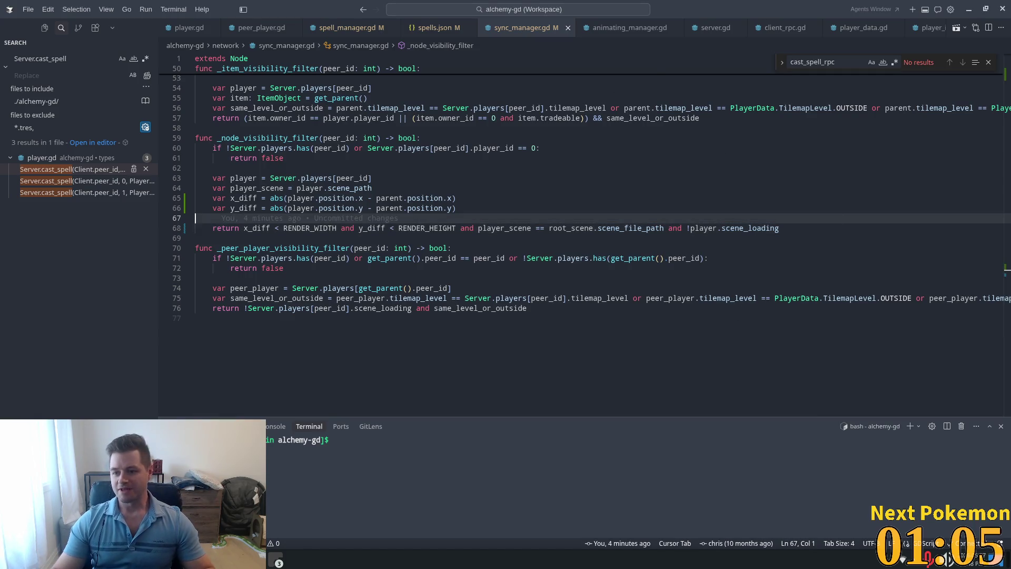
scroll(863, 112, up, 15)
click(364, 105)
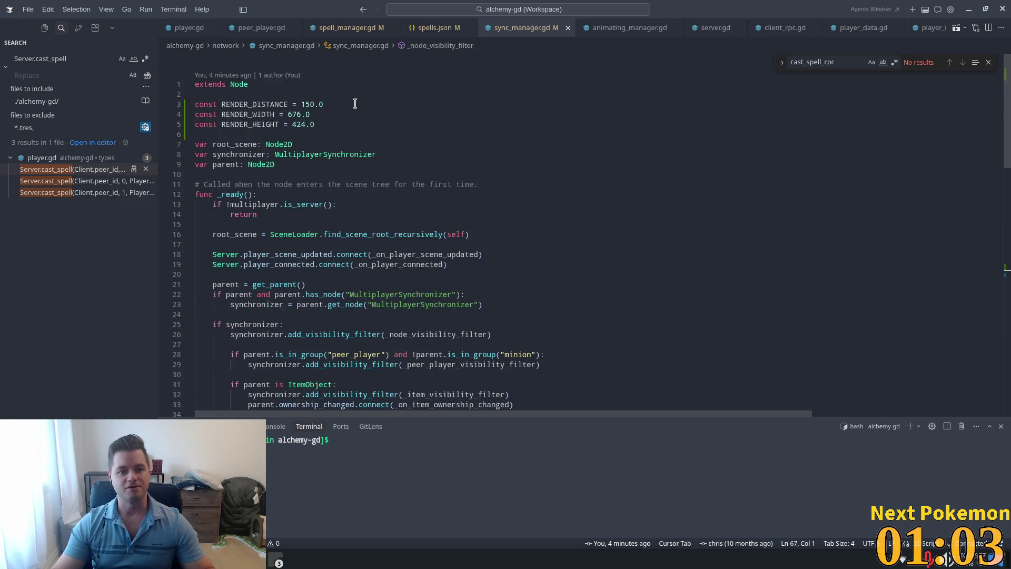
key(shift+Home)
key(BackSpace)
key(BackSpace)
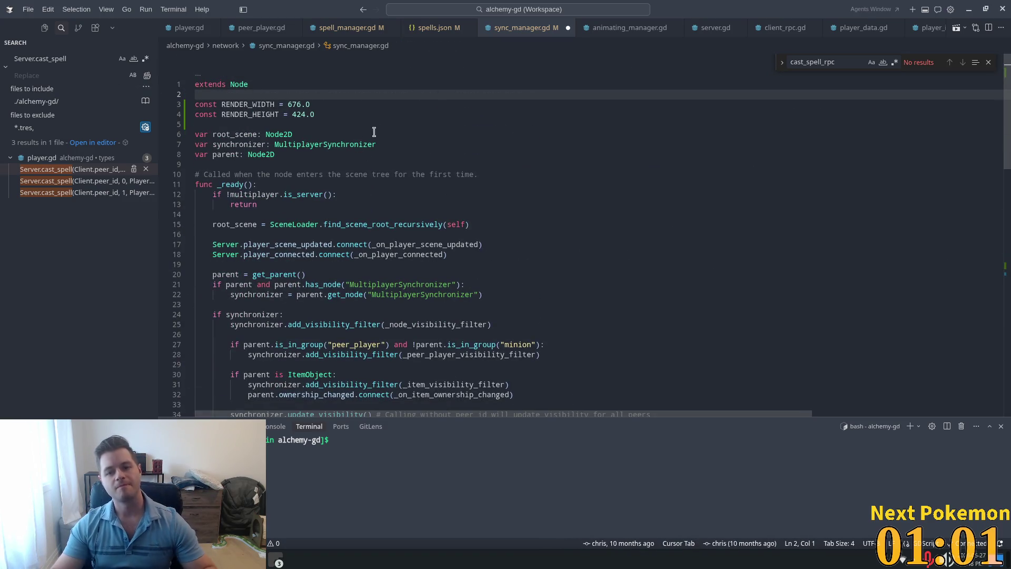
Step: Comment out the original RENDER_WIDTH 676 and RENDER_HEIGHT 424 constants
click(305, 114)
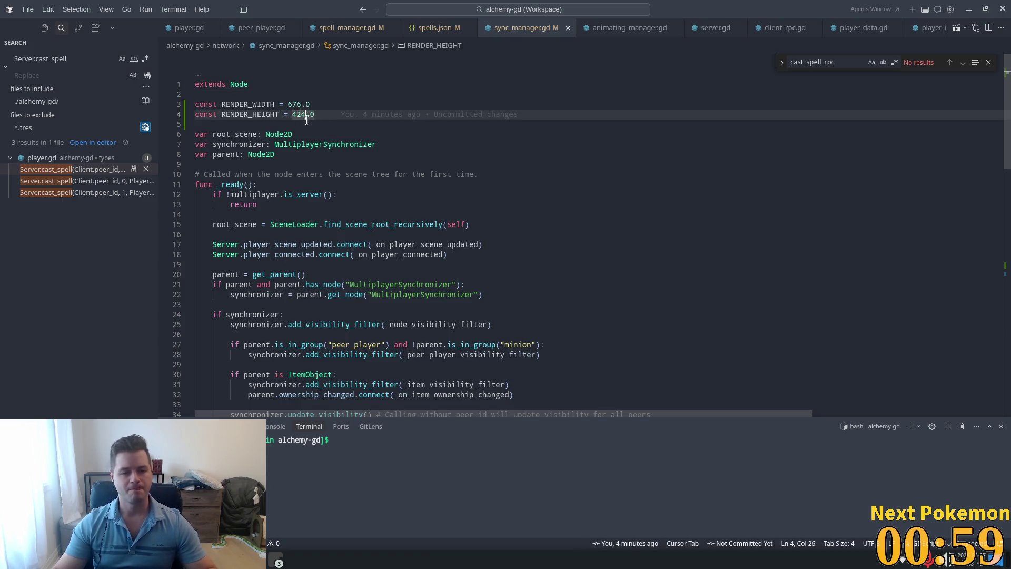
drag(315, 114, 193, 105)
key(ctrl+slash)
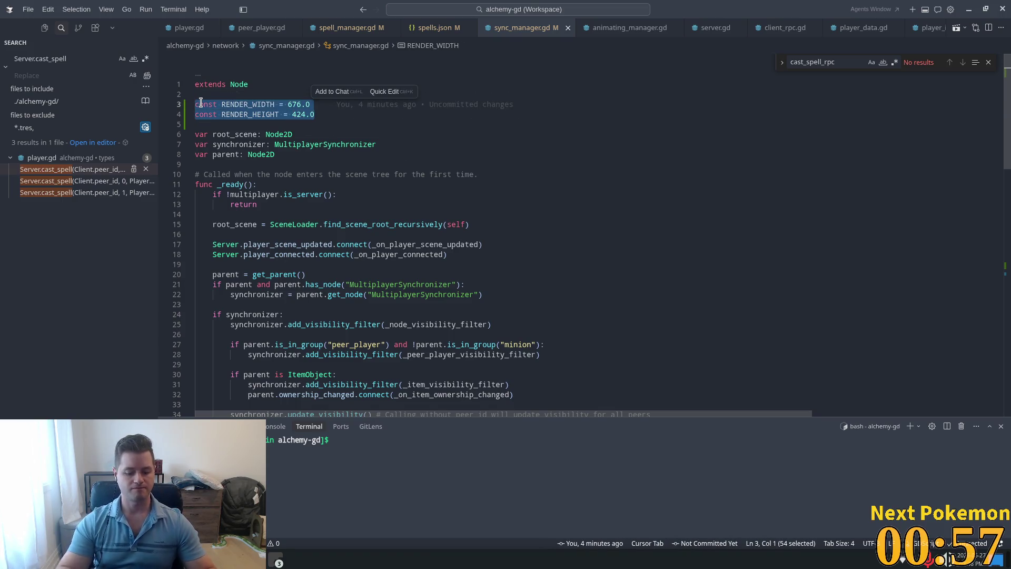
Step: Add new RENDER_WIDTH and RENDER_HEIGHT constants below, both set to 50.0
key(End)
key(Down)
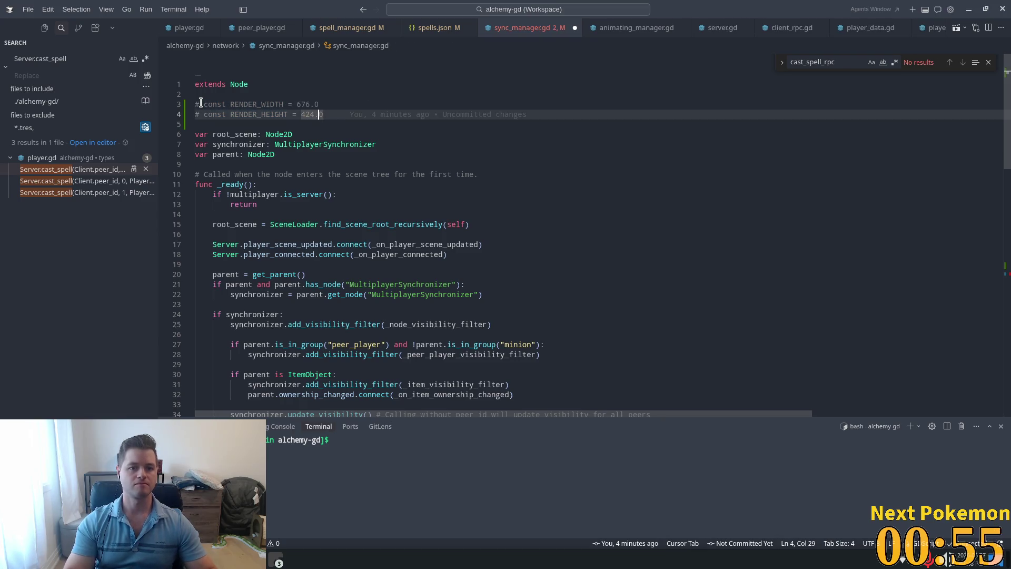
key(Return)
key(Tab)
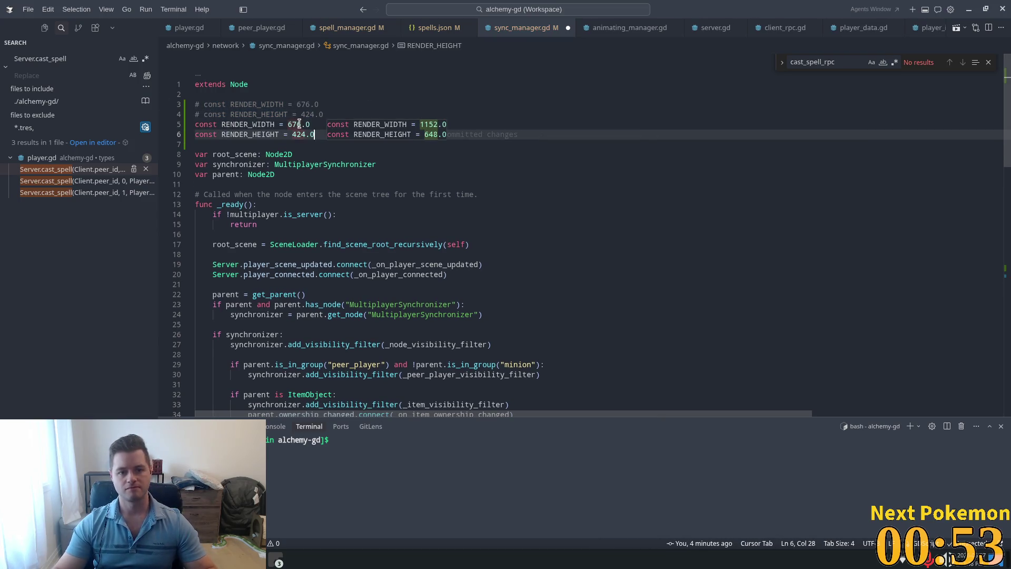
double_click(293, 124)
text(50)
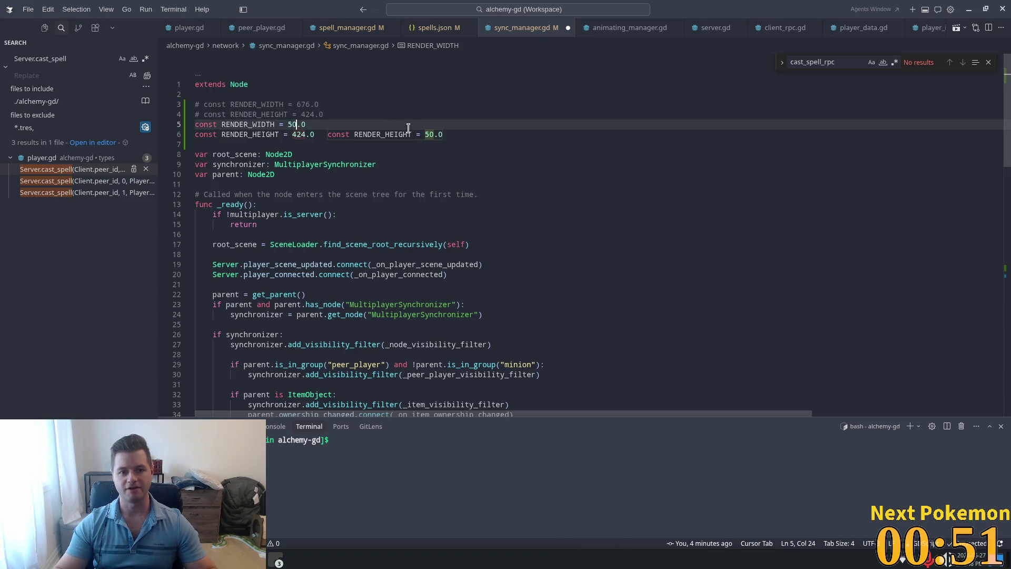
key(Tab)
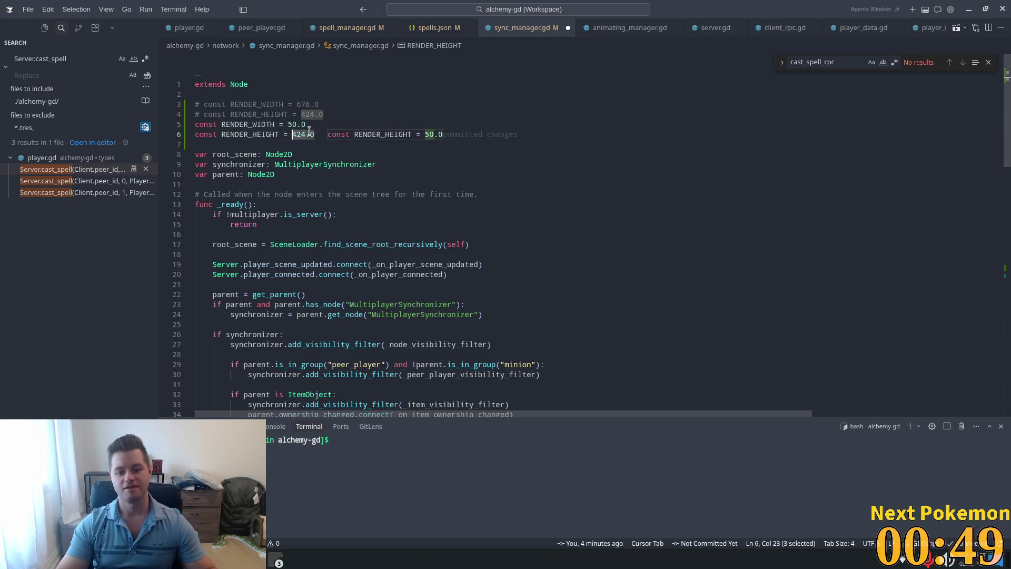
key(Tab)
key(alt+Tab)
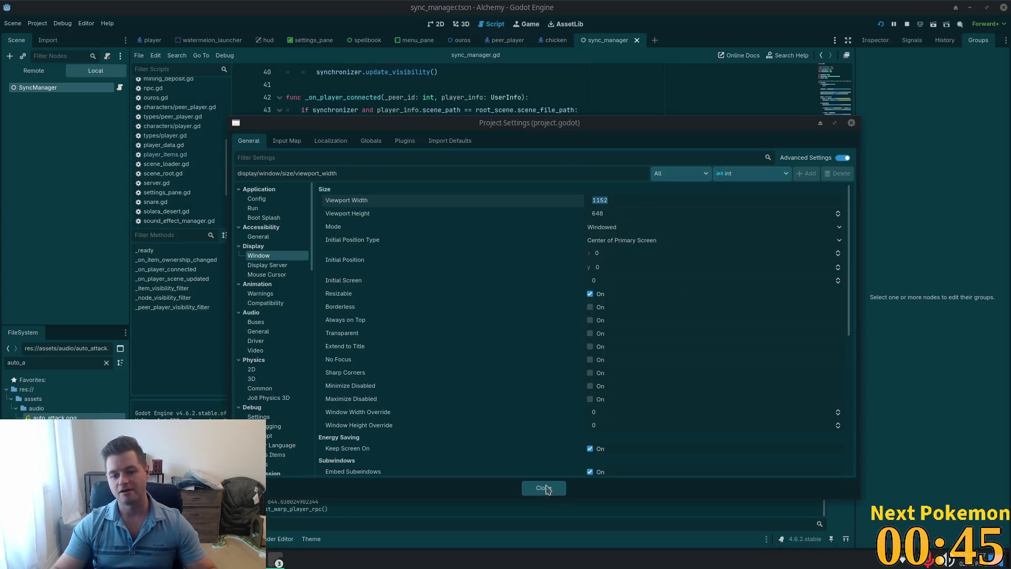
Step: Close Project Settings and run the Alchemy project in debug mode
click(529, 487)
click(880, 23)
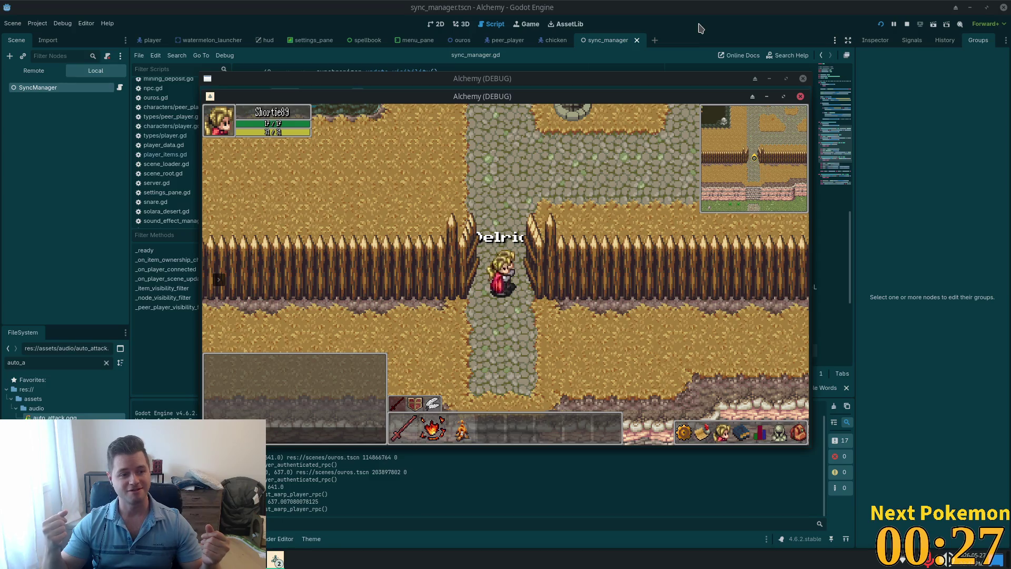
Step: Walk the hero south through the fence gap into Fields of Ouros and circle the tree
key(Down)
key(Down)
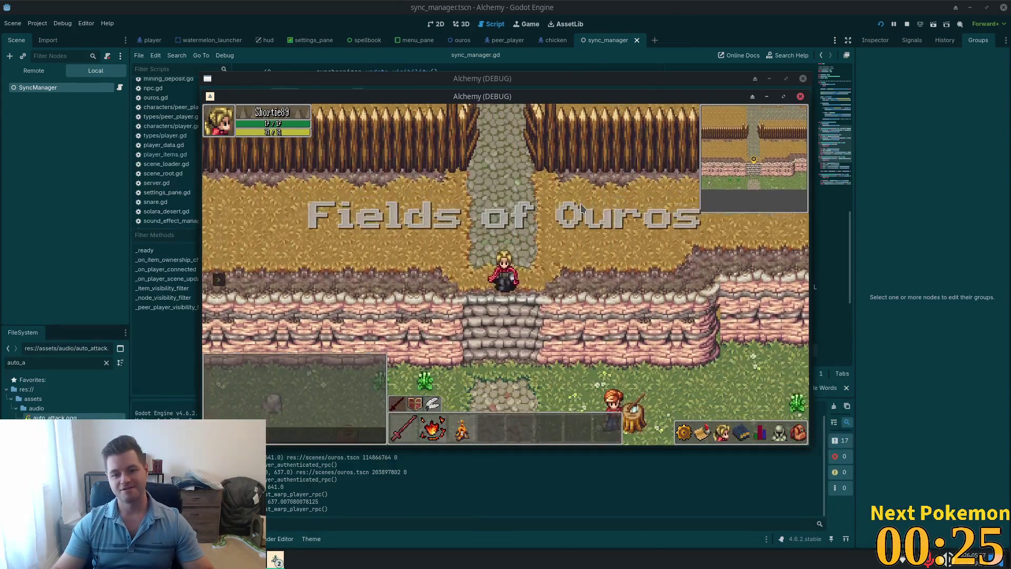
key(Down)
key(Left)
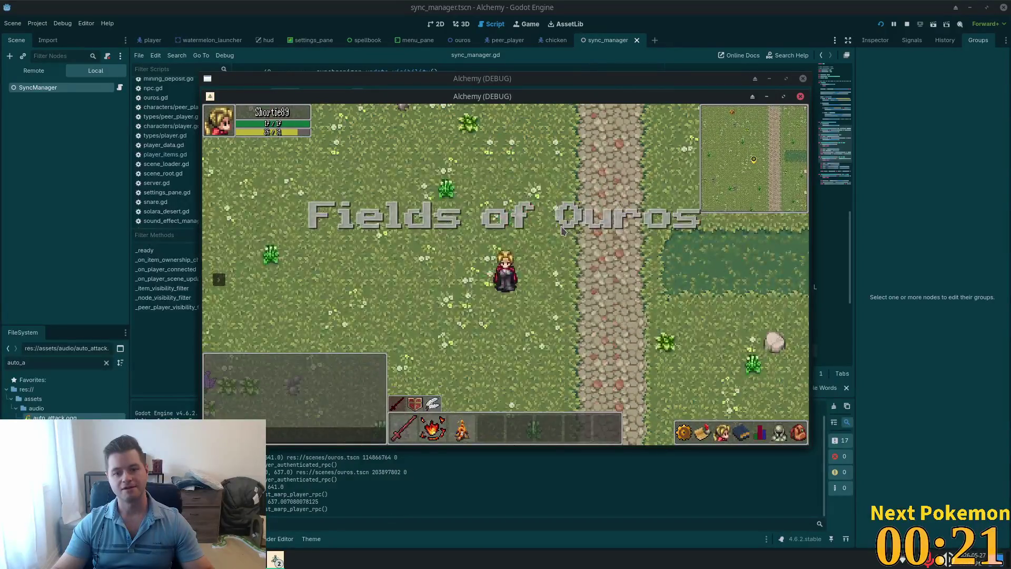
key(Down)
key(Up)
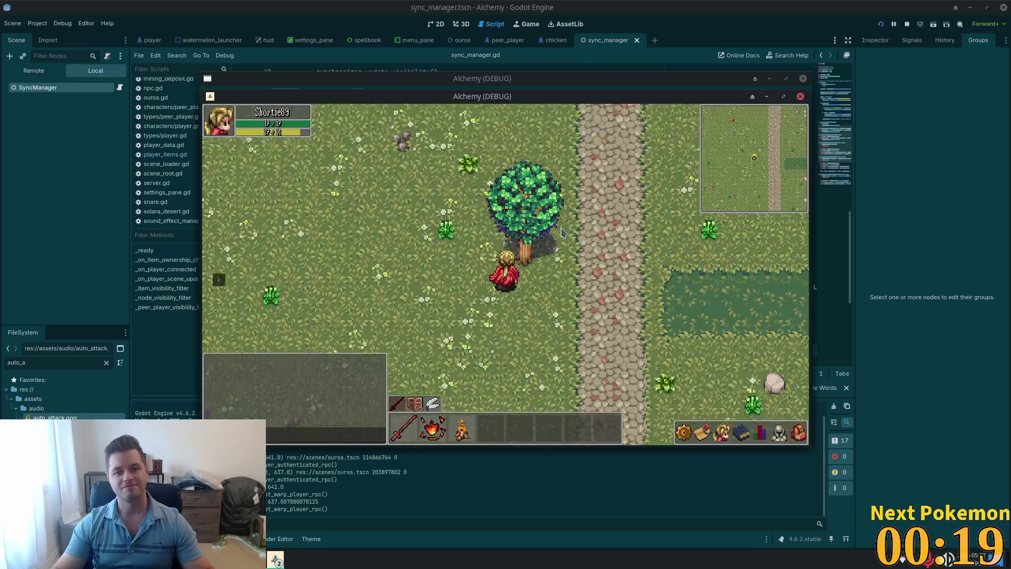
key(Down)
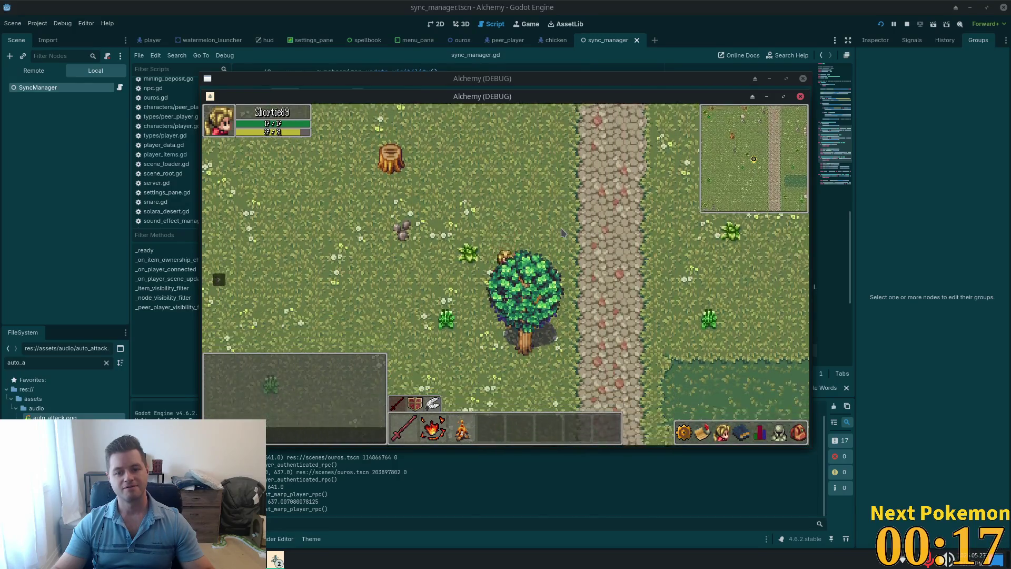
key(Left)
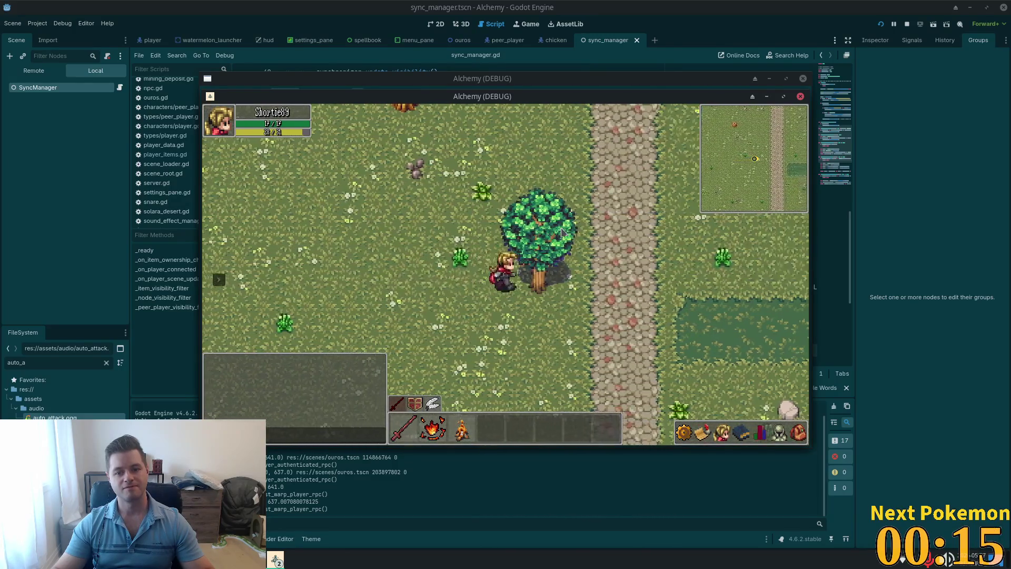
key(Down)
key(Right)
key(Right)
key(Up)
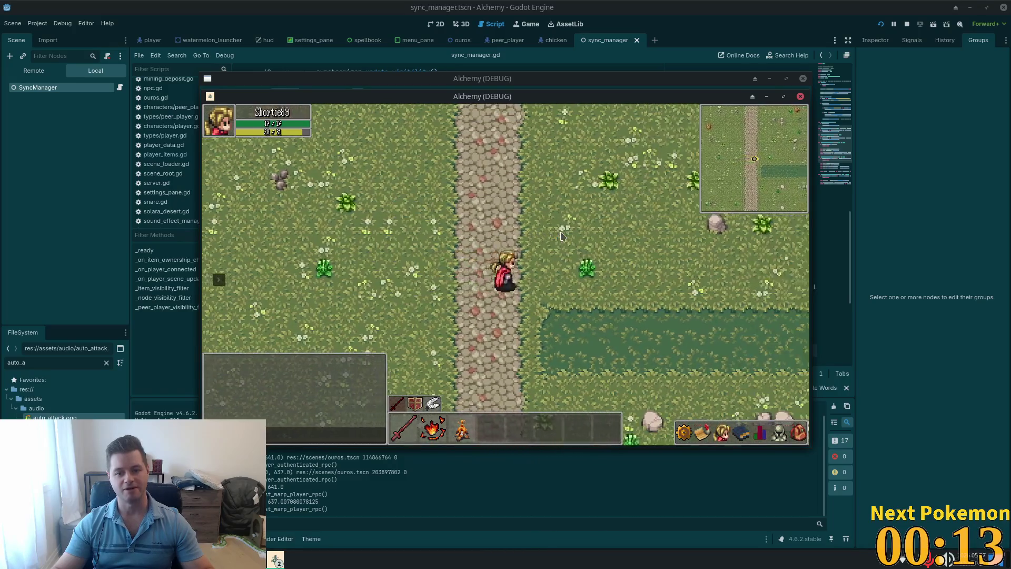
key(s)
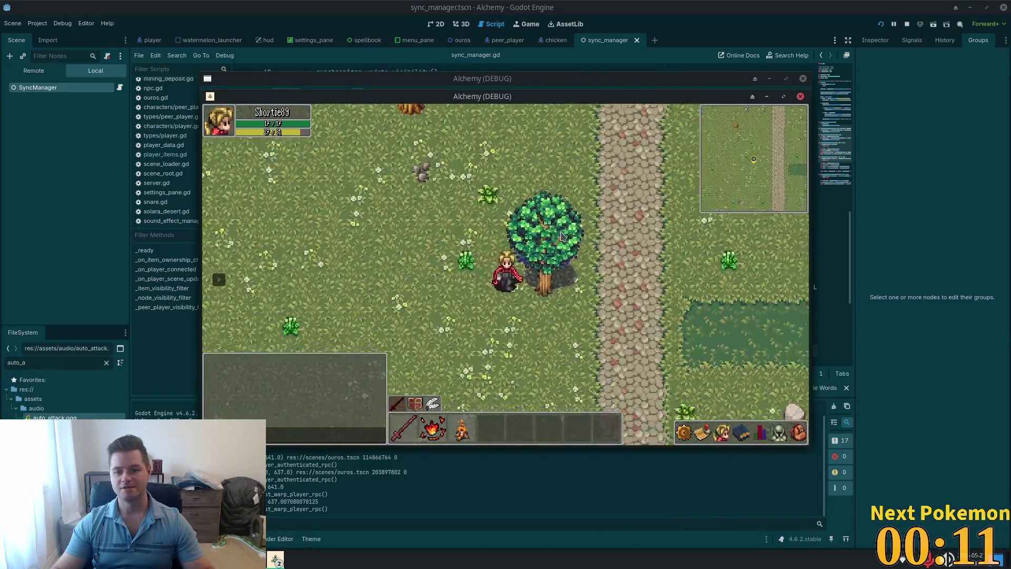
key(w)
key(w)
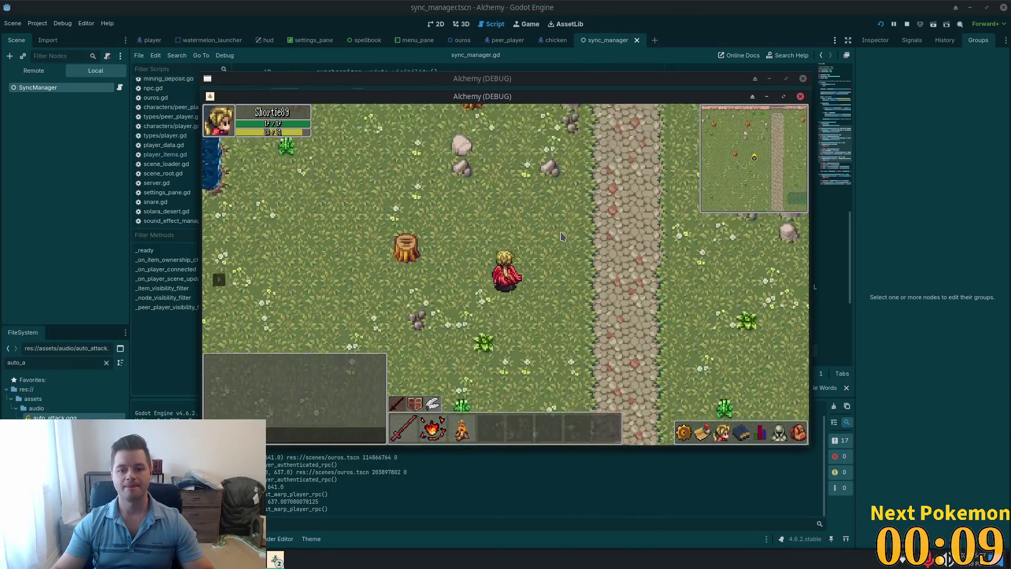
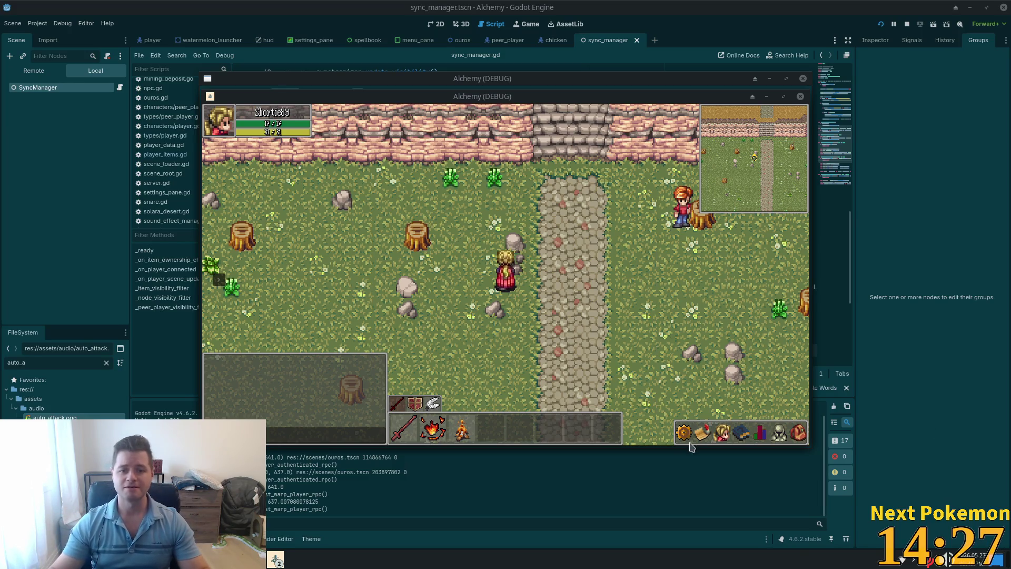
Step: Delete the RENDER_WIDTH and RENDER_HEIGHT constants set to 50.0 in sync_manager.gd
click(700, 2)
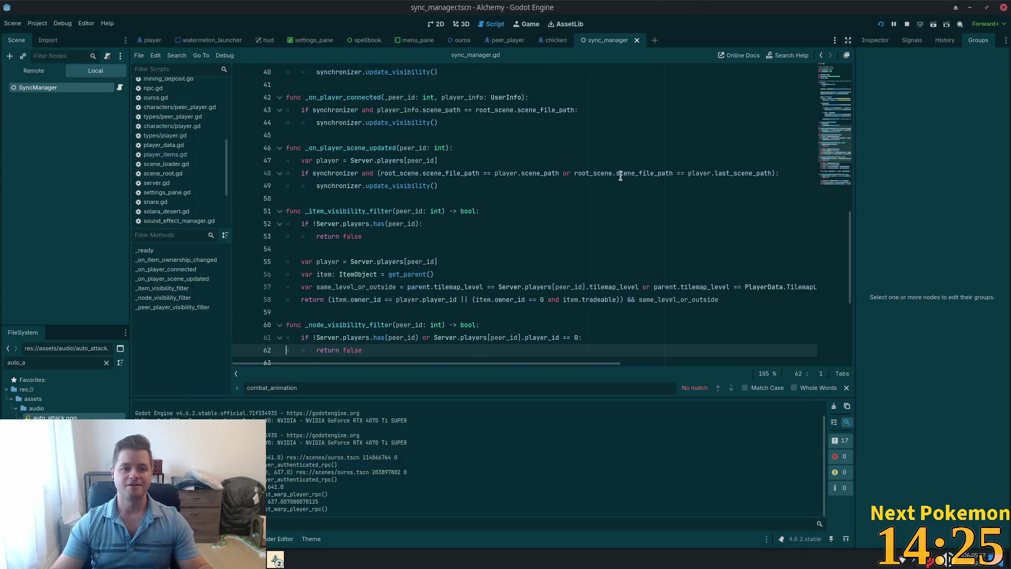
key(alt+Tab)
drag(336, 130, 149, 122)
key(Delete)
Step: Uncomment the 676.0 and 424.0 render constants and save sync_manager.gd
drag(329, 115, 195, 104)
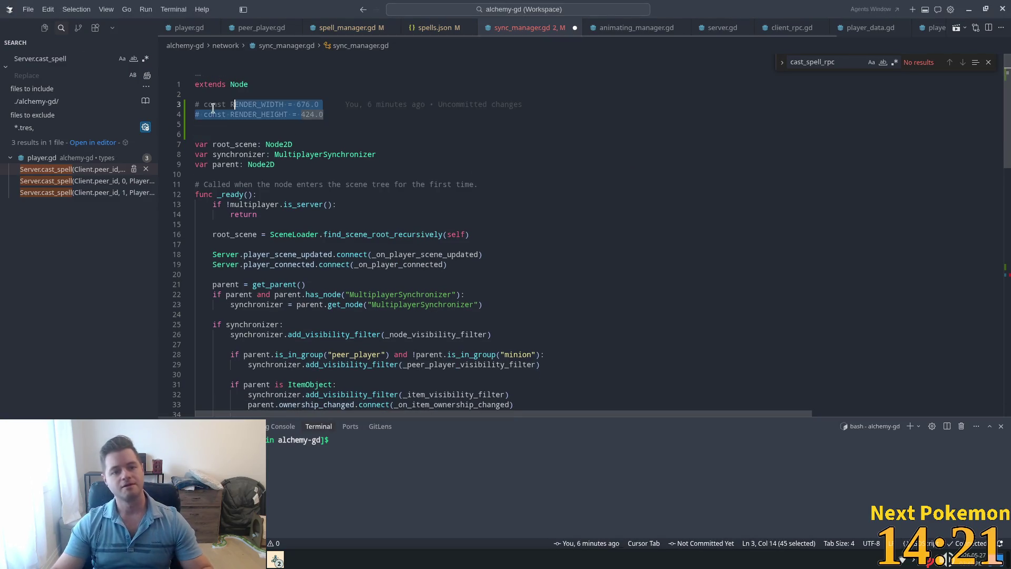
key(ctrl+slash)
key(ctrl+s)
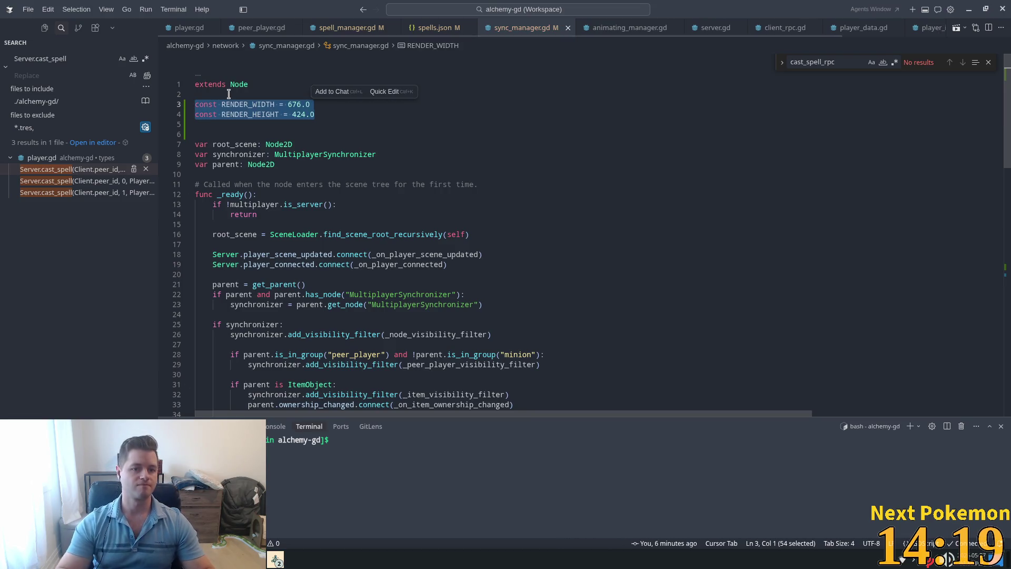
key(alt+Tab)
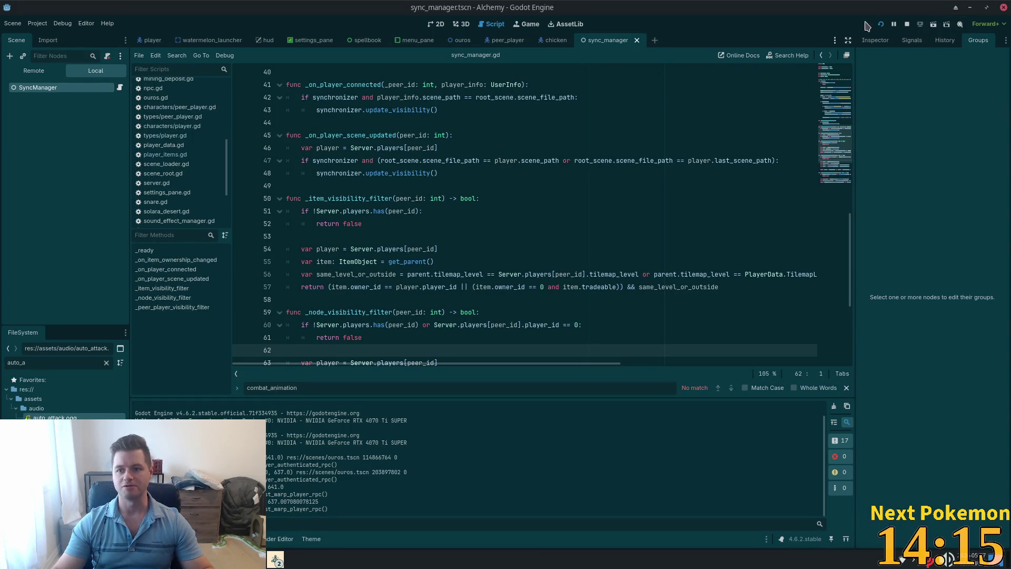
Step: Launch the Alchemy game and walk south down the cliff stairs onto the cobblestone path
click(881, 24)
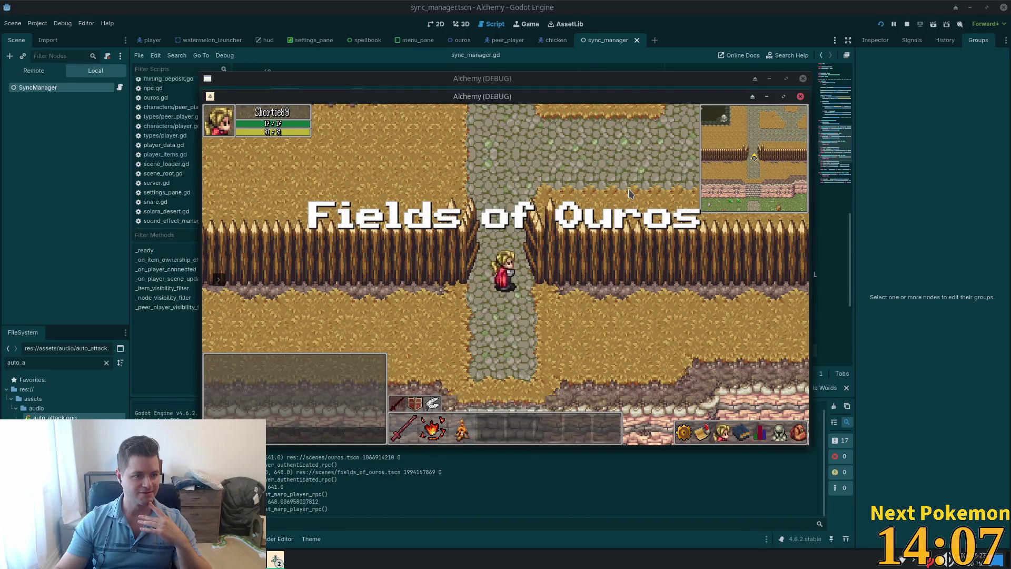
key(Down)
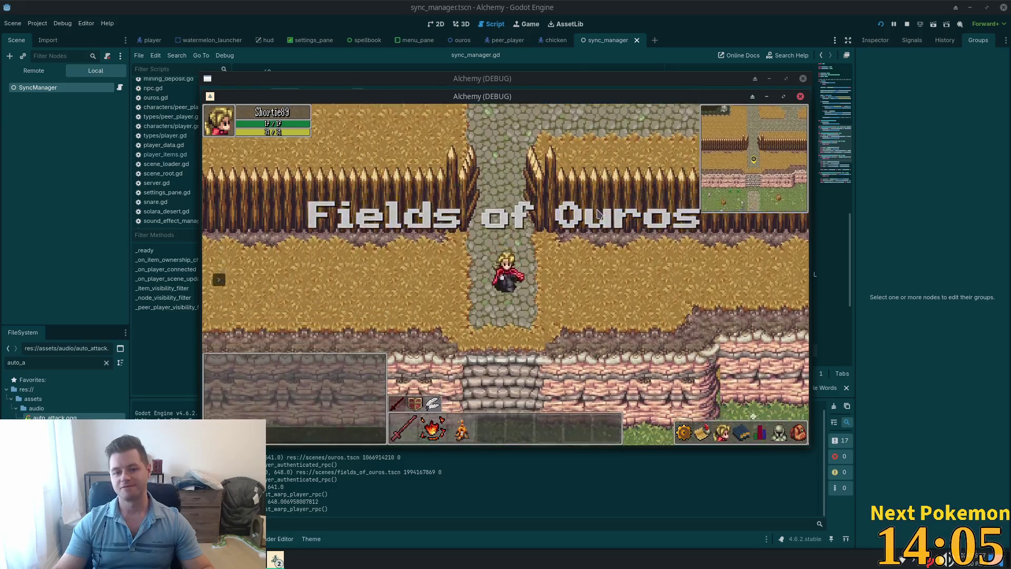
key(Down)
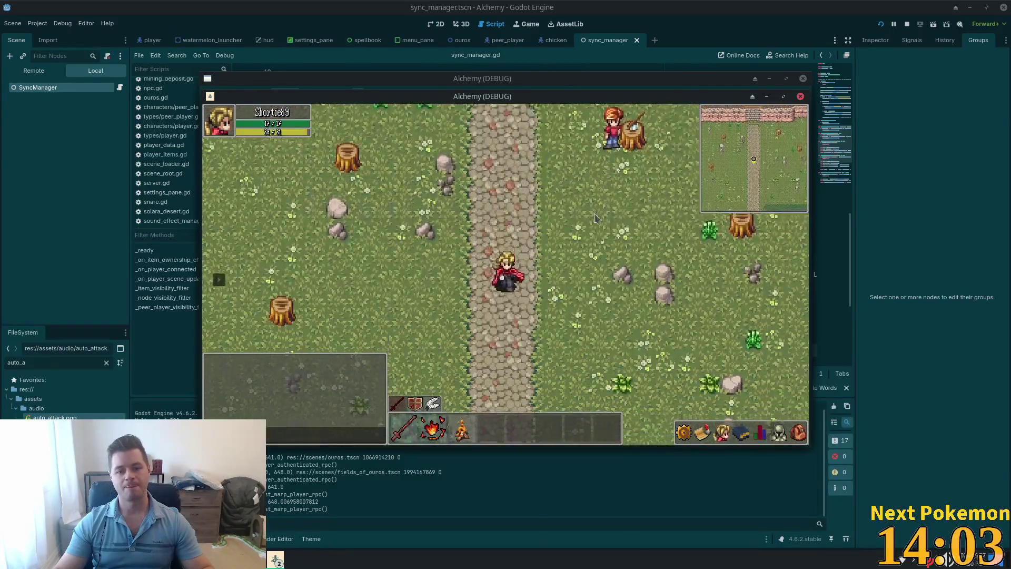
key(Left)
key(Down)
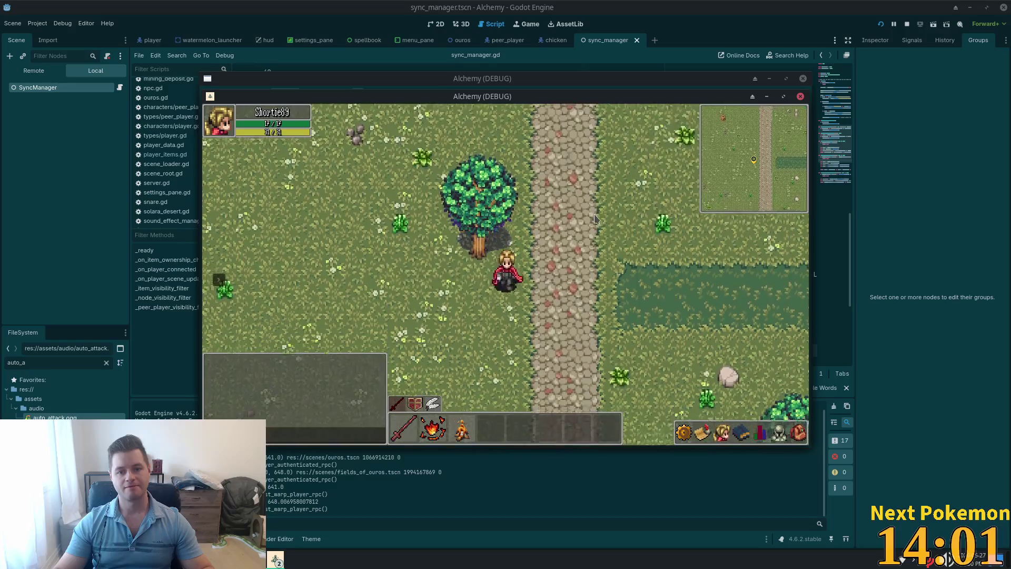
key(Down)
key(Right)
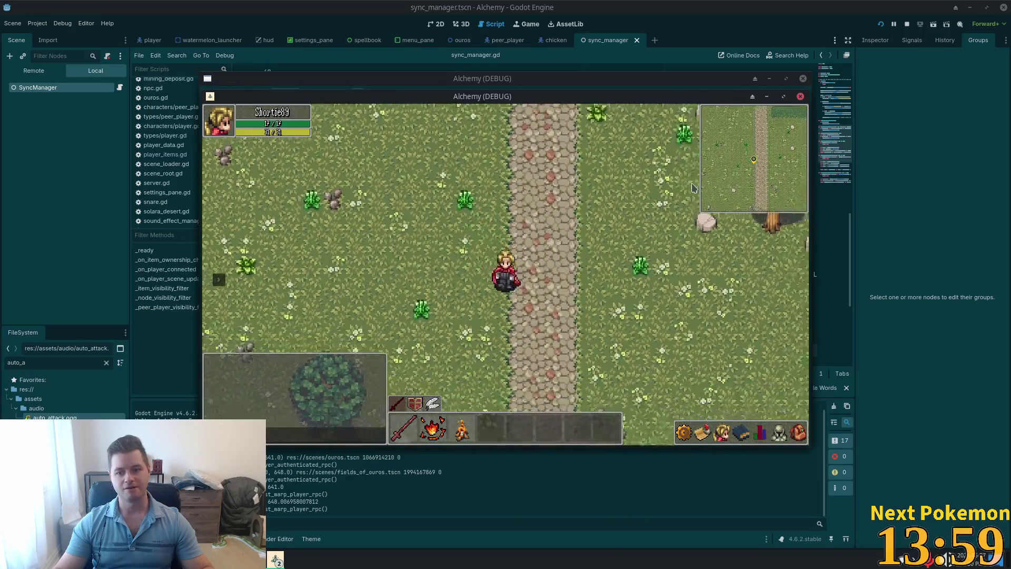
key(Down)
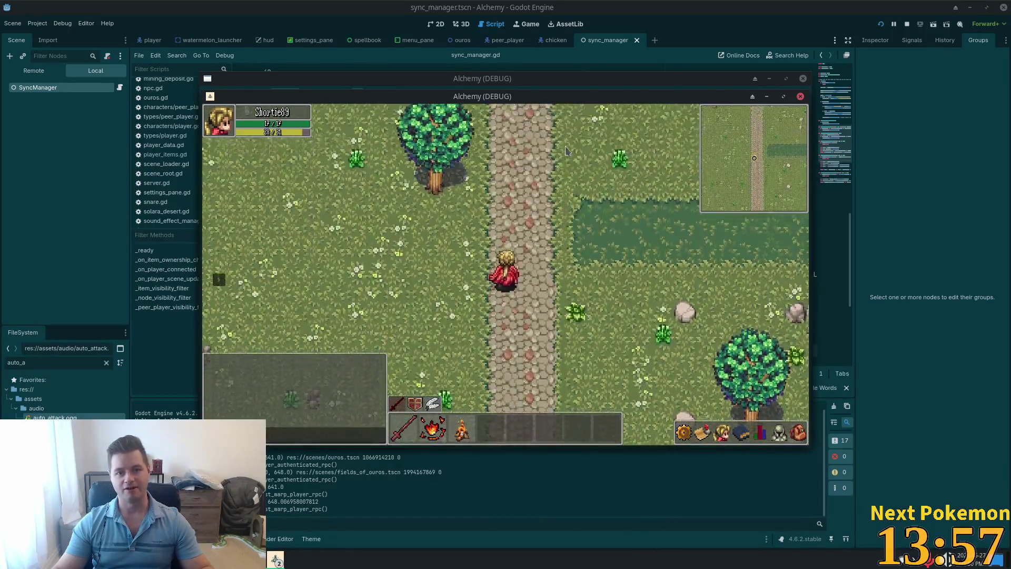
Step: Walk north past the fence into Ouros, then west toward the bridge and back
key(Up)
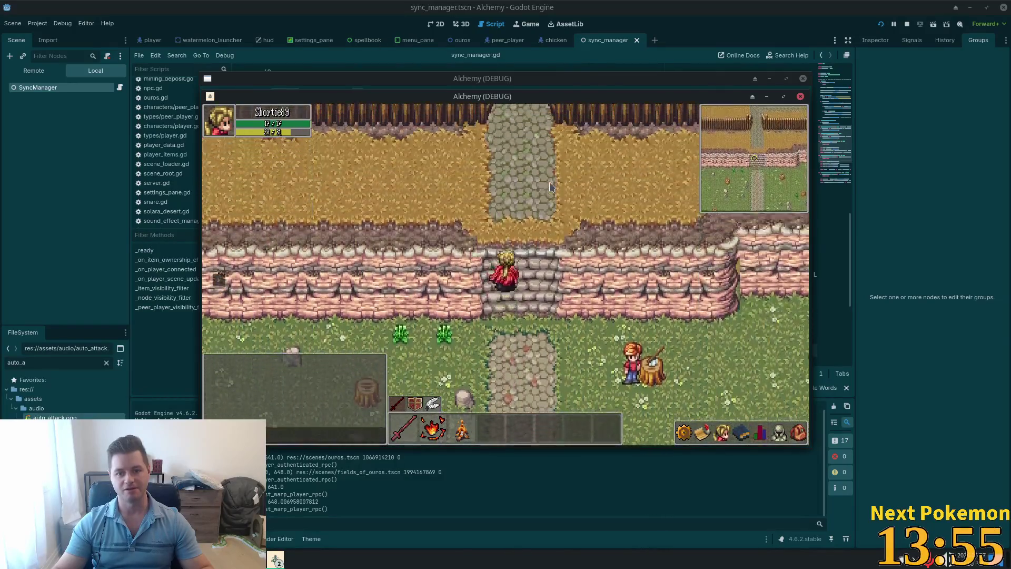
key(Up)
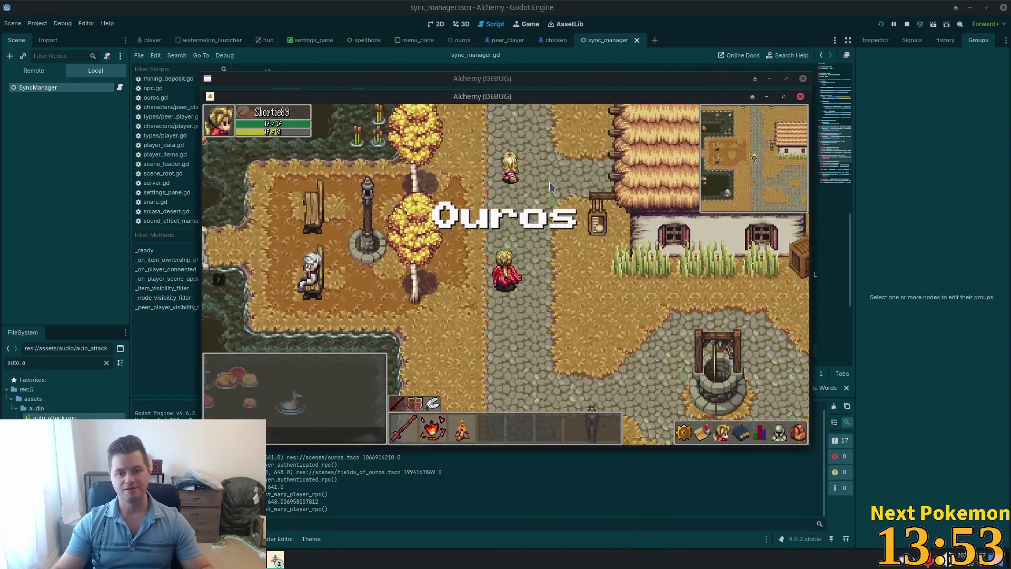
key(Up)
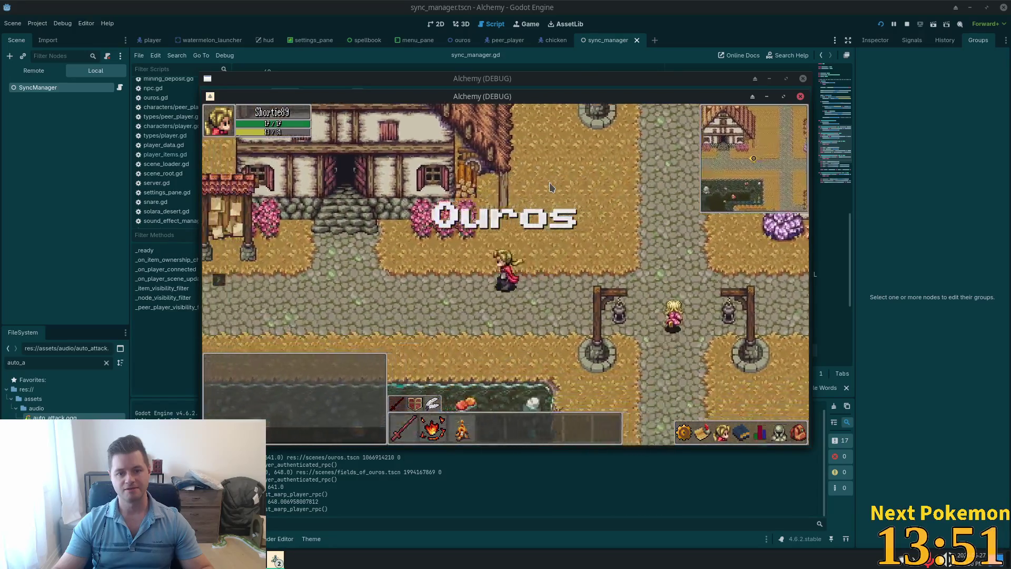
key(Left)
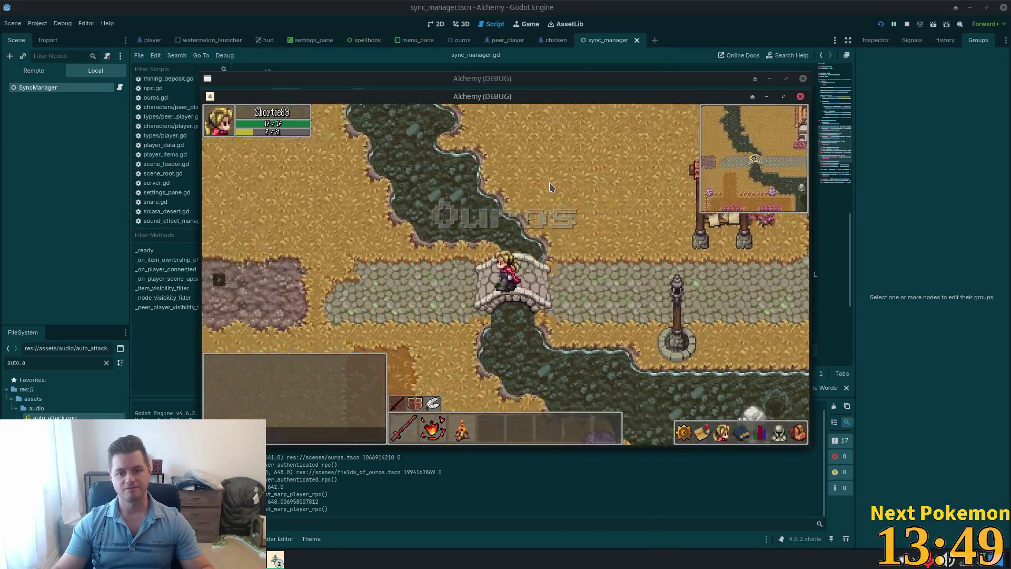
key(Left)
key(Up)
key(Down)
key(Right)
key(Right)
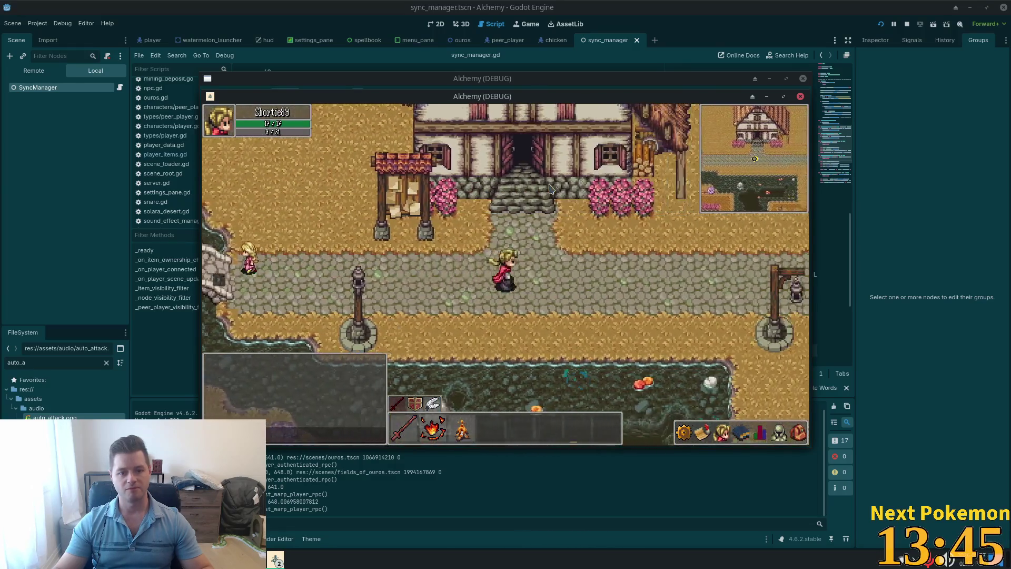
Step: Walk east through Ouros, west past the flower beds, then back east and north past the house
key(Right)
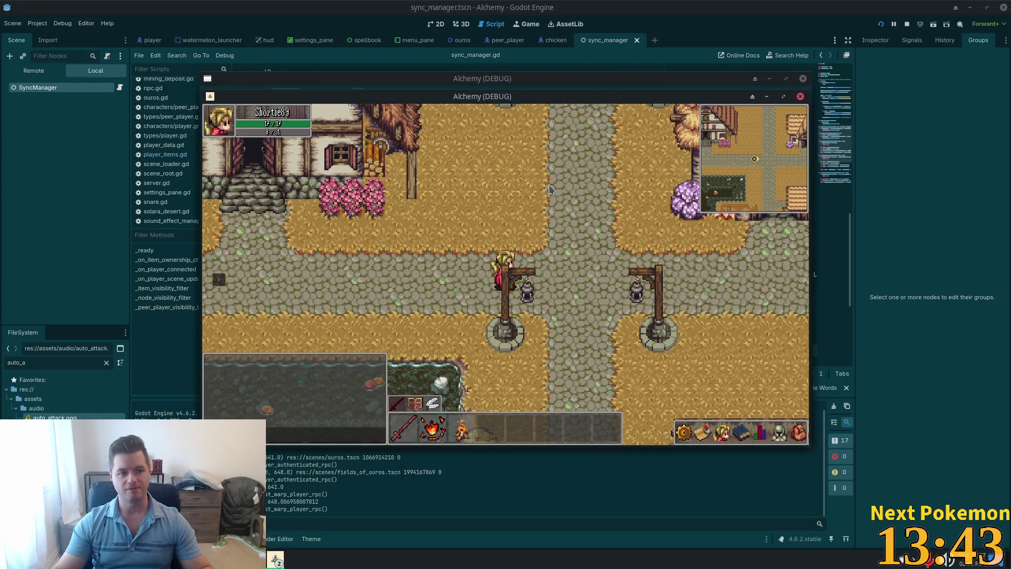
key(Left)
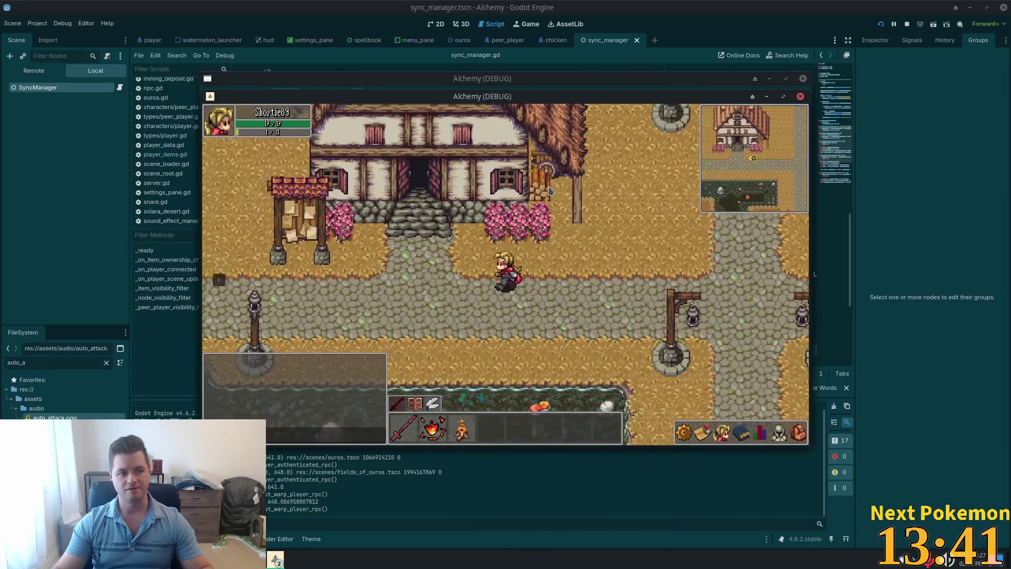
key(Left)
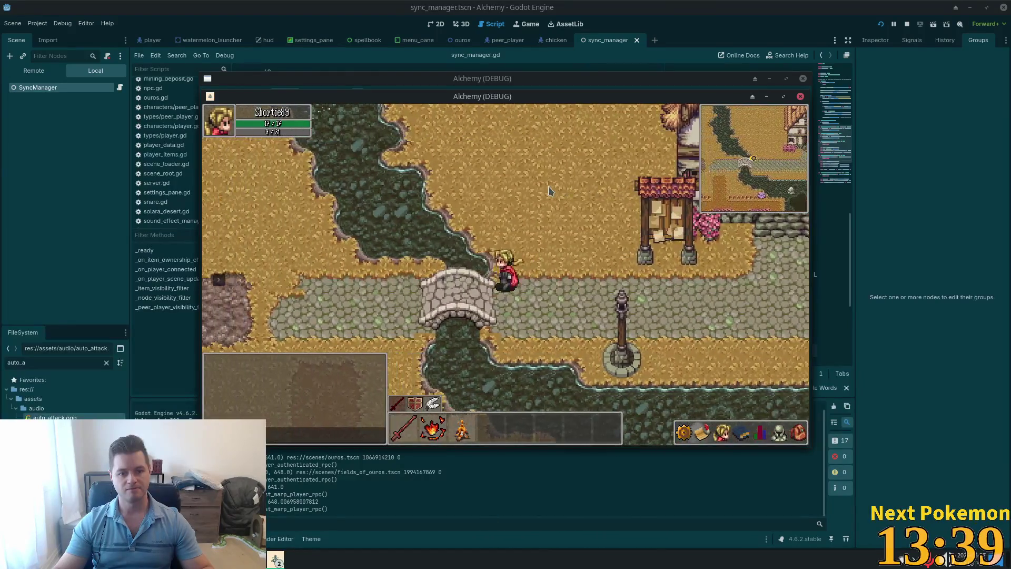
key(Left)
key(Down)
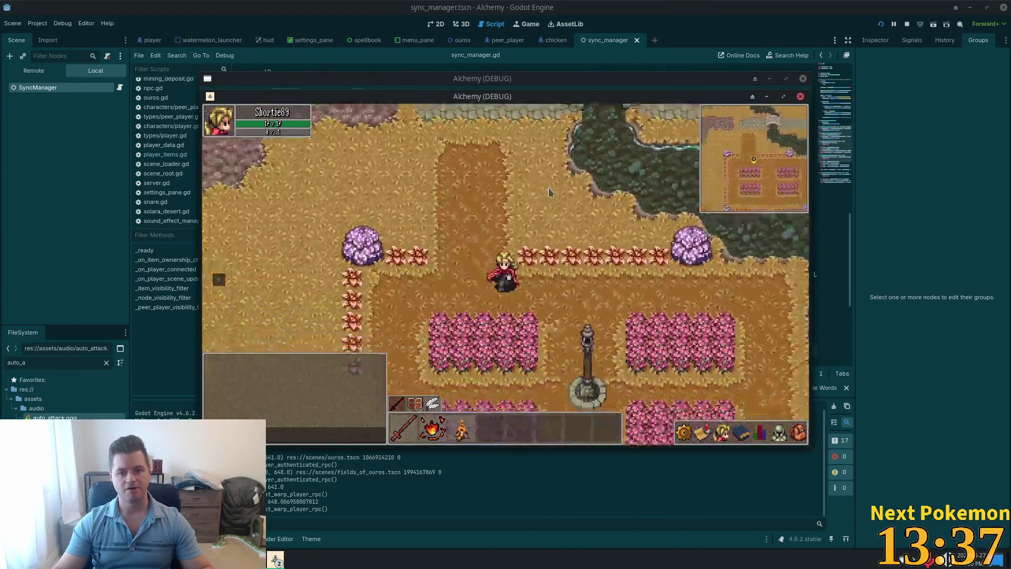
key(Right)
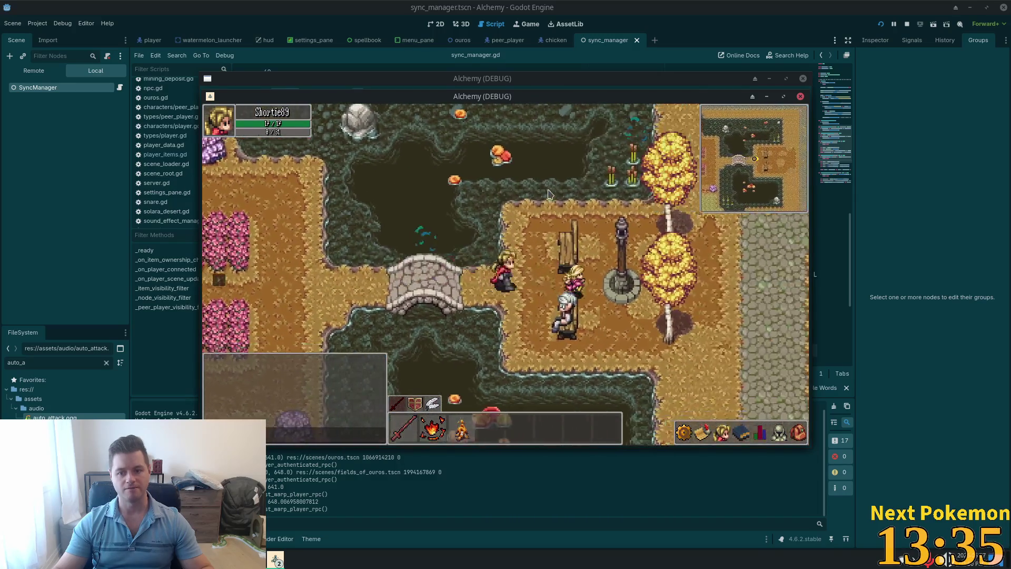
key(Right)
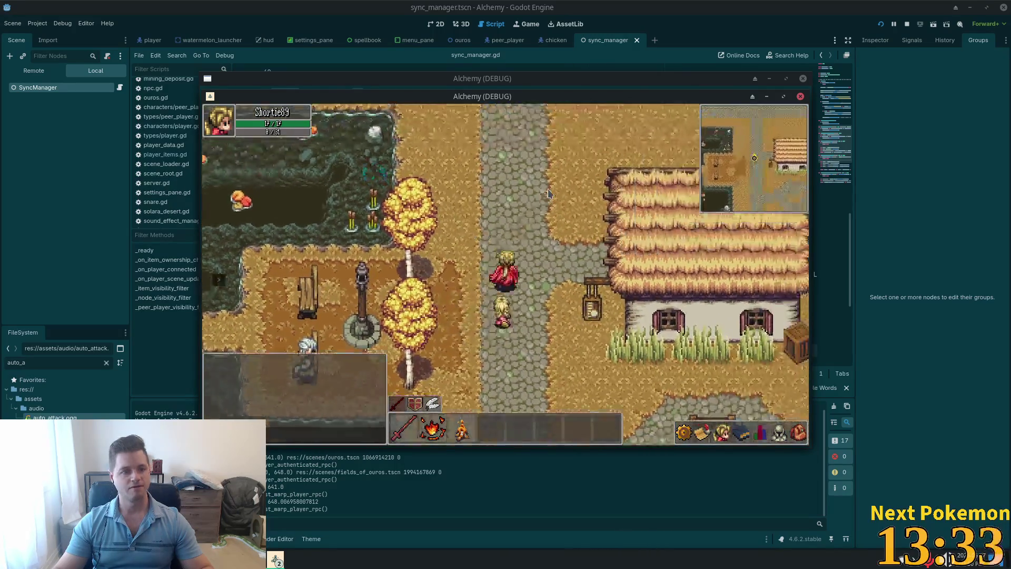
key(Up)
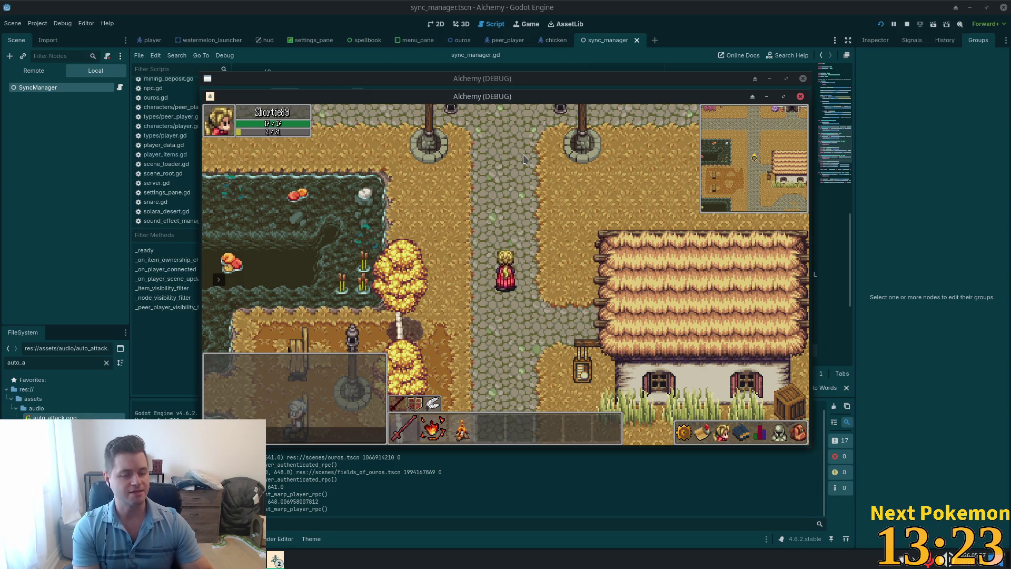
Step: Walk north along the cobblestone street to the lamp-post crossroads, then turn south
key(w)
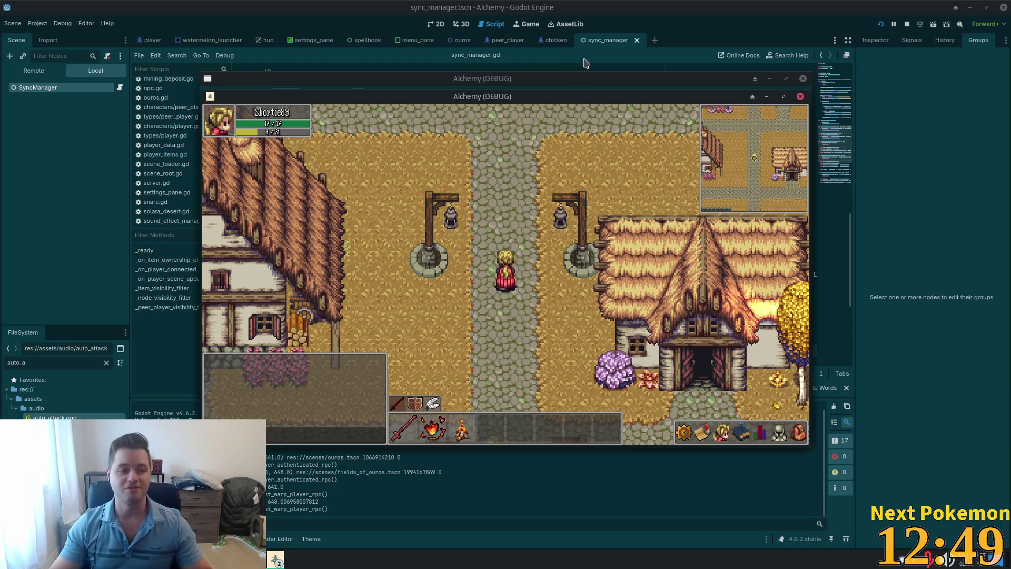
key(s)
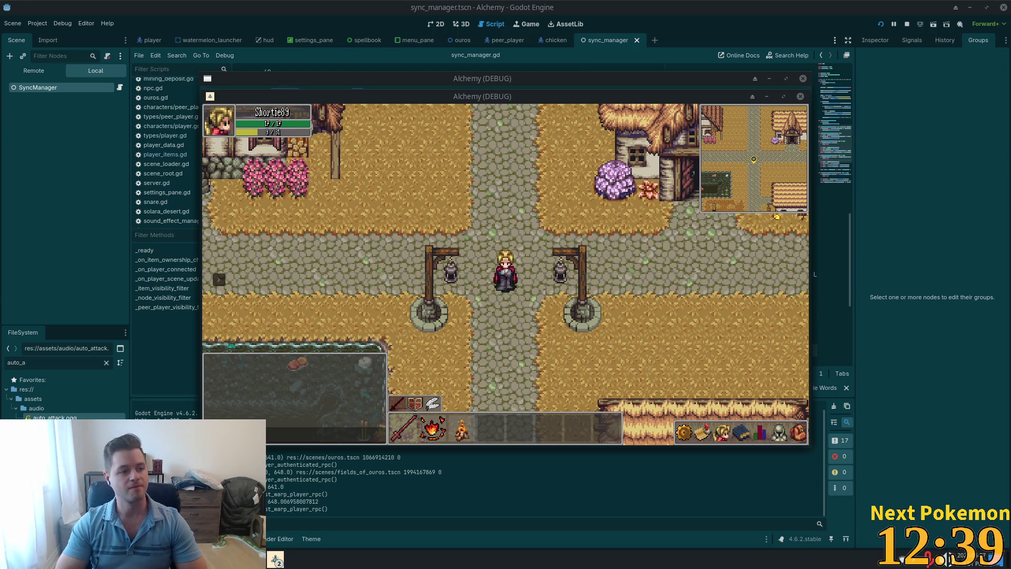
Step: Walk down to the fence gate, back into town, then west over the bridge into the Stone Deposit cave
key(s)
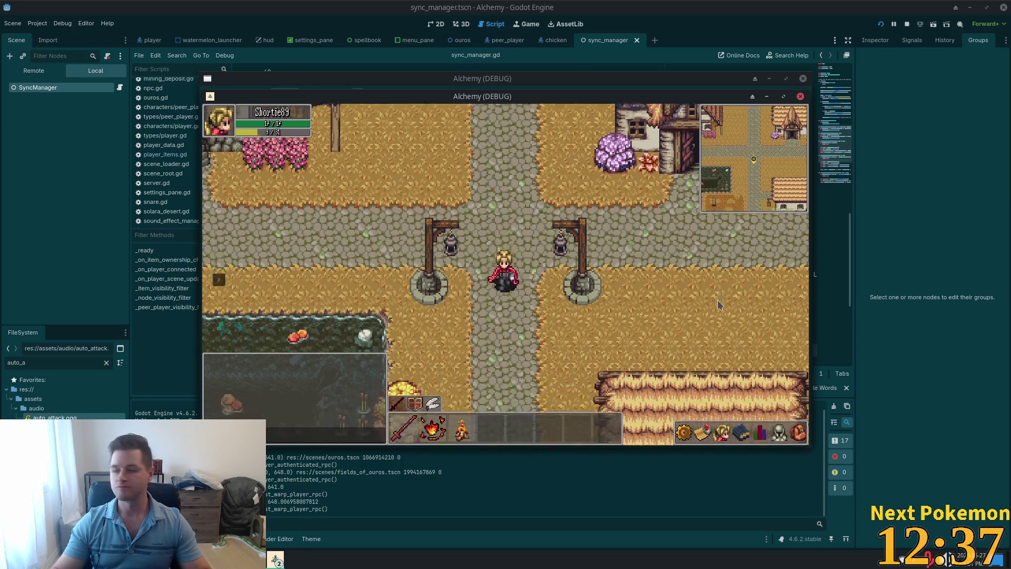
key(s)
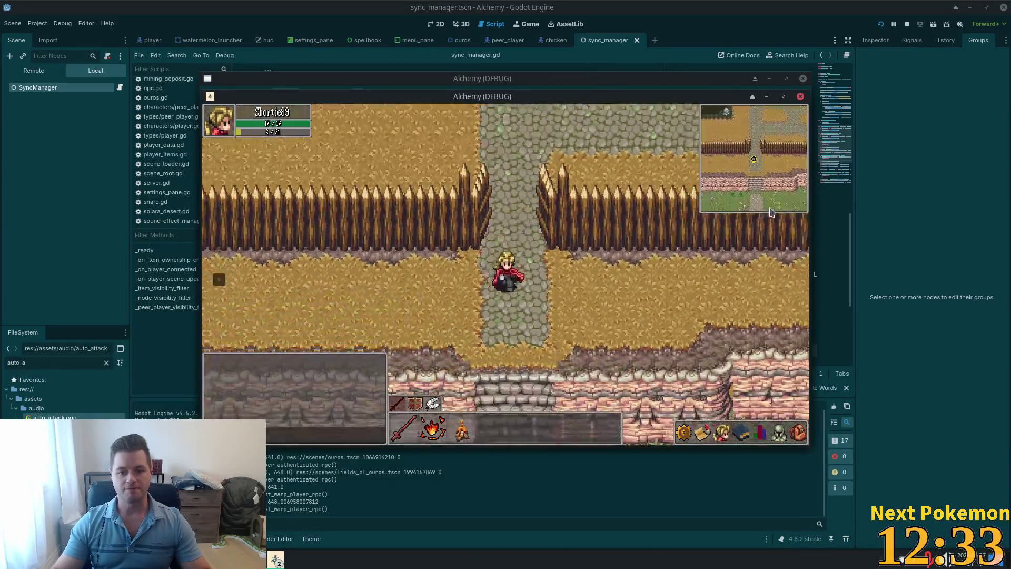
key(w)
key(w)
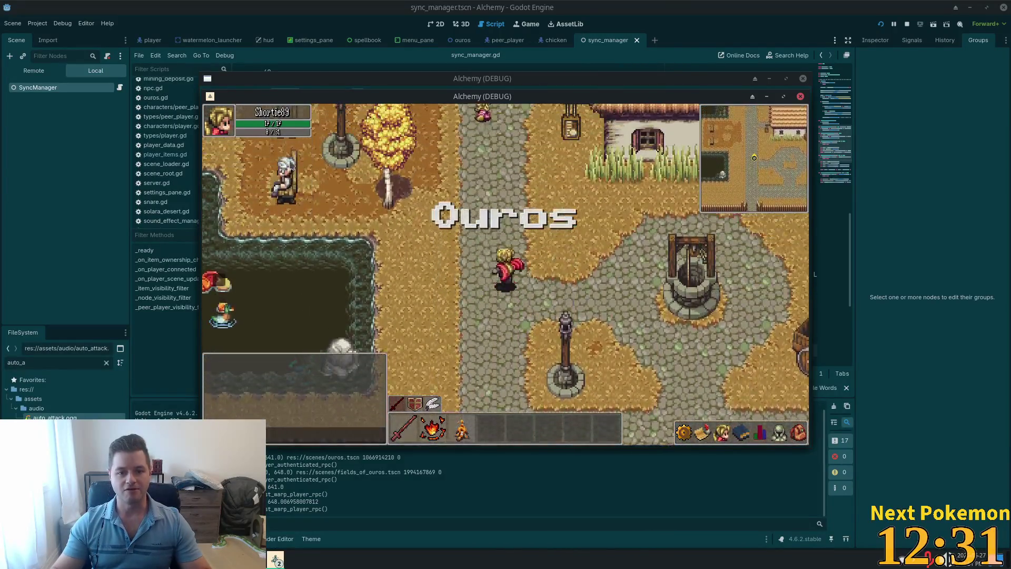
key(w)
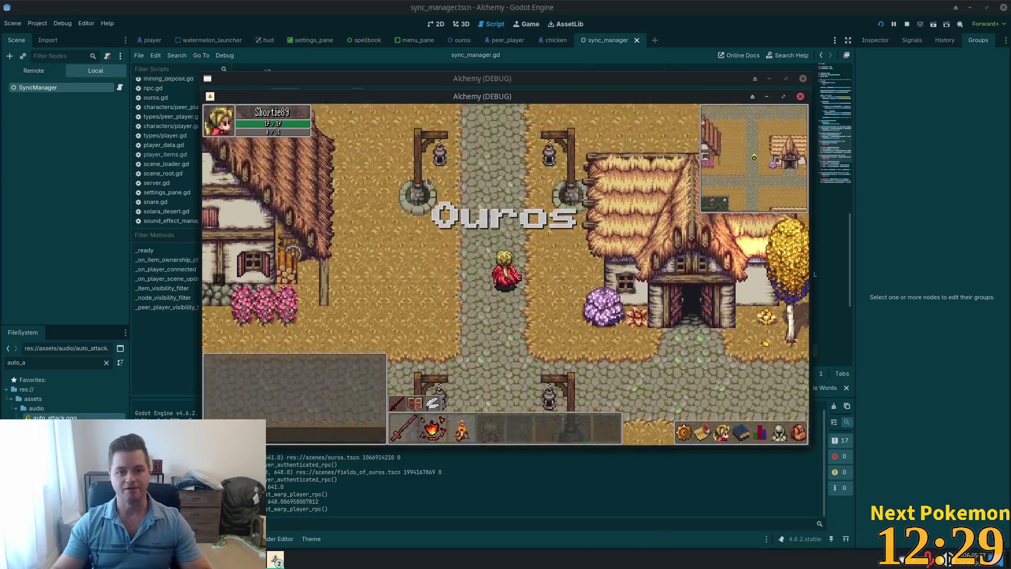
key(a)
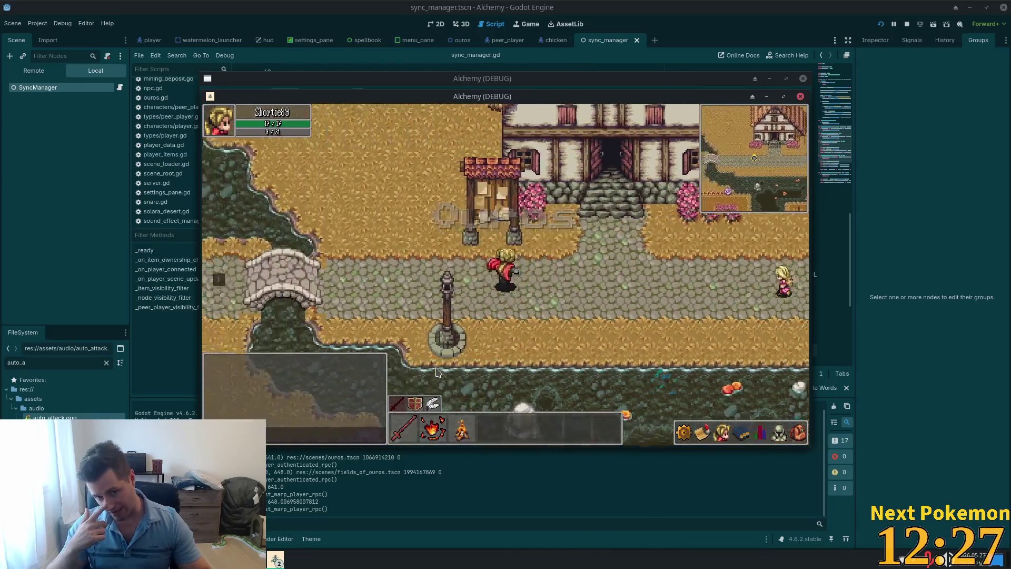
key(a)
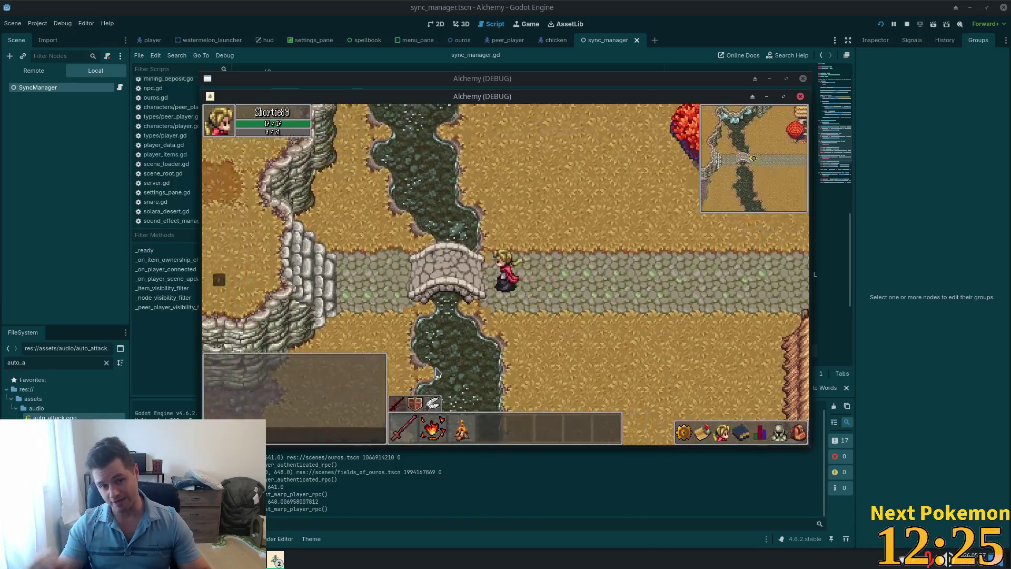
key(s)
key(s)
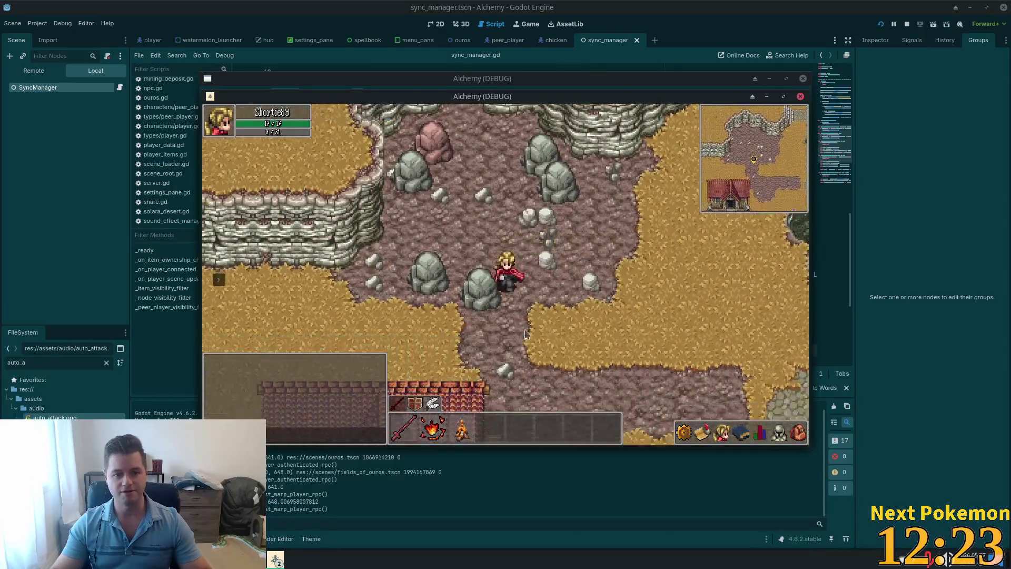
key(w)
Step: Try mining a rock, then toggle the inventory and skills panels while leaving the cave
click(531, 286)
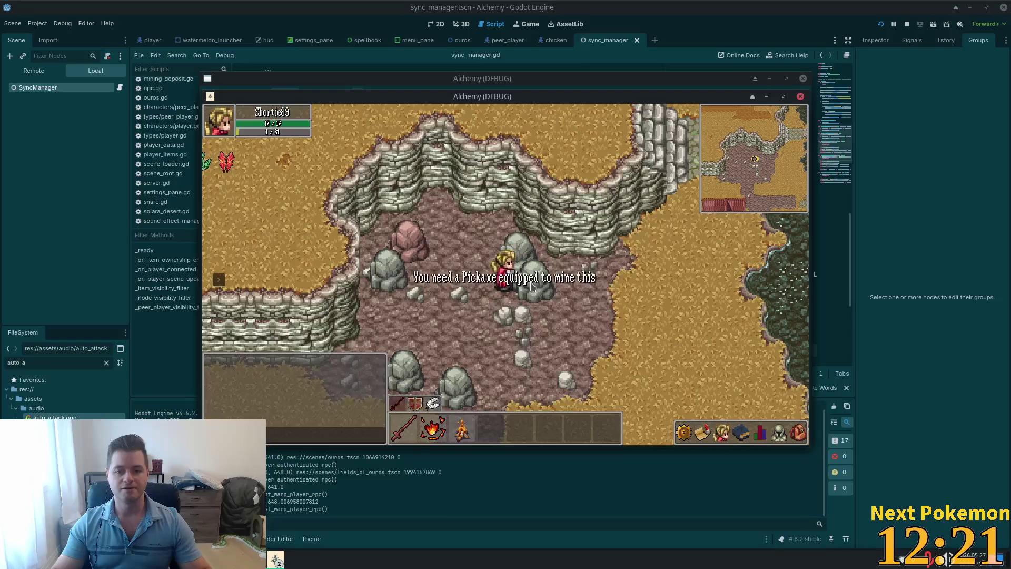
key(s)
key(i)
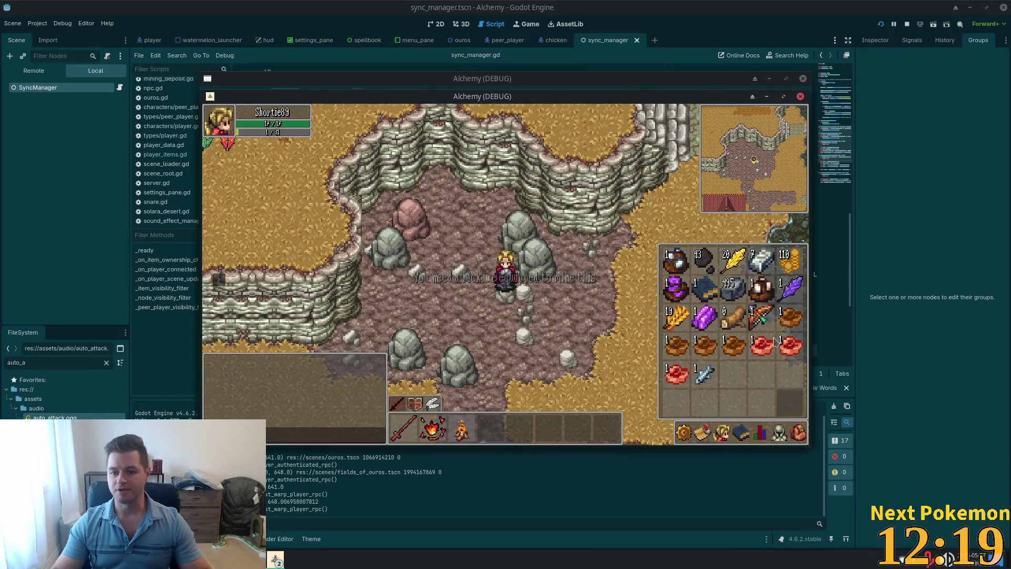
key(i)
click(797, 433)
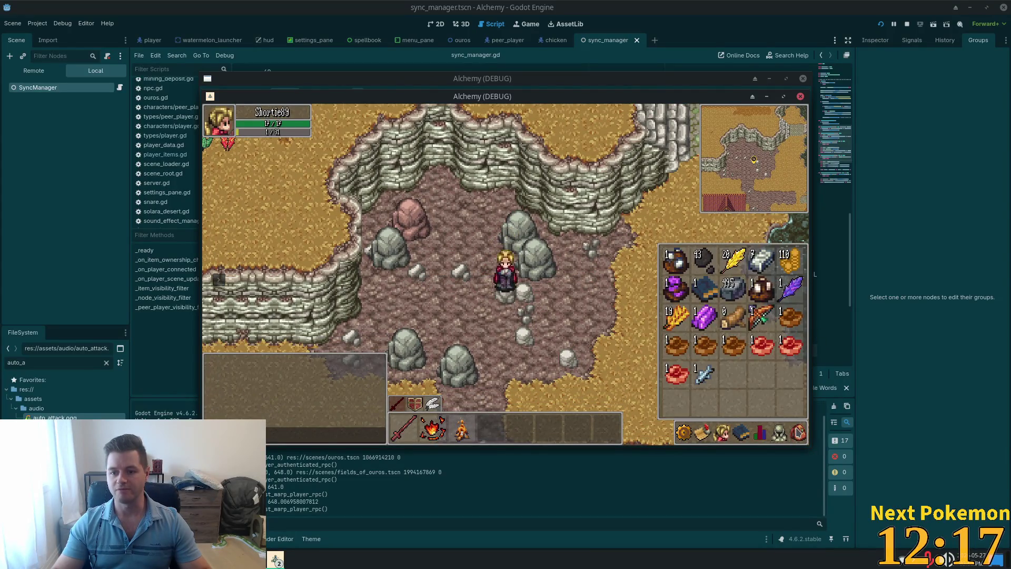
key(s)
click(759, 433)
click(759, 432)
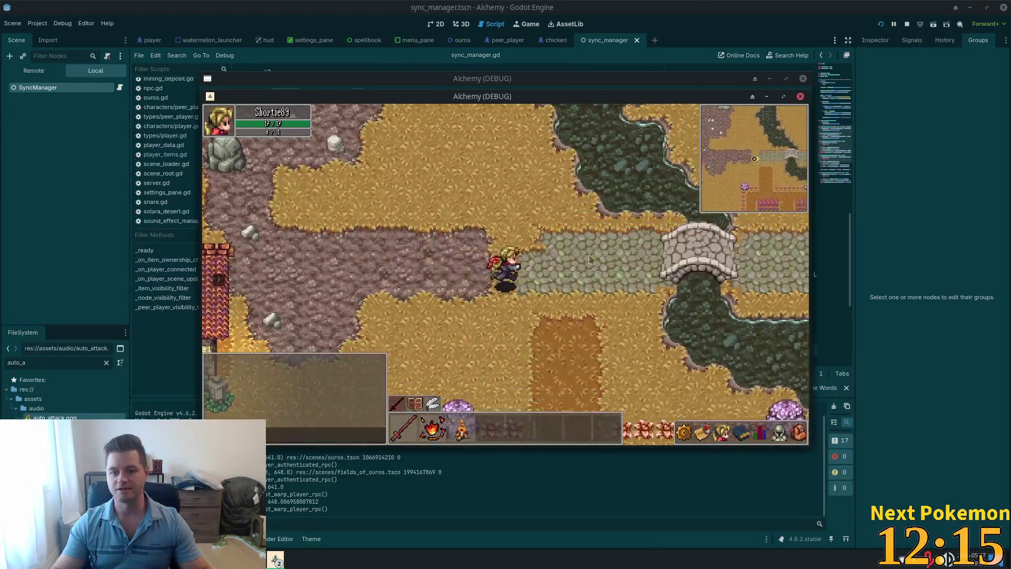
Step: Walk east across the bridge through the village and enter the half-timbered house's shop
key(Right)
key(Up)
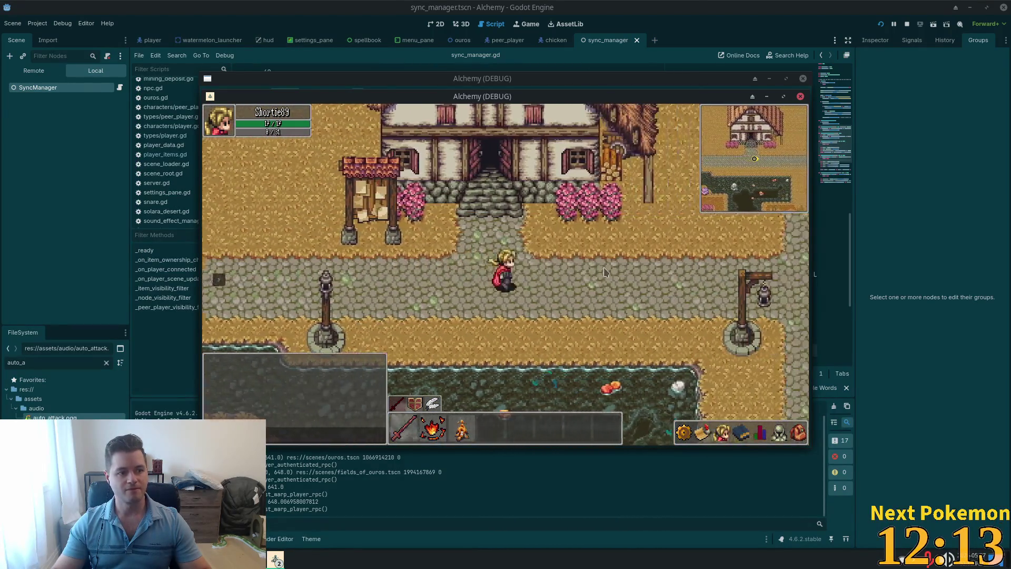
key(Right)
key(Down)
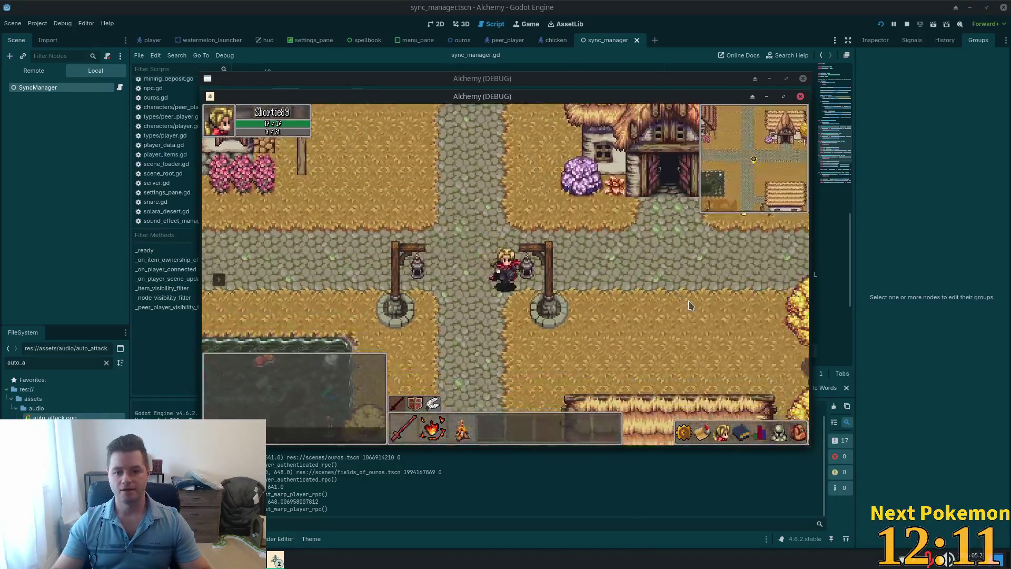
key(Down)
key(Up)
key(Right)
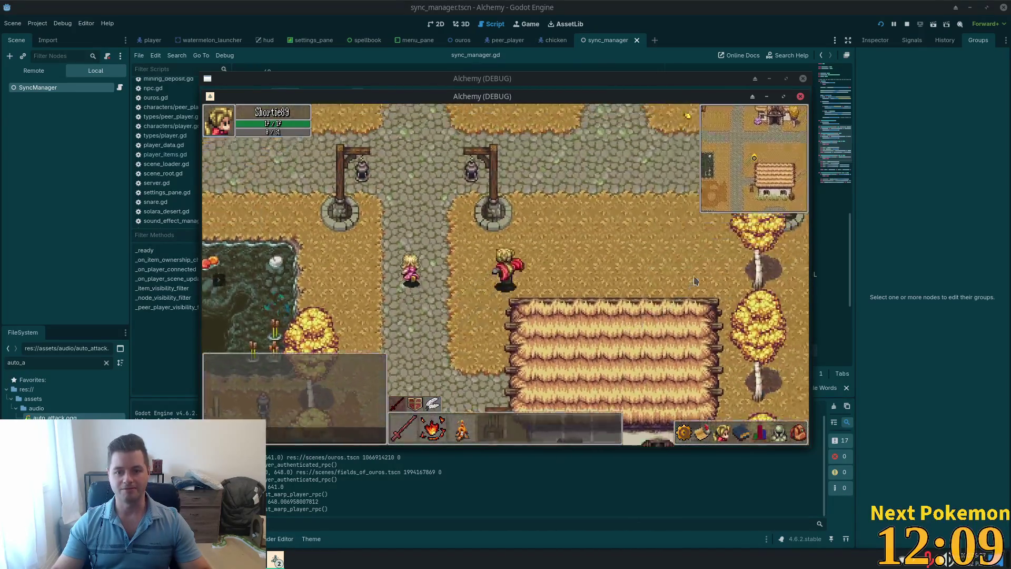
key(Right)
key(Down)
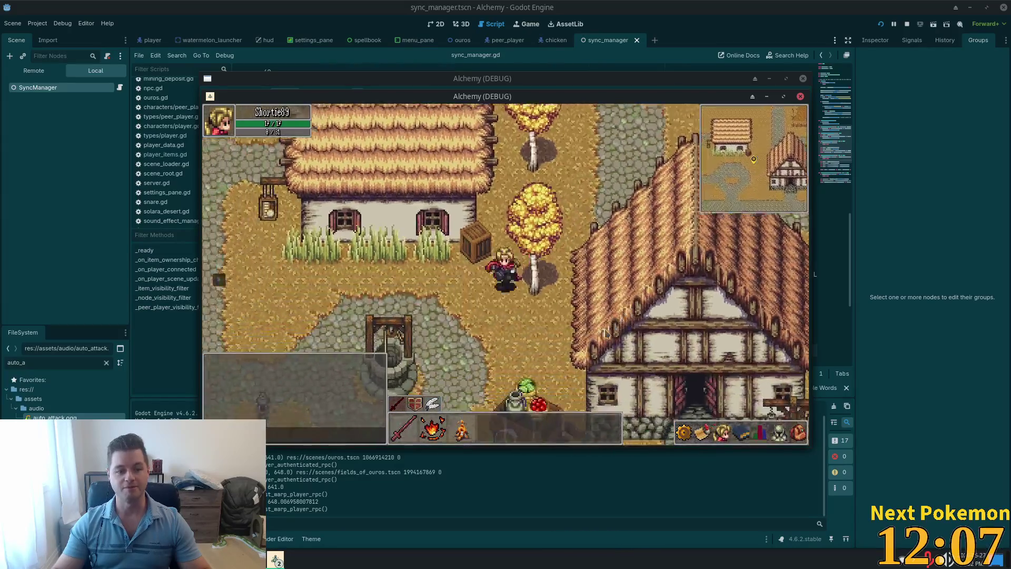
key(Left)
key(Down)
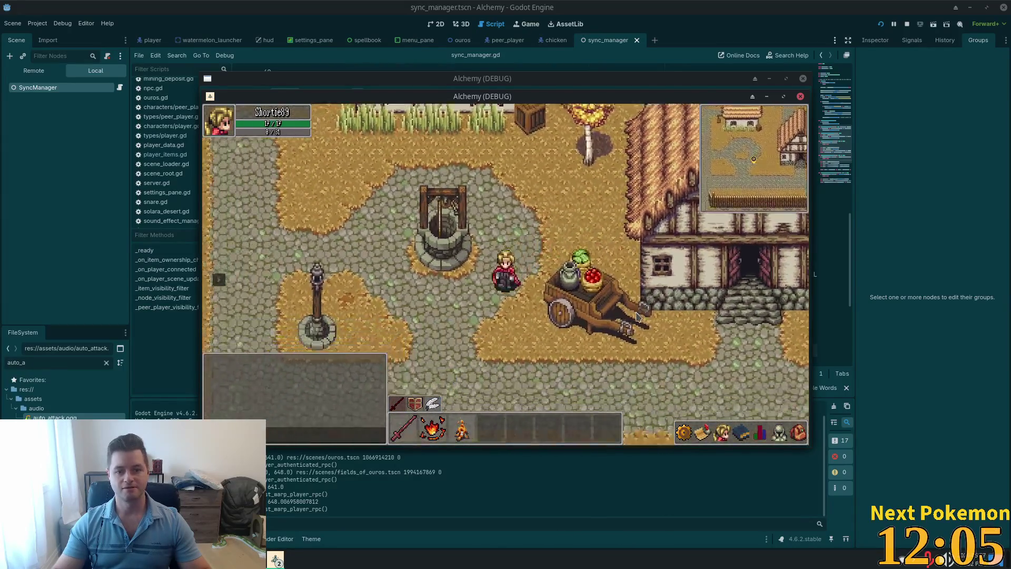
key(Up)
key(Right)
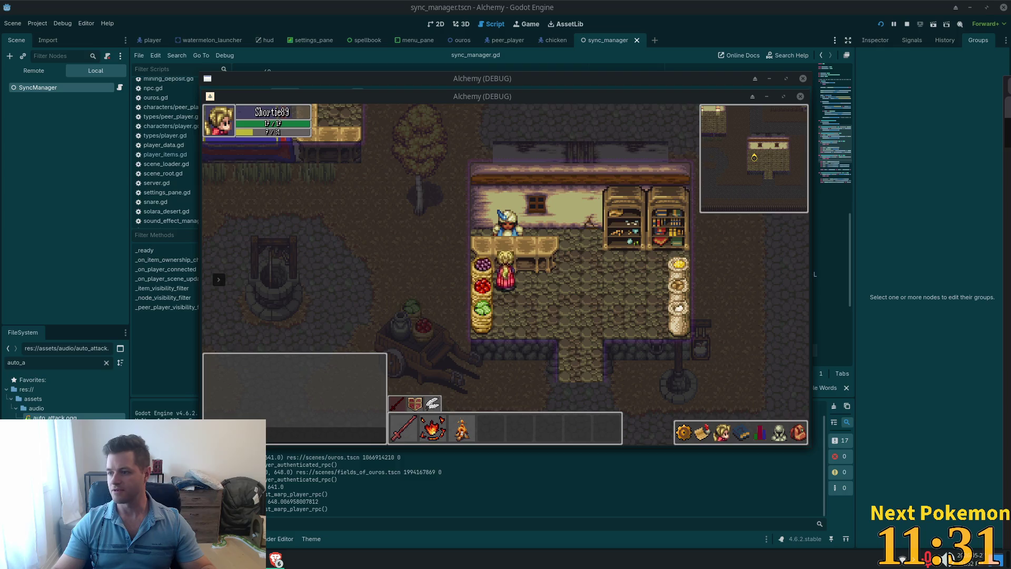
key(alt+Tab)
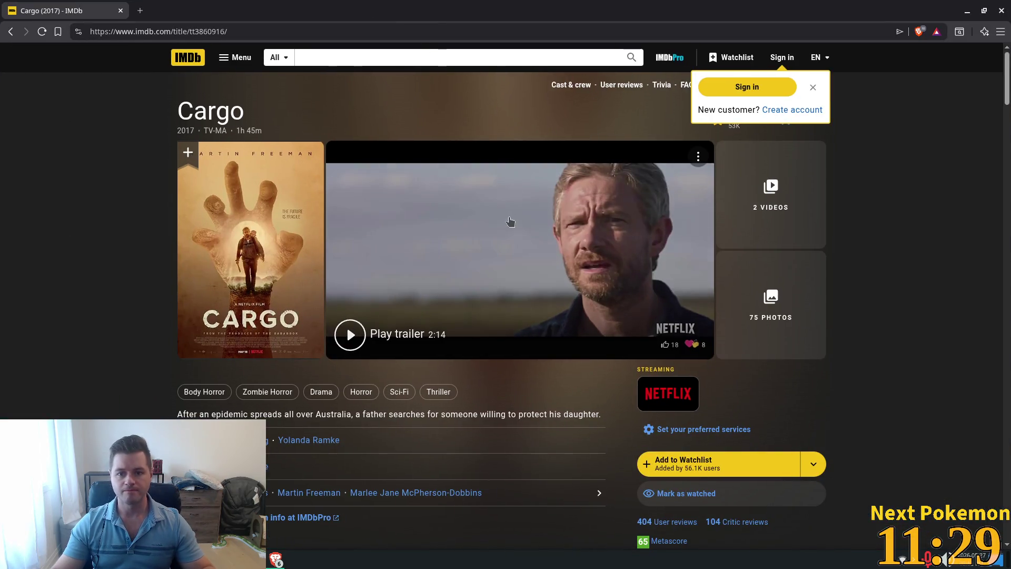
scroll(906, 256, down, 6)
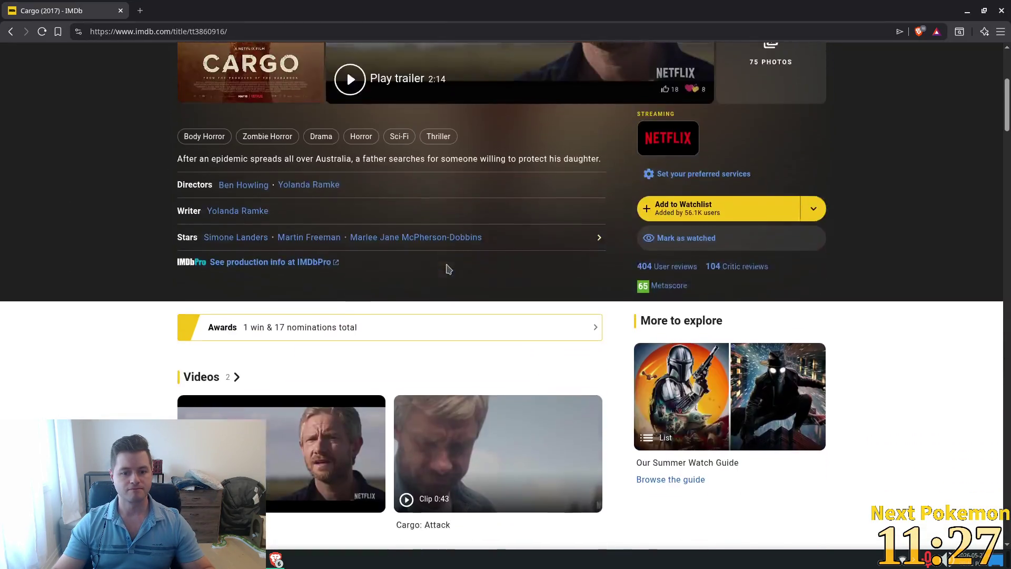
scroll(539, 226, down, 7)
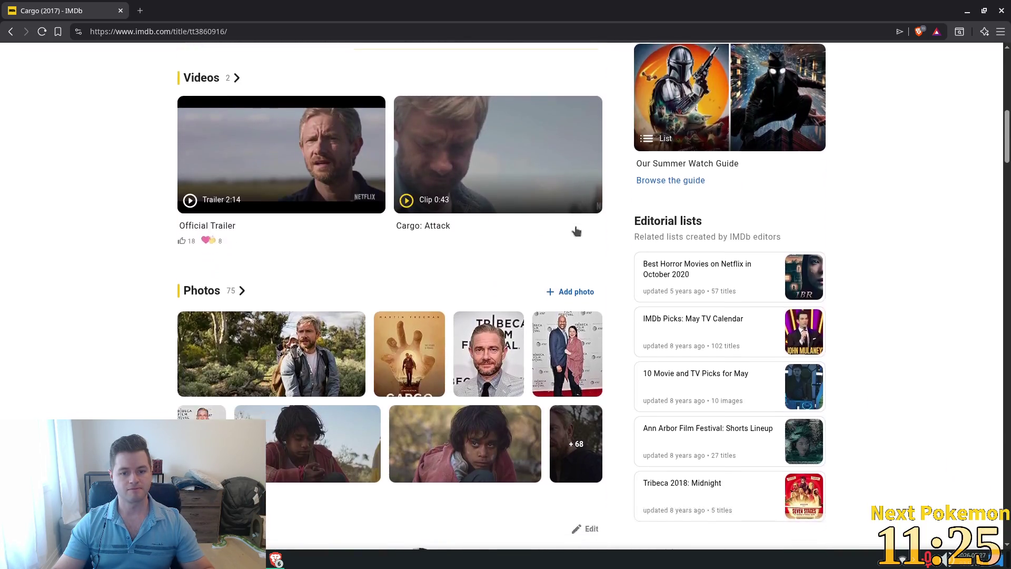
scroll(550, 231, up, 1)
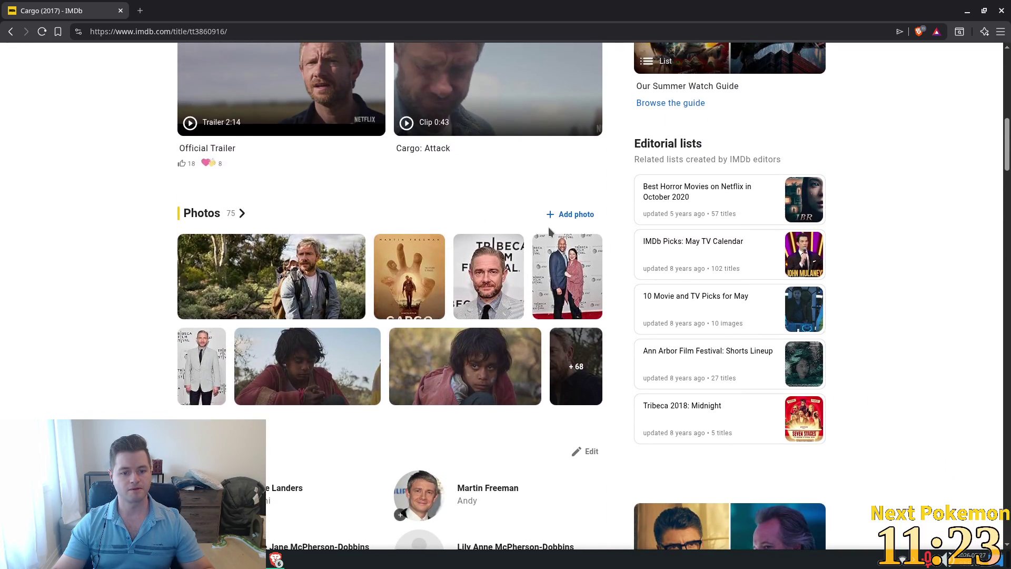
scroll(548, 227, up, 10)
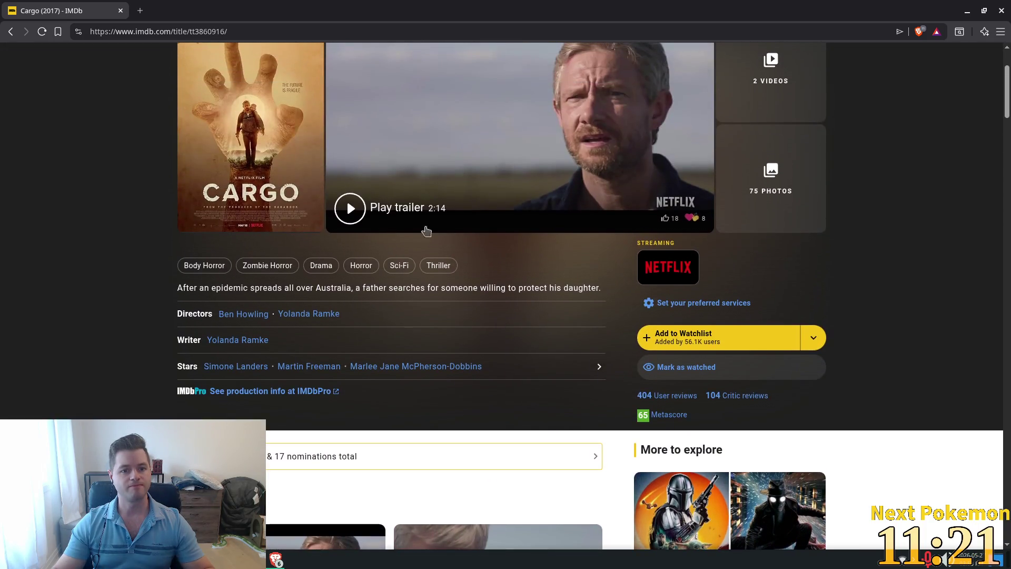
mouse_move(176, 288)
mouse_down()
mouse_move(410, 283)
mouse_move(452, 298)
mouse_move(552, 300)
mouse_up()
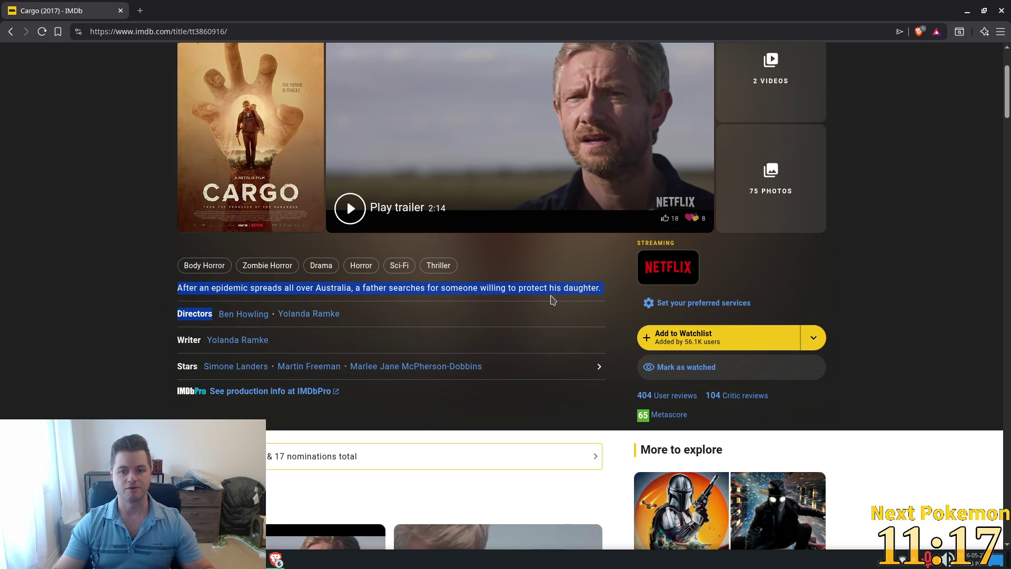
scroll(465, 367, up, 3)
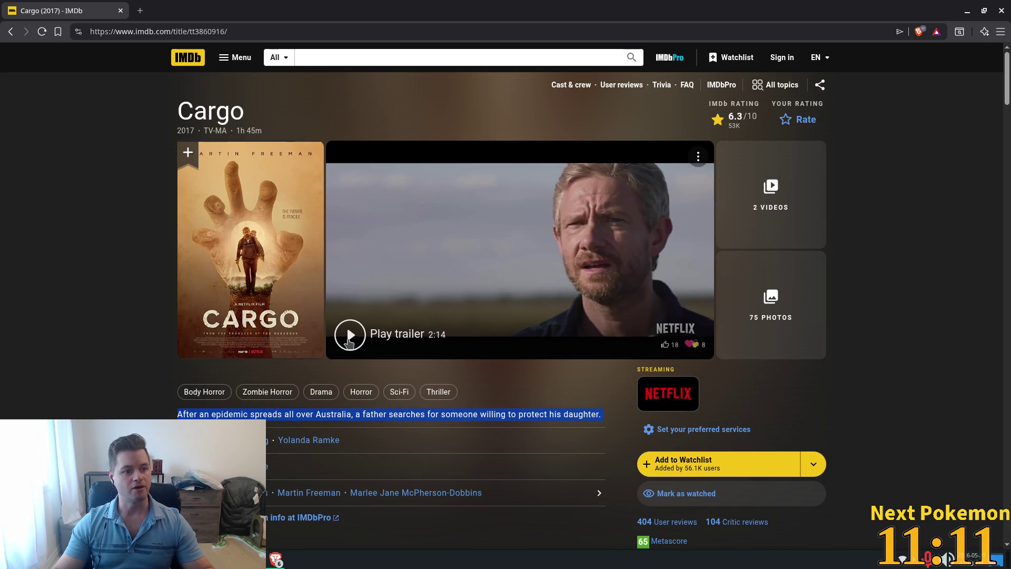
drag(196, 131, 169, 132)
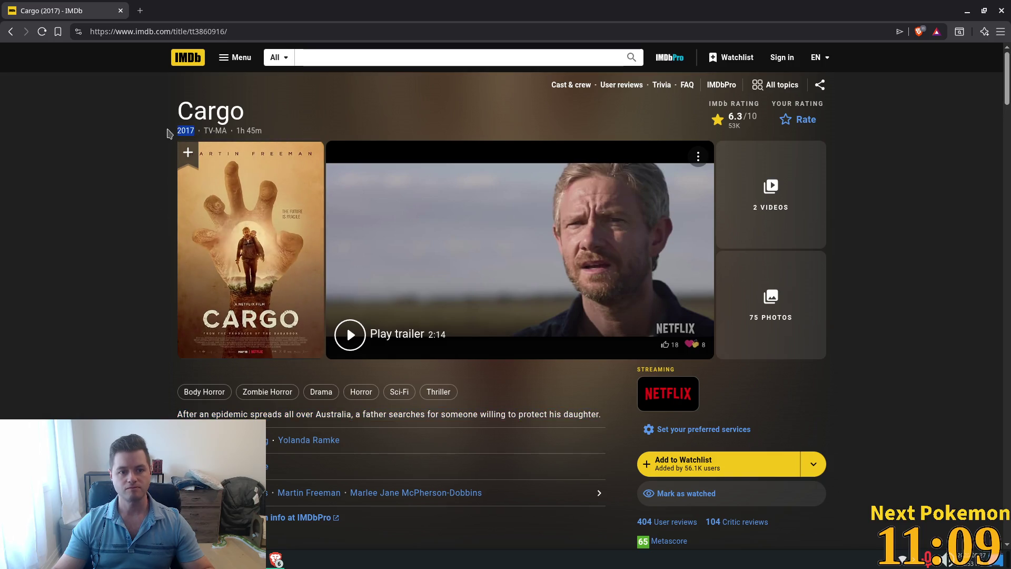
scroll(808, 323, down, 5)
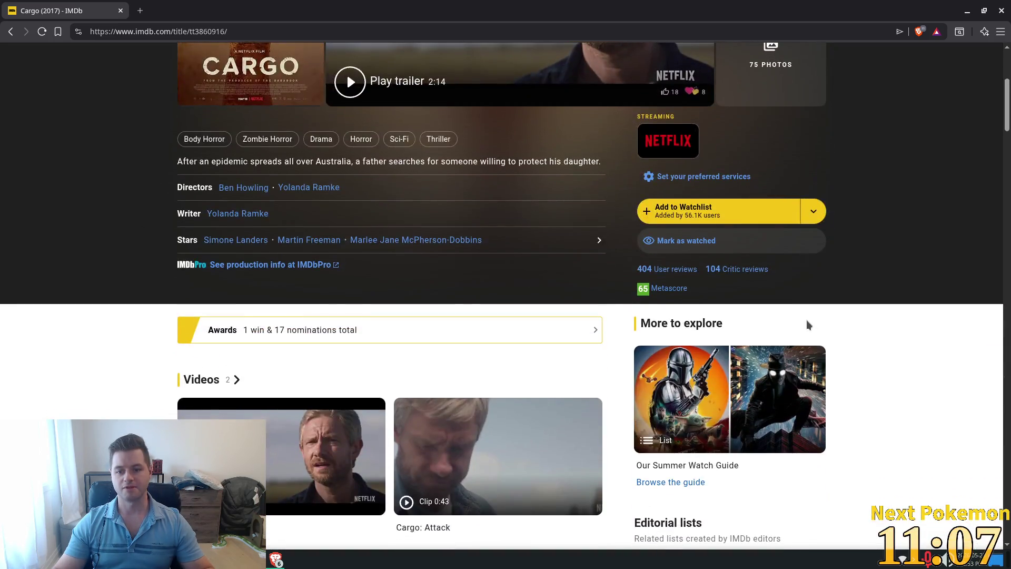
scroll(806, 322, up, 5)
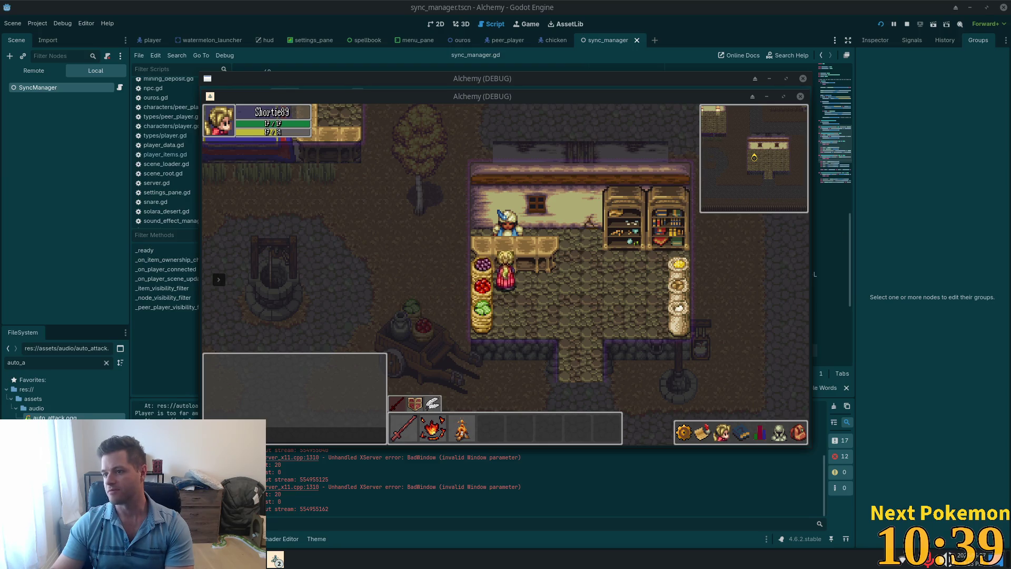
Step: Scroll the Zombies of the Third Reich IMDb page, close its tab, and refocus the game window
mouse_move(1009, 109)
mouse_down()
mouse_move(737, 109)
mouse_move(340, 5)
mouse_up()
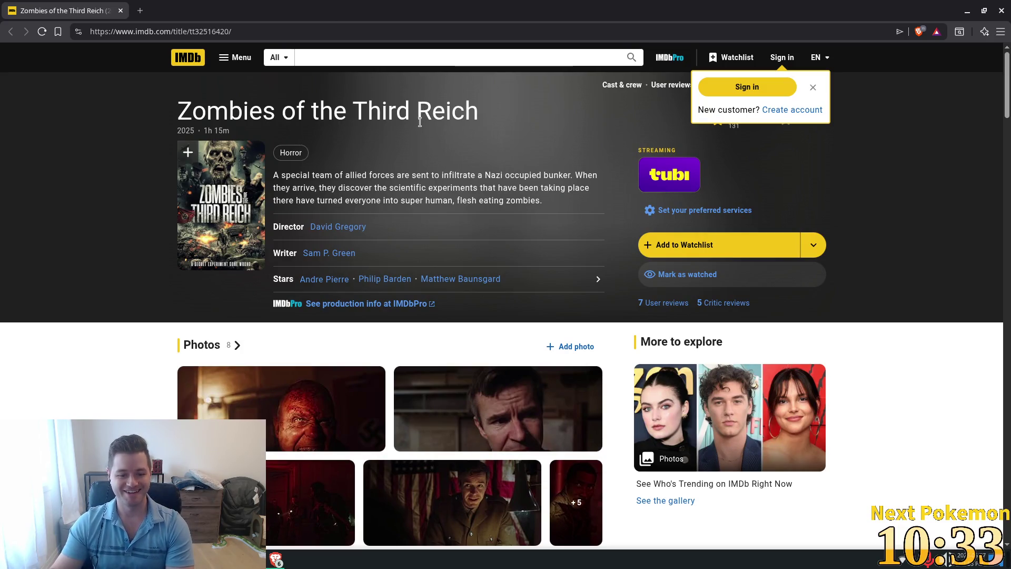
scroll(419, 126, down, 5)
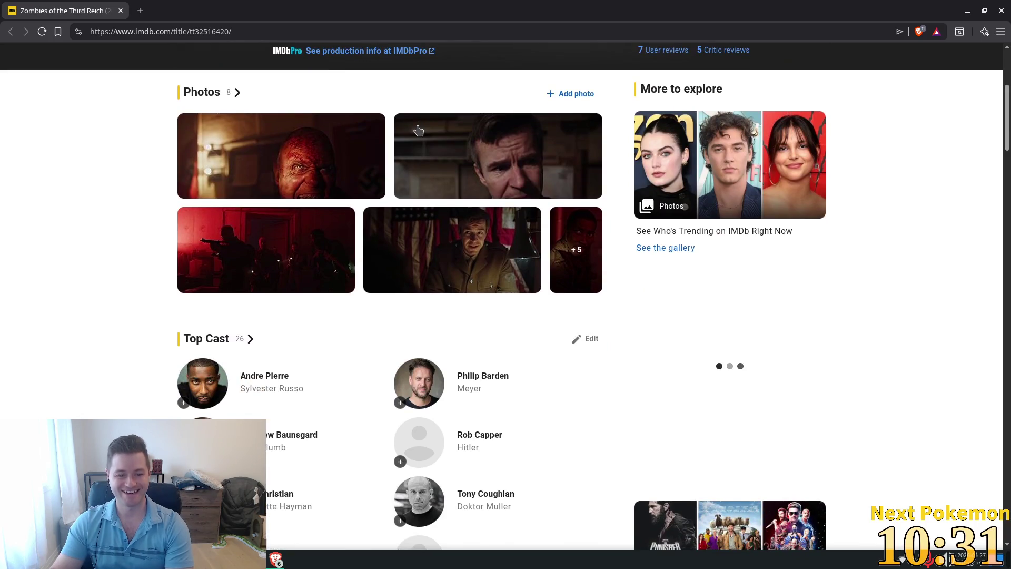
scroll(415, 130, down, 4)
scroll(416, 130, up, 8)
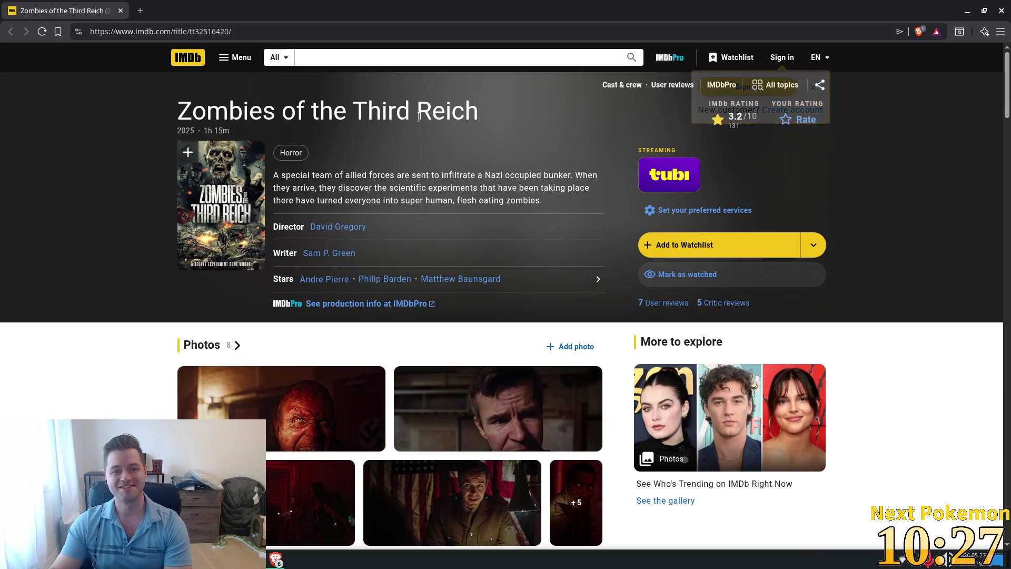
click(121, 11)
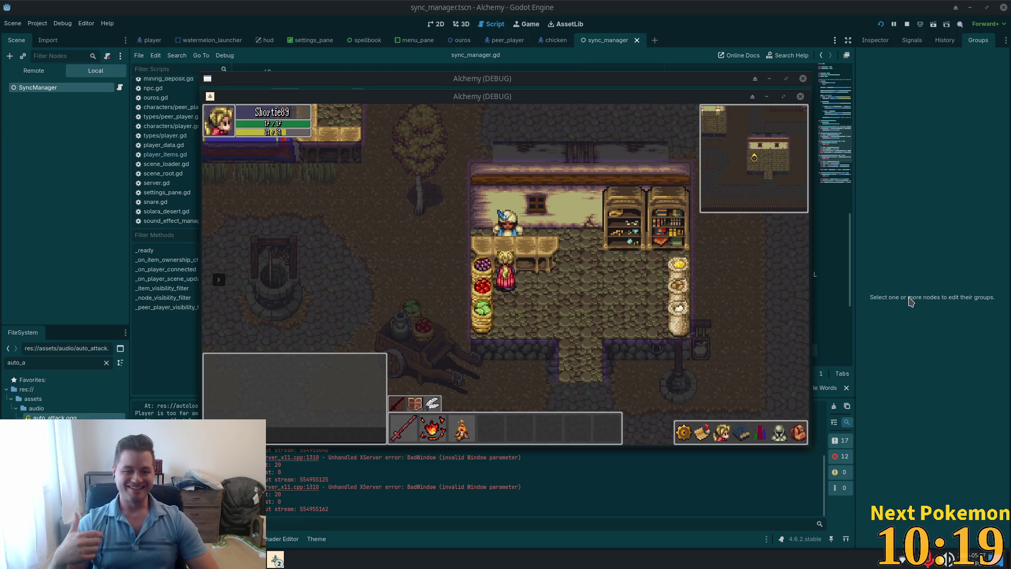
click(665, 269)
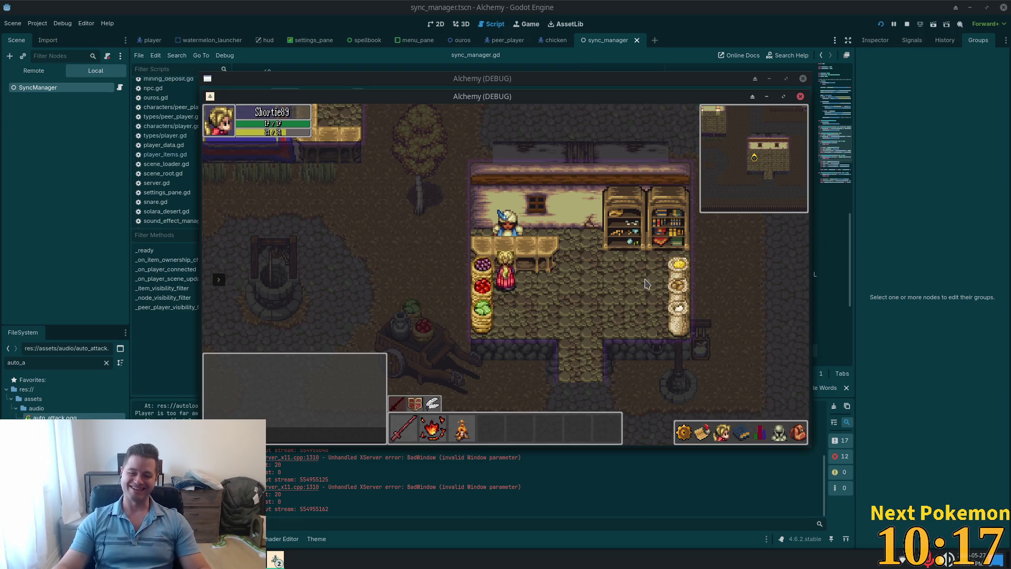
Step: Walk out of the shop and north through town past the inn
key(Down)
key(Right)
key(Down)
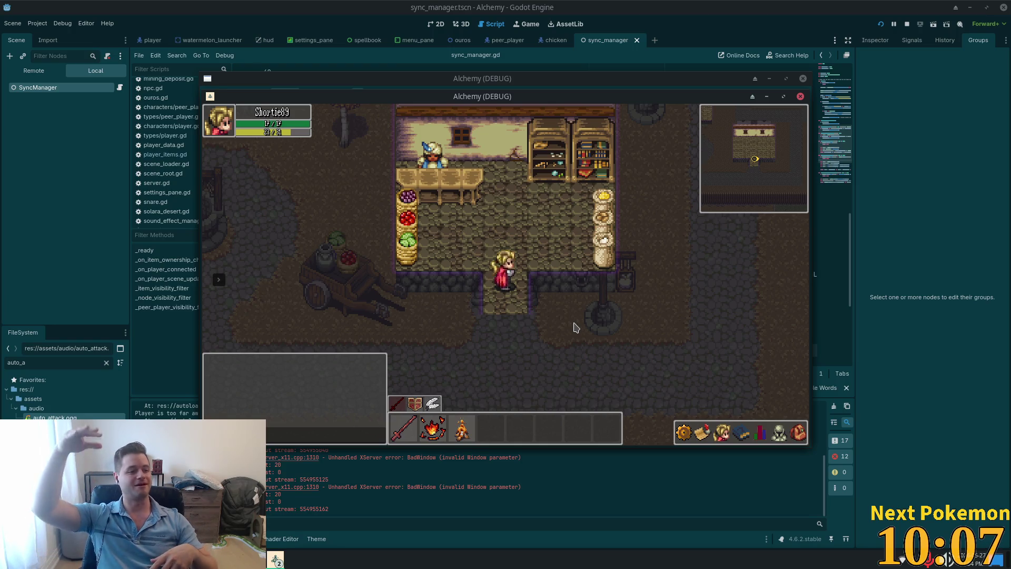
key(s)
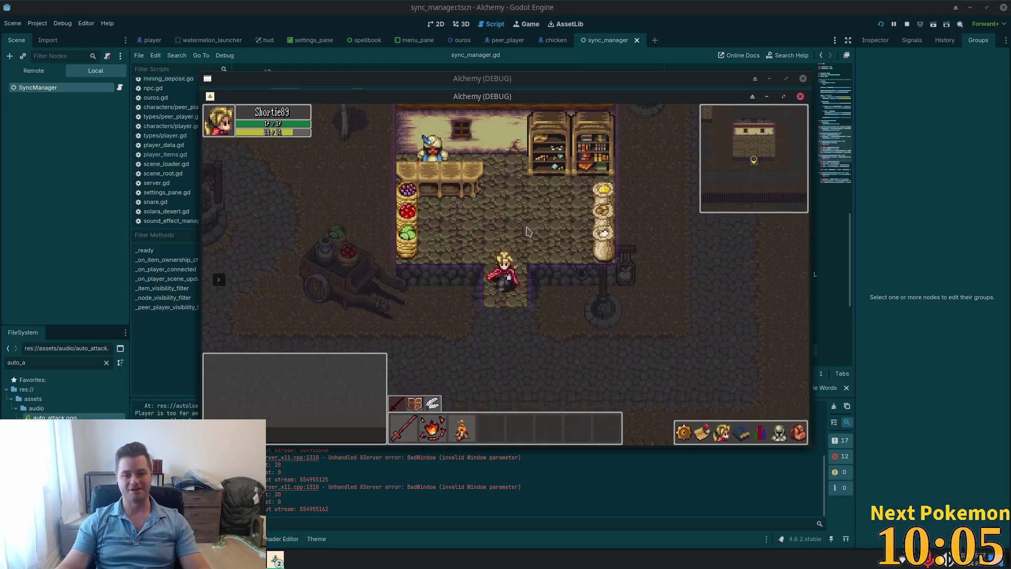
key(a)
key(a)
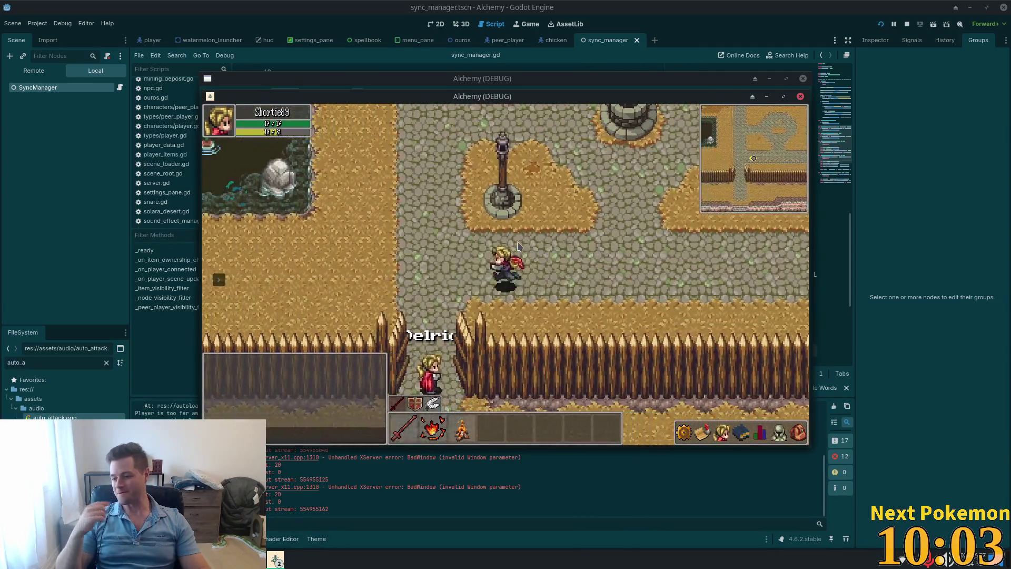
key(w)
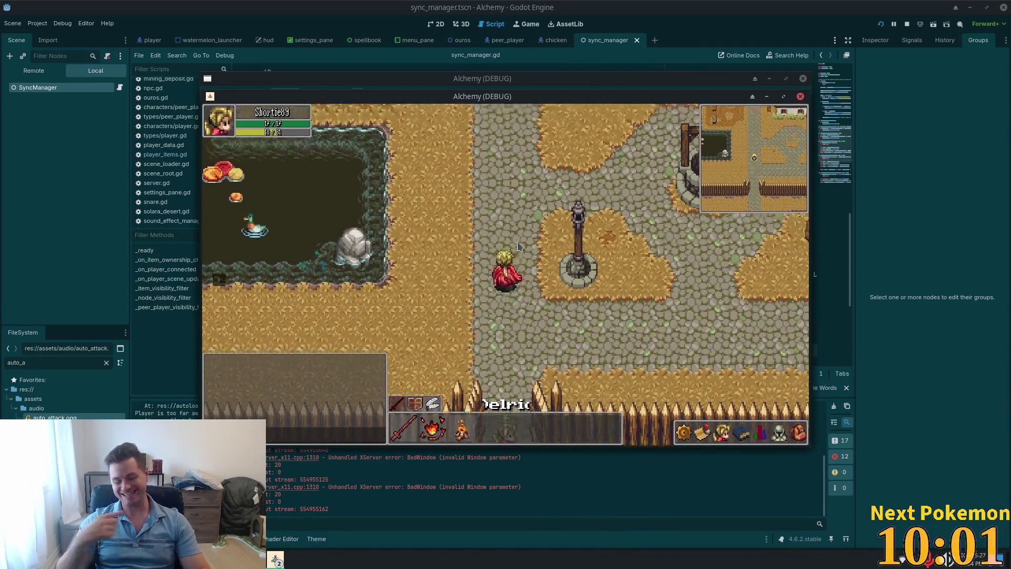
key(w)
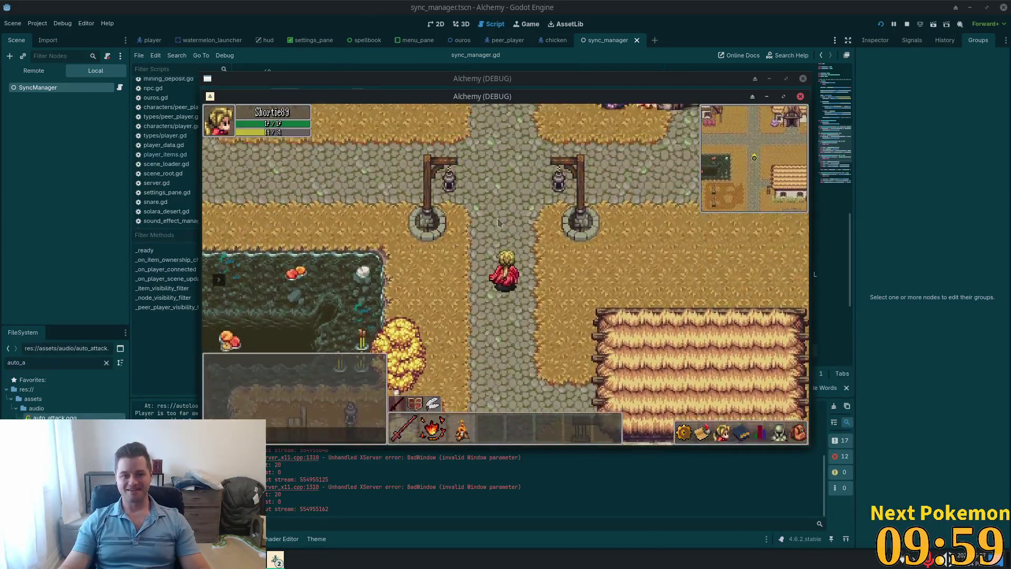
key(w)
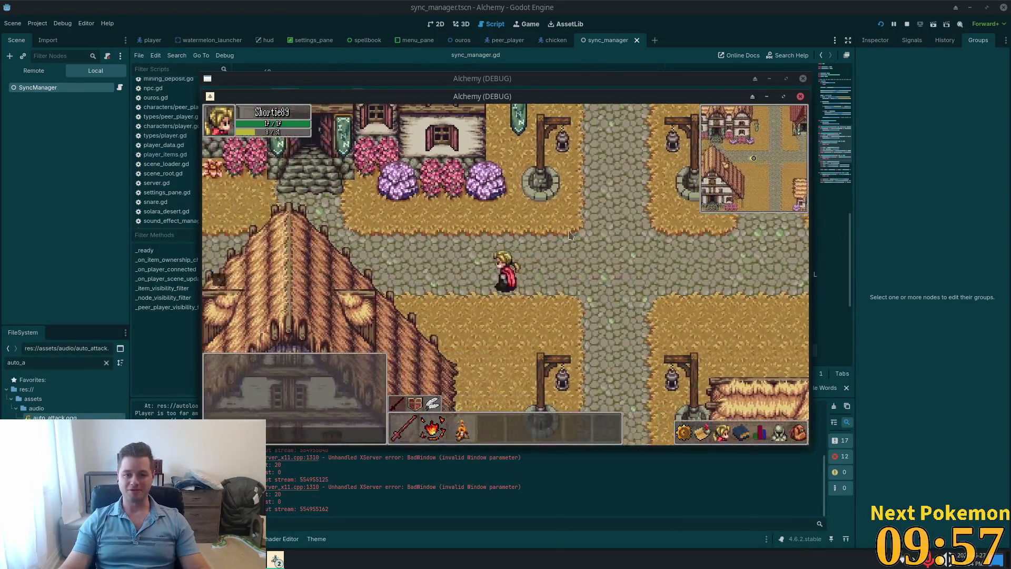
Step: Walk west across the stone bridge to the cliff stairs, then back east toward a house
key(a)
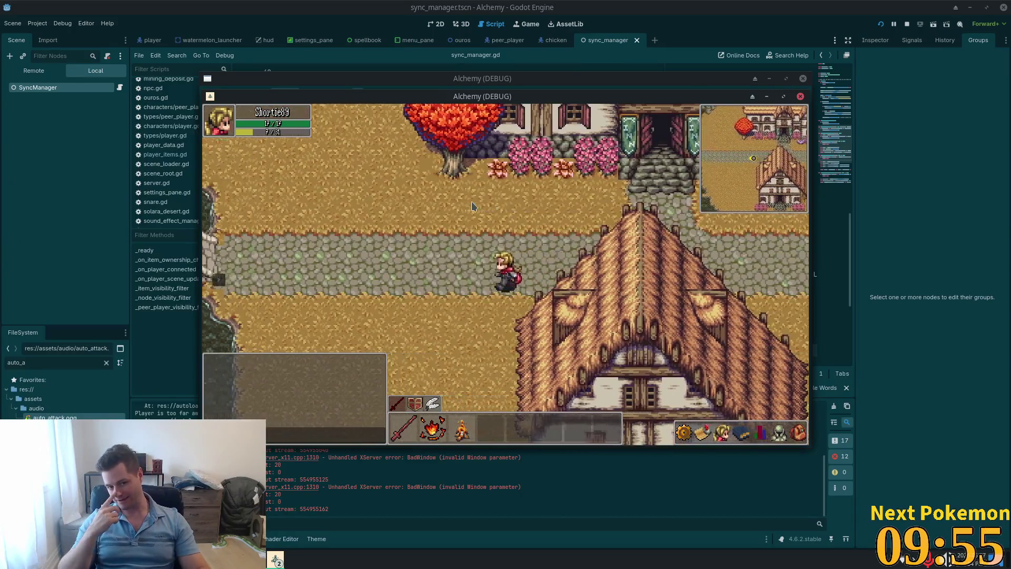
key(a)
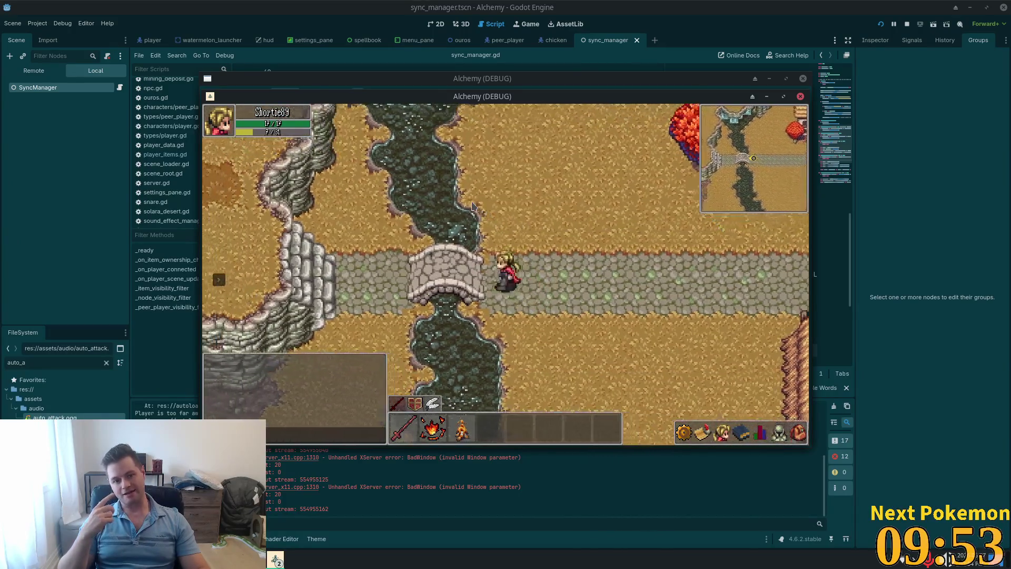
key(a)
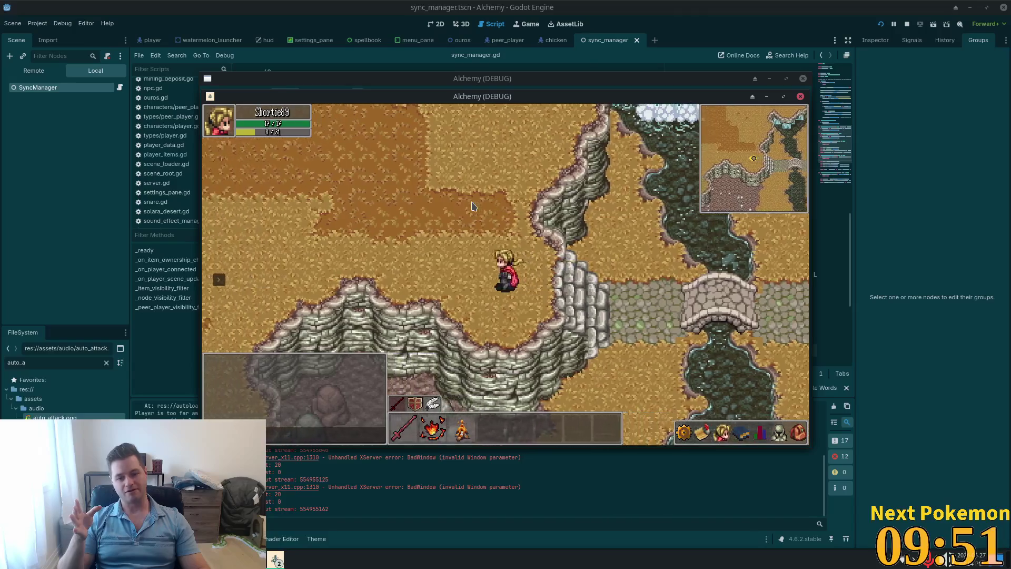
key(d)
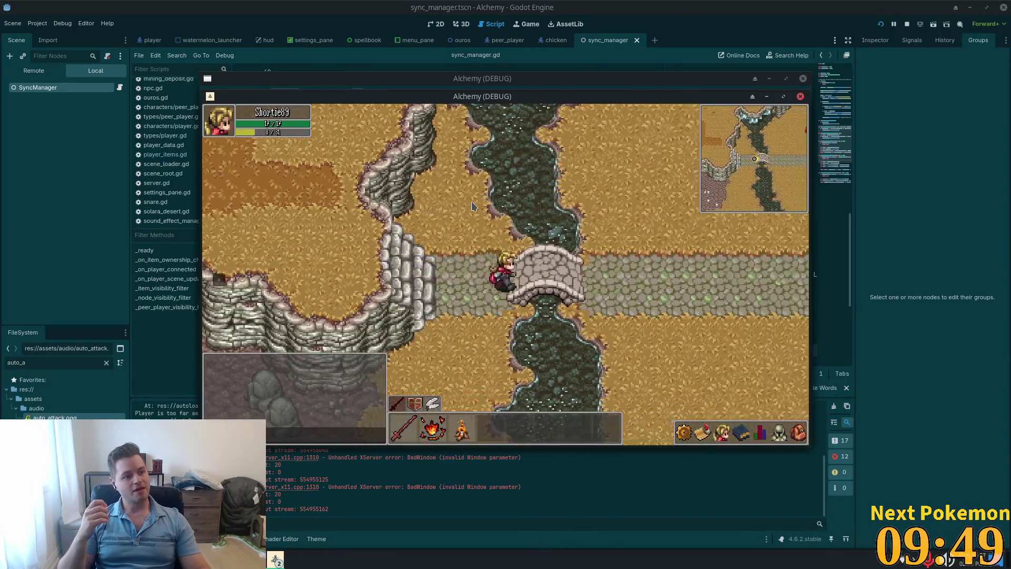
key(d)
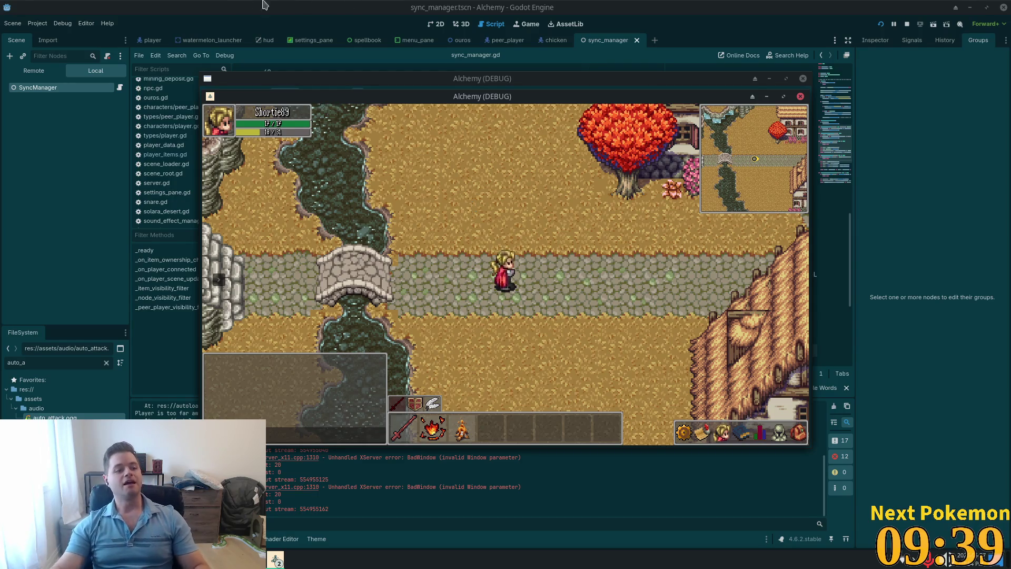
key(s)
key(s)
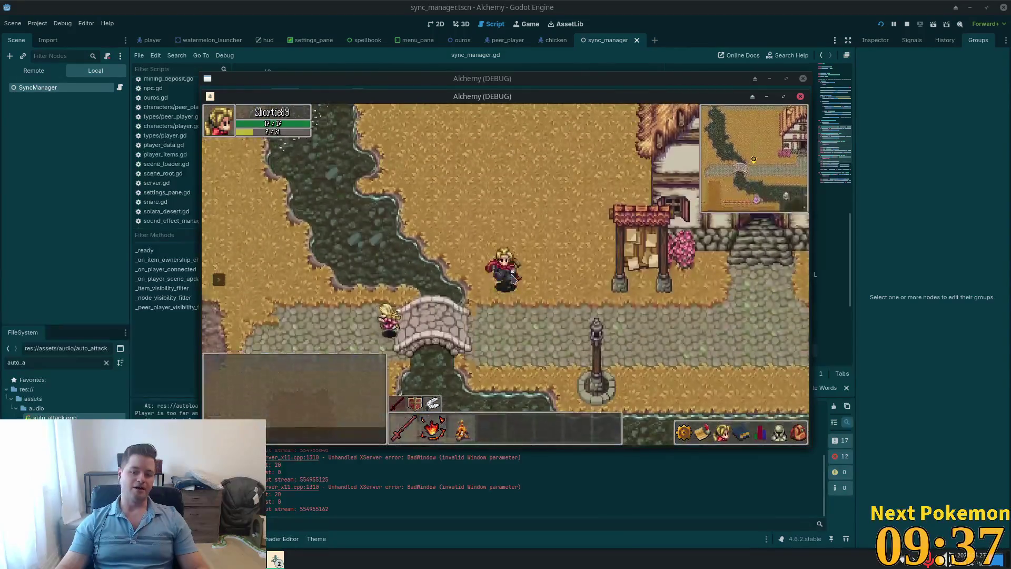
key(w)
key(d)
key(w)
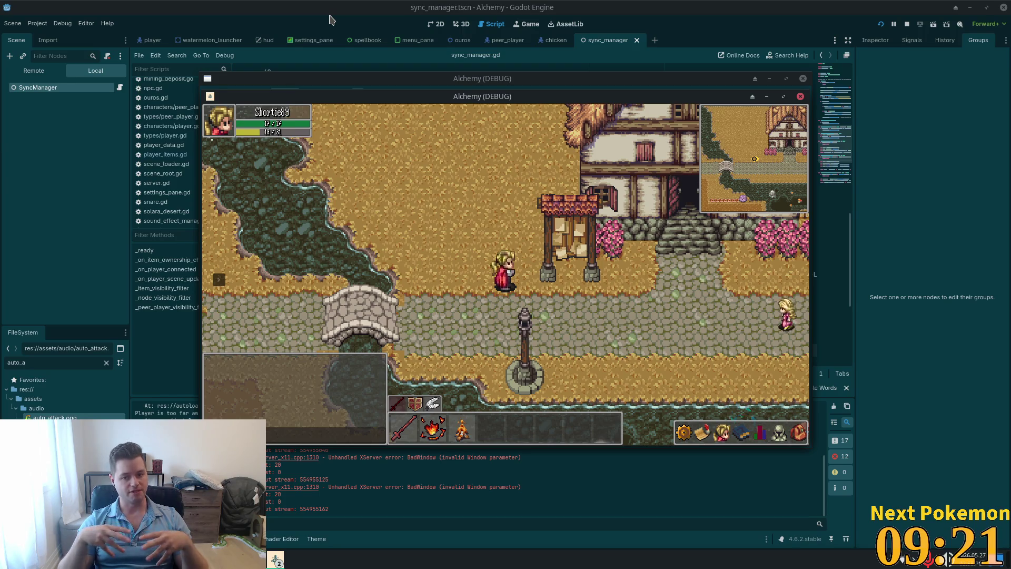
Step: Walk east and north through town past the inn, then down the tree-lined road
key(d)
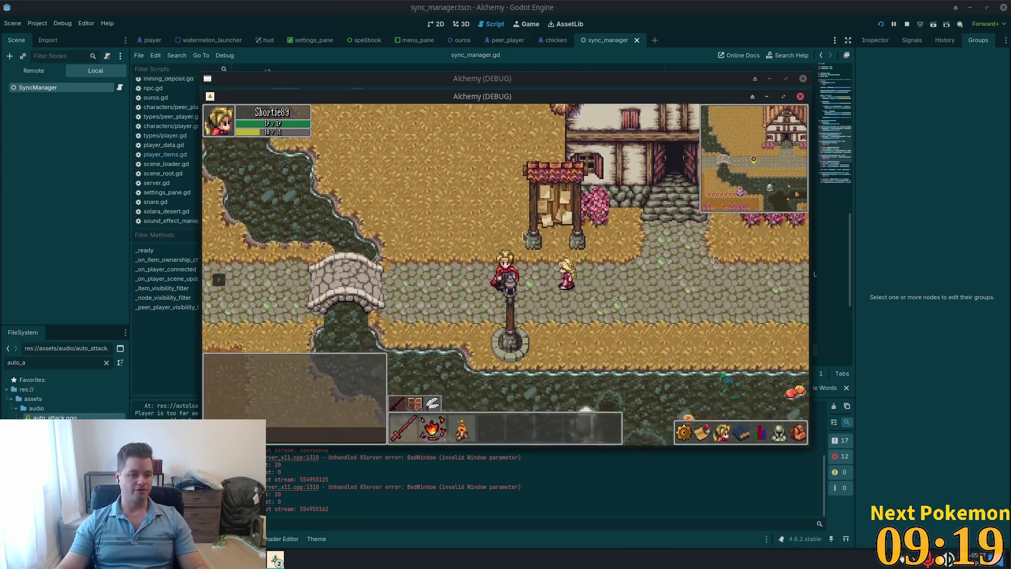
key(d)
key(w)
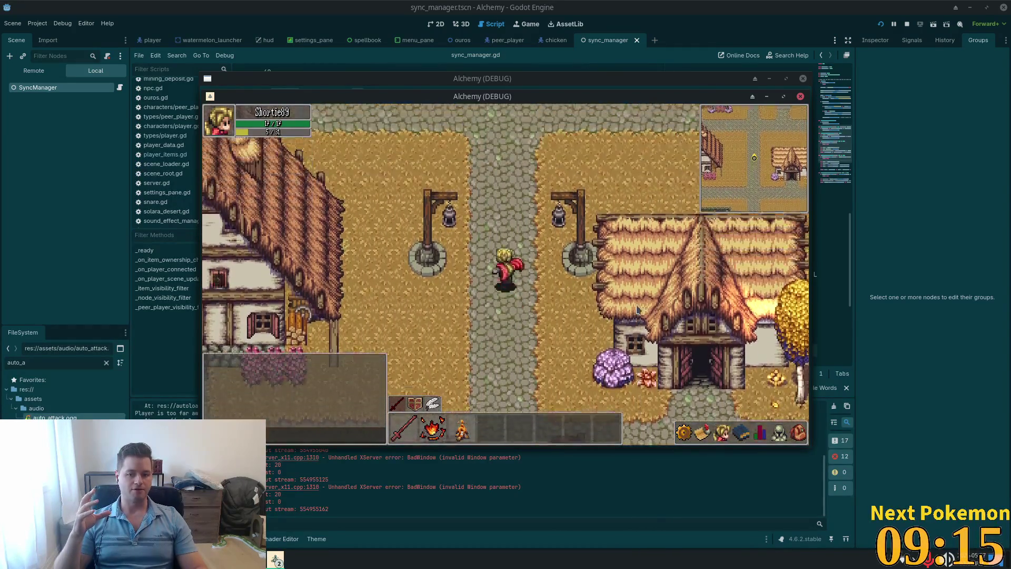
key(a)
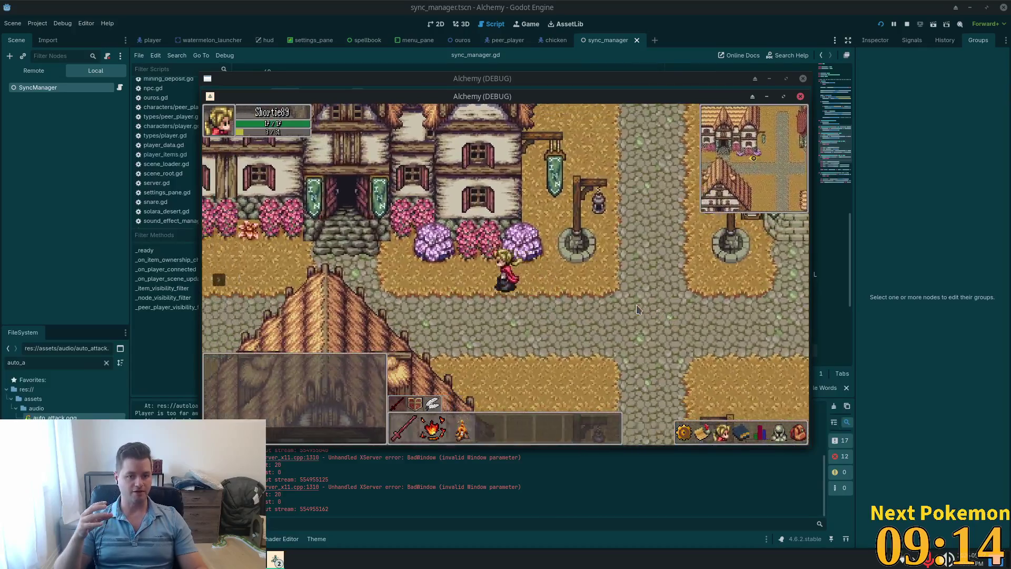
key(a)
key(s)
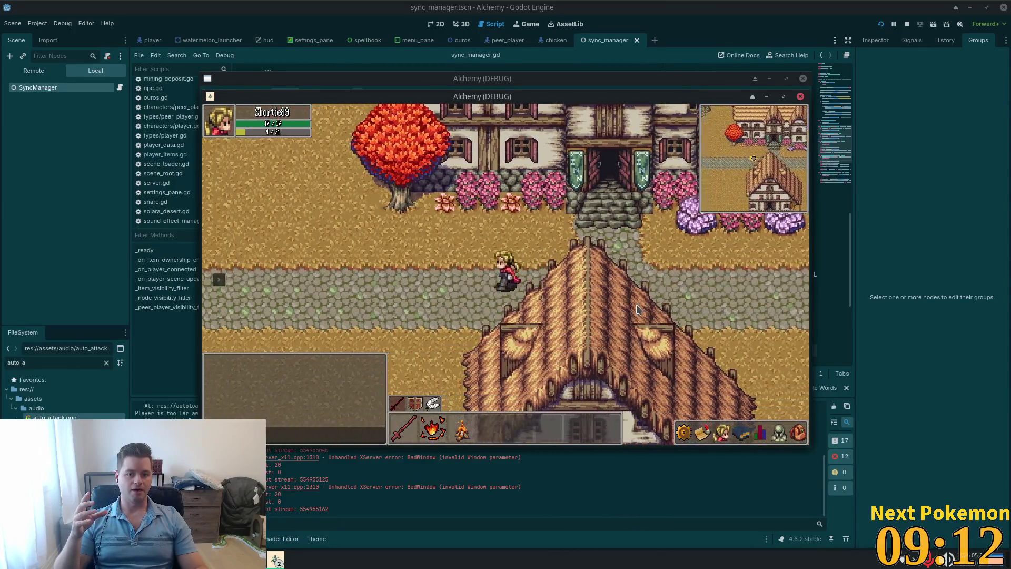
key(a)
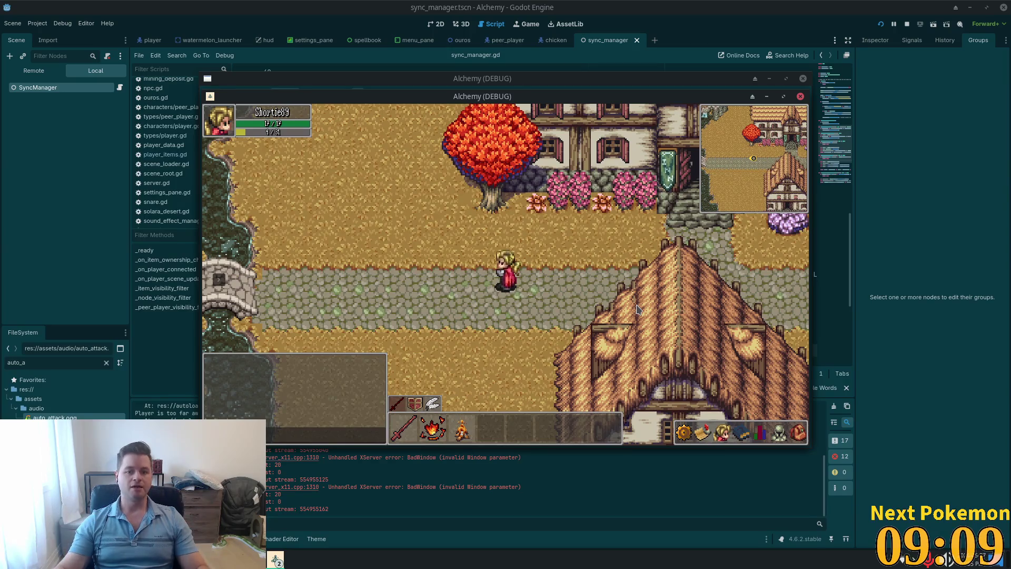
key(d)
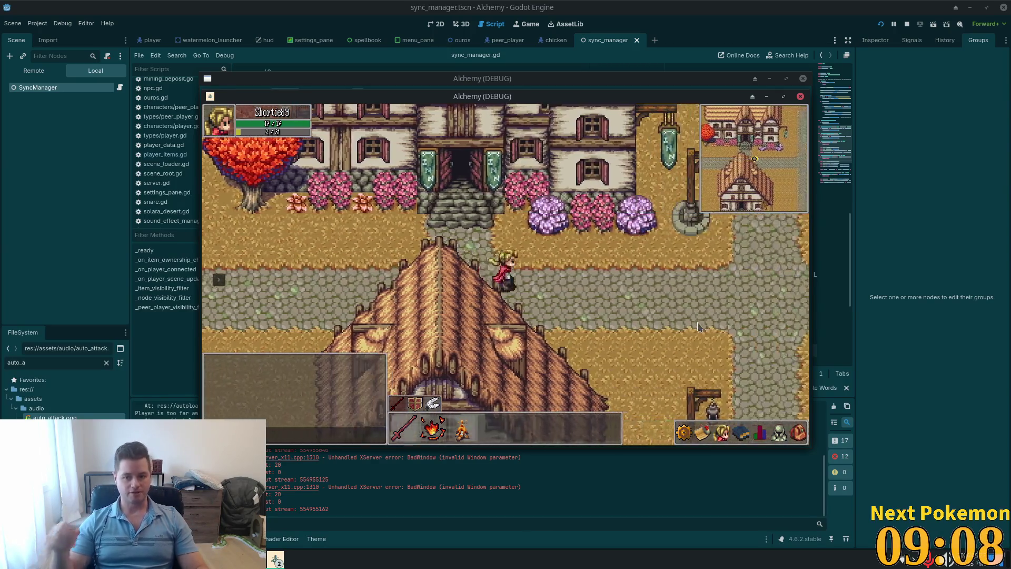
key(s)
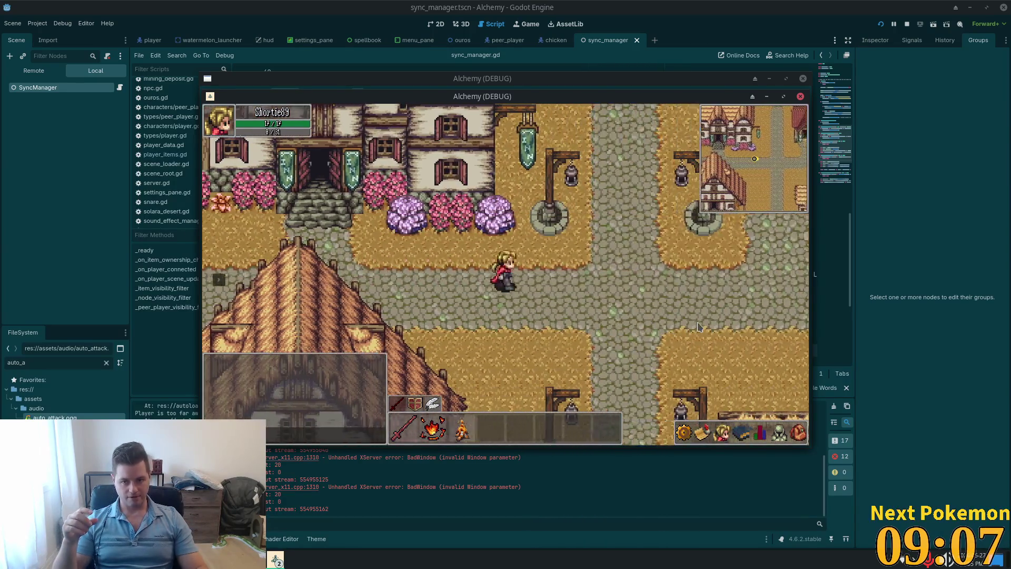
key(s)
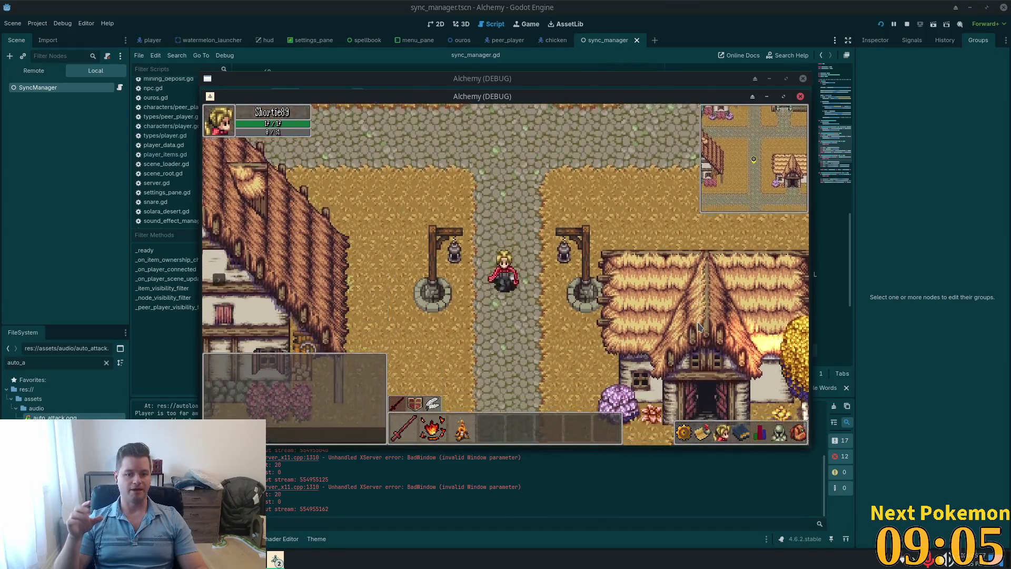
key(d)
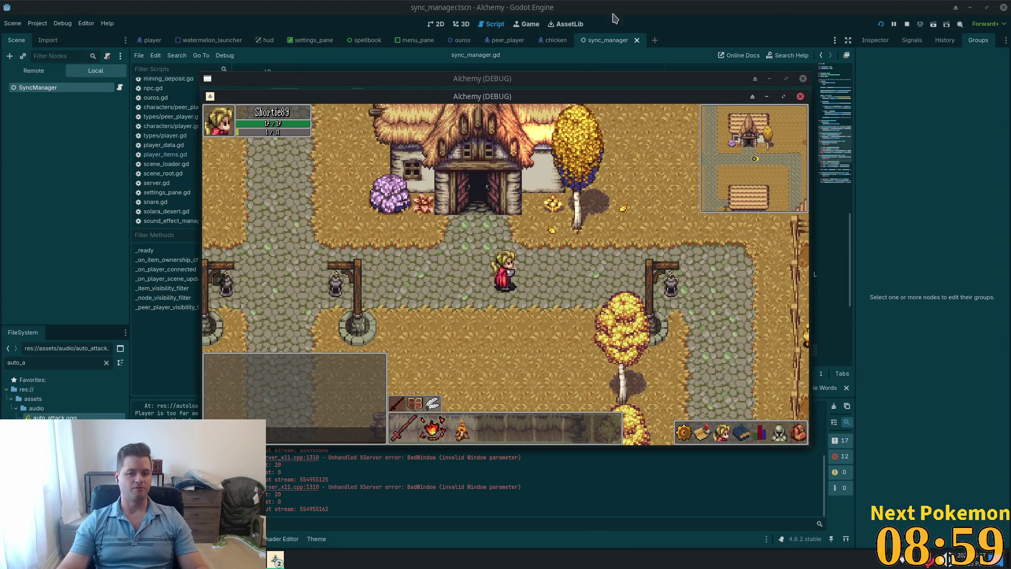
Step: Walk east along the tree-lined path, across the wooden bridge, into the Solara Desert
key(d)
key(s)
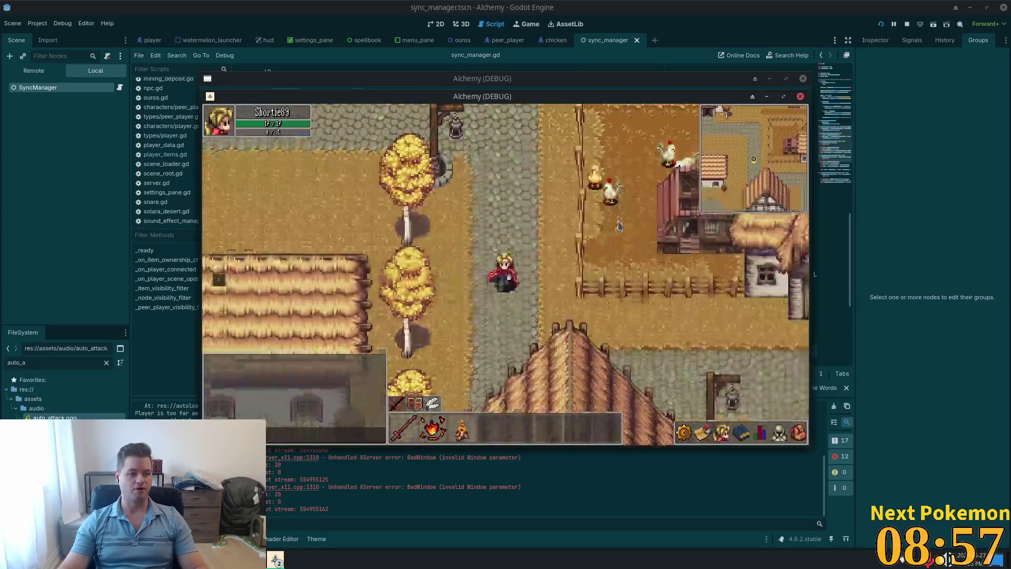
key(d)
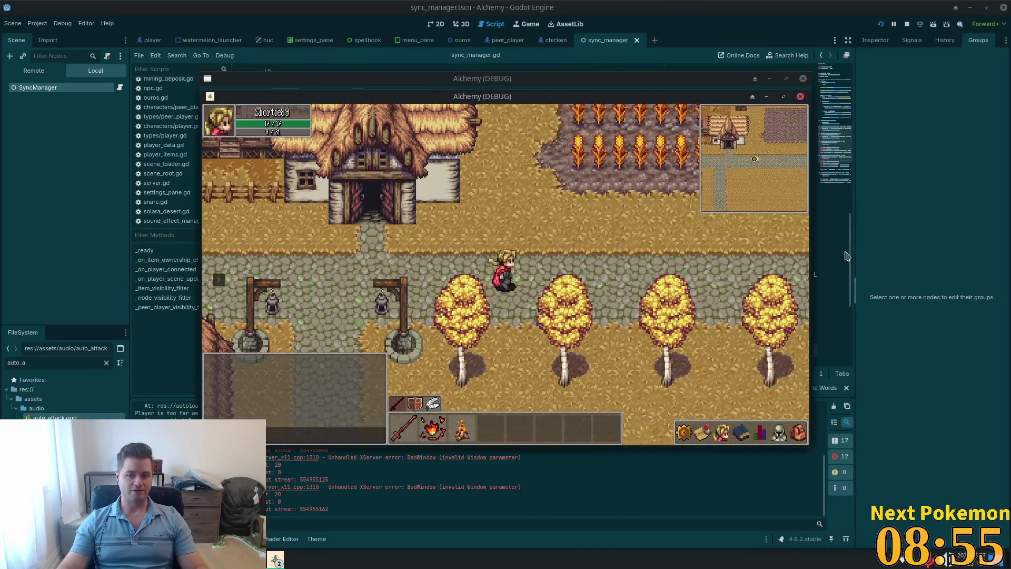
key(d)
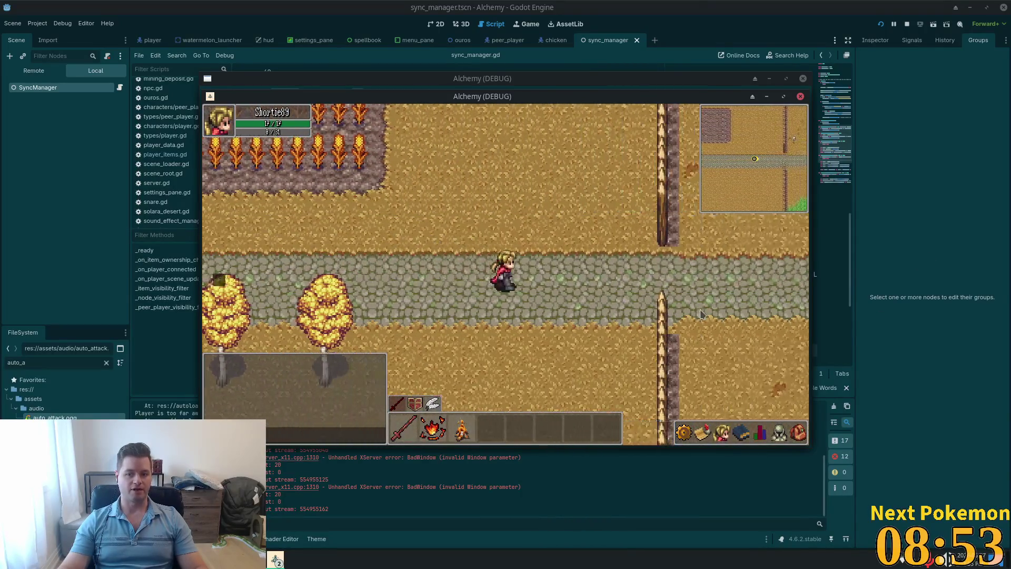
key(d)
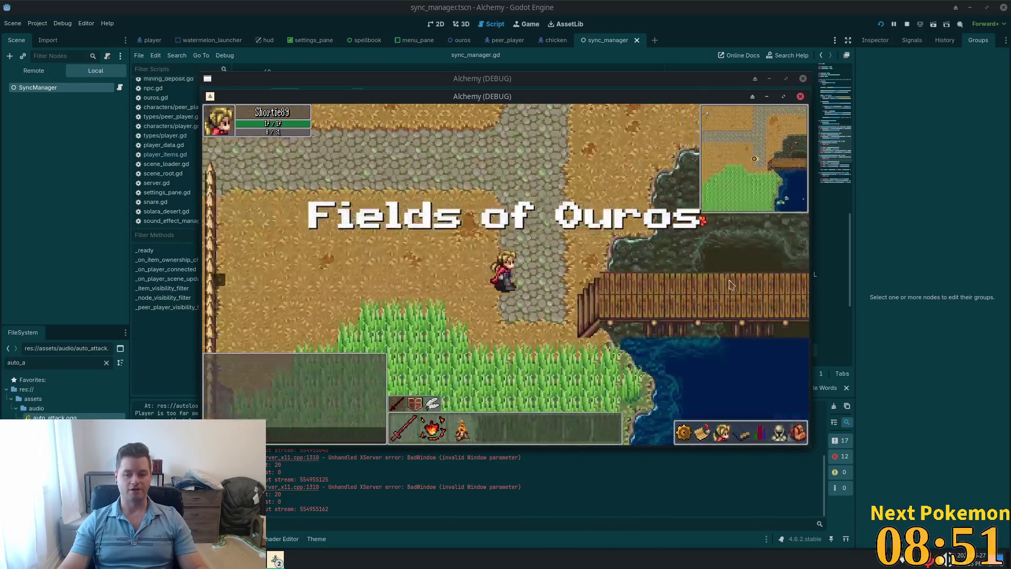
key(d)
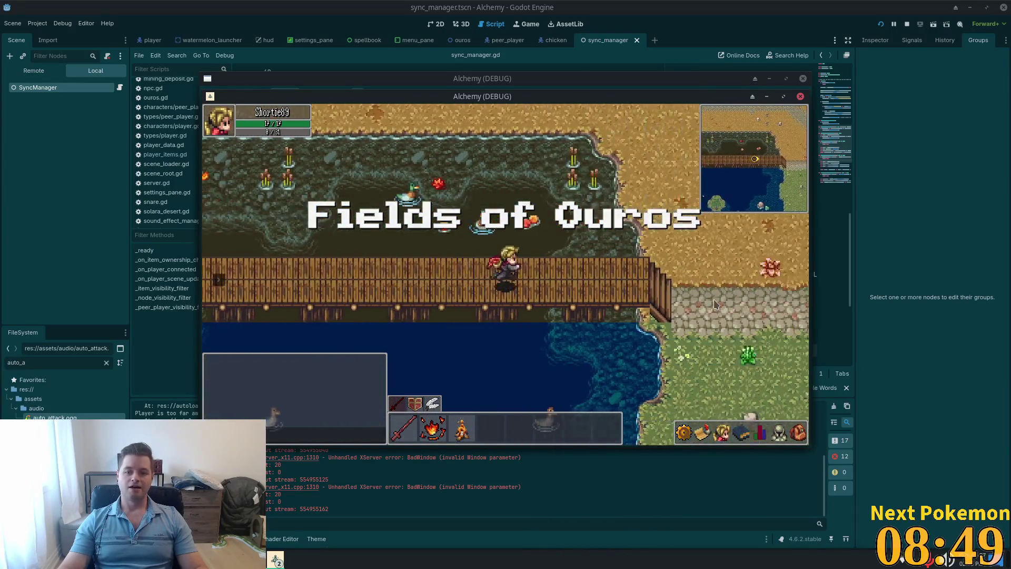
key(d)
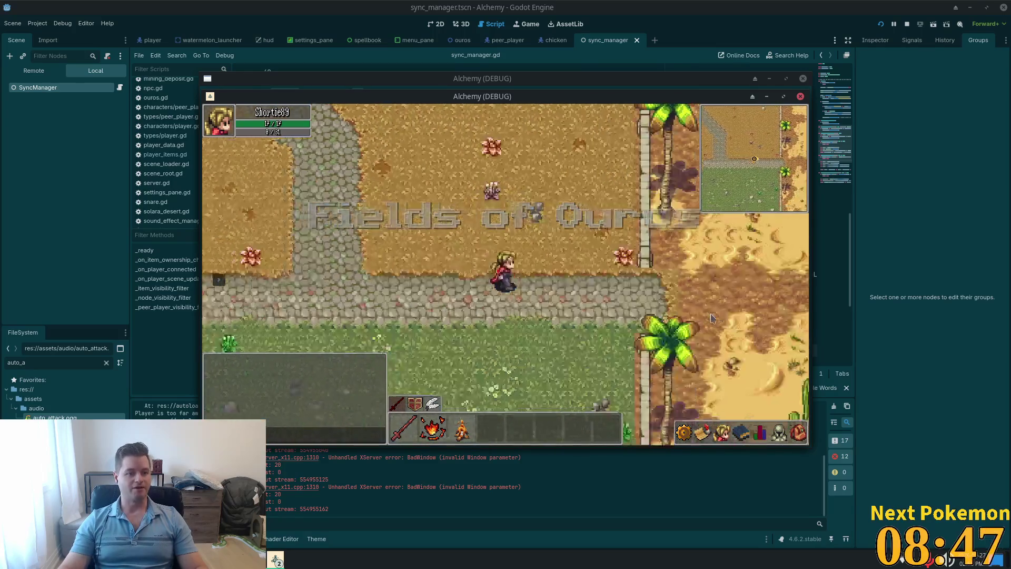
key(d)
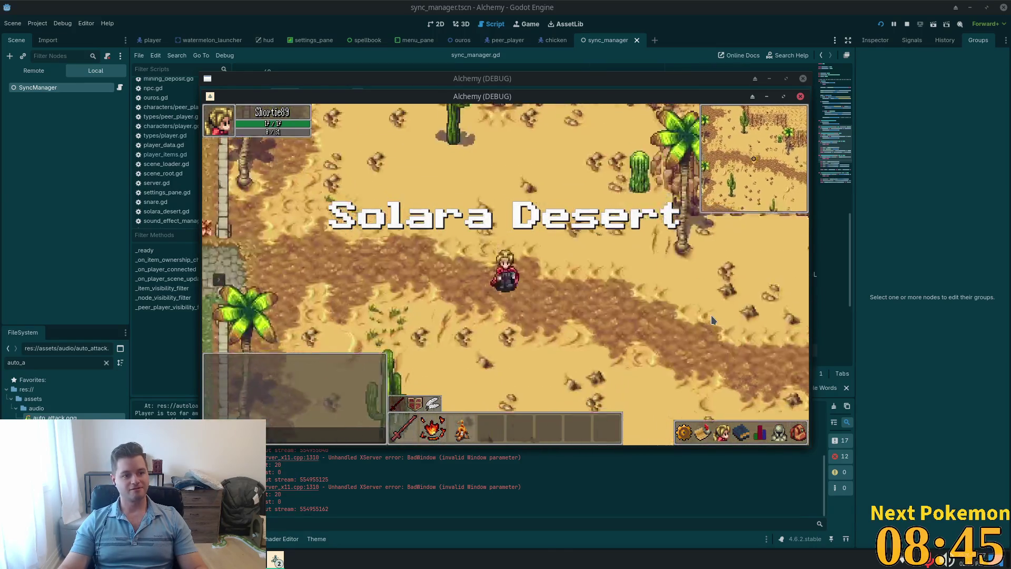
key(s)
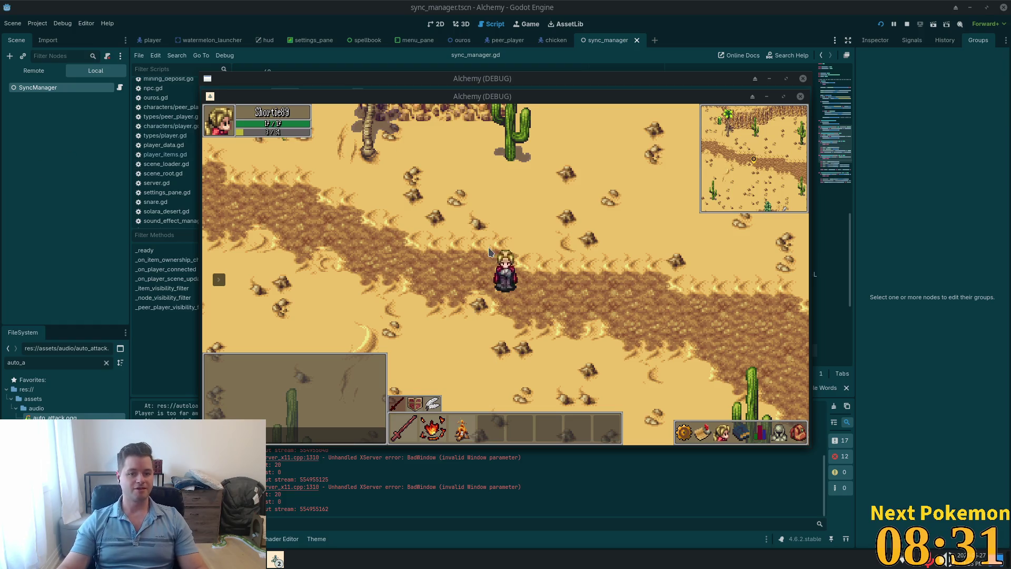
Step: Walk north out of the desert and west over the pond bridge back into Ouros
key(w)
key(a)
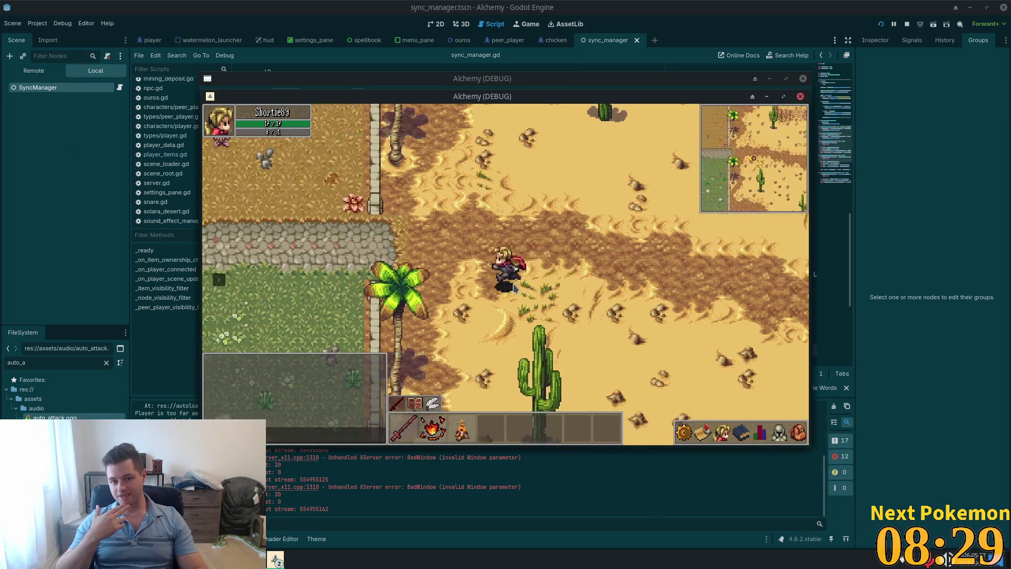
key(a)
key(w)
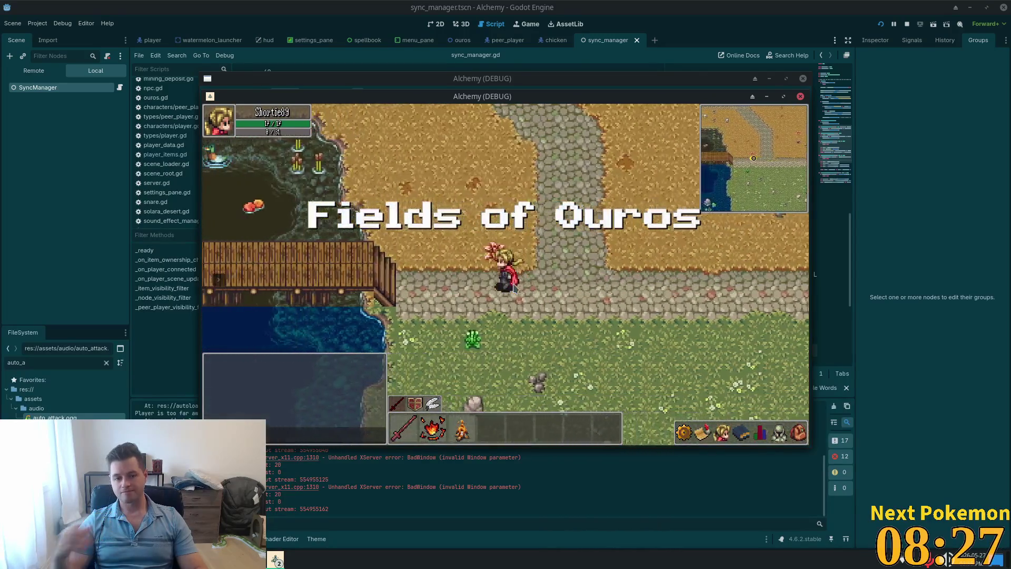
key(a)
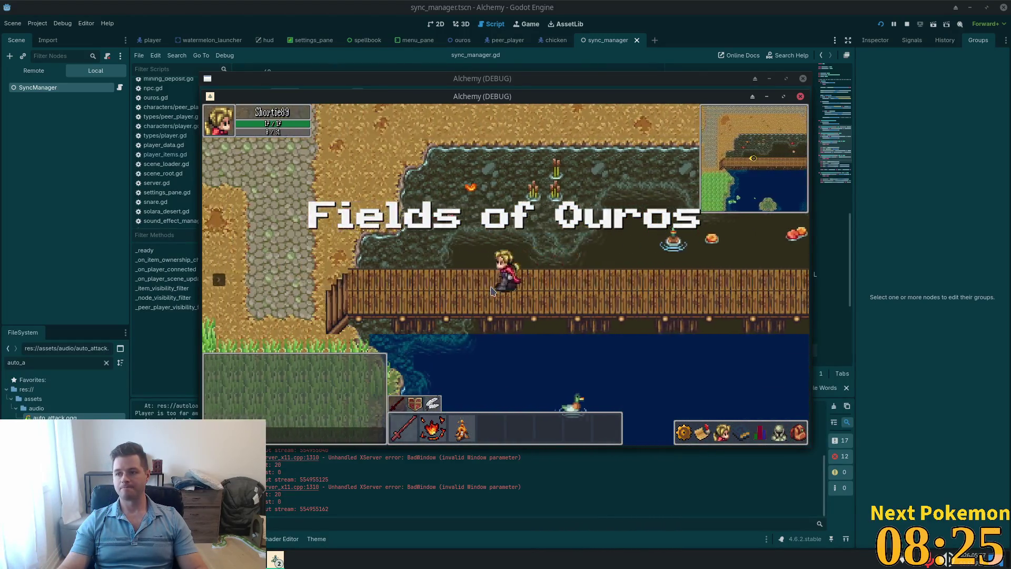
key(a)
key(w)
key(a)
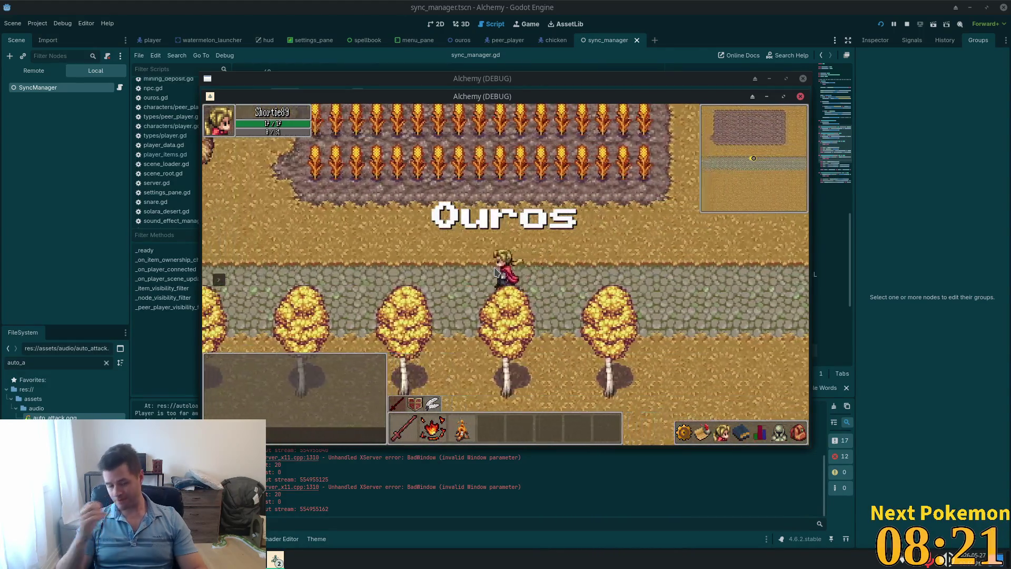
key(a)
key(a)
Step: Walk west through the village over the stone bridge to the plateau, then return east
key(w)
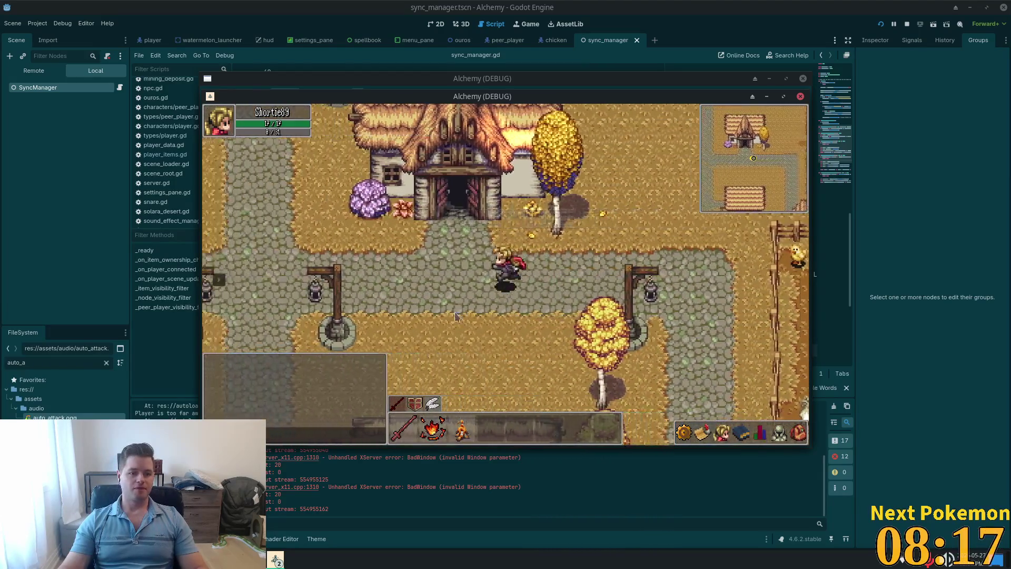
key(a)
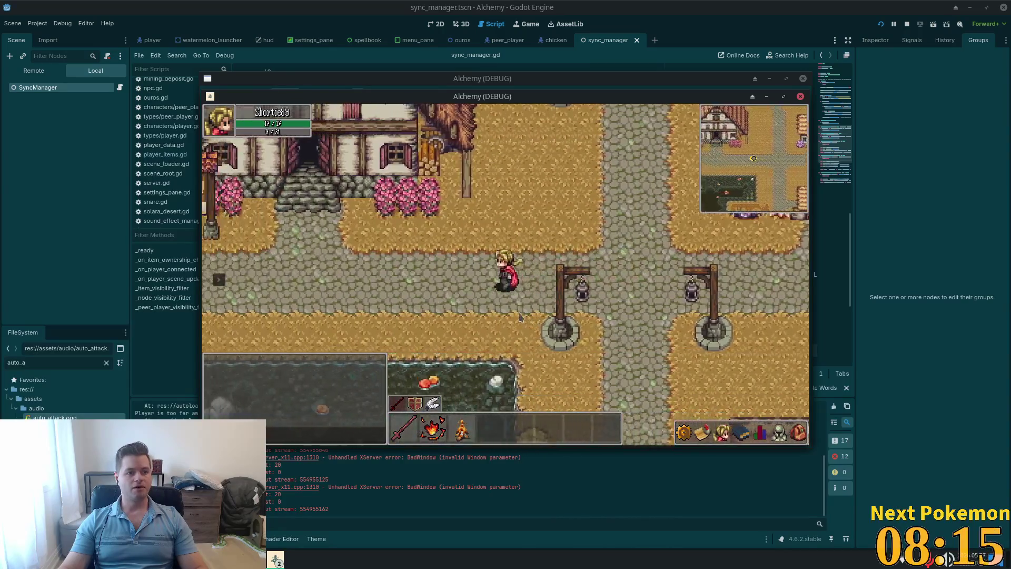
key(a)
key(a)
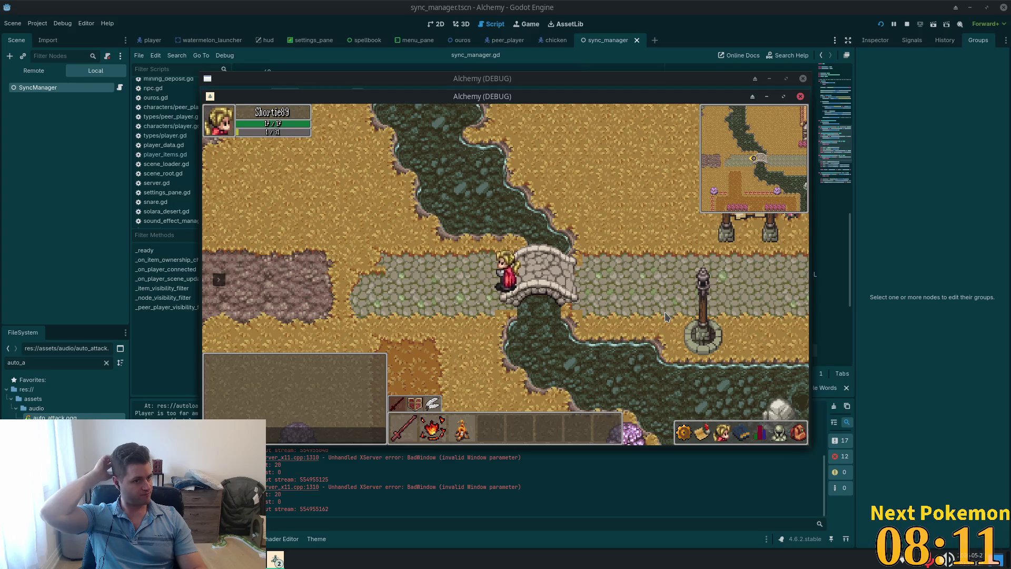
key(a)
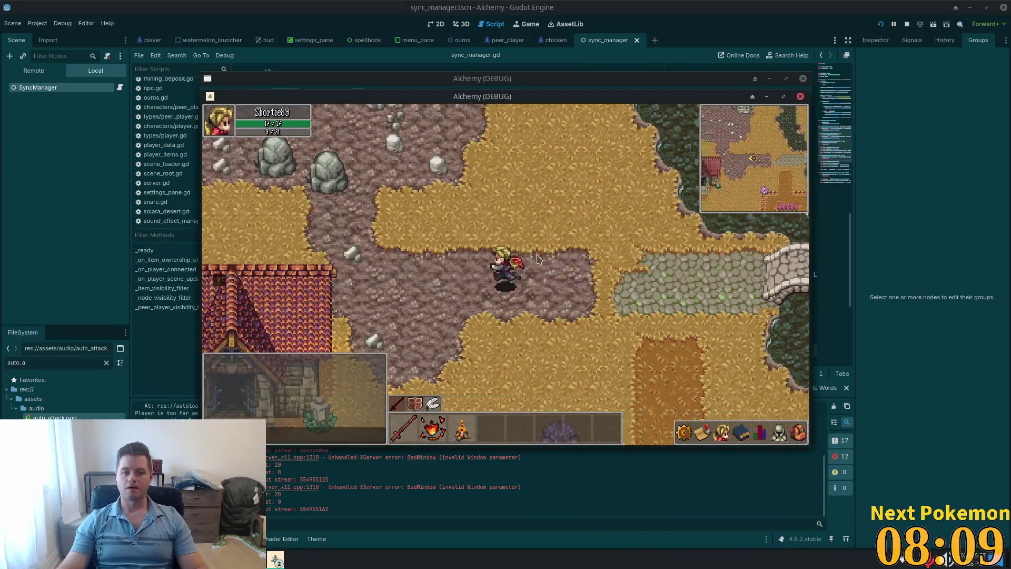
key(w)
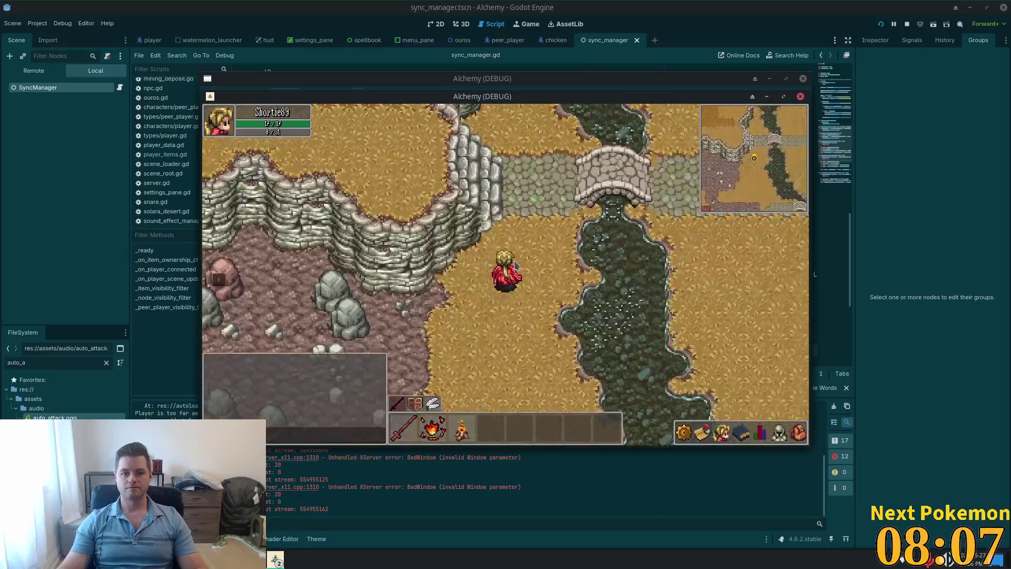
key(a)
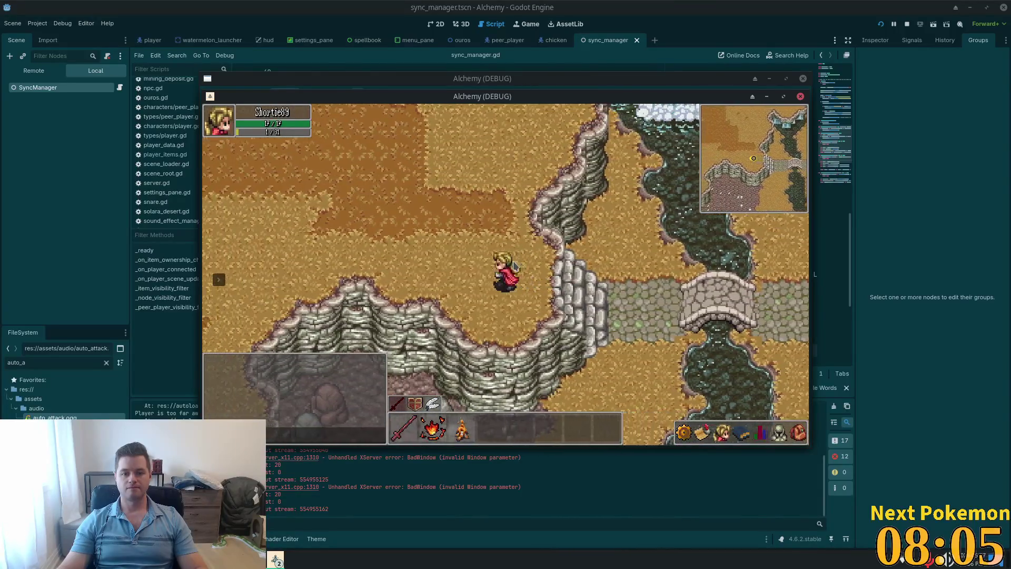
key(d)
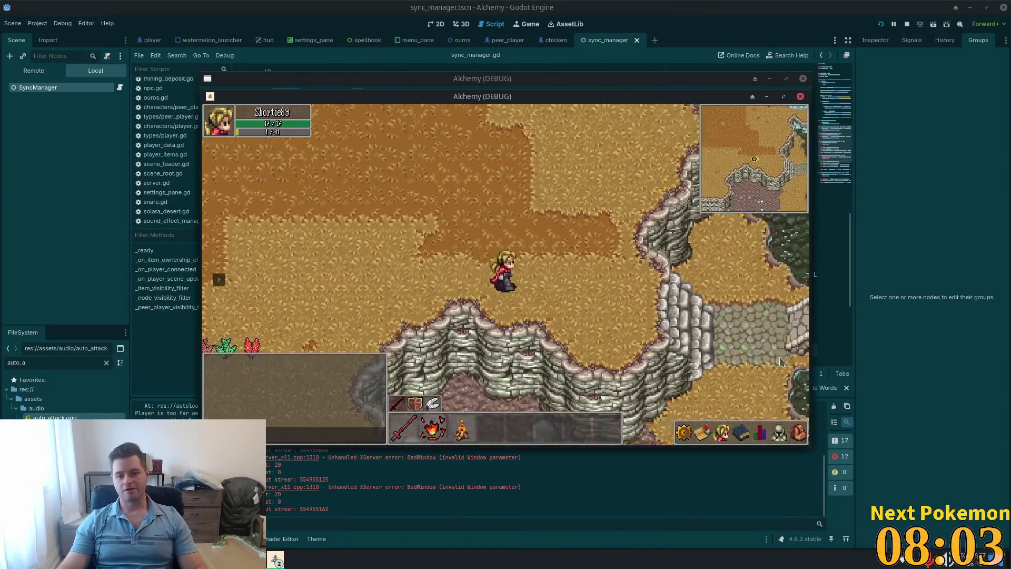
key(d)
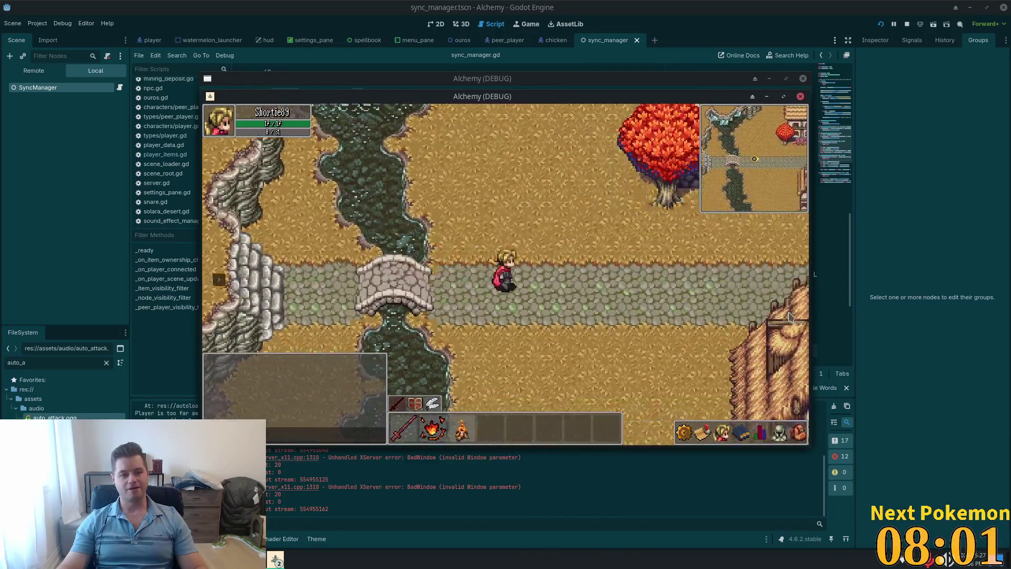
Step: Enter and leave the tavern, then walk south to the village gate
key(w)
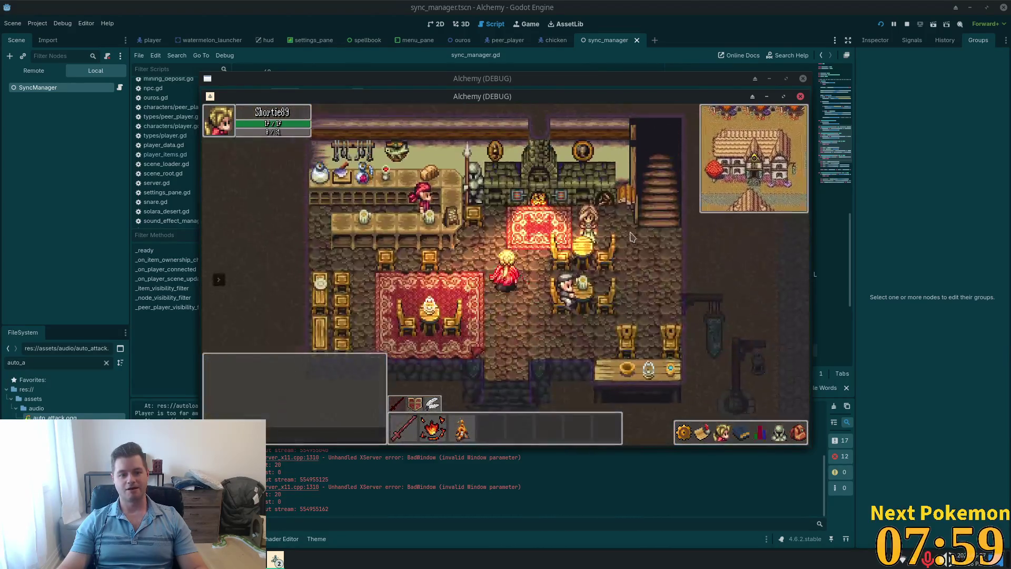
key(s)
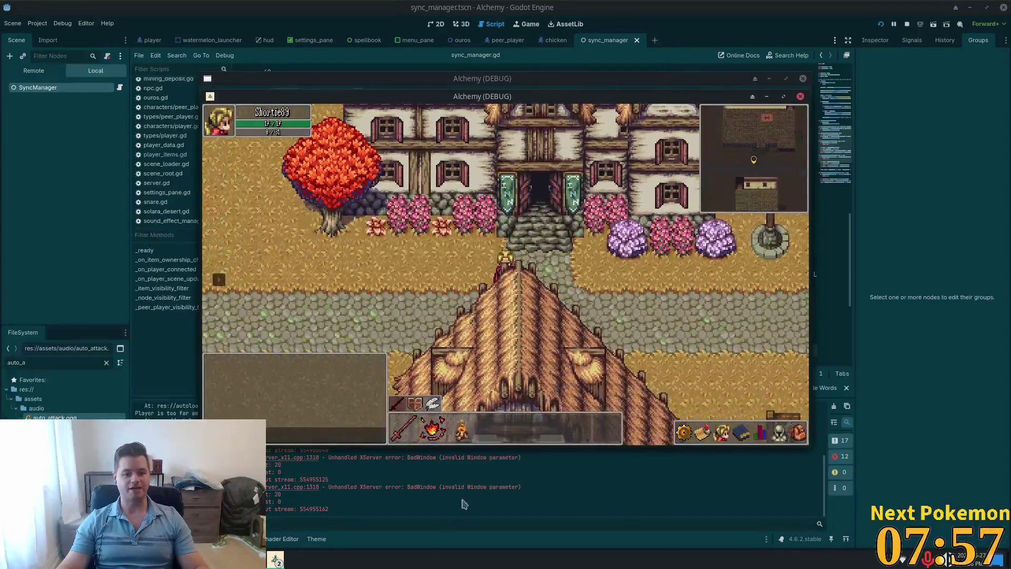
key(s)
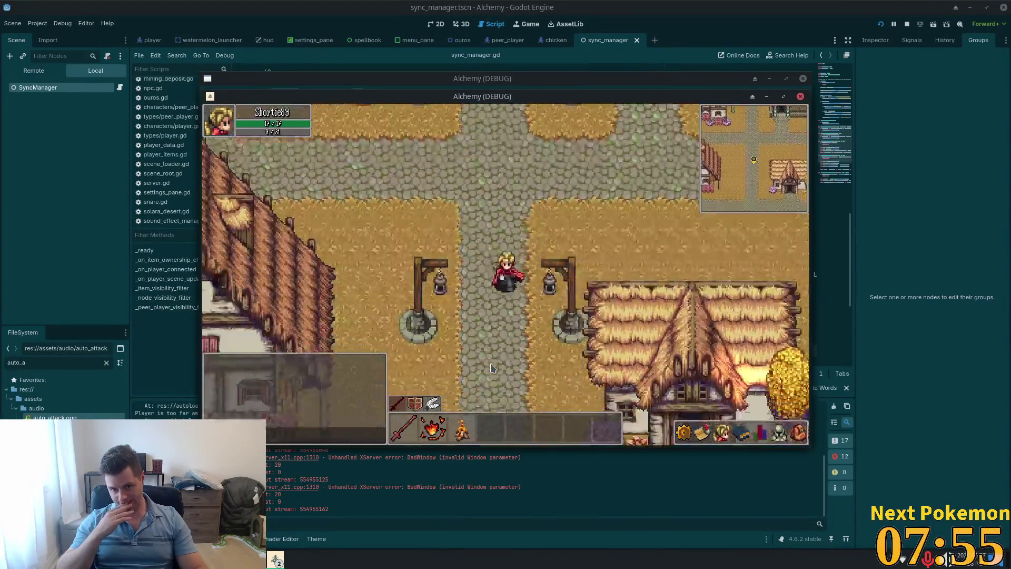
key(s)
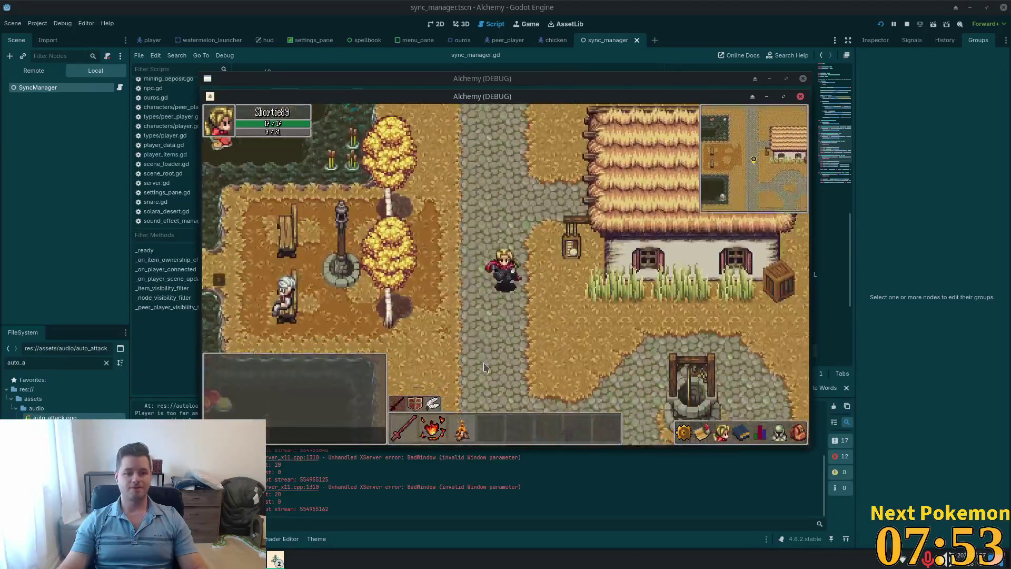
key(s)
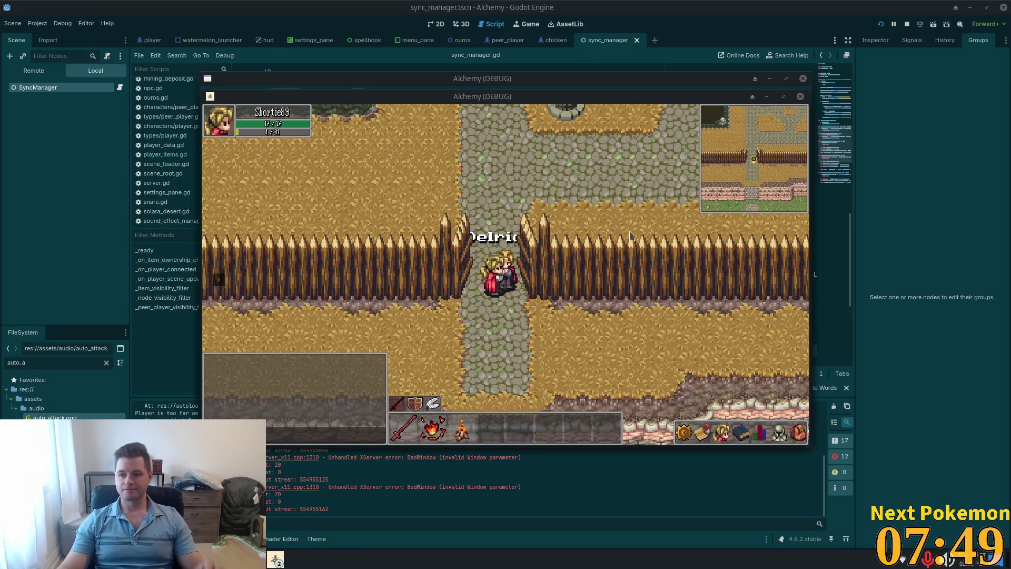
Step: Walk south through the gate into the fields and east into the goblin ruins
key(s)
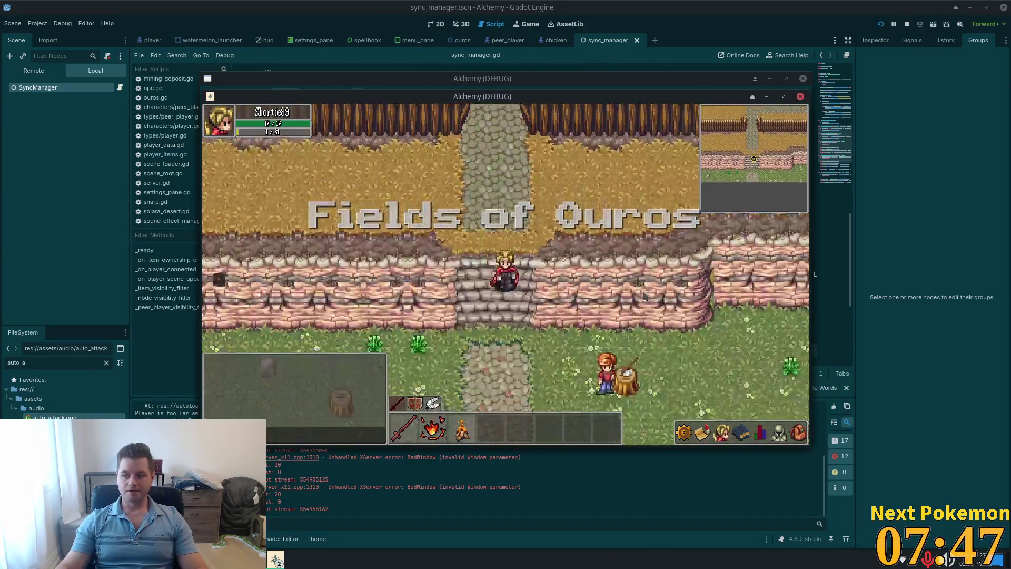
key(s)
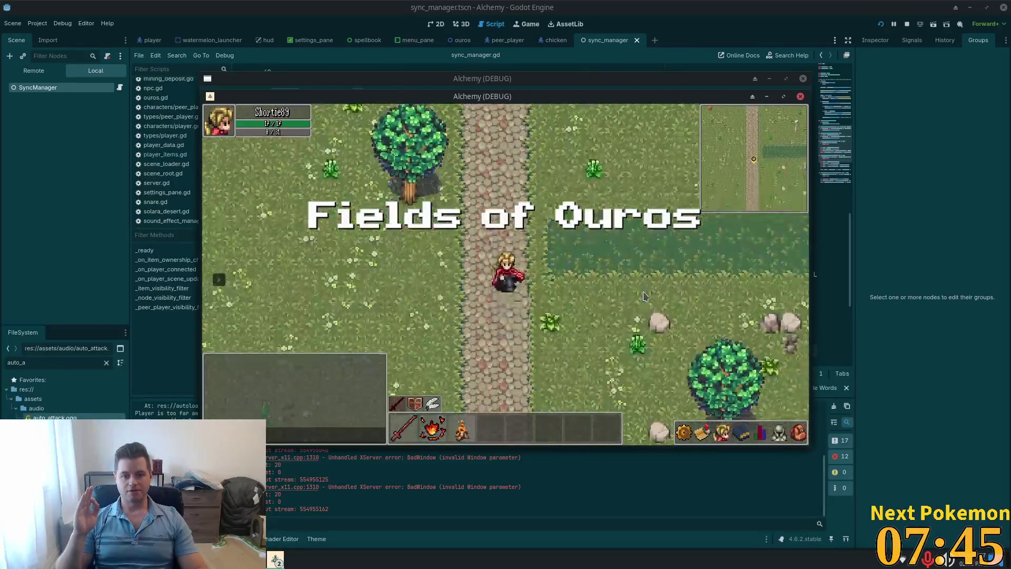
key(d)
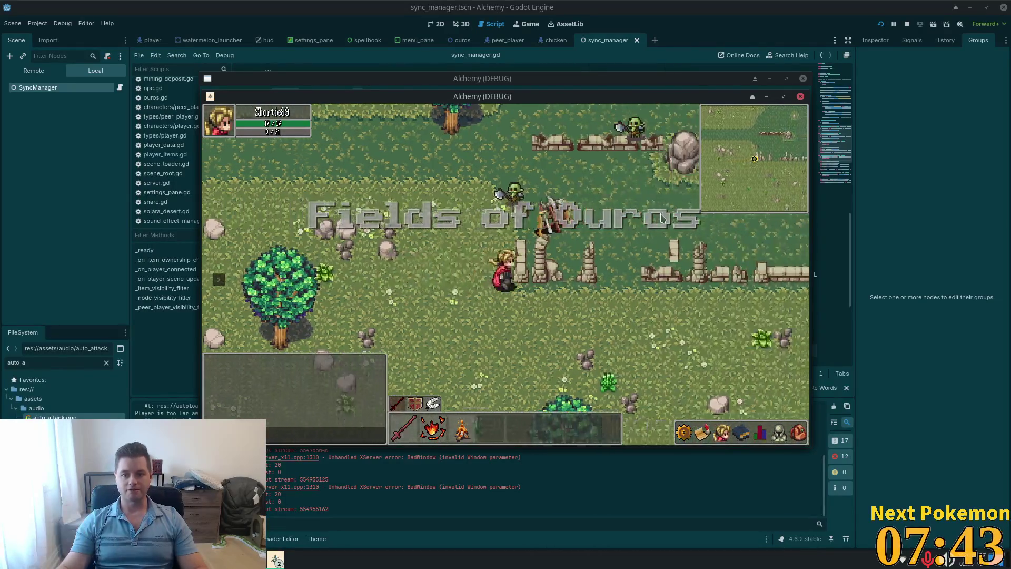
key(w)
Step: Attack the Orc Grunt repeatedly until it dies and health reaches level 8
key(a)
key(w)
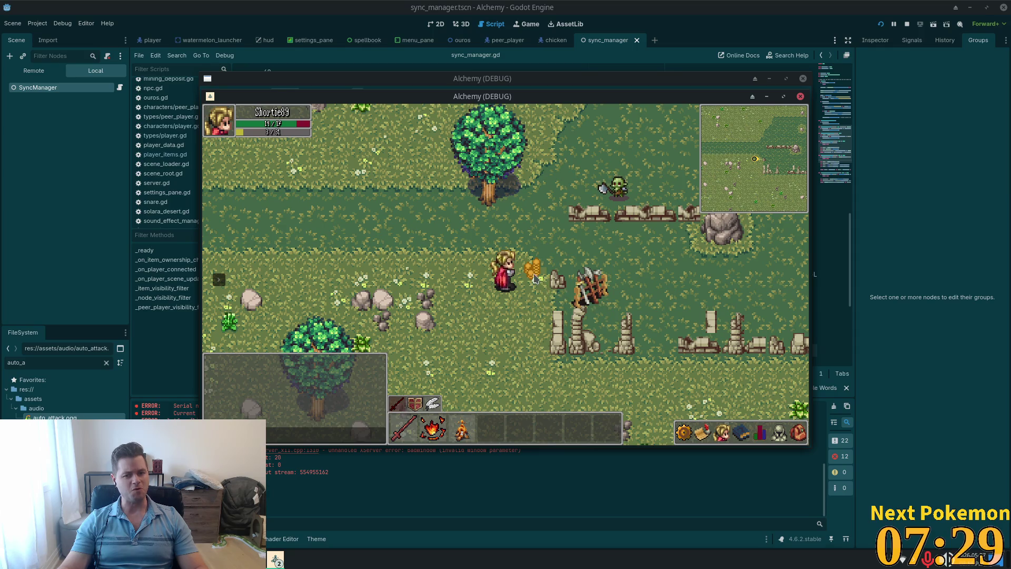
key(w+d)
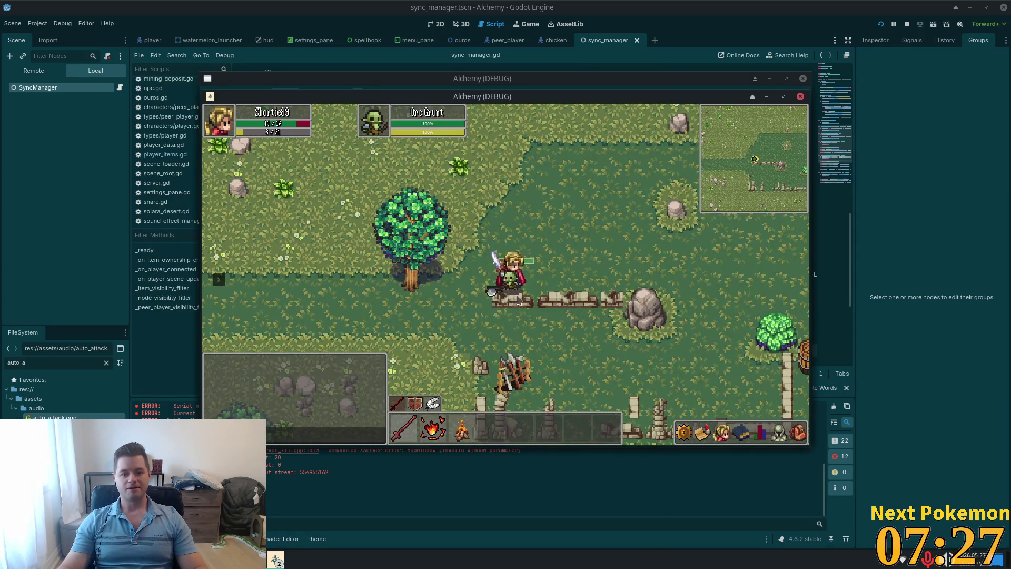
key(d)
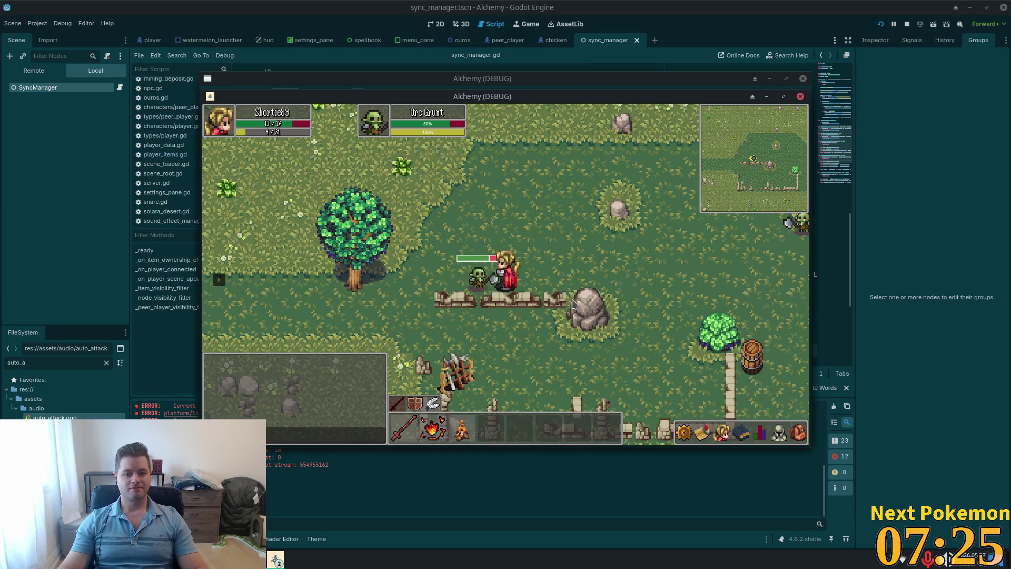
key(a)
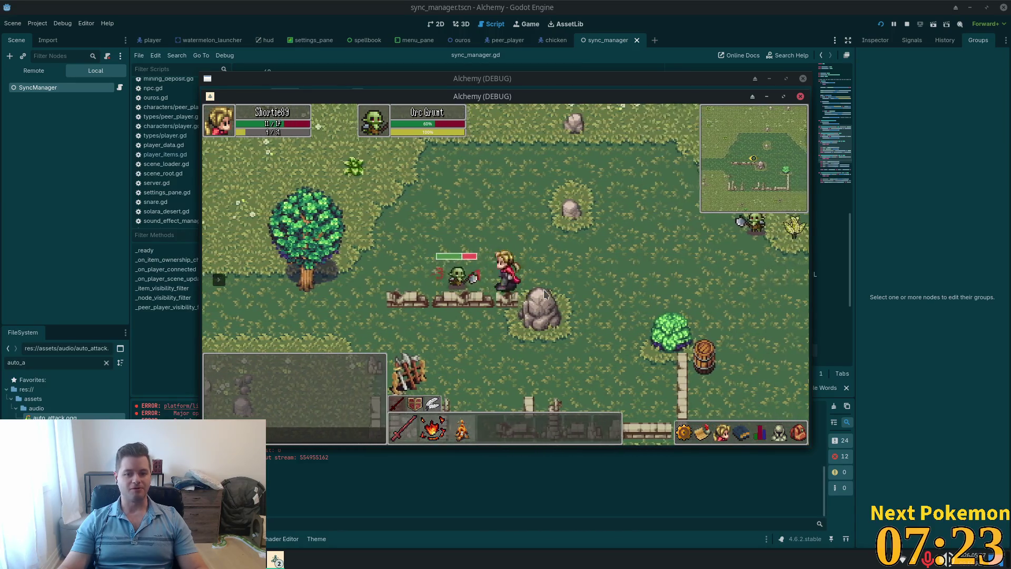
key(a)
key(d)
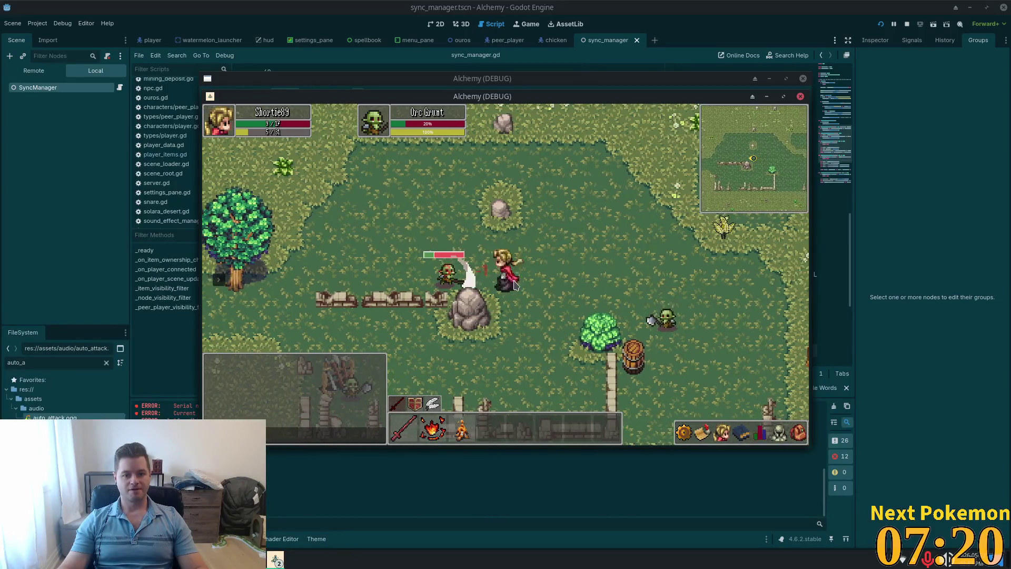
key(a)
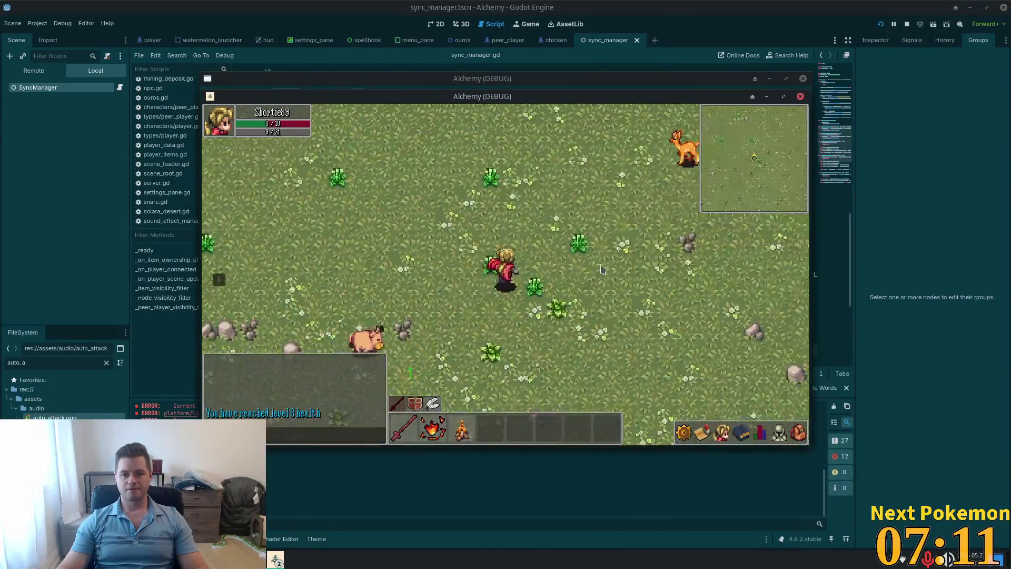
Step: Walk the character up to the wooden bridge, east across it, and onto the stone path
key(d)
key(w)
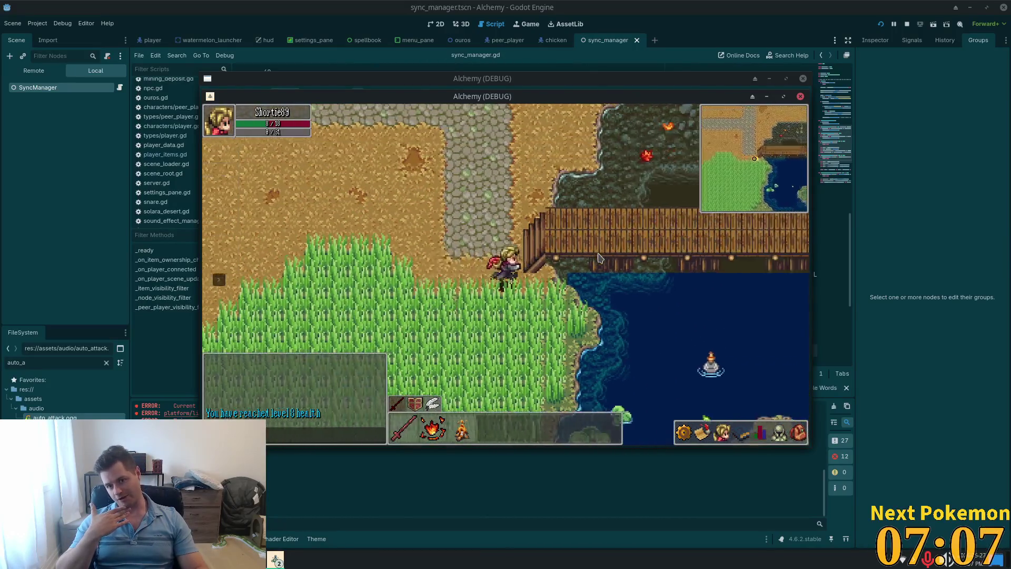
key(w)
key(a)
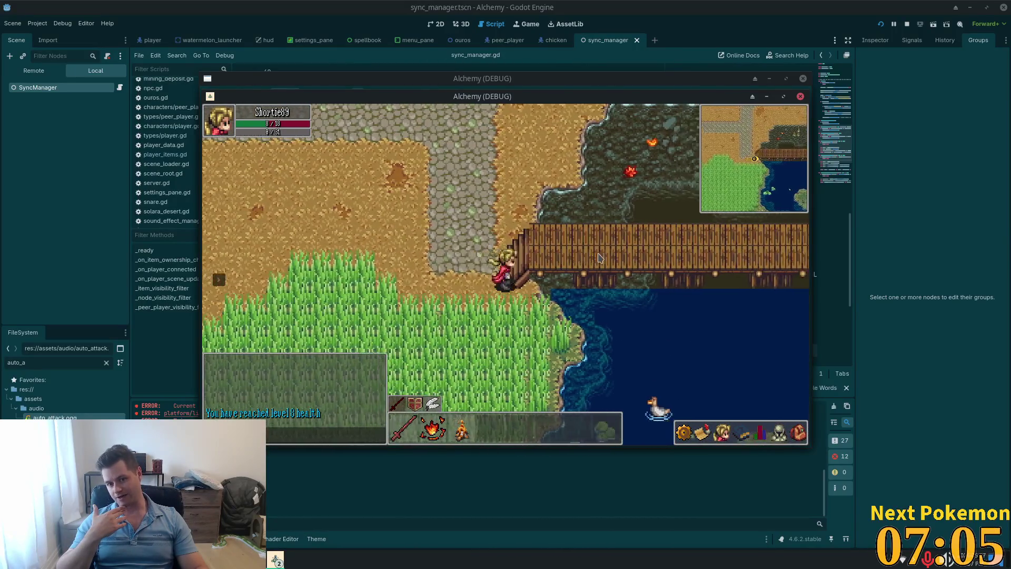
key(w)
key(d)
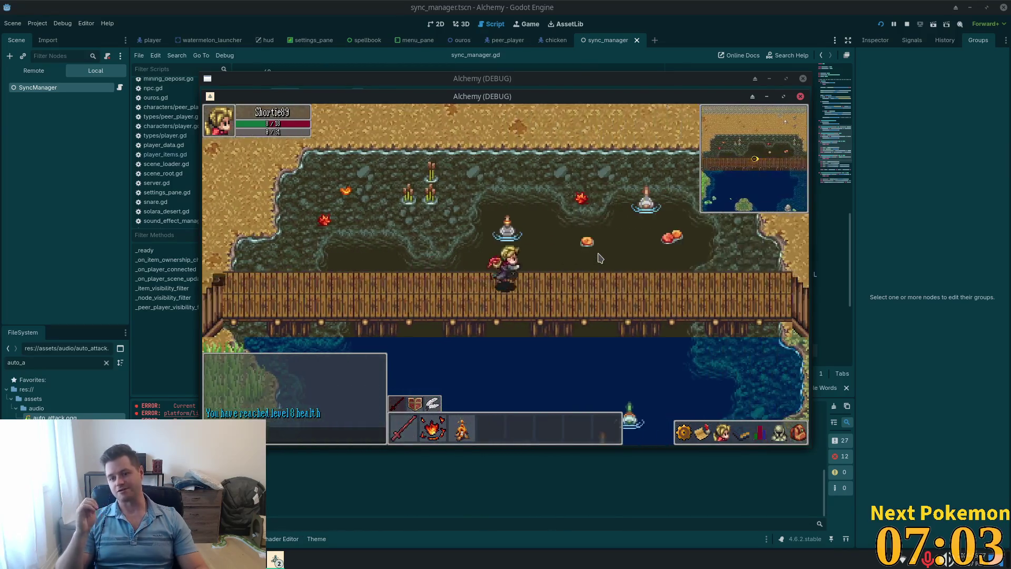
key(d)
key(d)
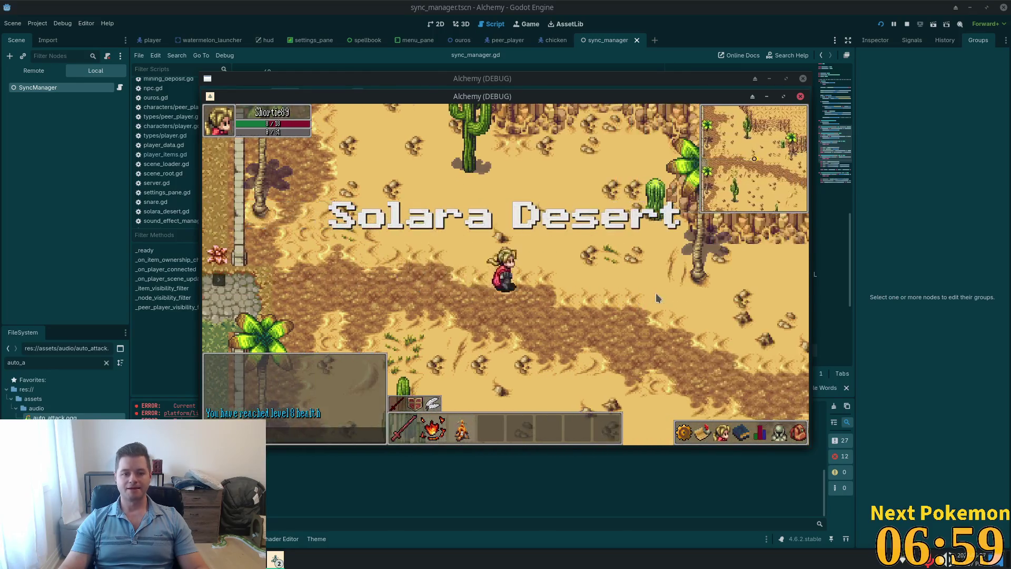
Step: Walk east through the desert past the palm grove toward the cliffs and beach
key(d)
key(d)
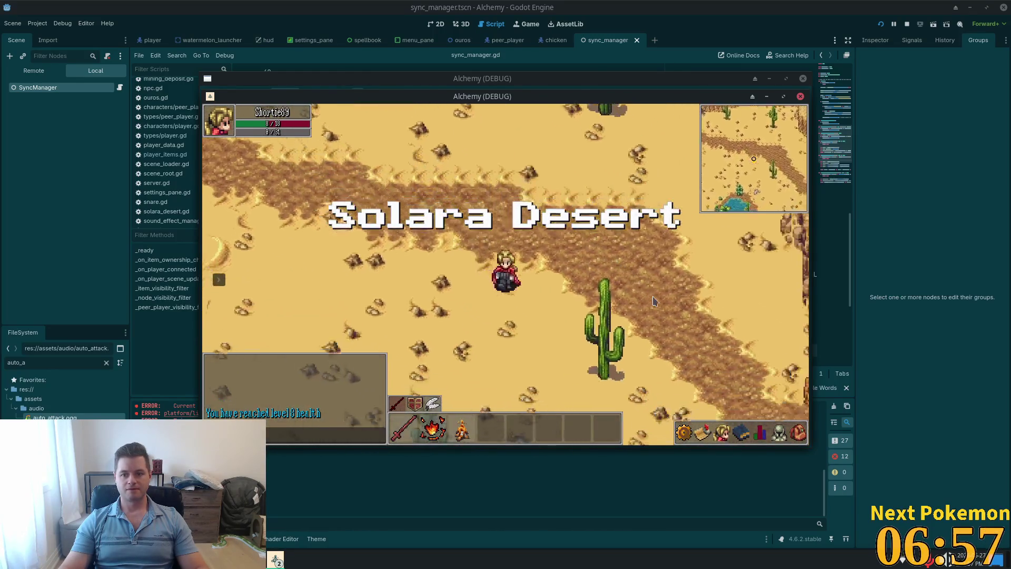
key(s)
key(d)
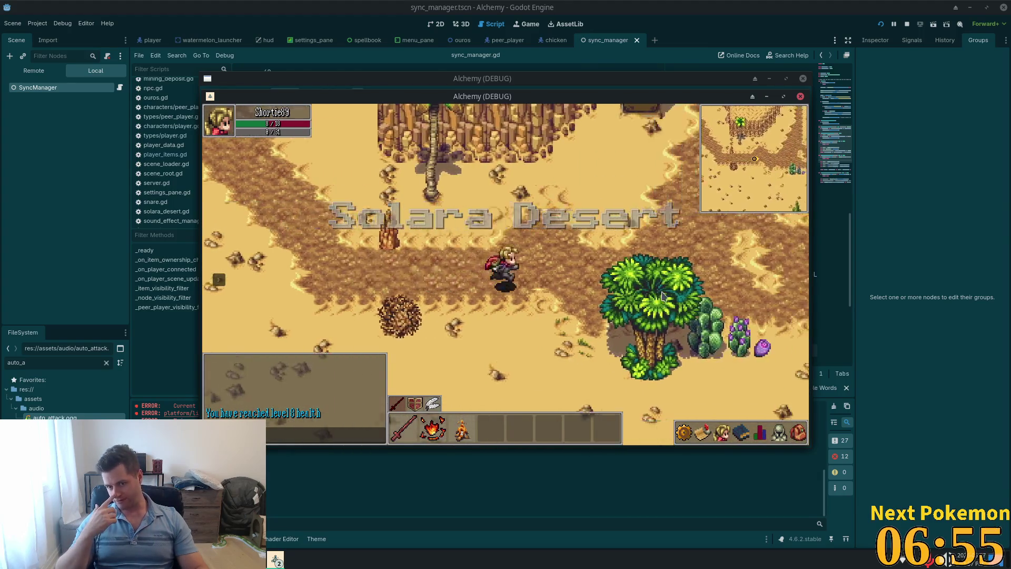
key(d)
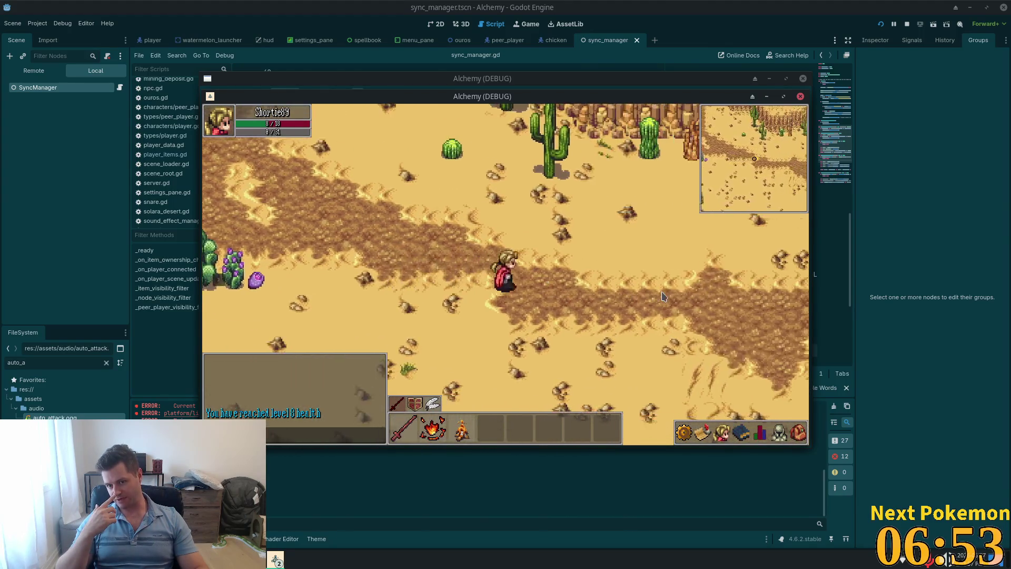
key(d)
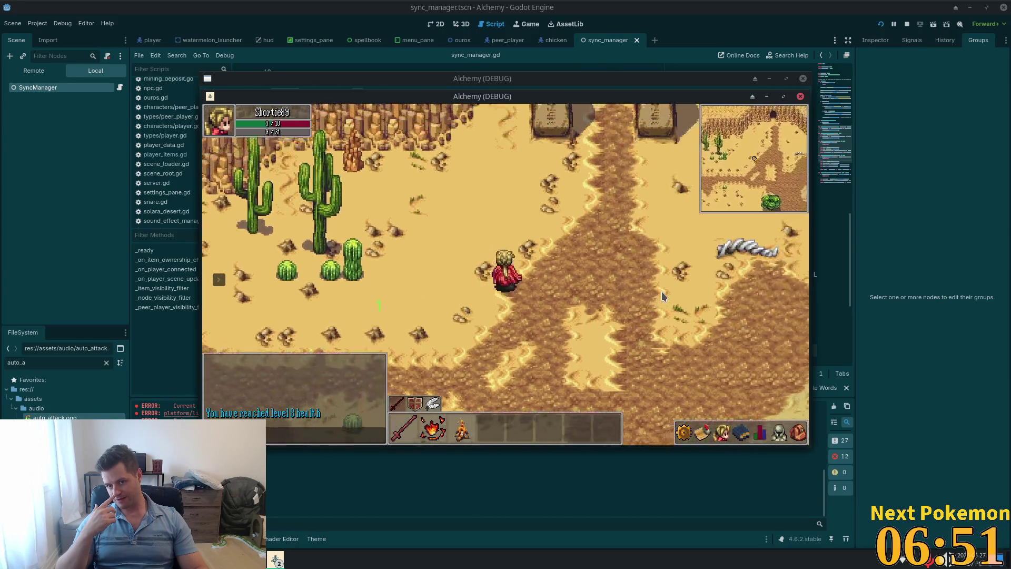
key(s)
key(d)
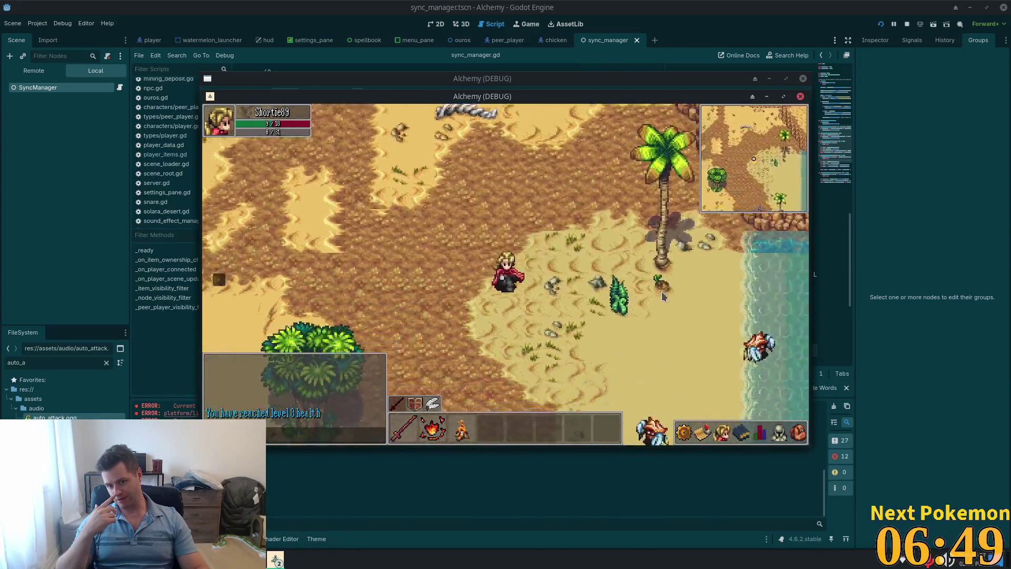
Step: Head south-west through the standing stones and cacti, then west along the beach
key(s)
key(a)
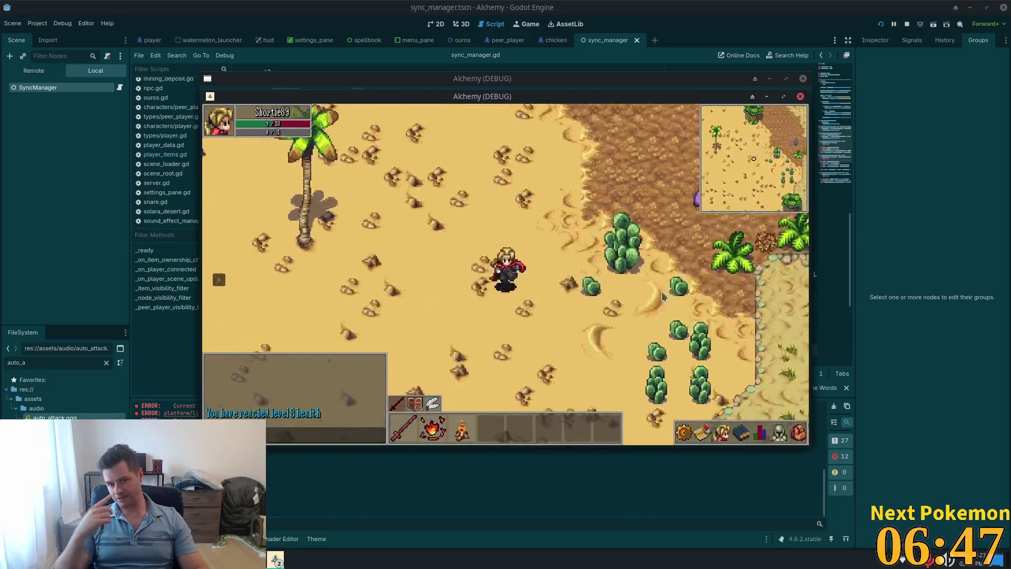
key(s)
key(a)
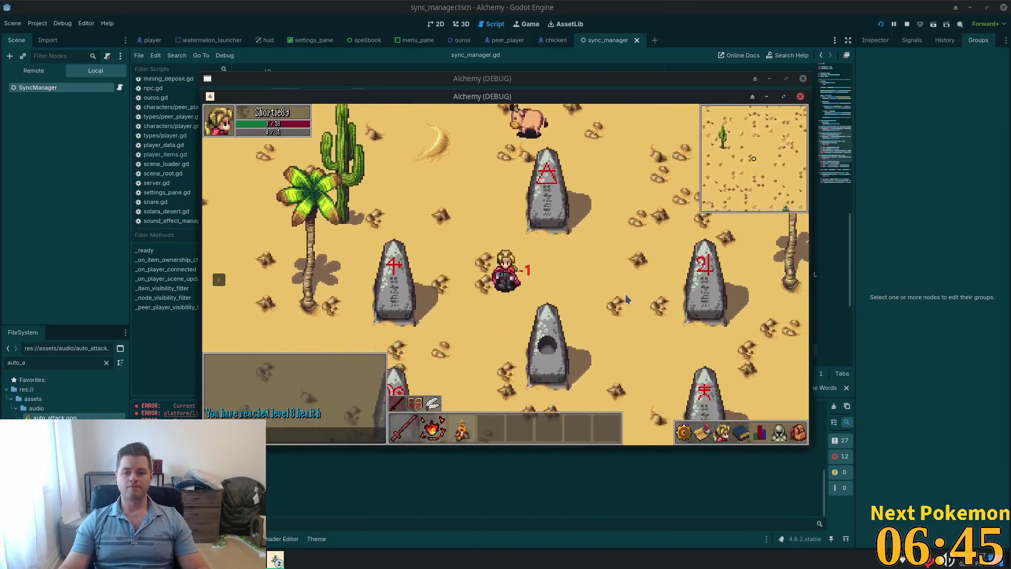
key(s)
key(a)
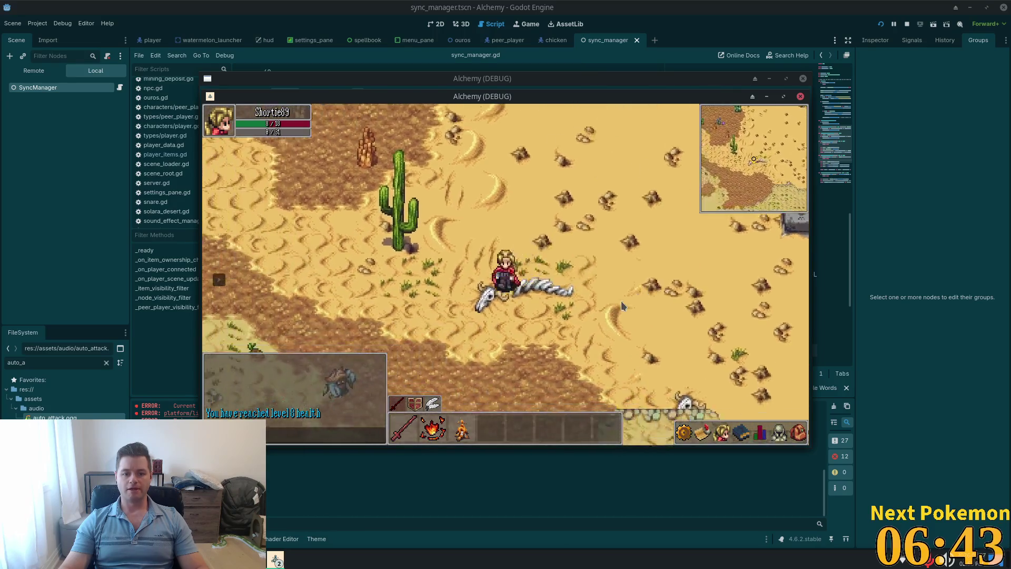
key(a)
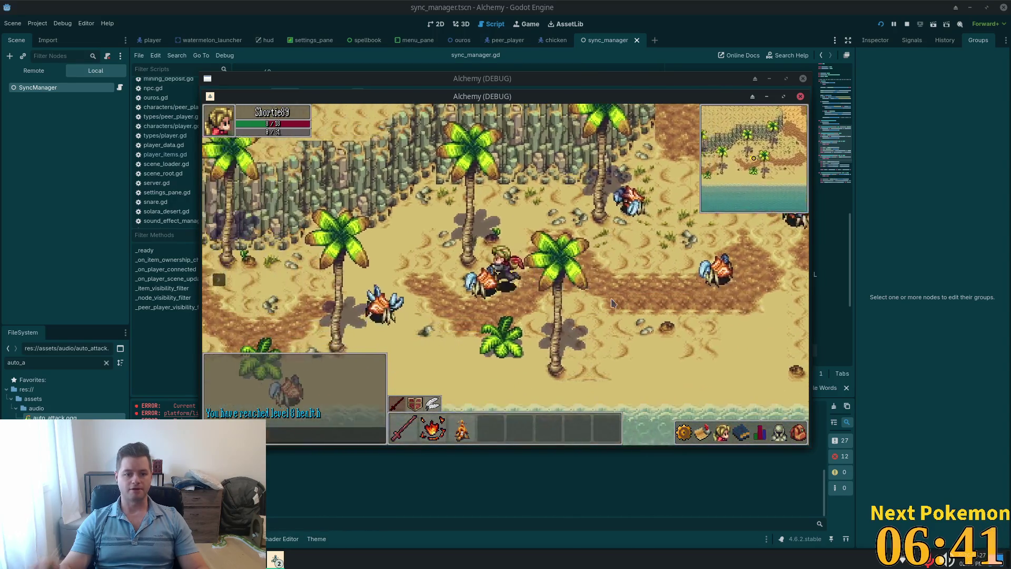
Step: Walk north-east across the sand plateau, back south toward the lake, then open the inventory
key(w)
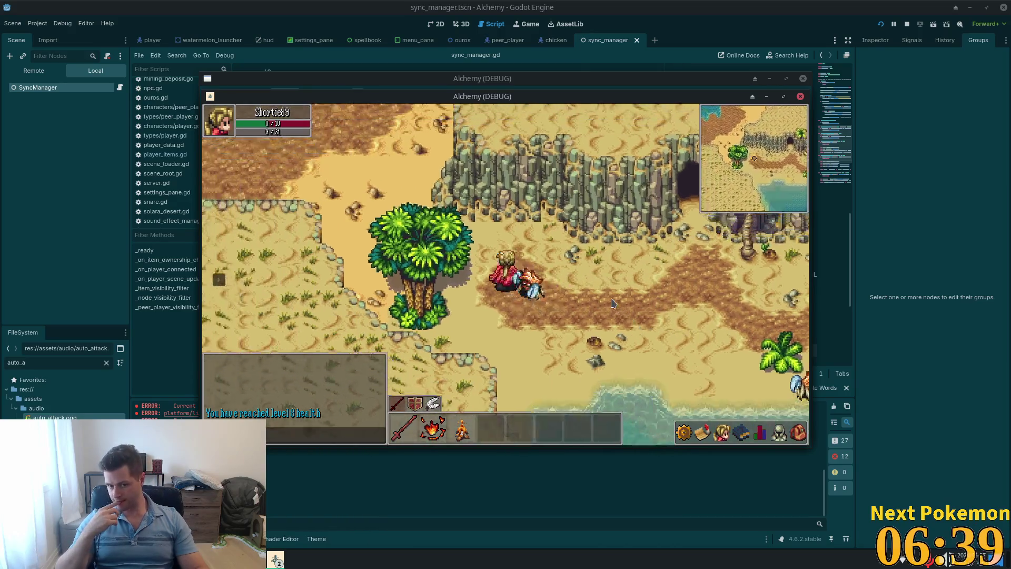
key(w)
key(d)
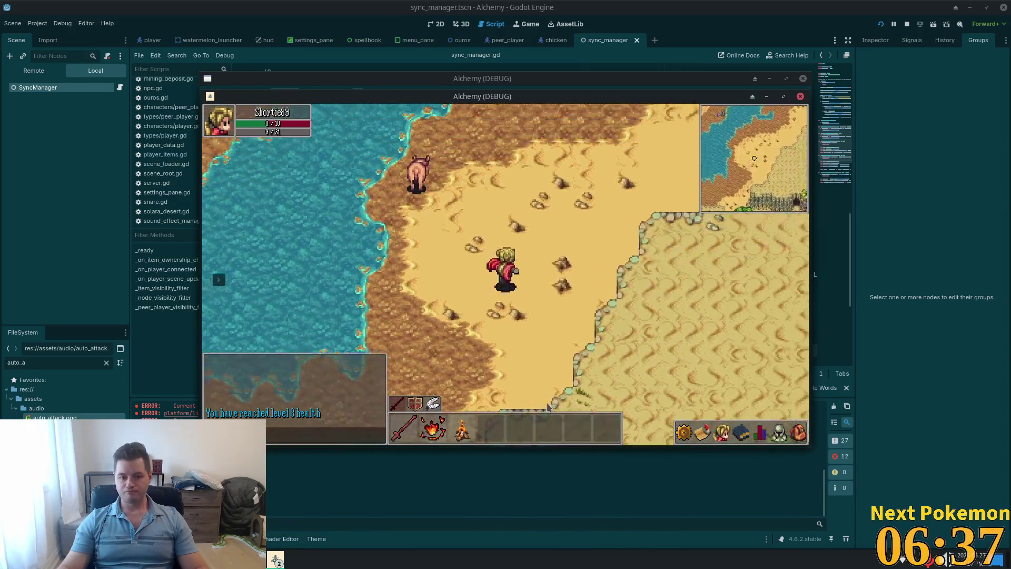
key(w)
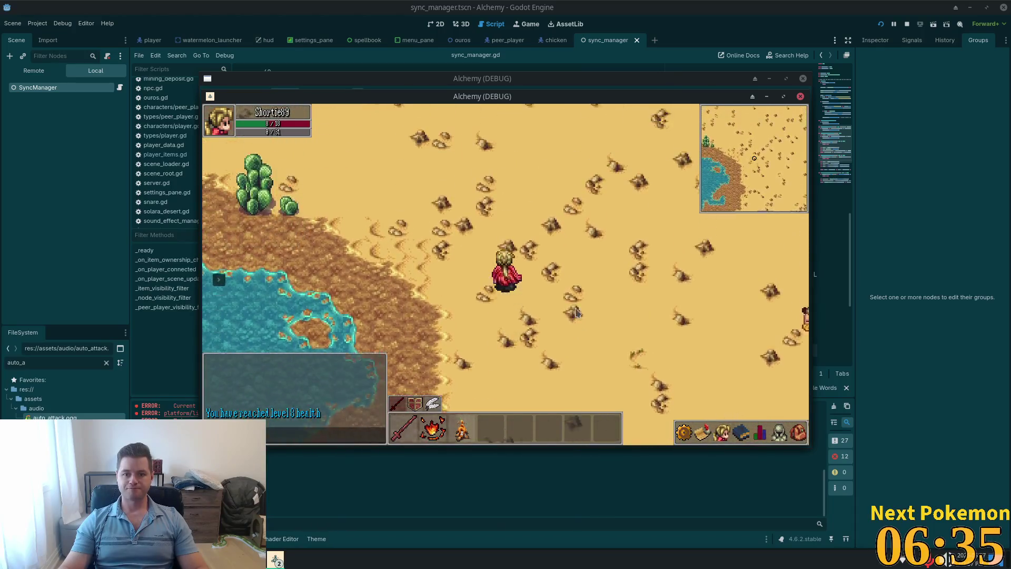
key(s)
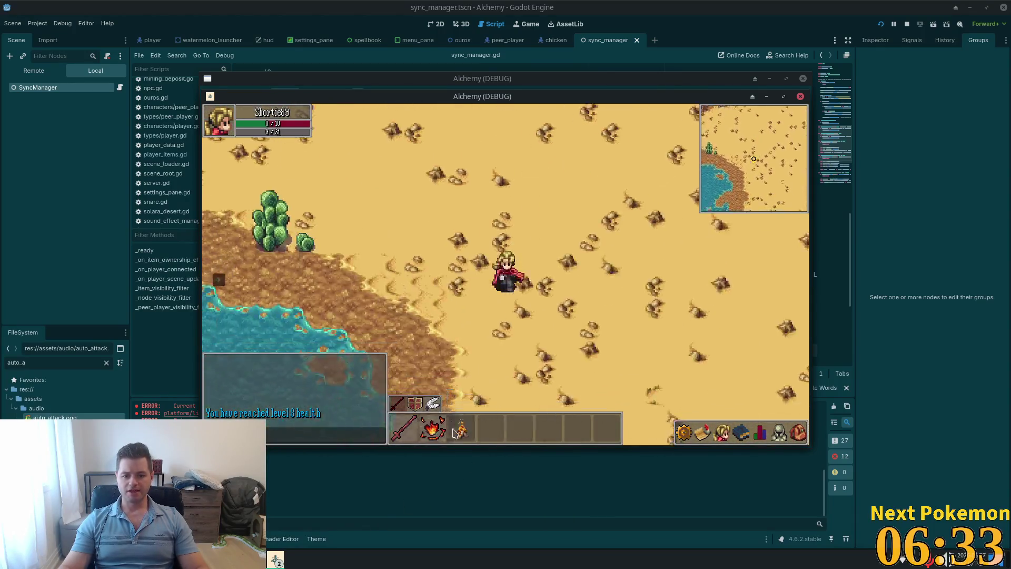
key(s)
click(798, 432)
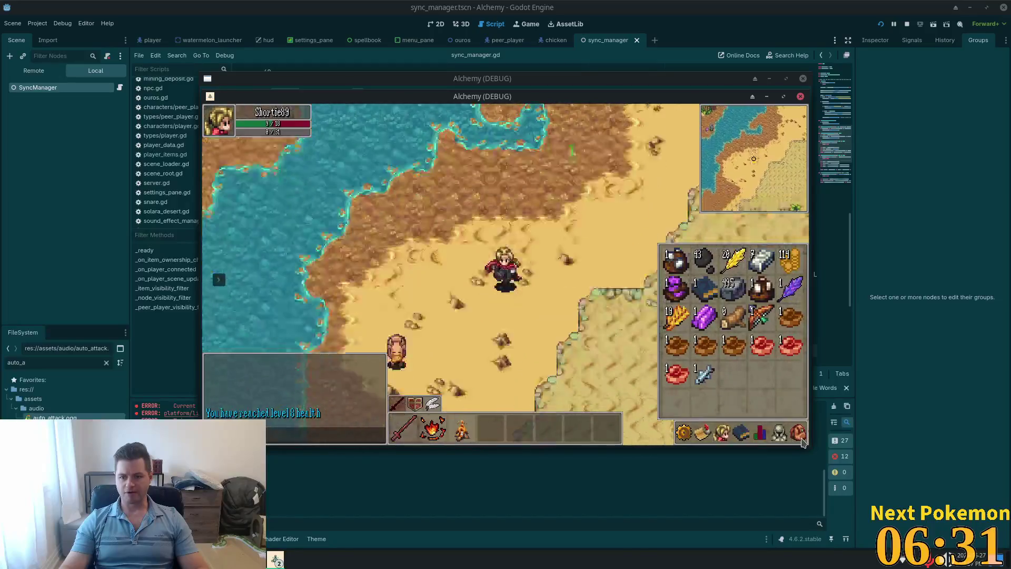
Step: Walk the first character down to the beach, close its inventory, and move its window aside
key(s)
key(d)
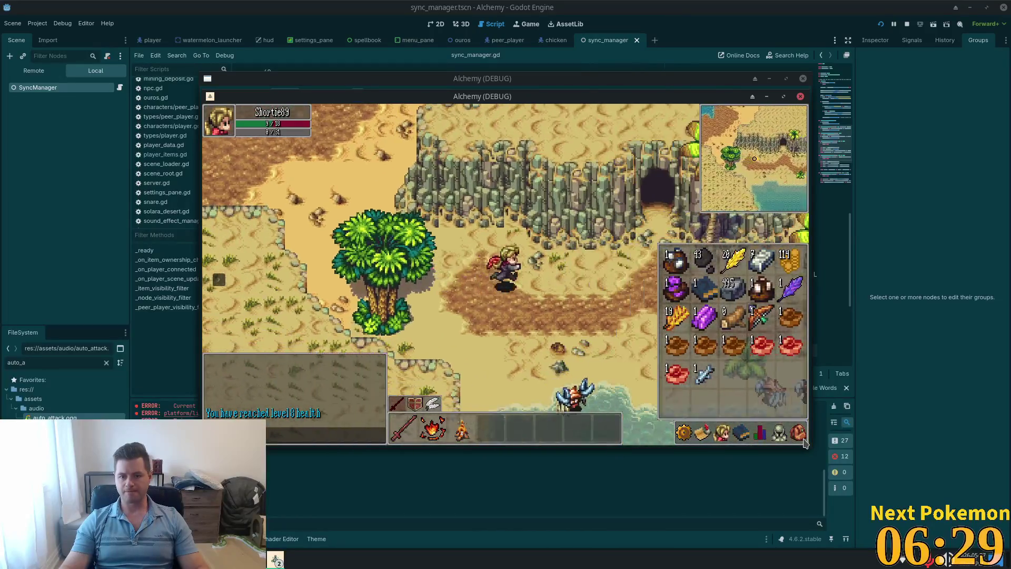
key(s)
click(797, 434)
drag(454, 113, 640, 142)
Step: Warp the second client's character to Beach, walk it along the shore, and place its window on the left
click(226, 187)
key(w)
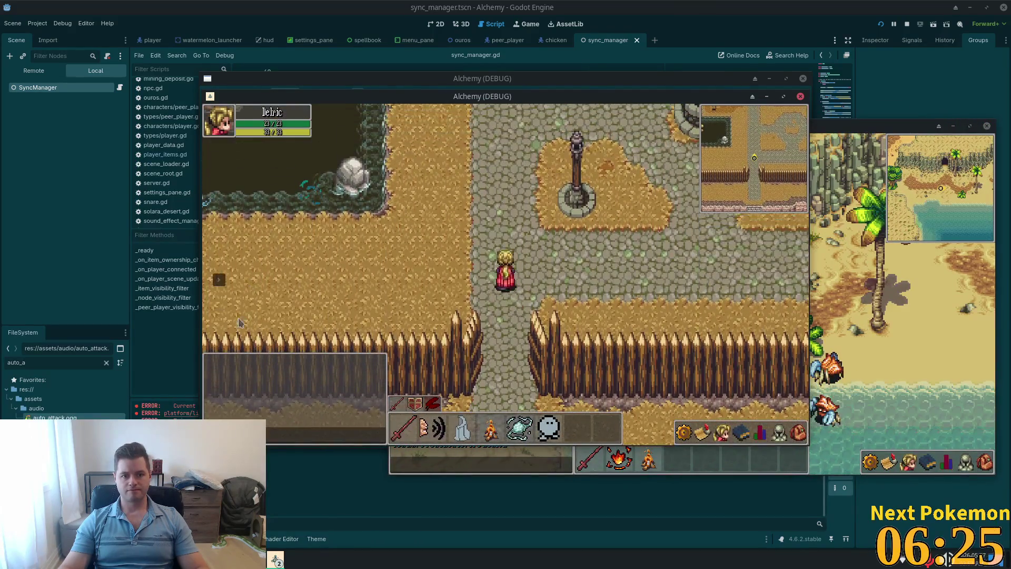
click(268, 275)
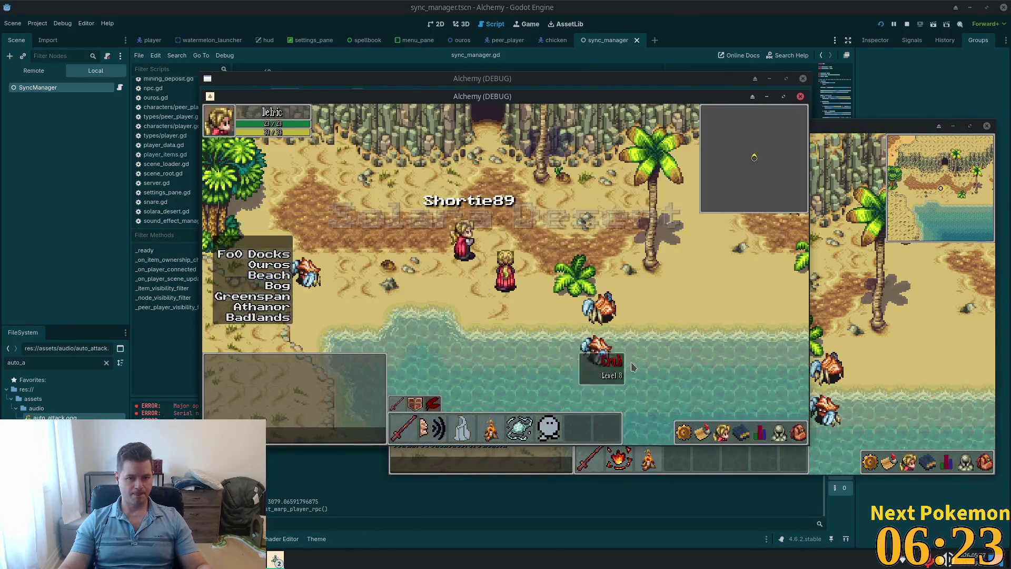
key(w)
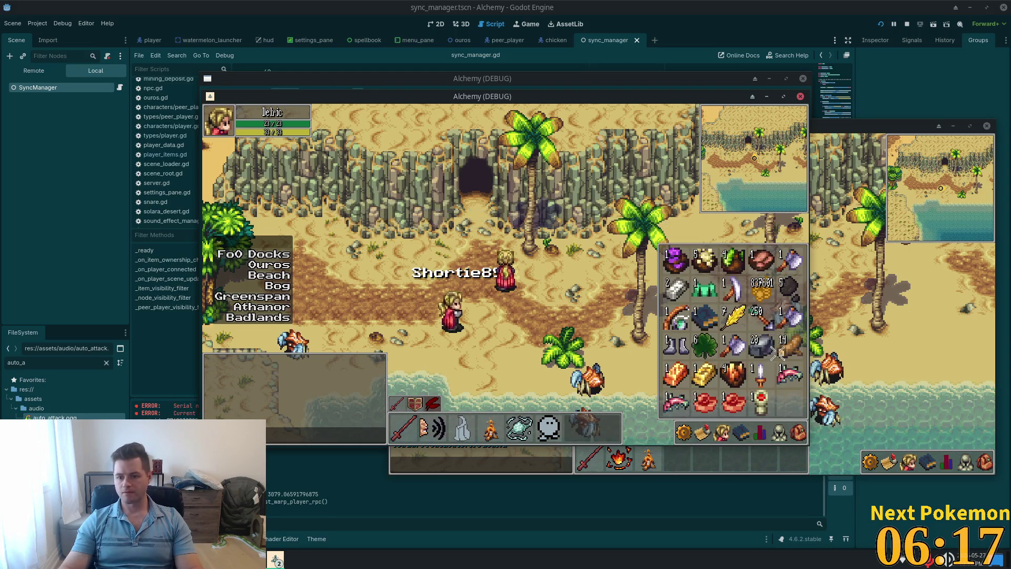
key(i)
drag(530, 95, 299, 105)
click(789, 331)
Step: Walk the first character east off the beach, north to the obelisks, then west between them
key(d)
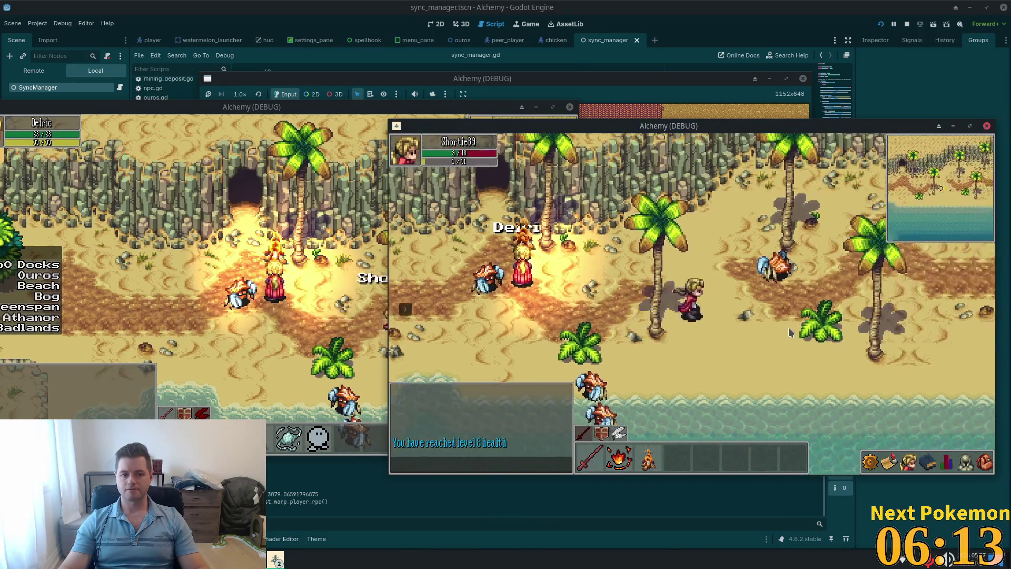
key(d)
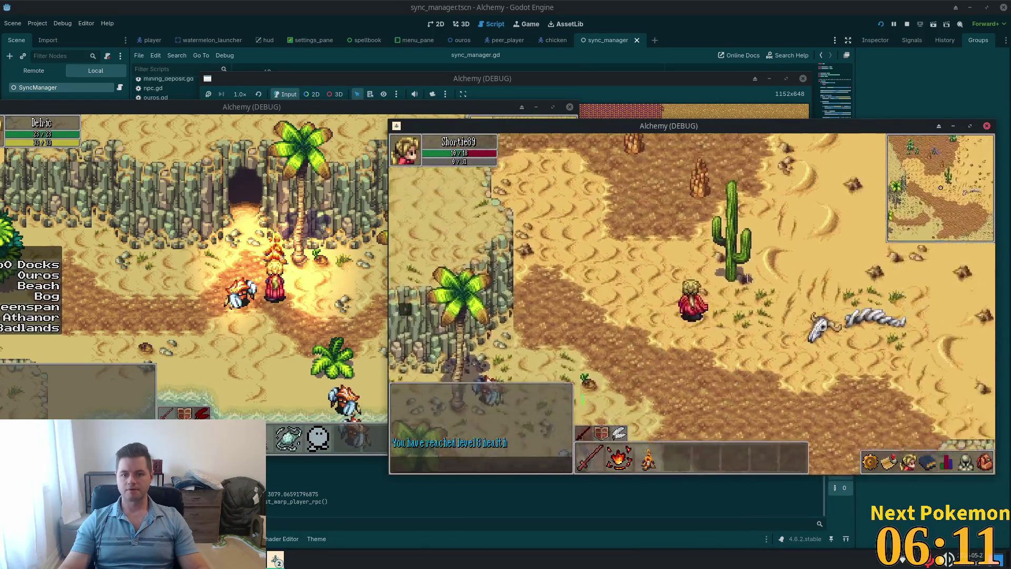
key(w)
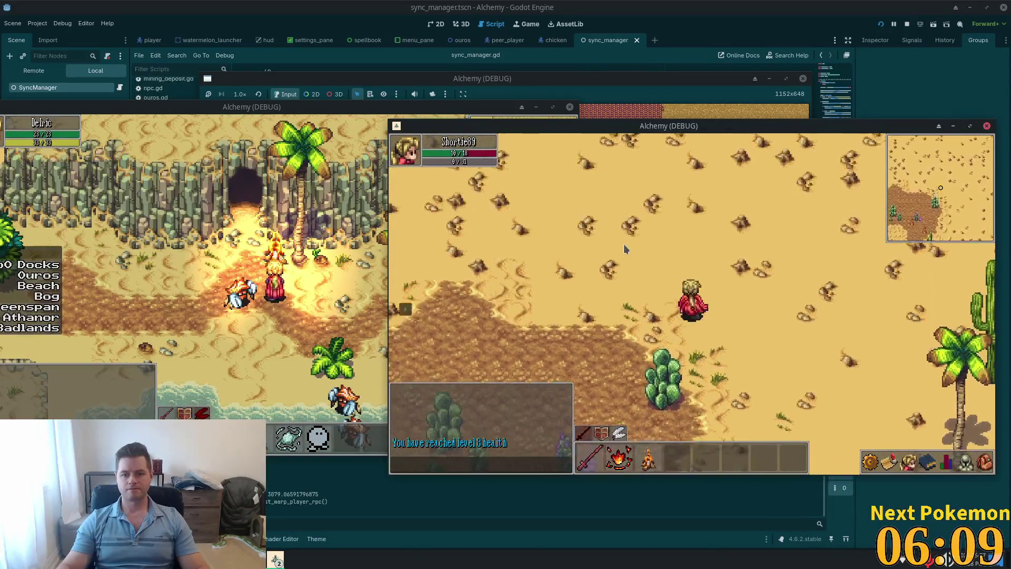
key(w)
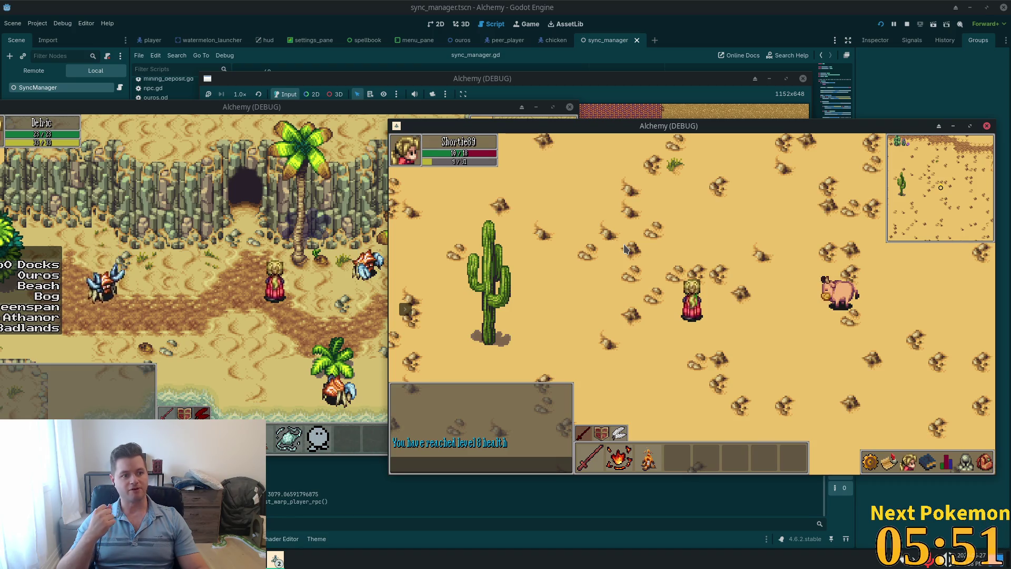
key(w)
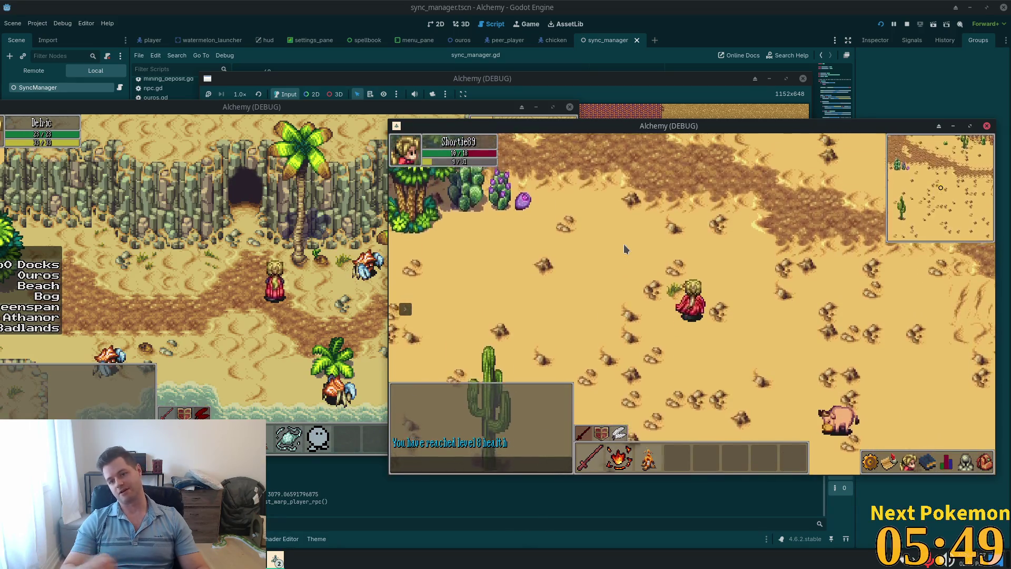
key(w)
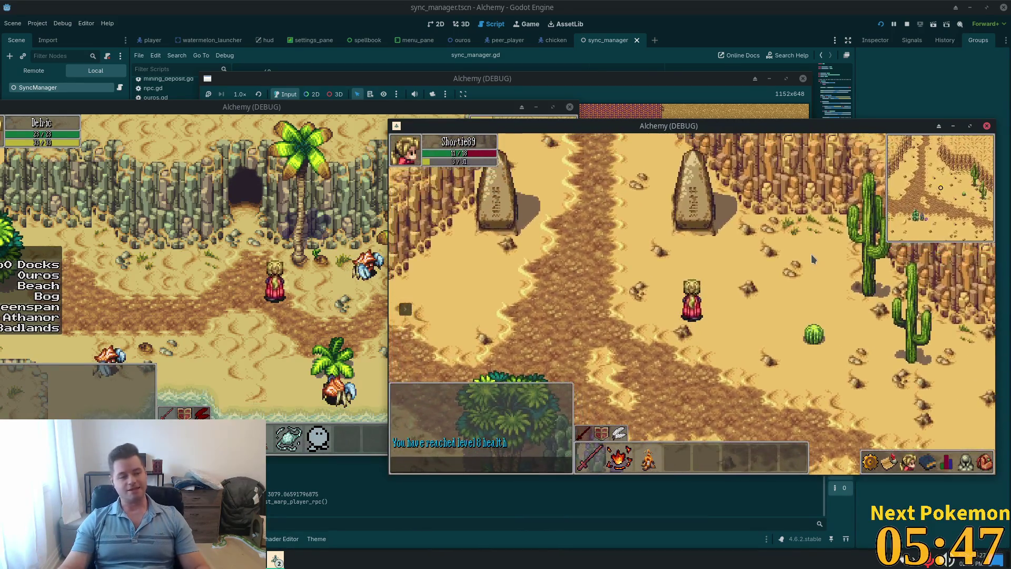
key(a)
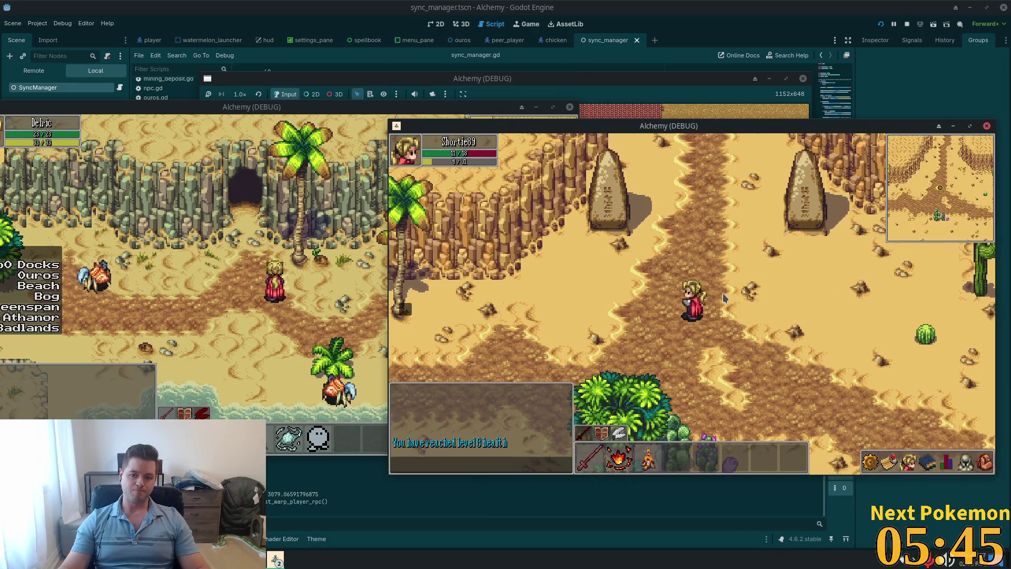